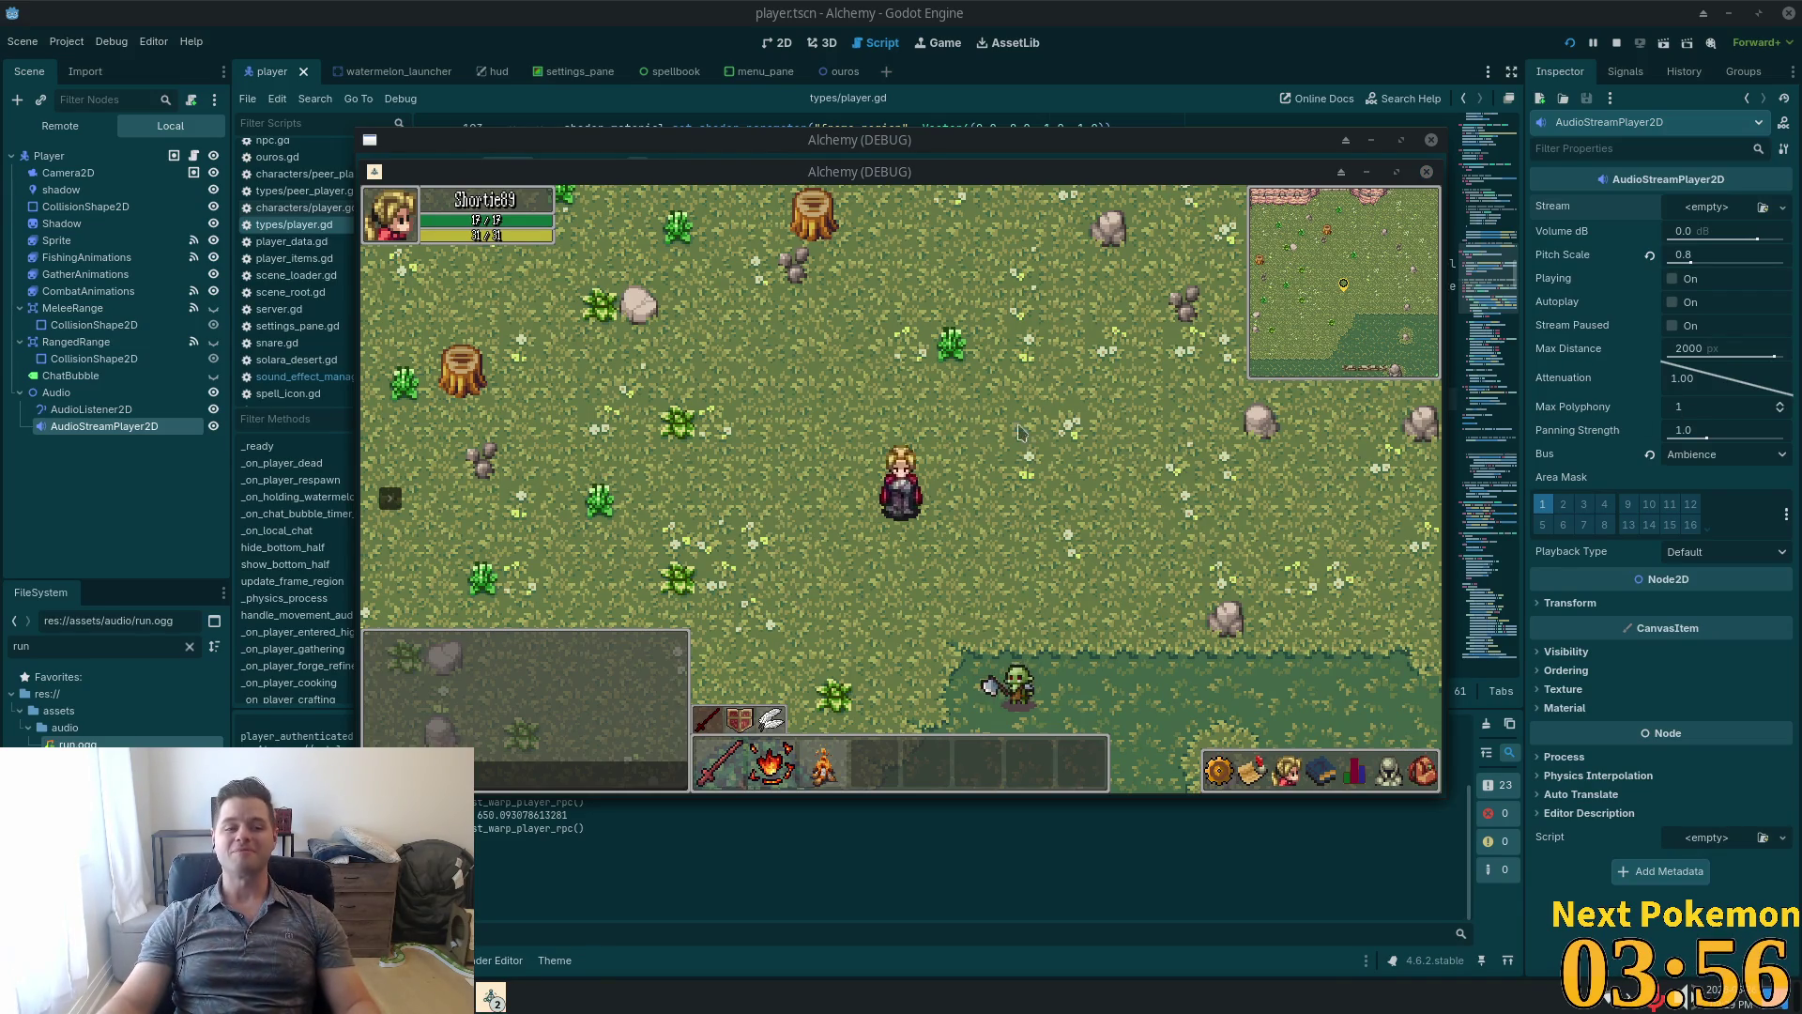
Walk the character left across the grass, up the stone steps, and back down.
key(Left)
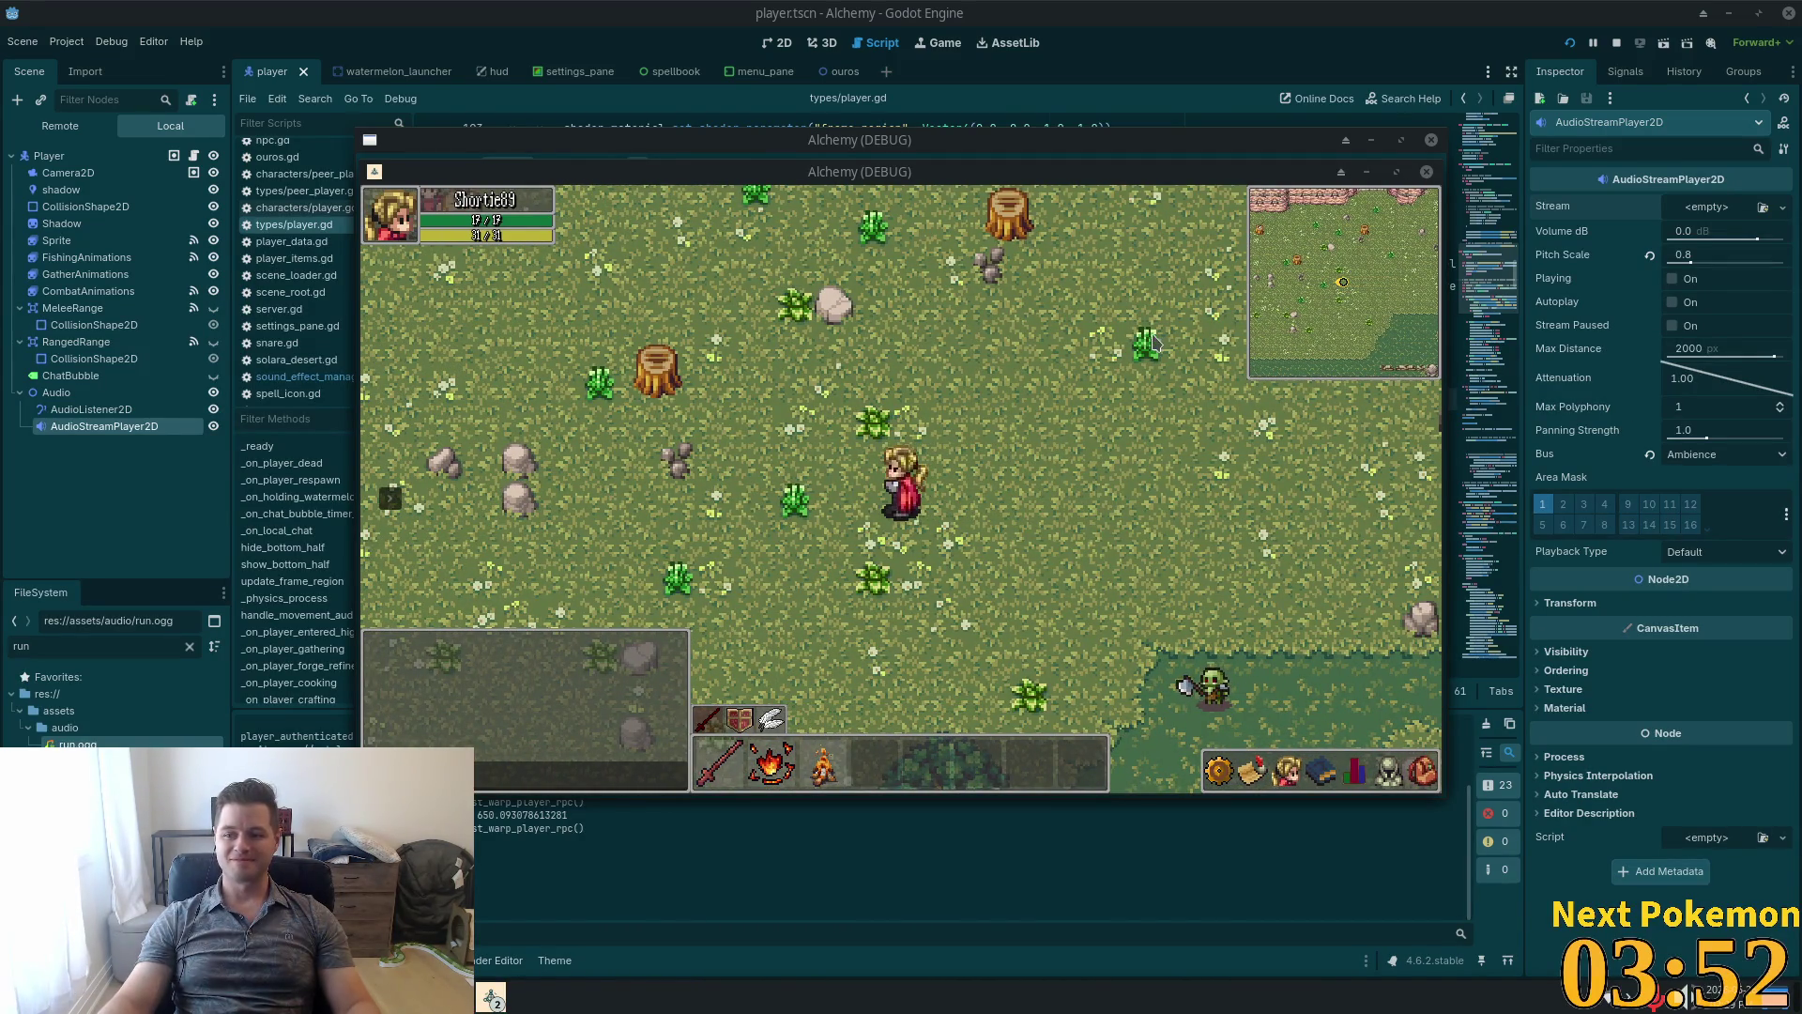
key(Left)
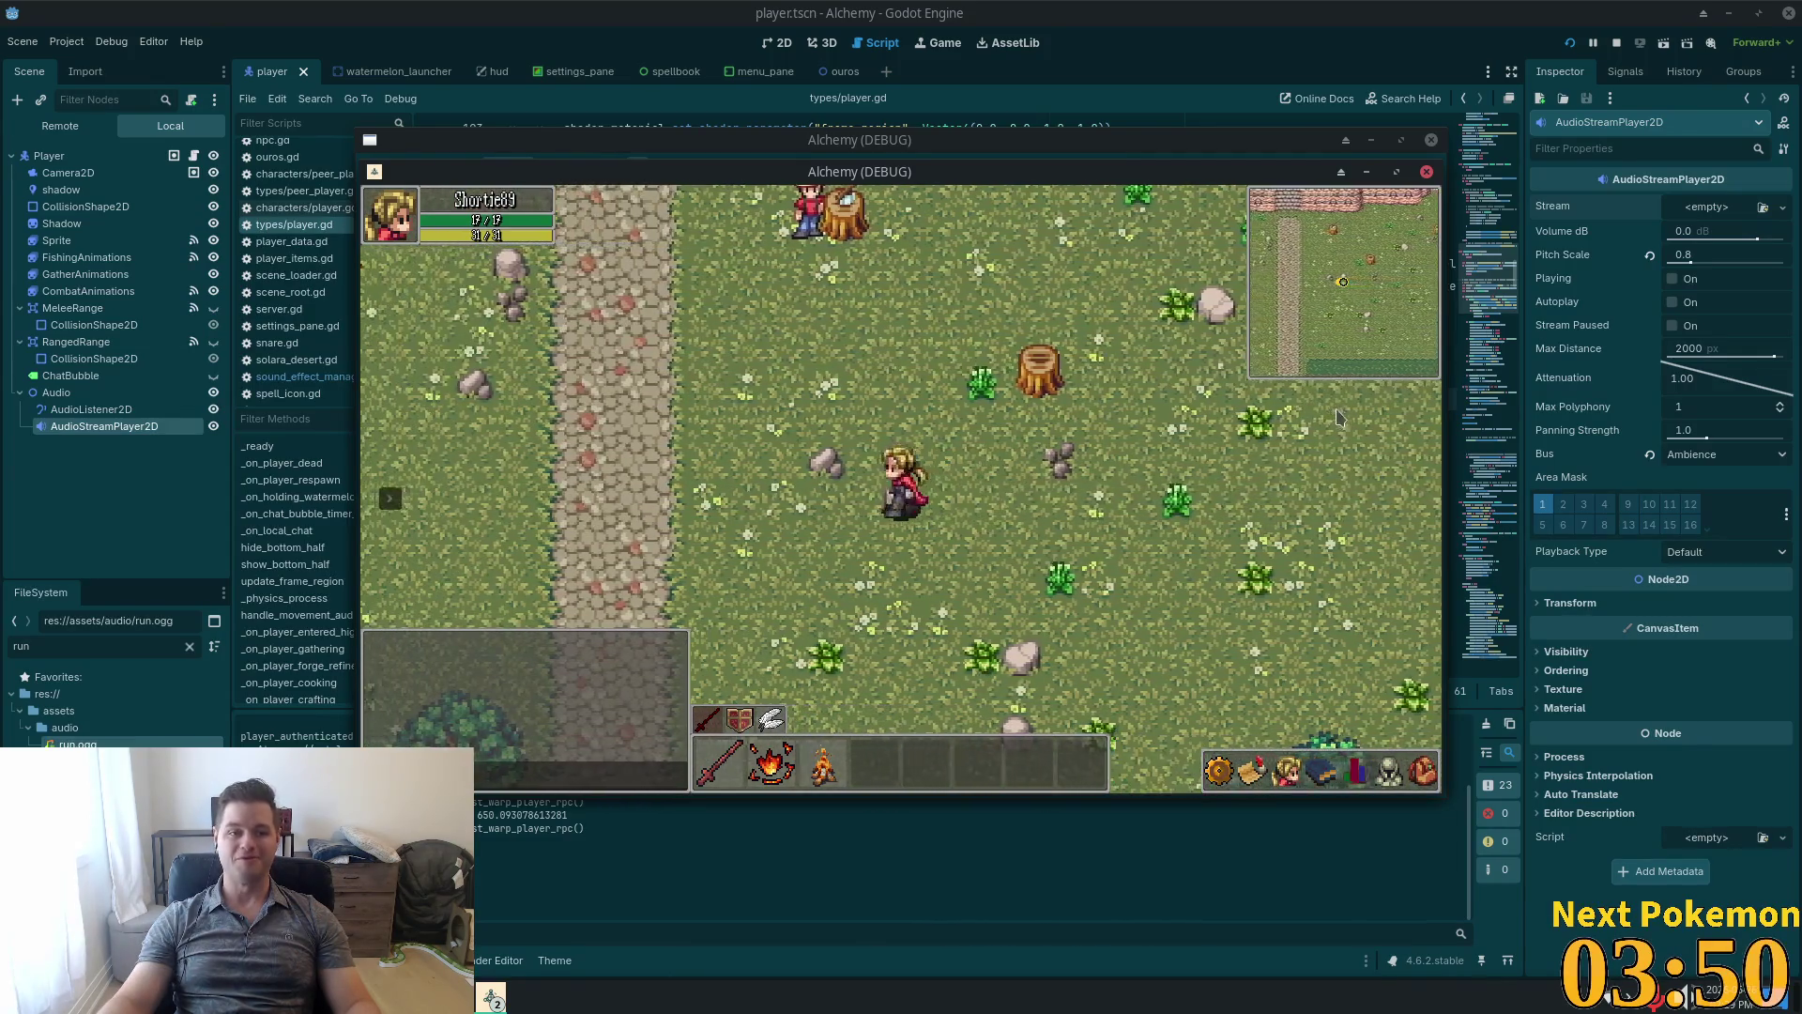
key(Up)
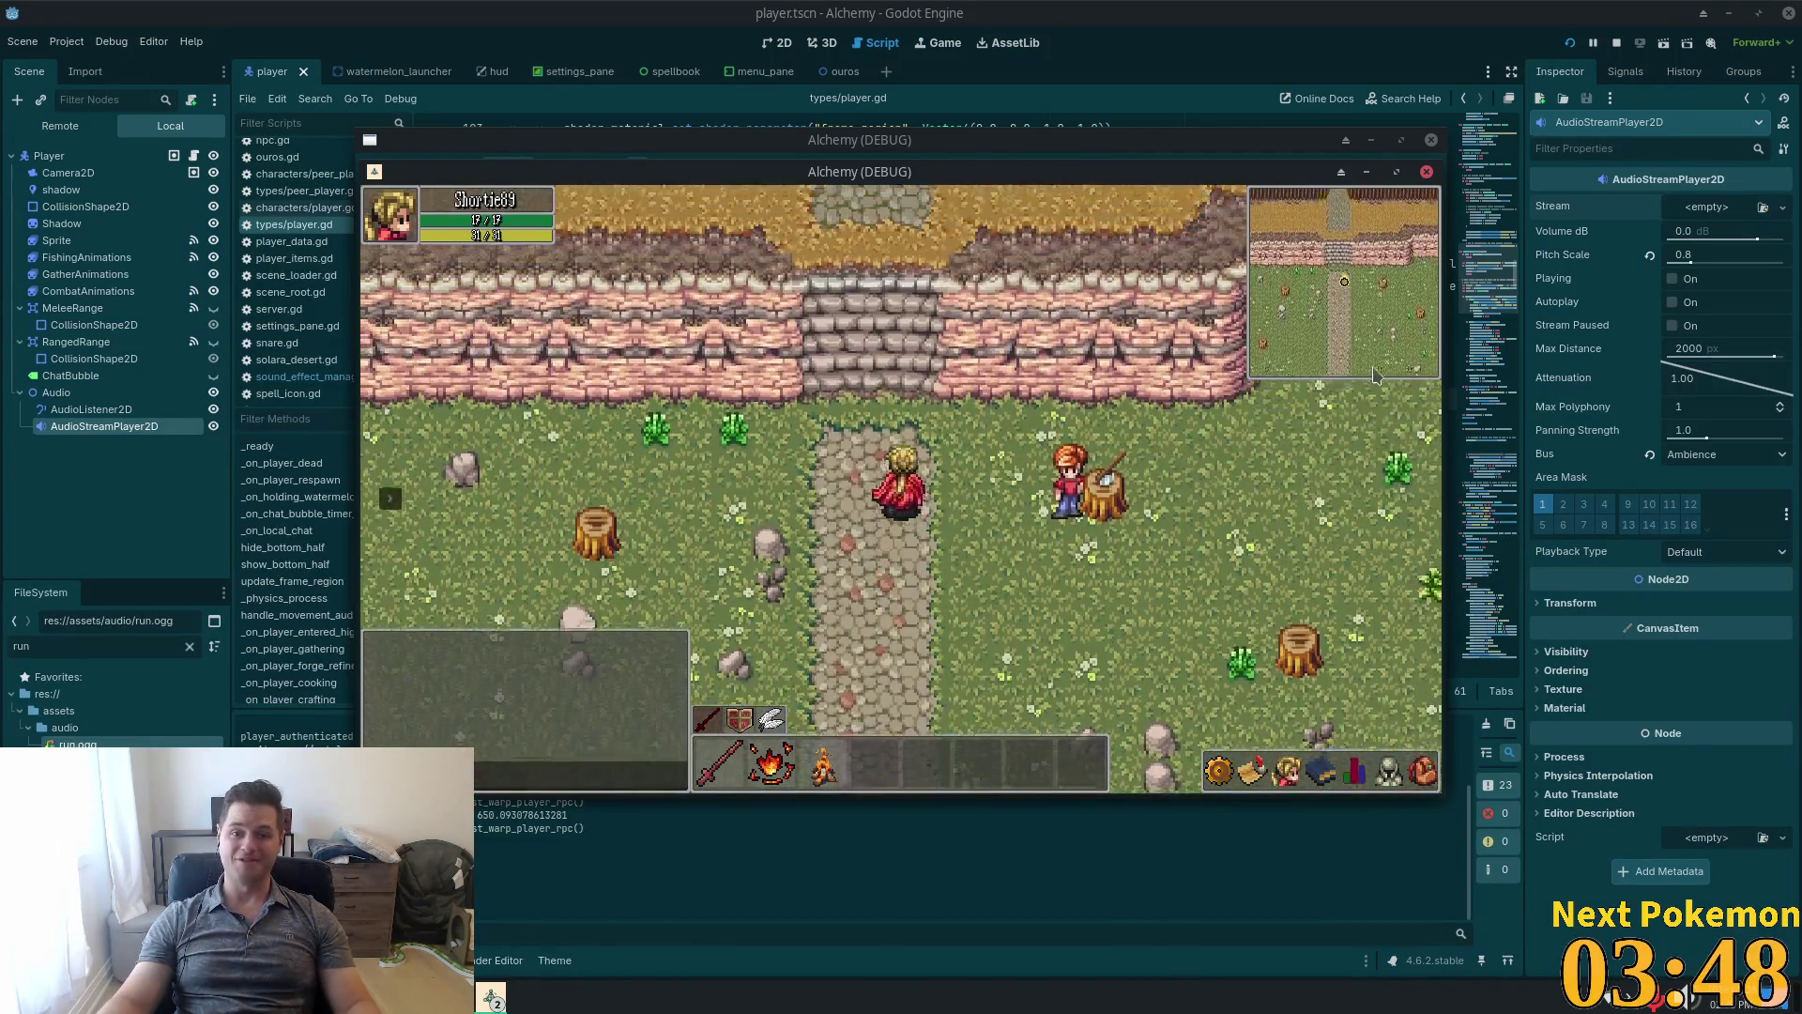
key(Up)
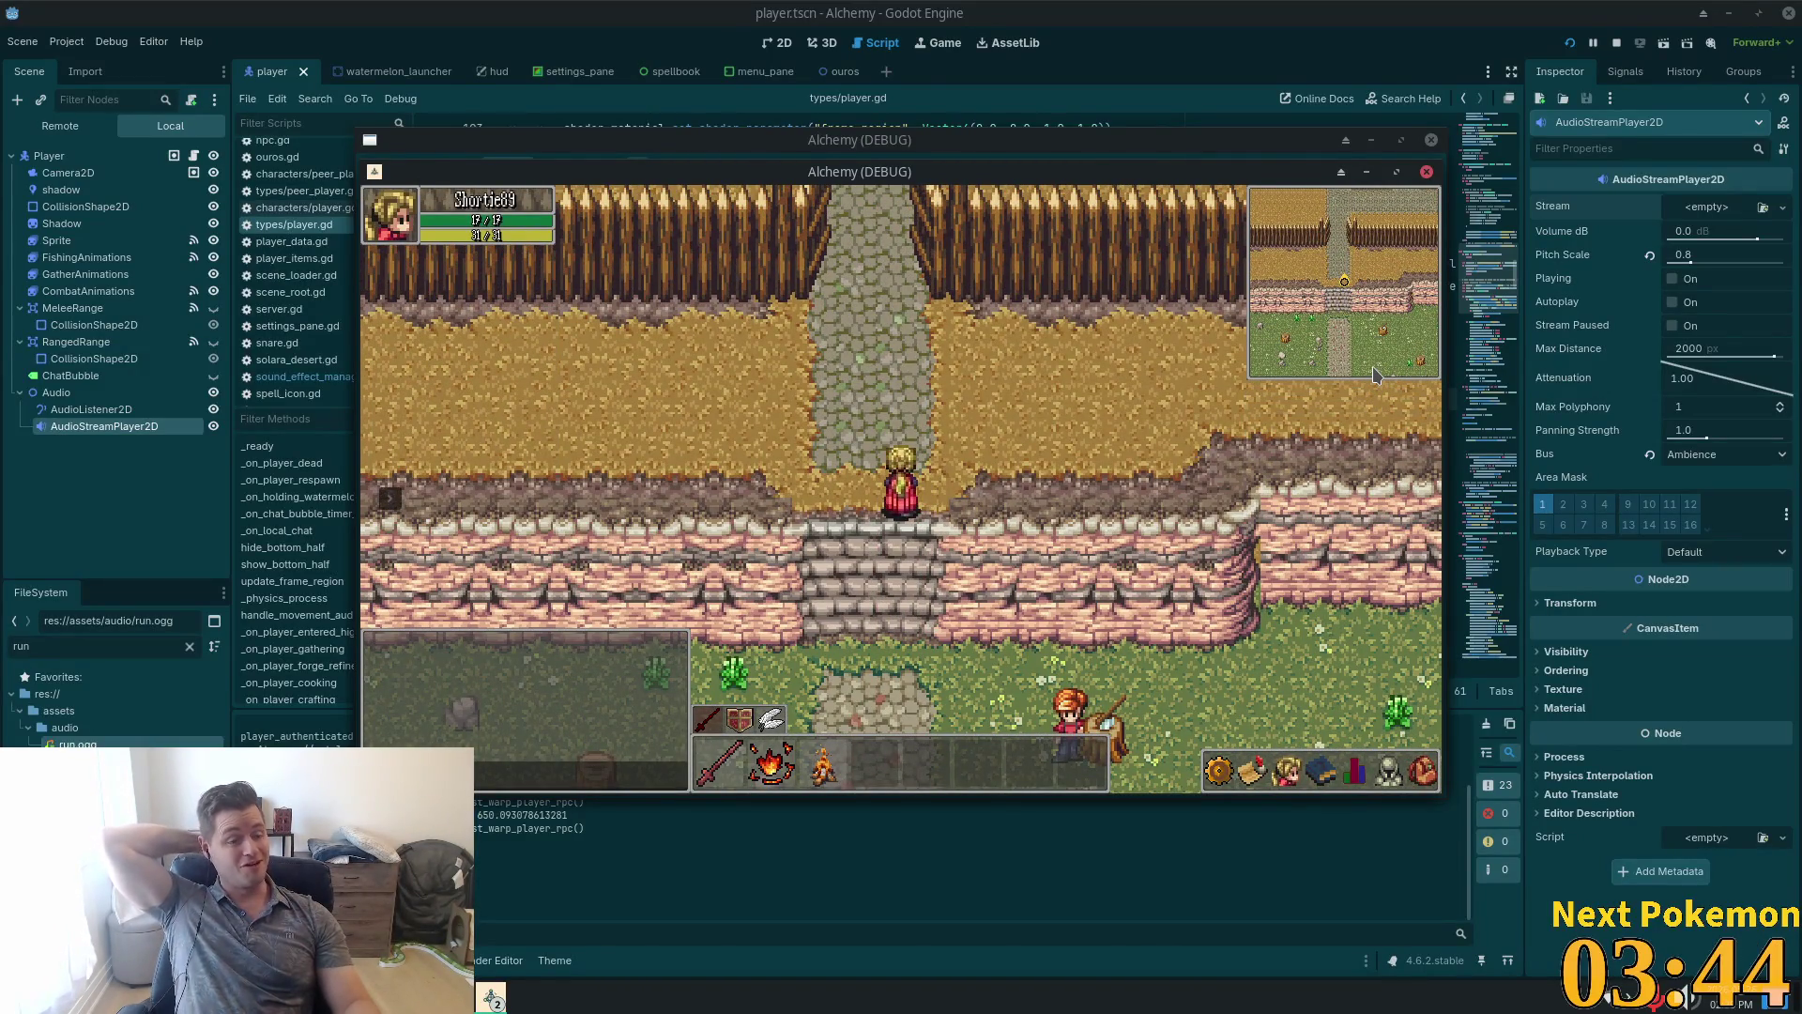
key(Down)
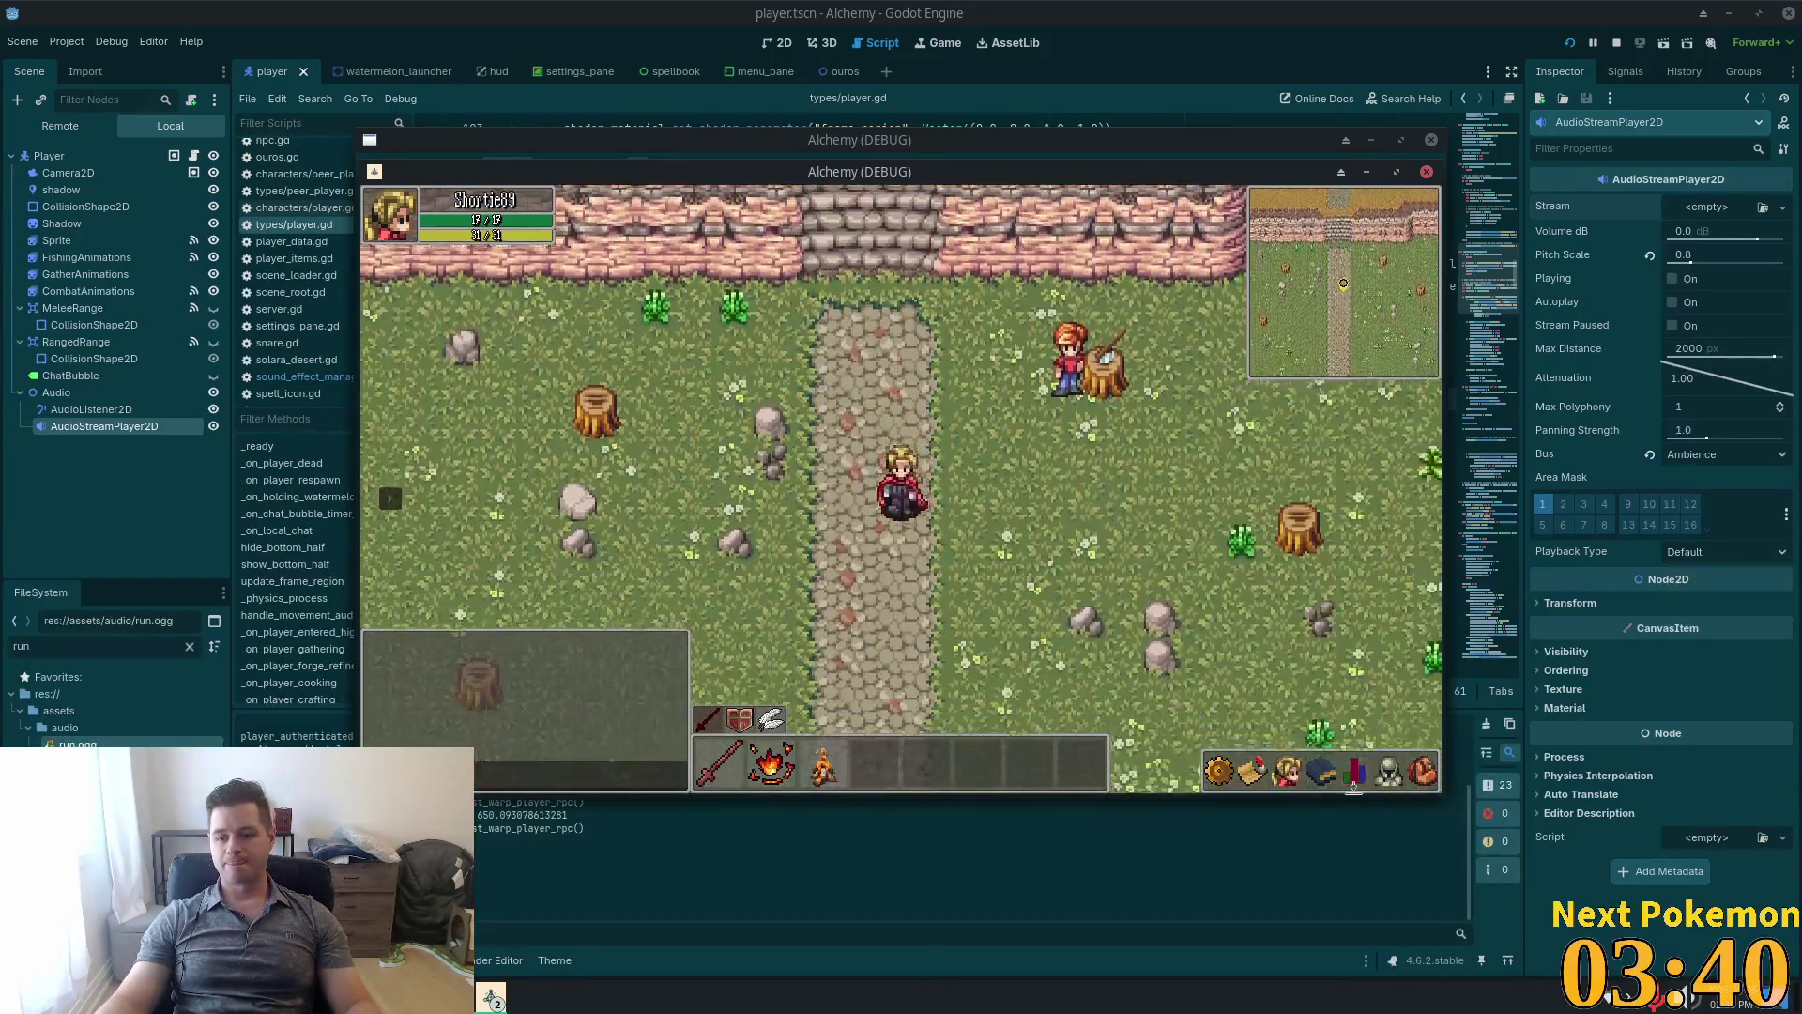
Open and close the Friends panel, then walk south down the path to the crossroads.
click(1286, 770)
key(Escape)
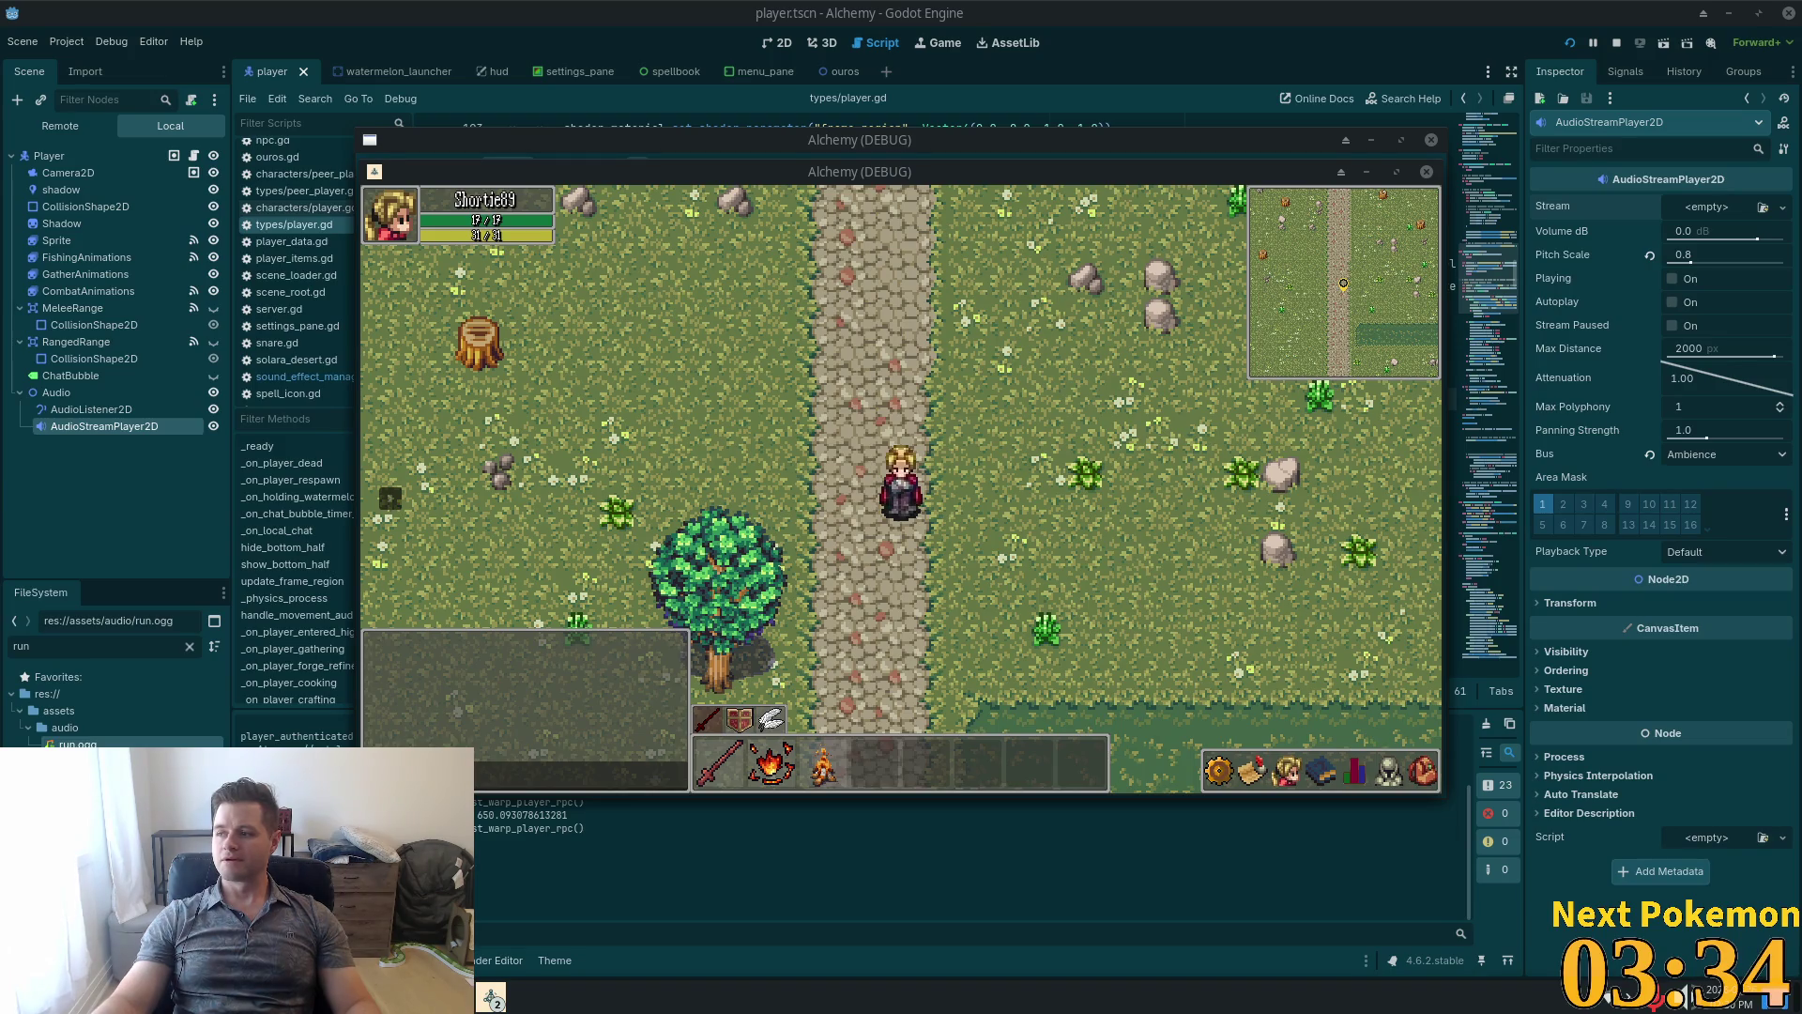
key(s)
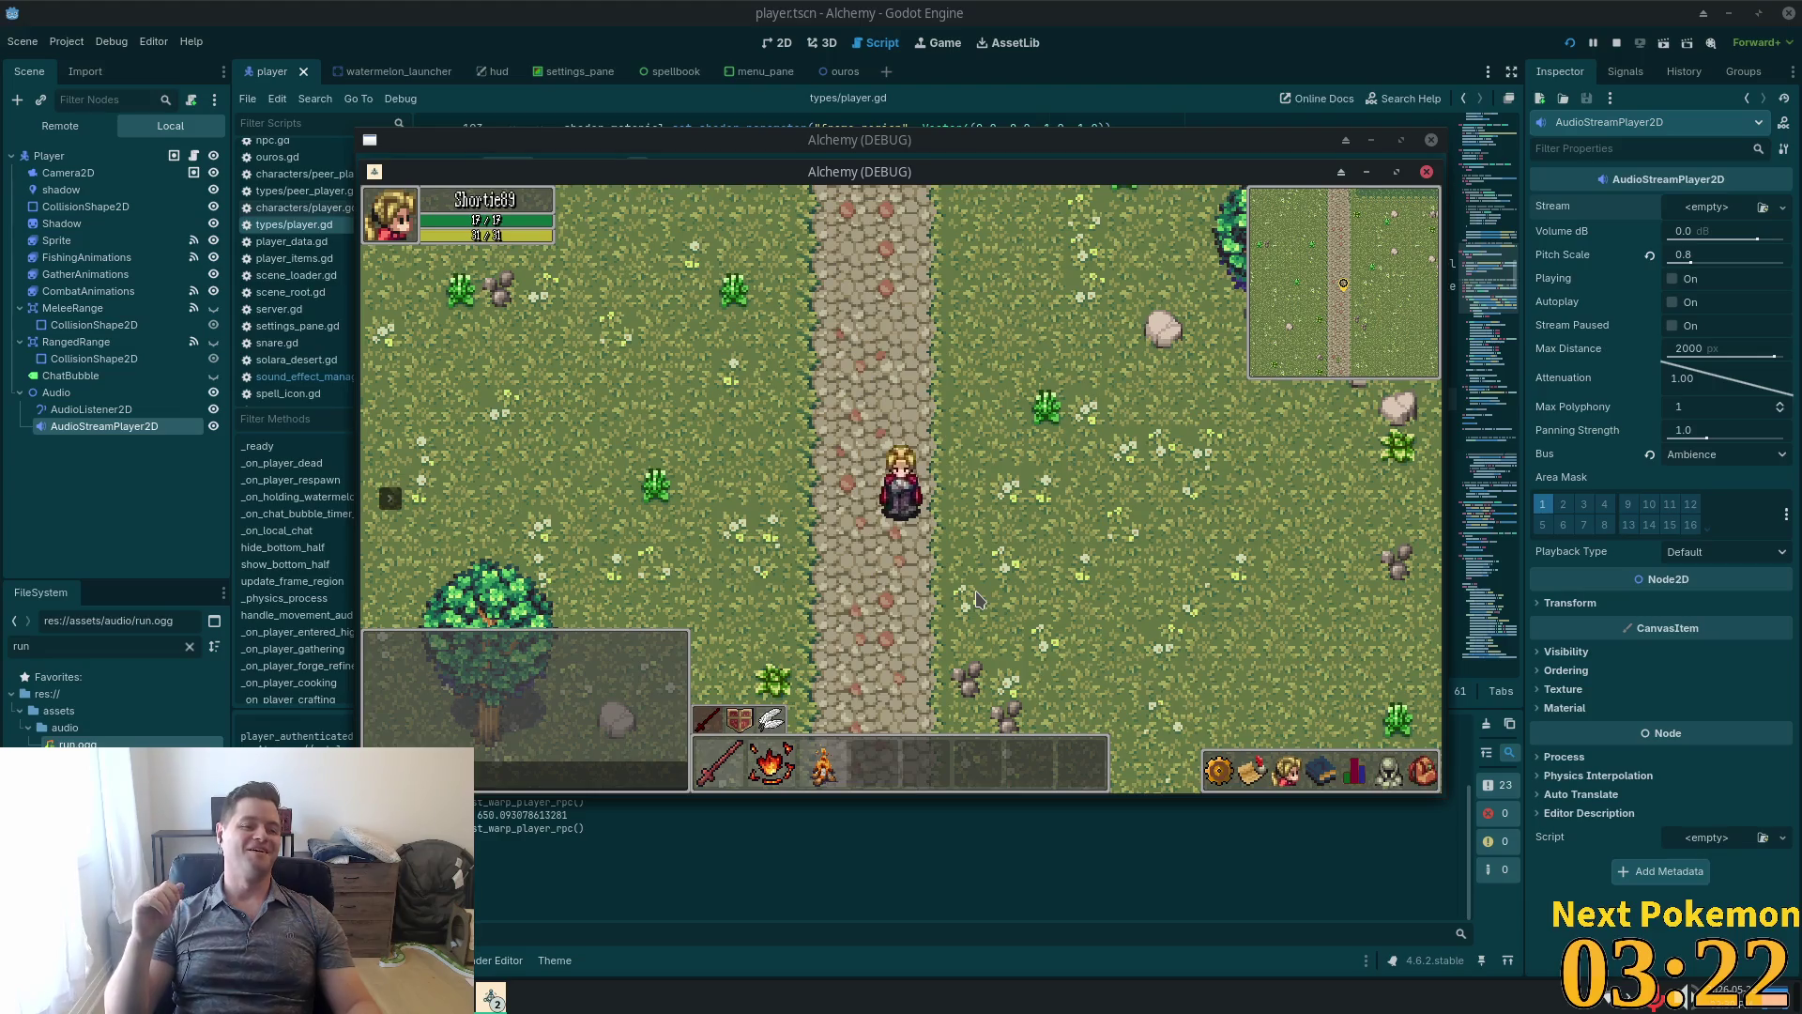
key(s)
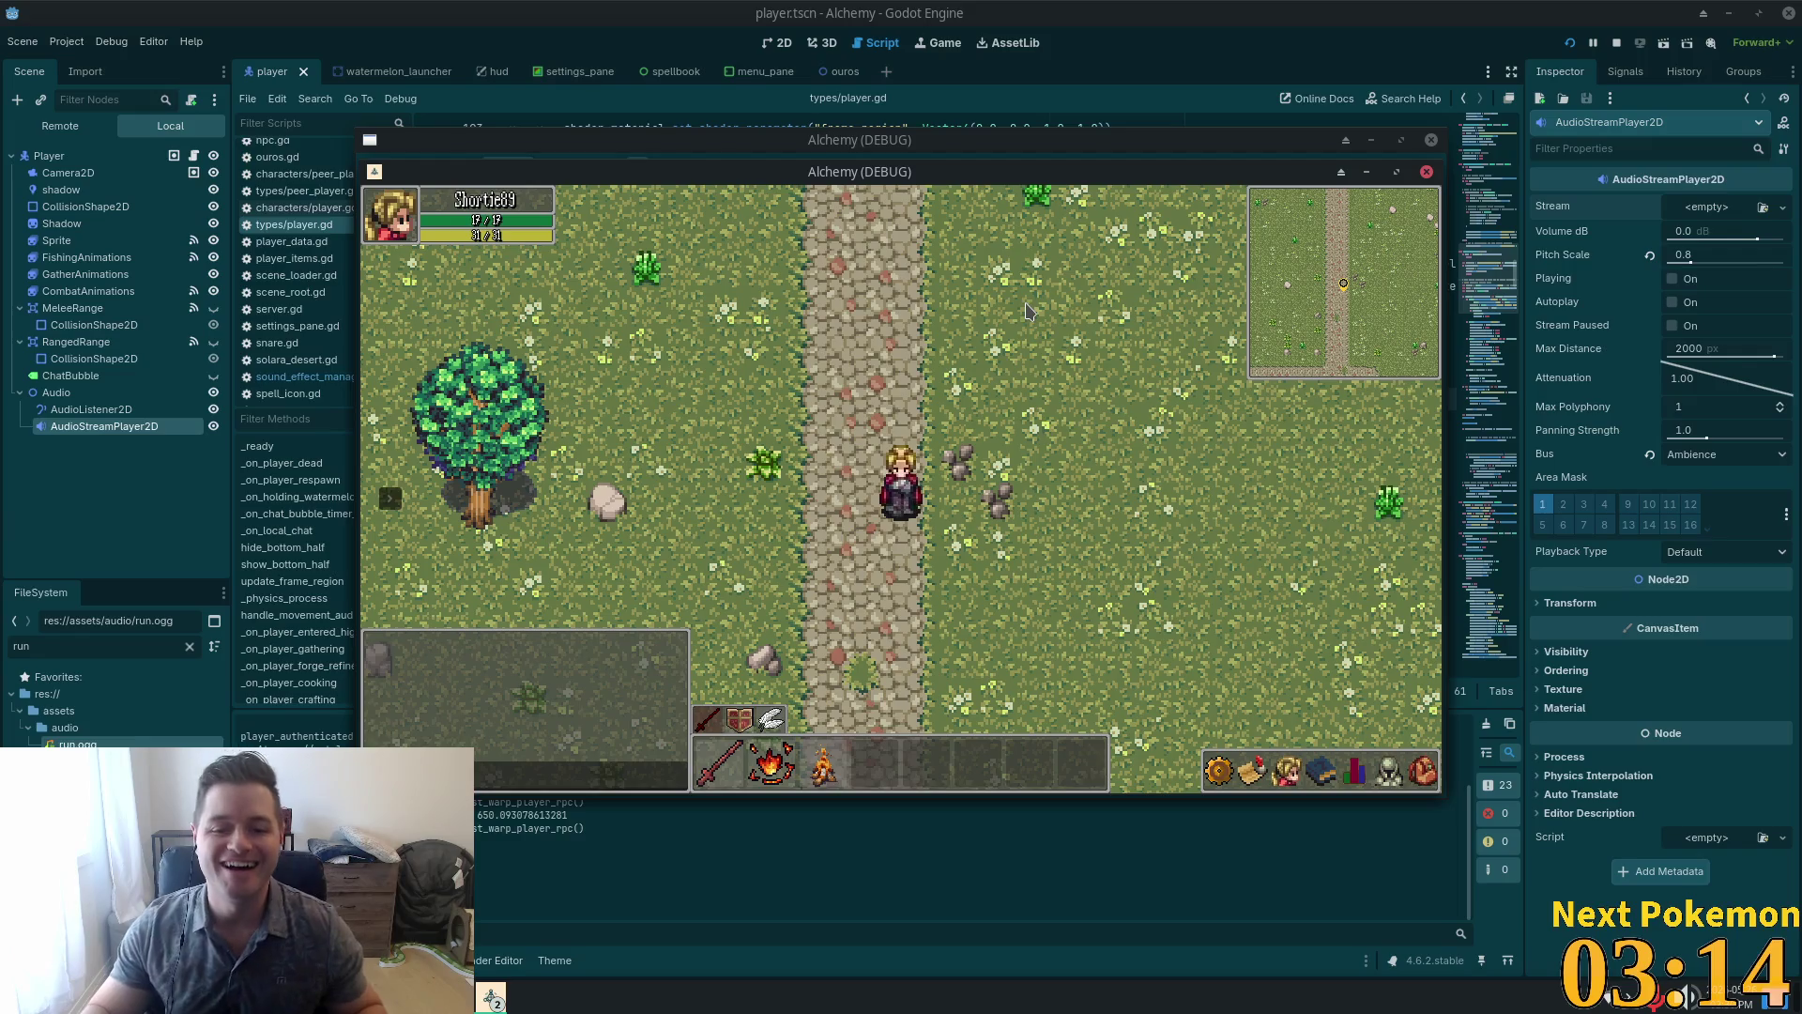
key(s)
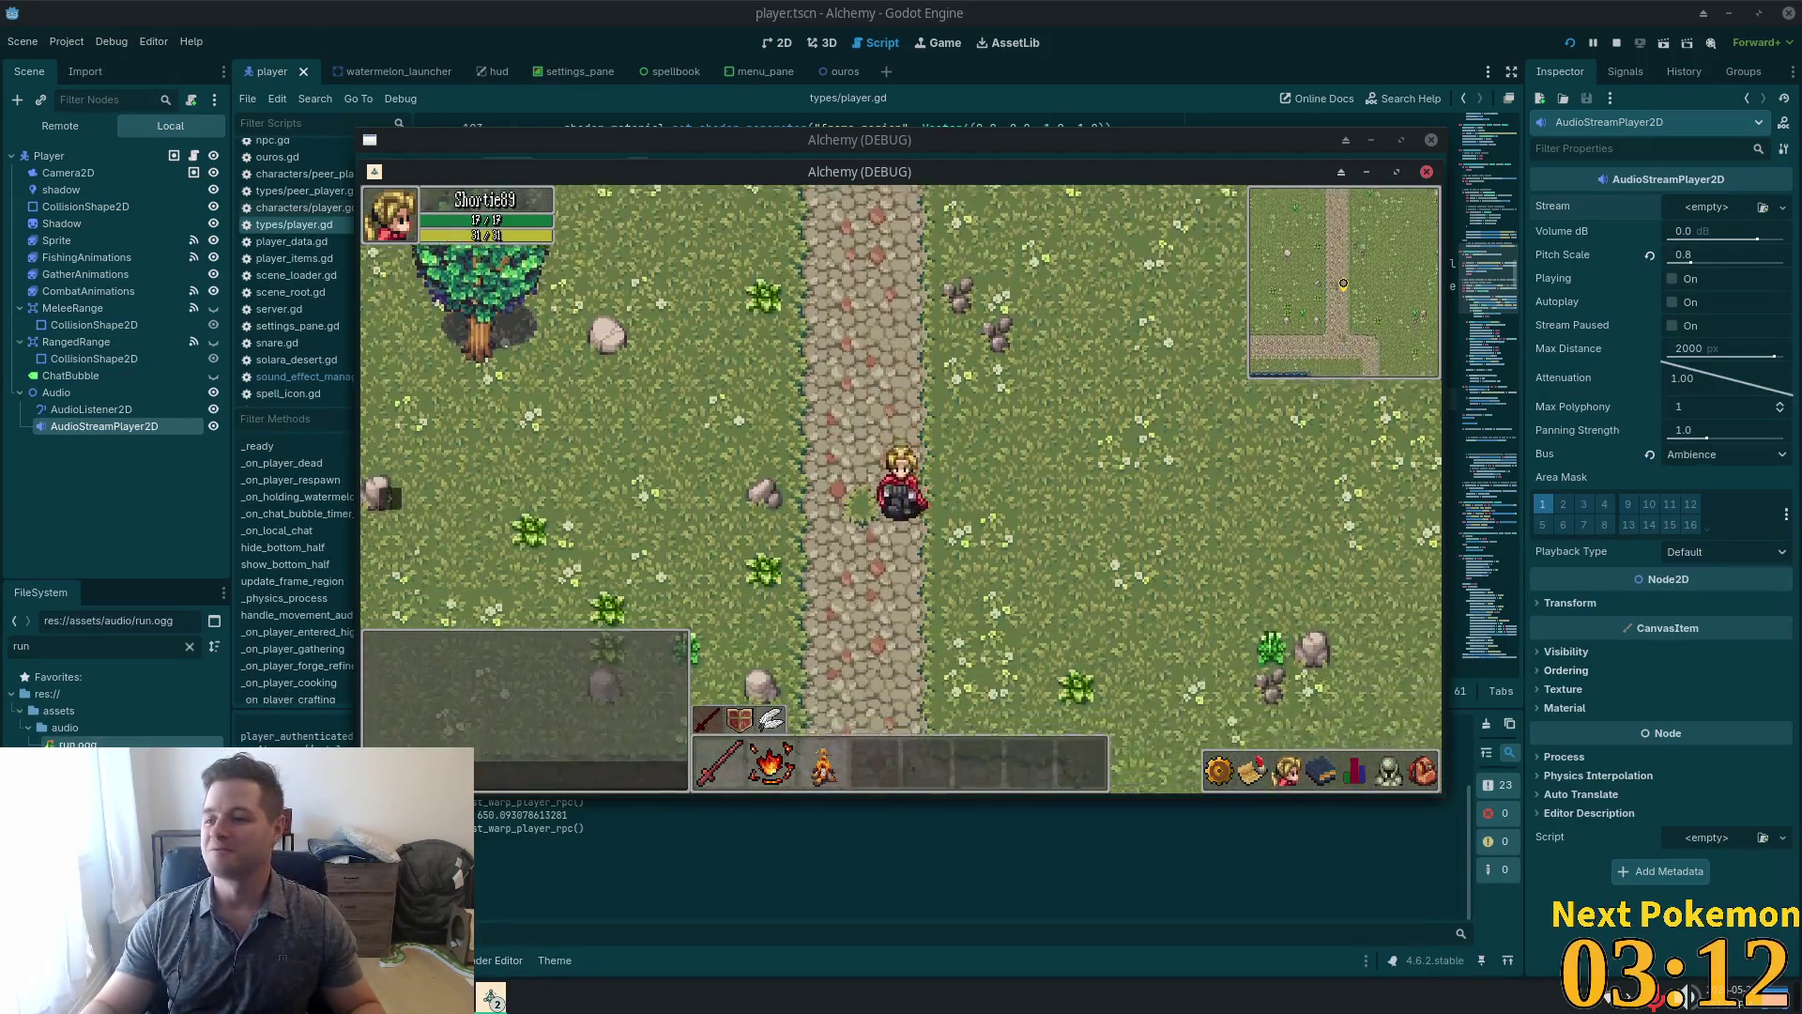
click(1014, 600)
Walk down to the river path, then right and north into the tree field.
key(s)
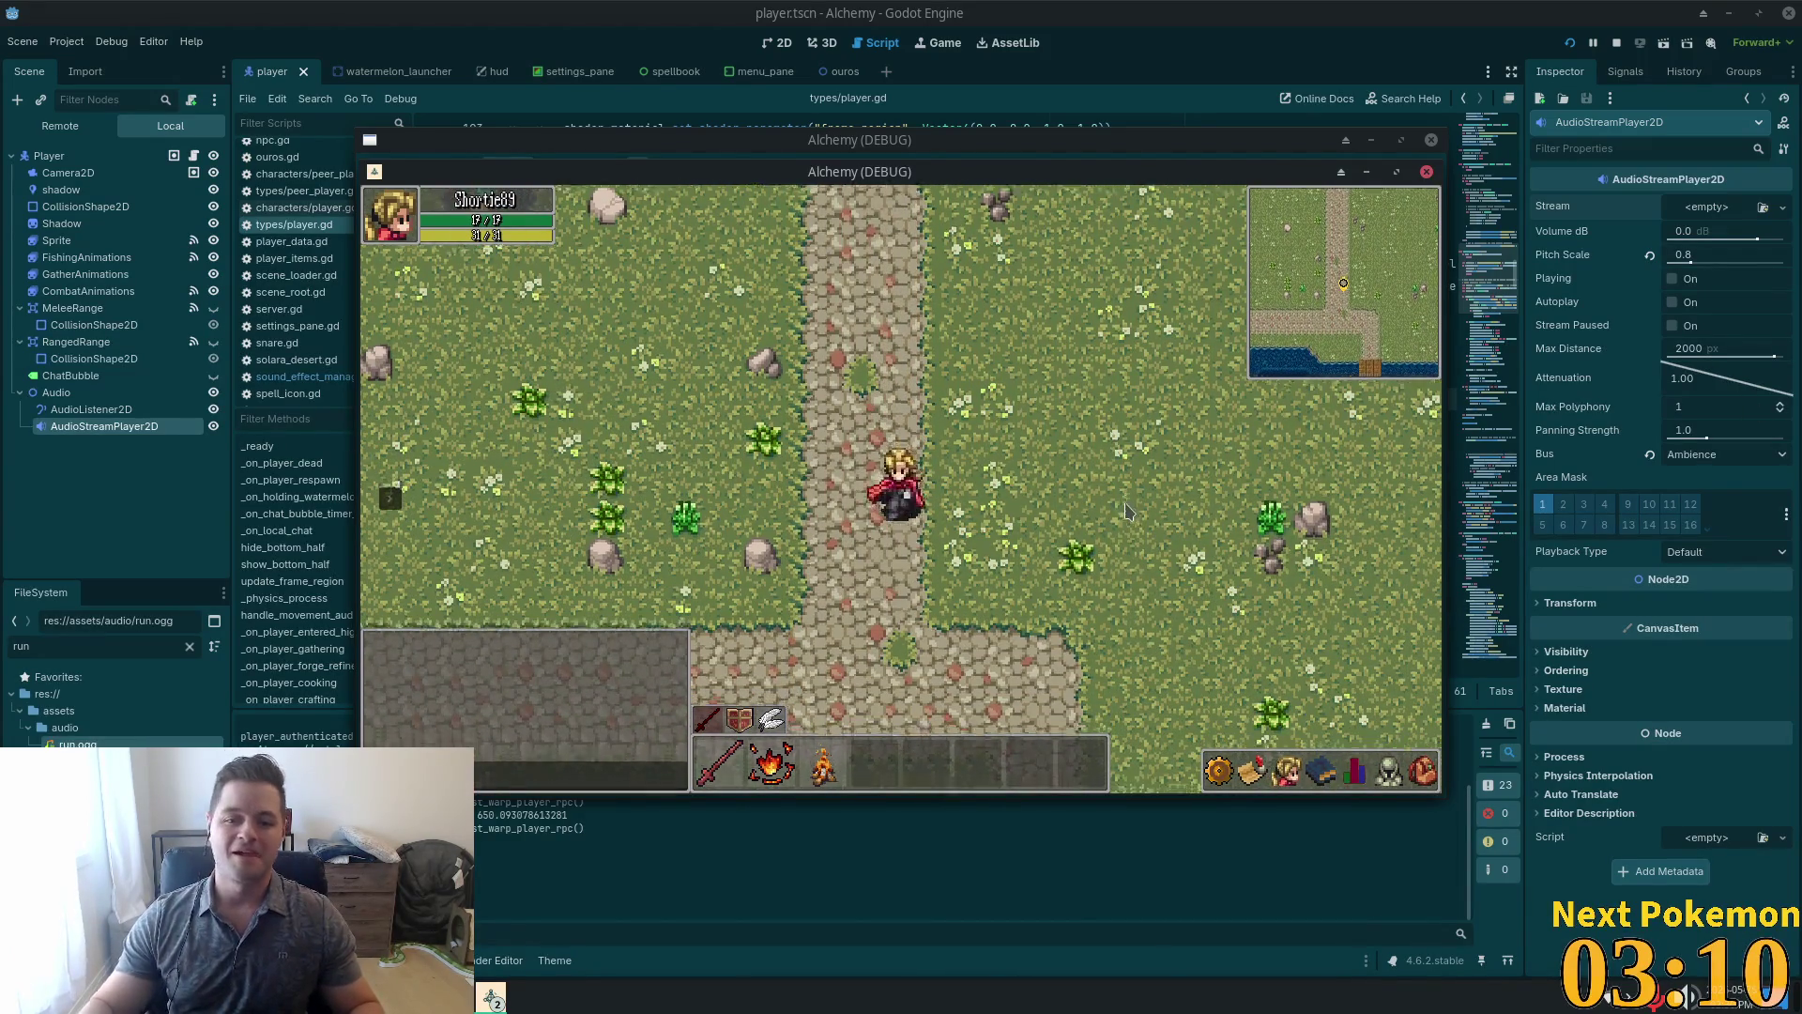
key(a)
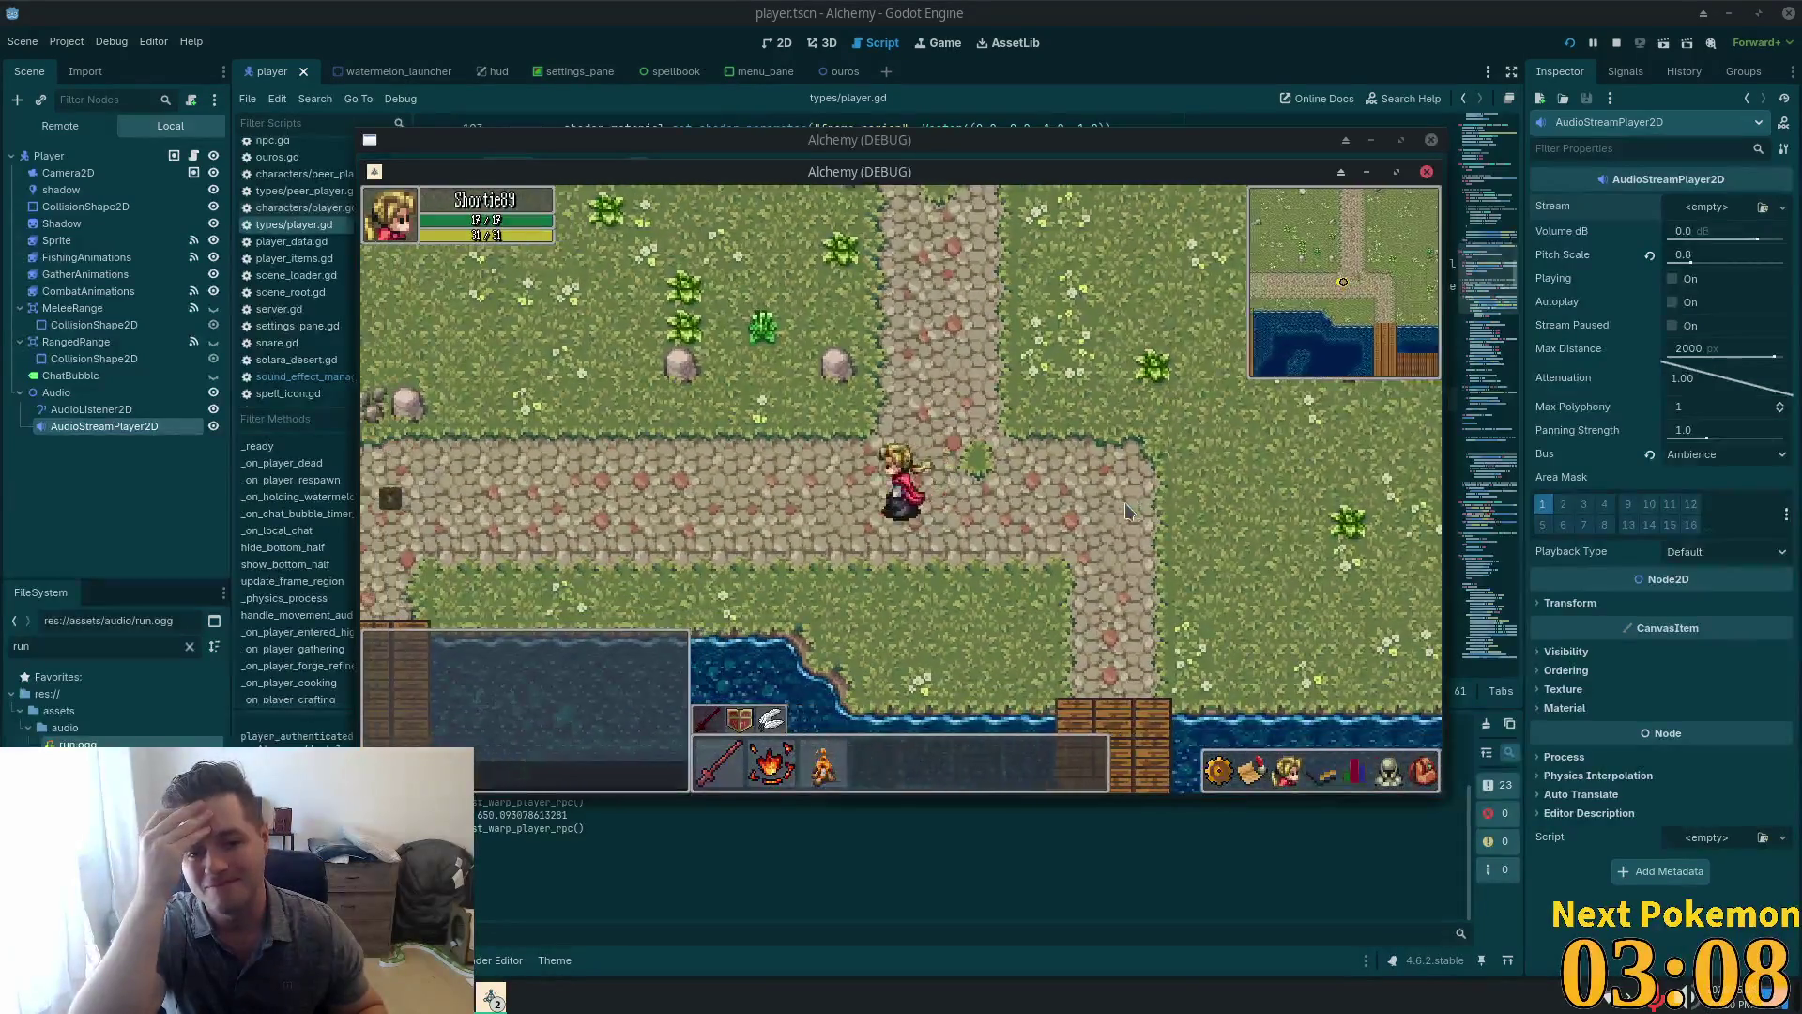
key(d)
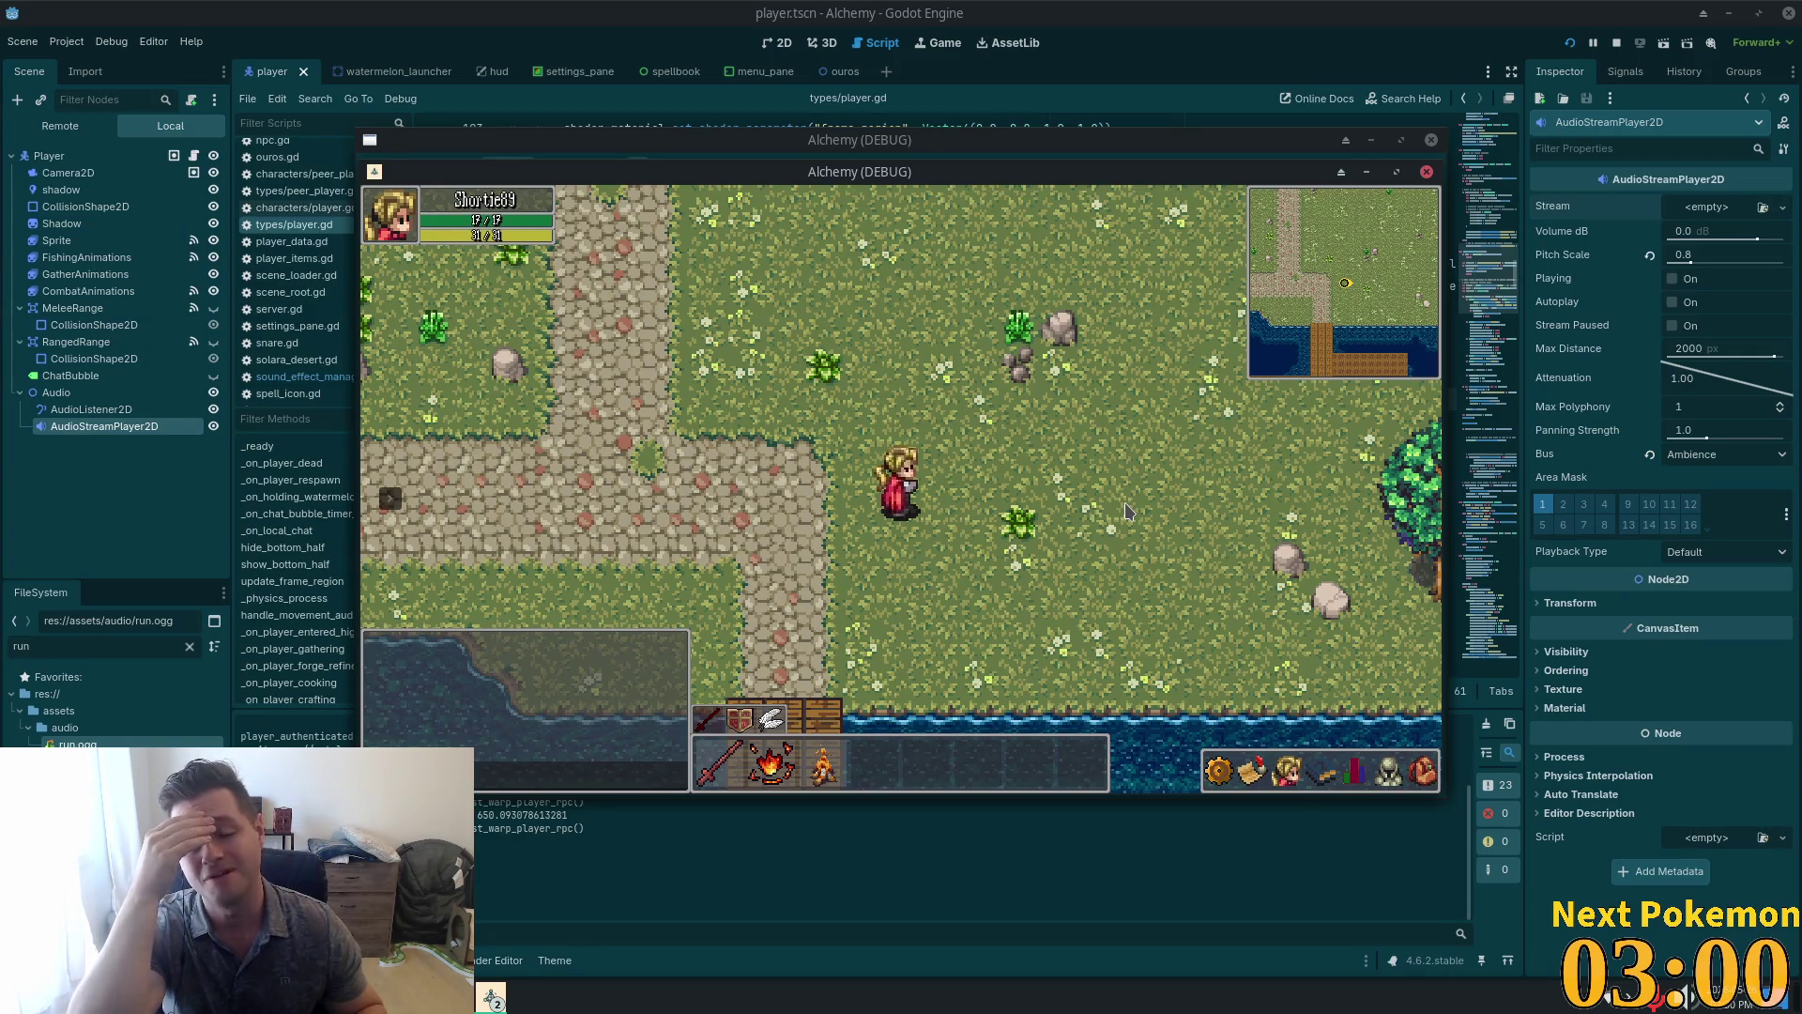
key(w+d)
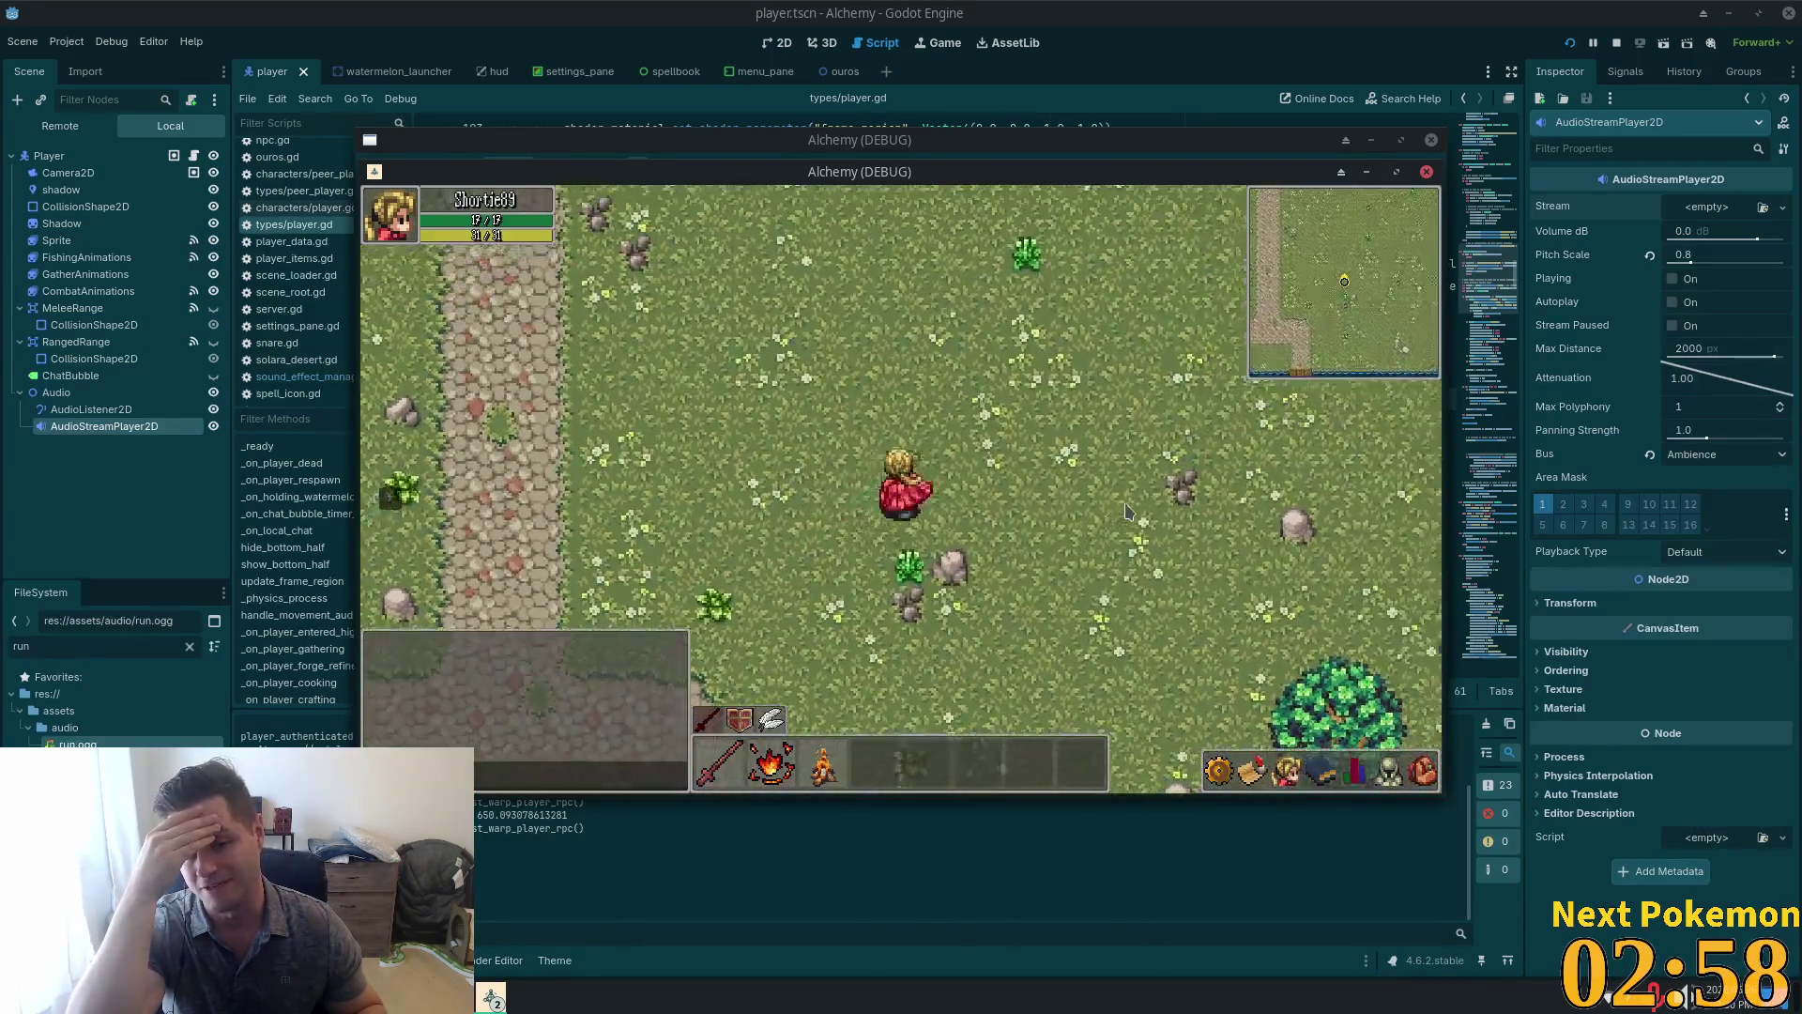
key(w+d)
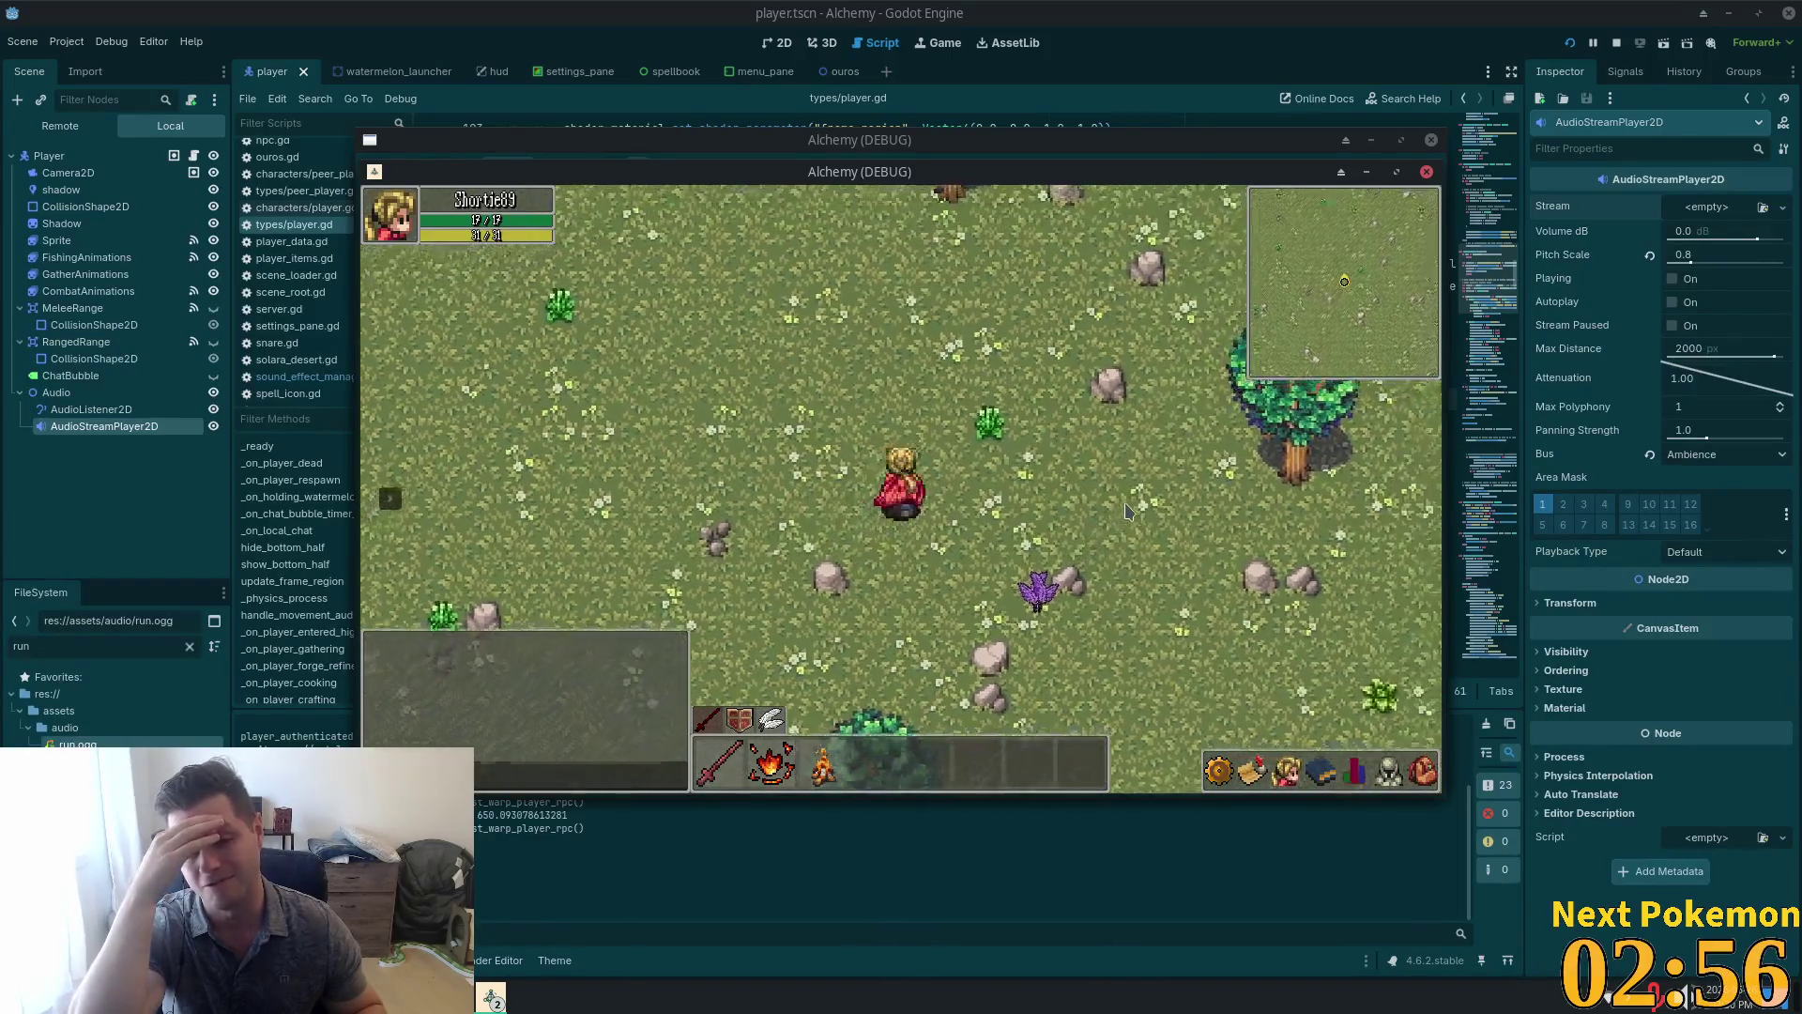
key(w+d)
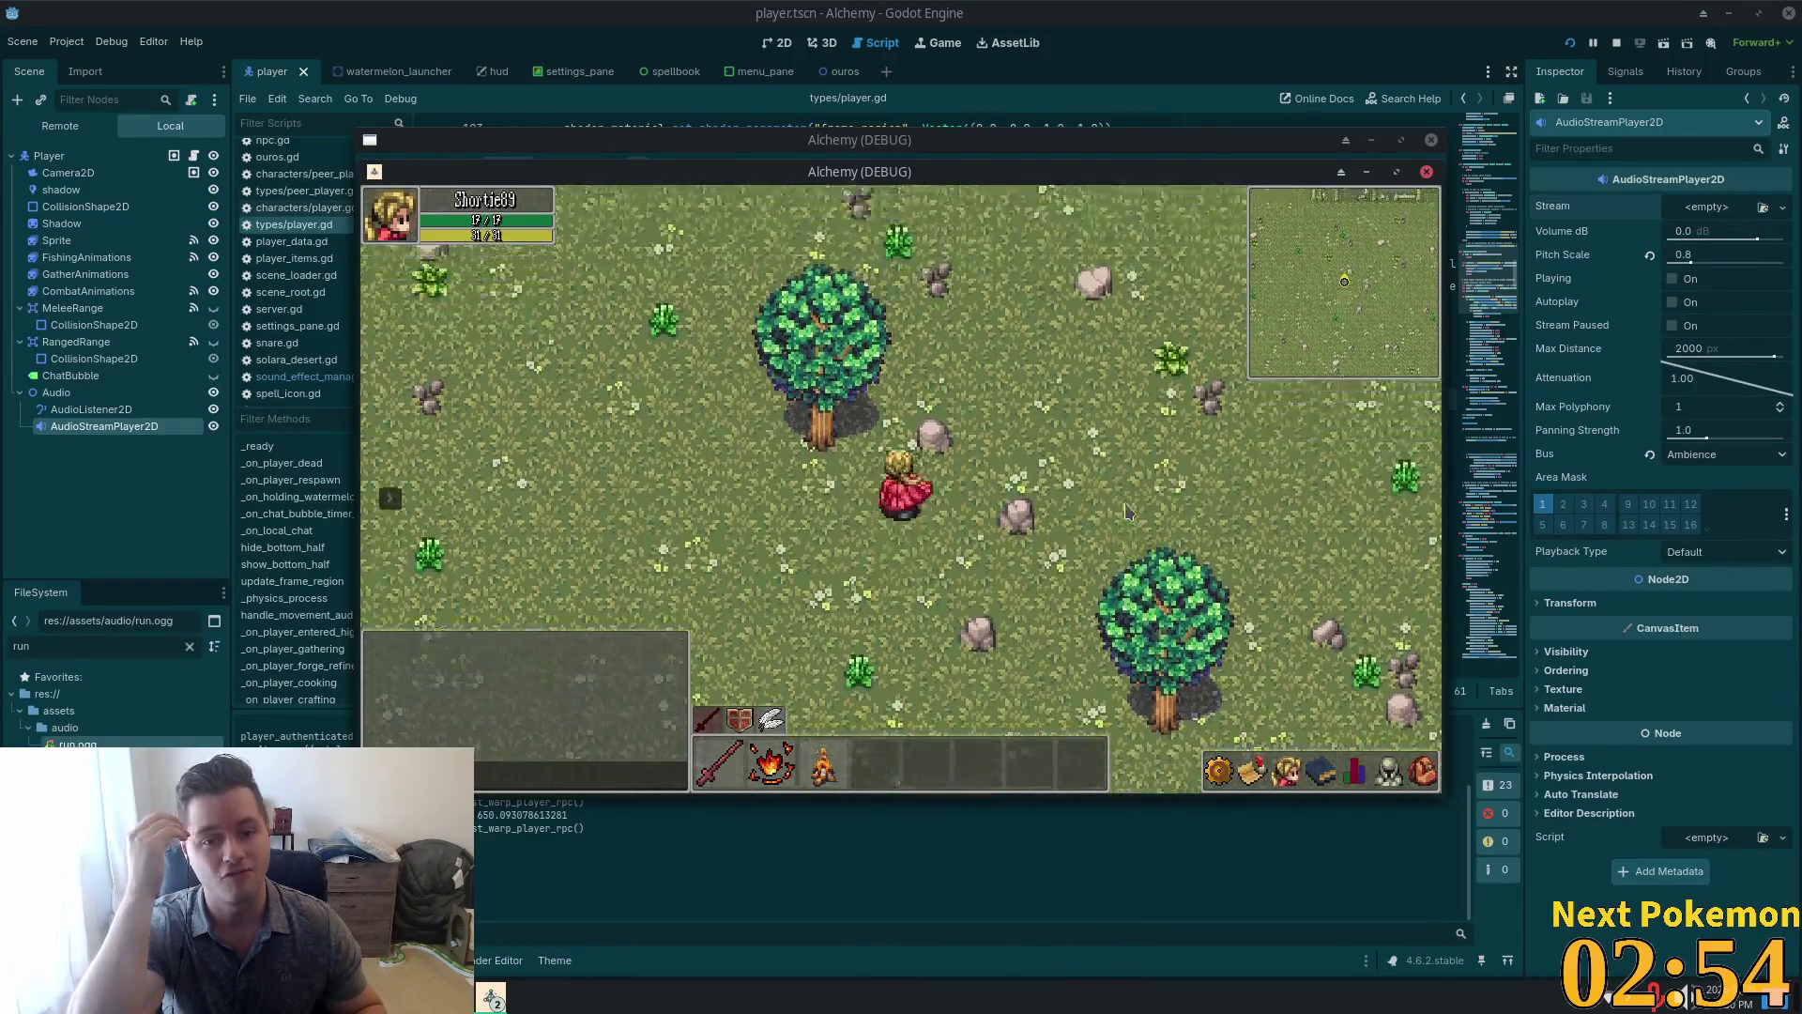
key(w)
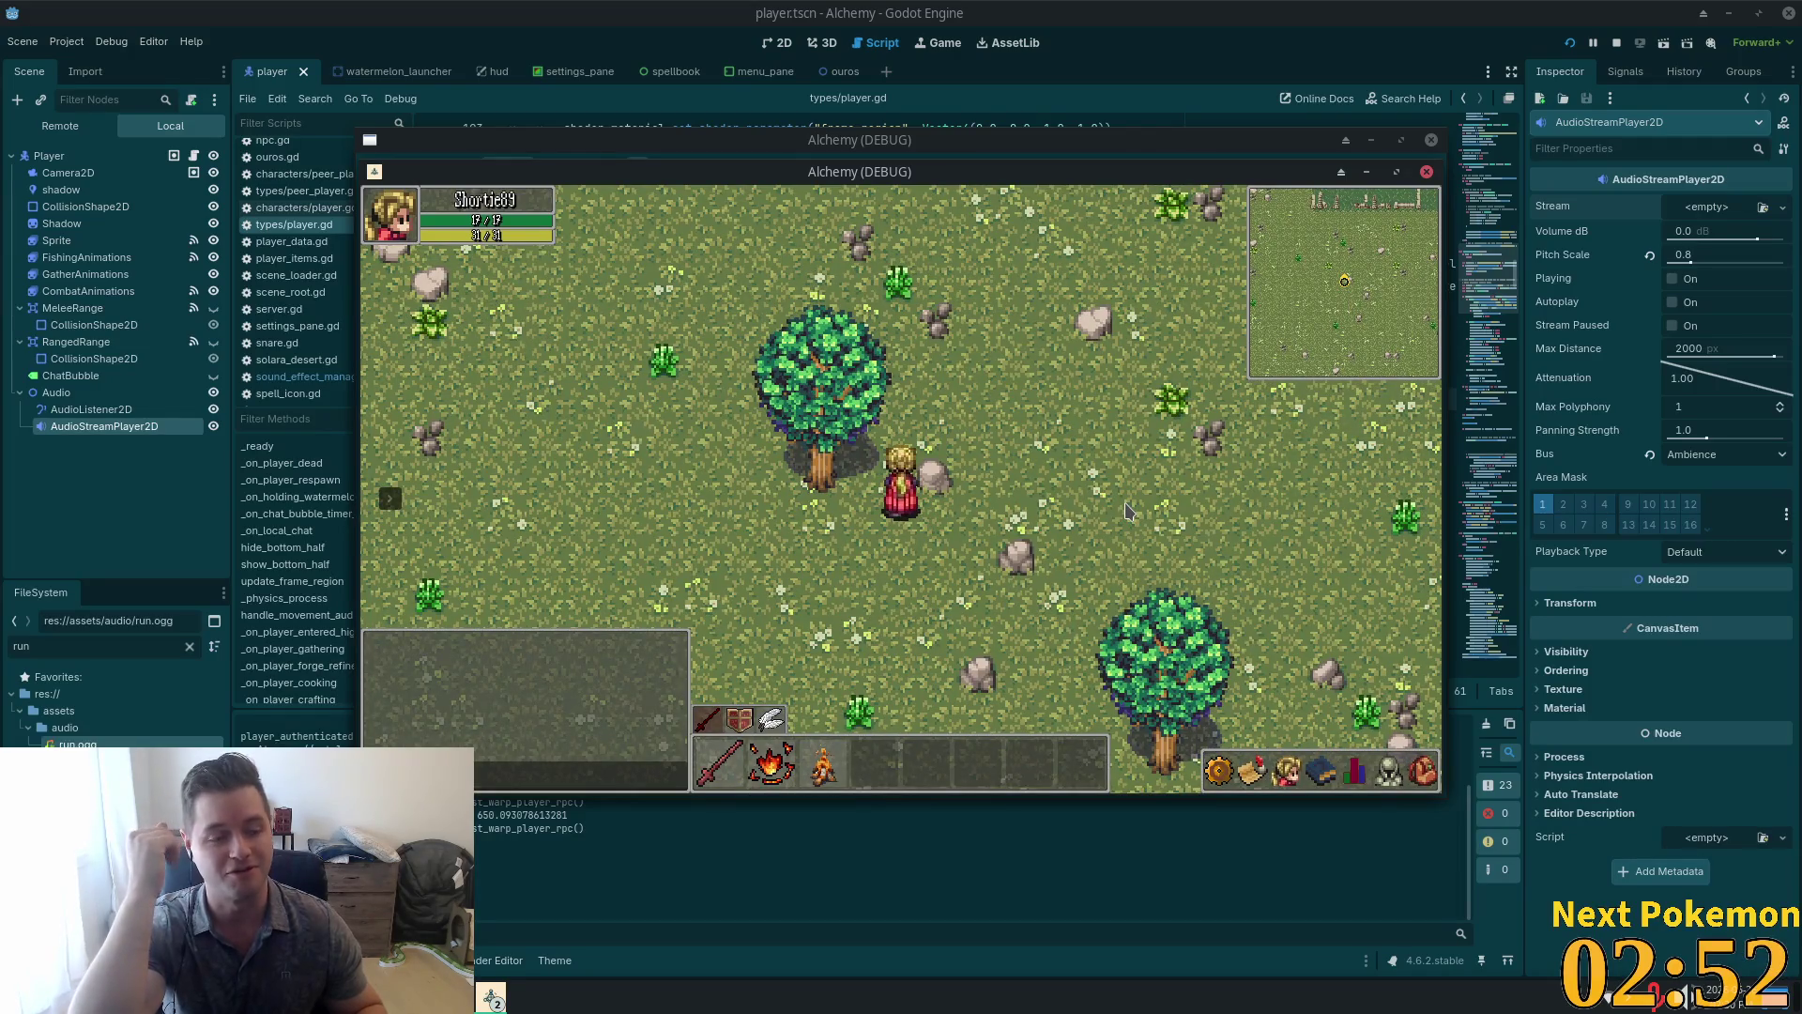
Walk east past the trees and bring up the combat skills panel.
key(w+d)
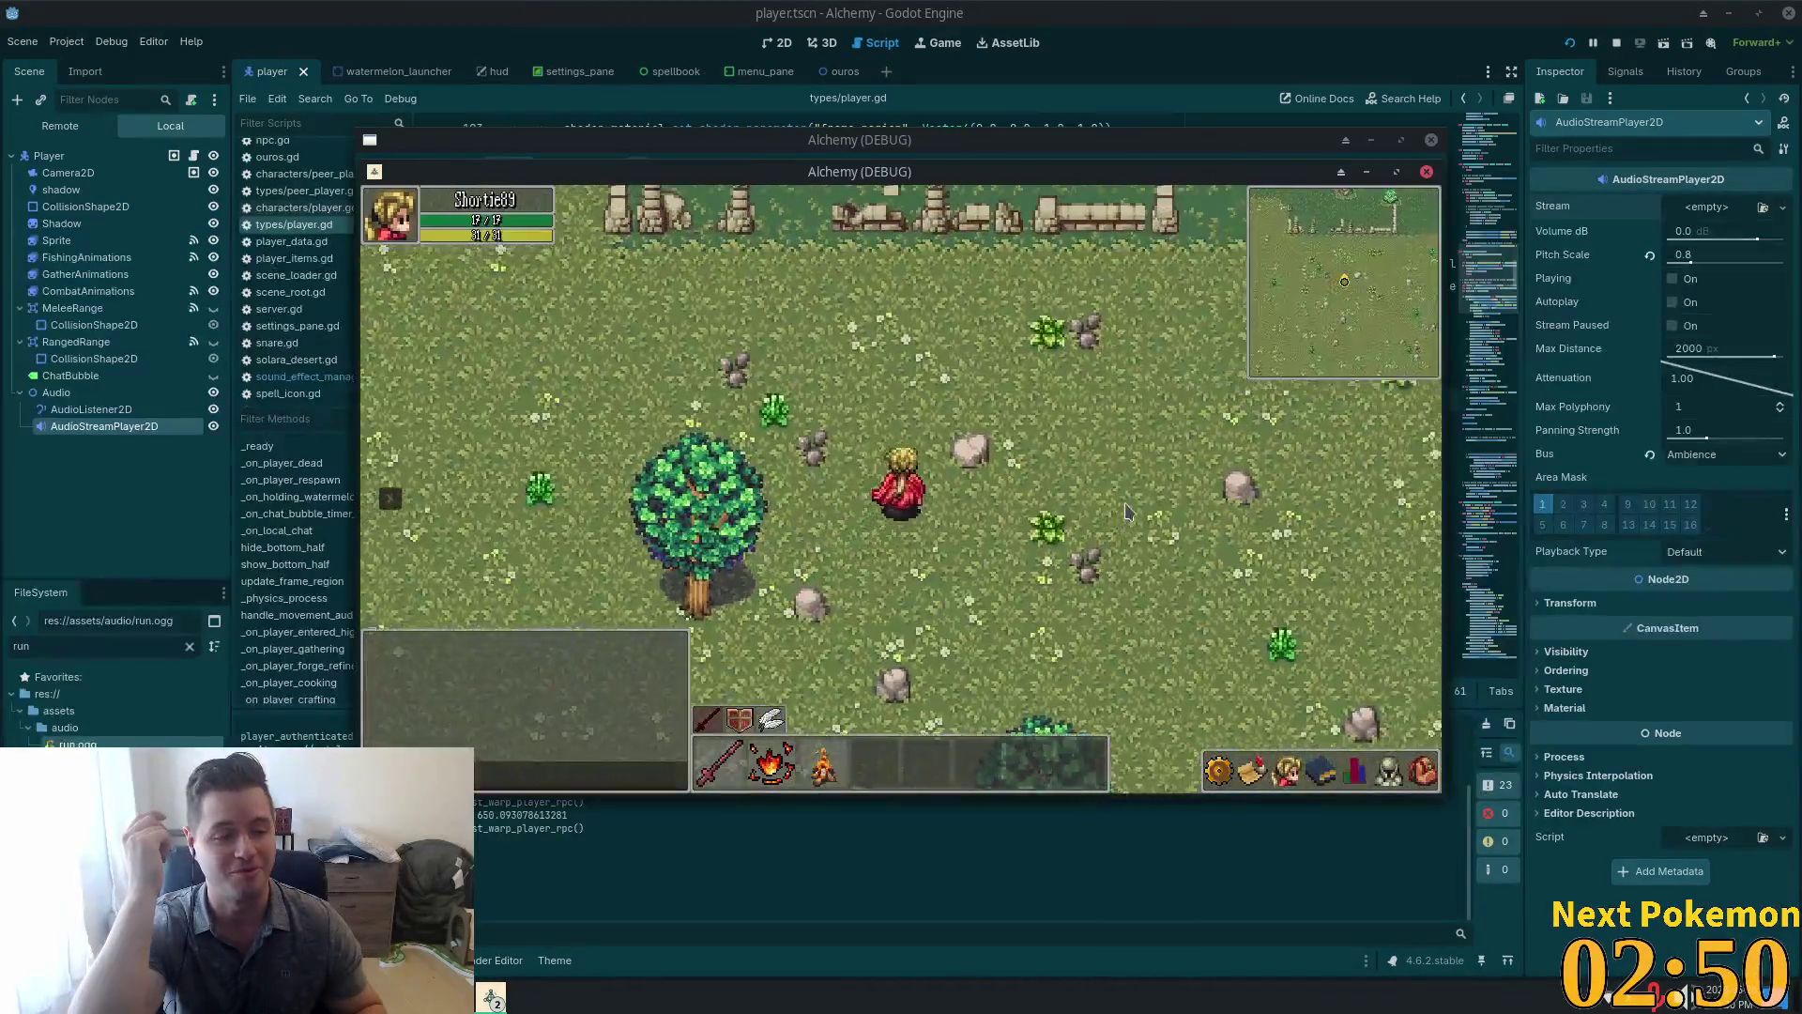
key(s+d)
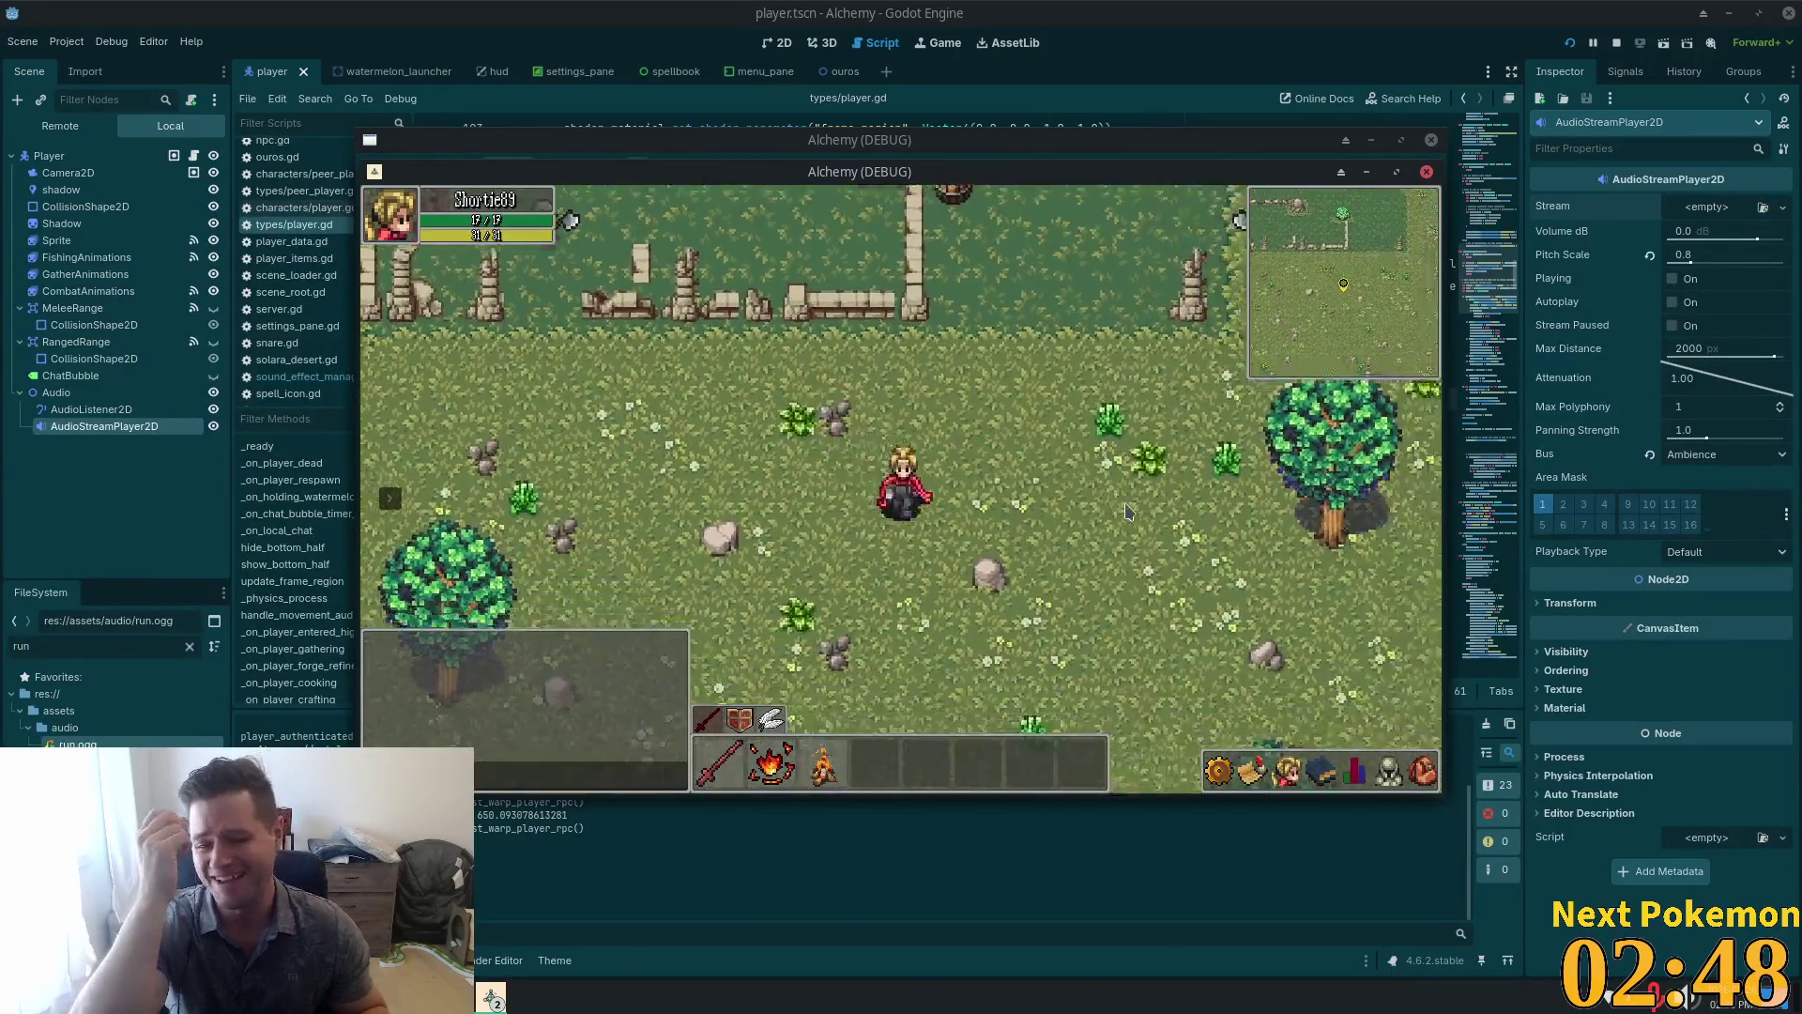
key(d)
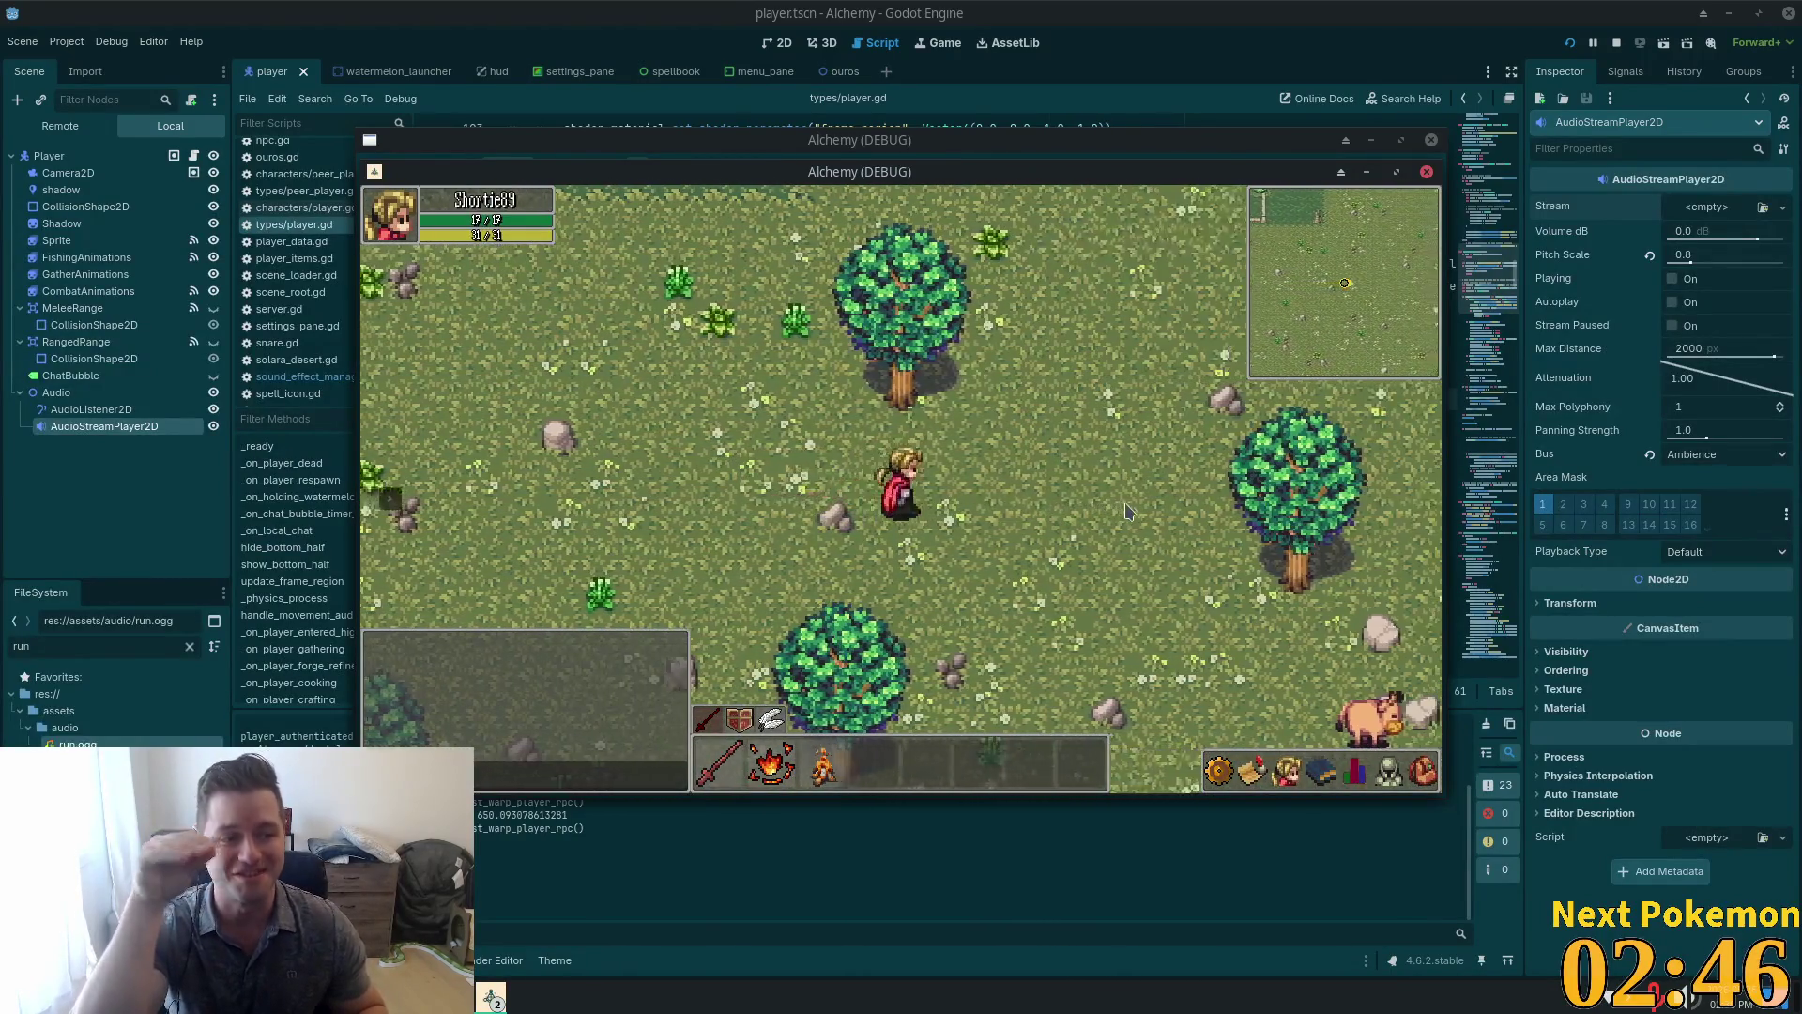
key(d)
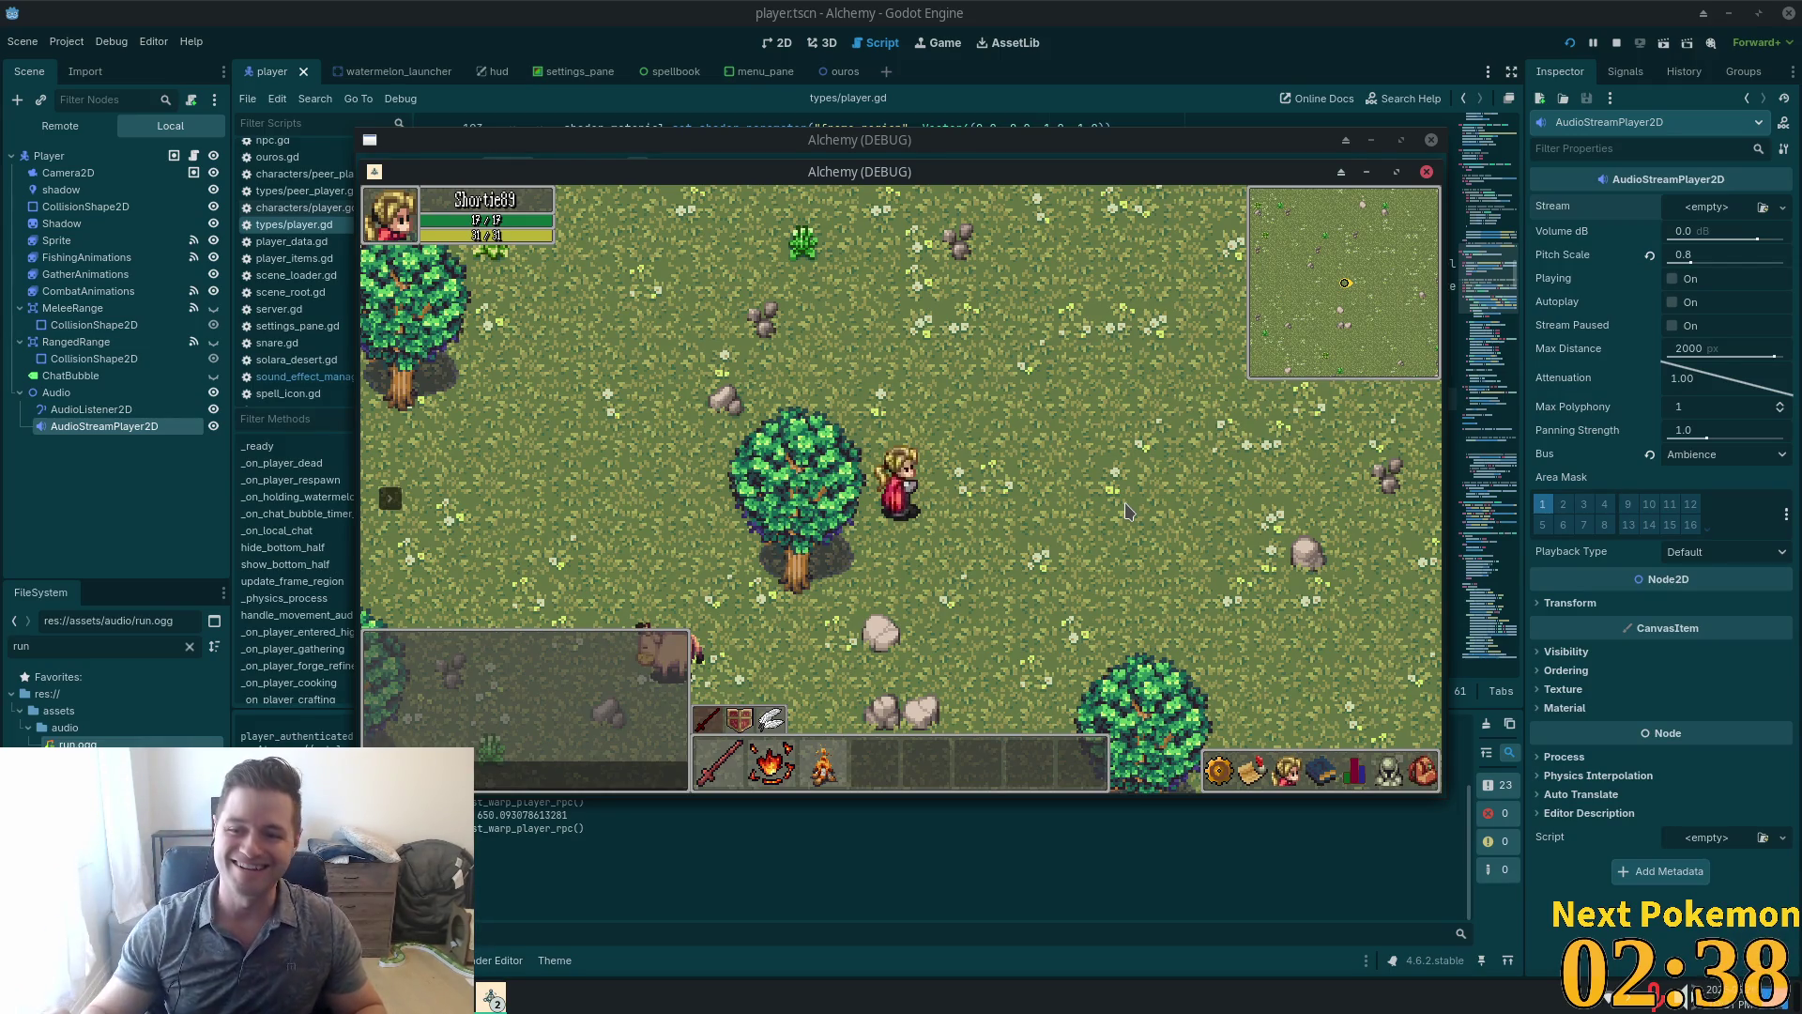
key(d)
click(1338, 774)
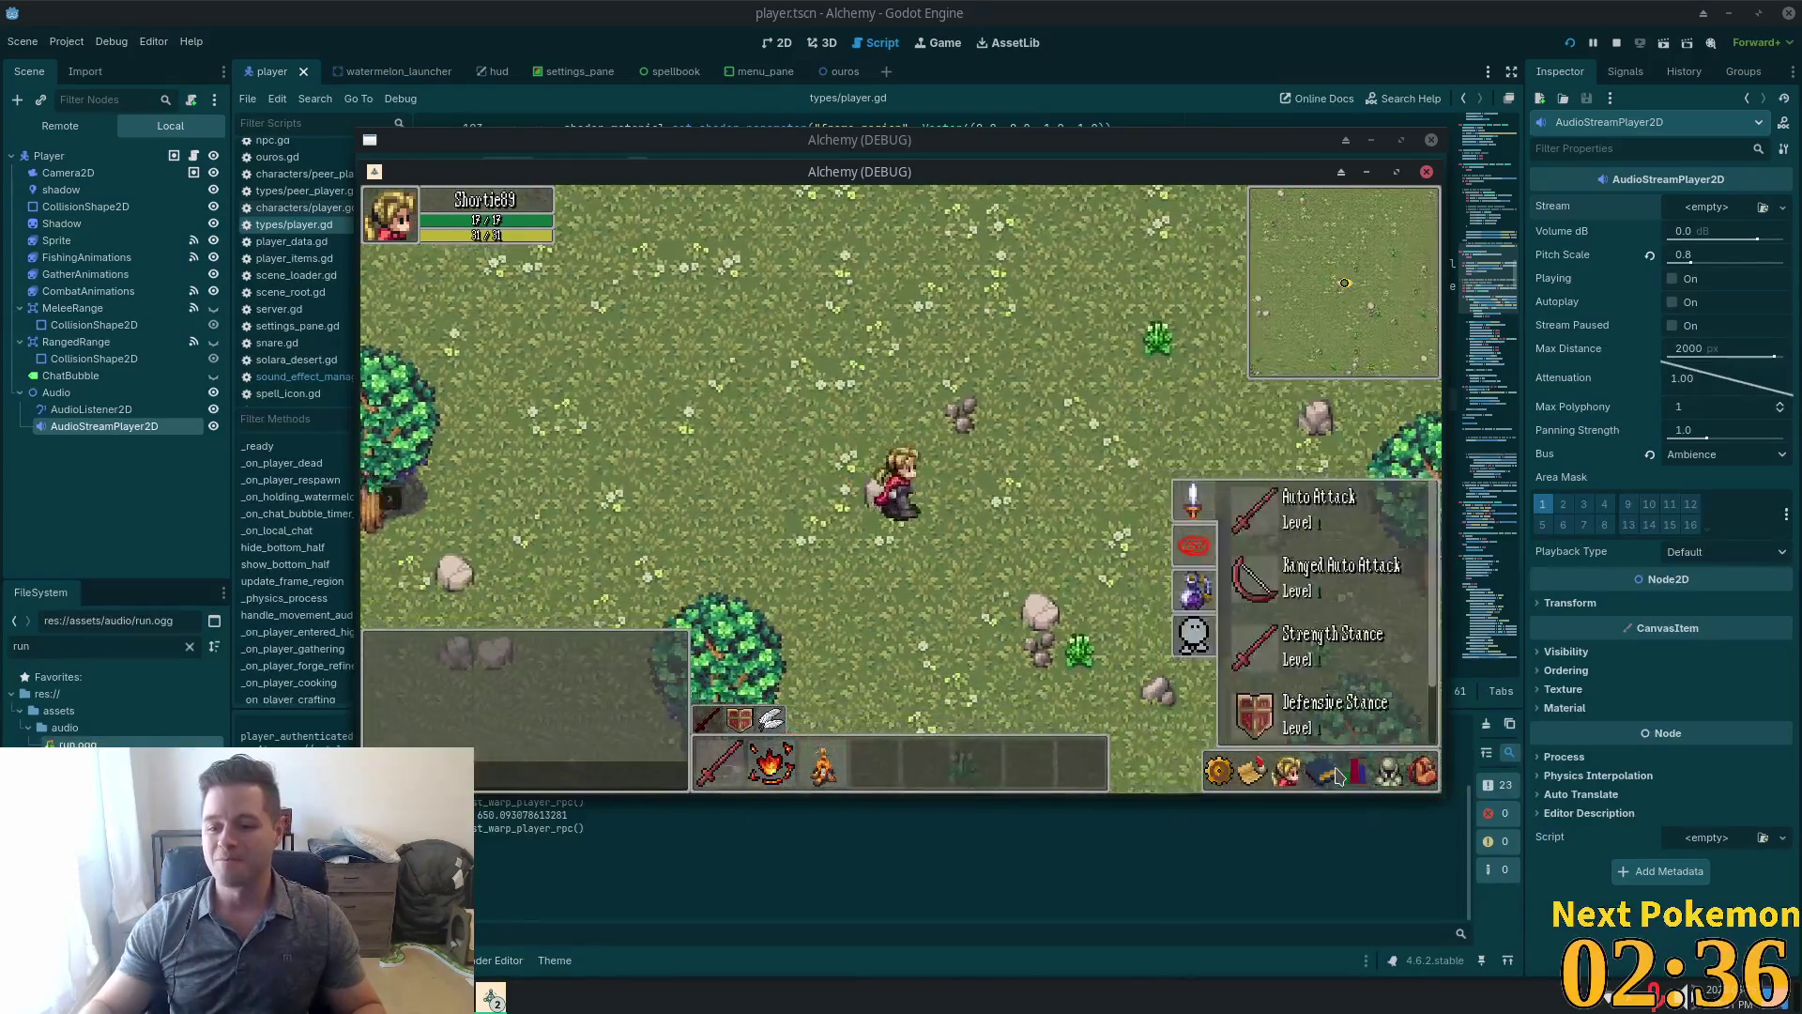
Refocus the game and walk the character west across the field onto the stone path.
key(d)
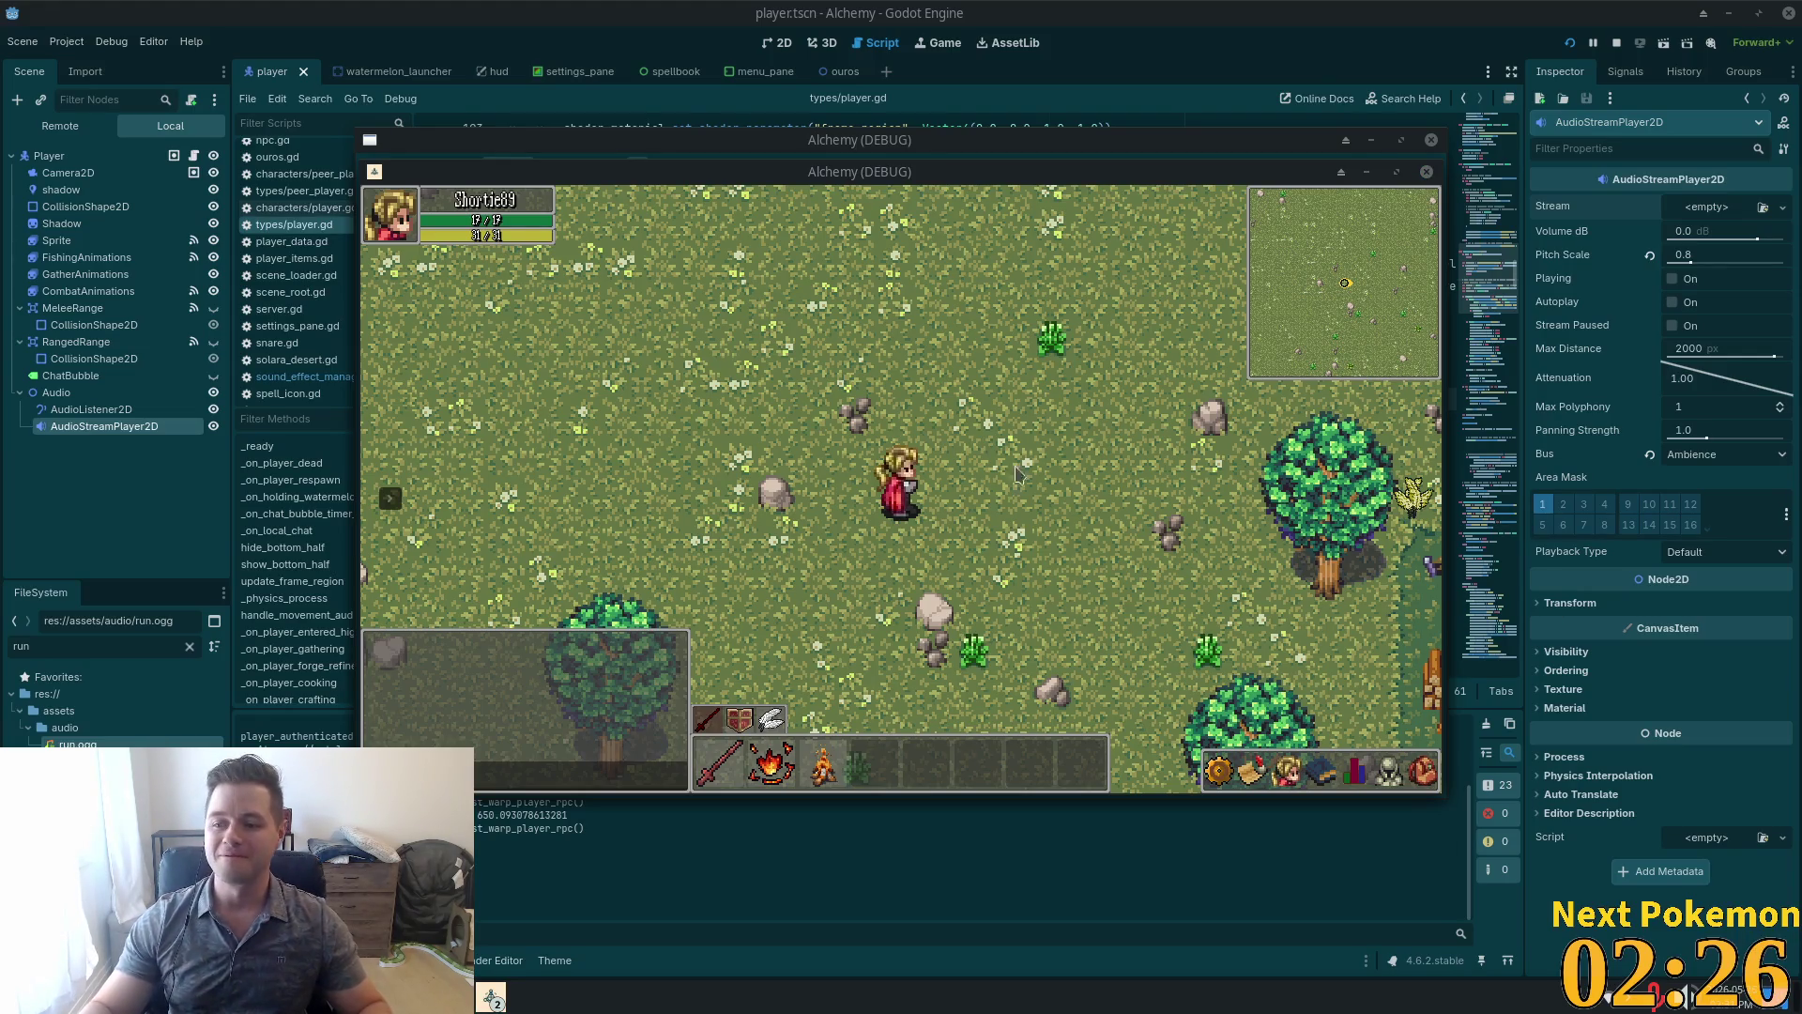
click(1135, 500)
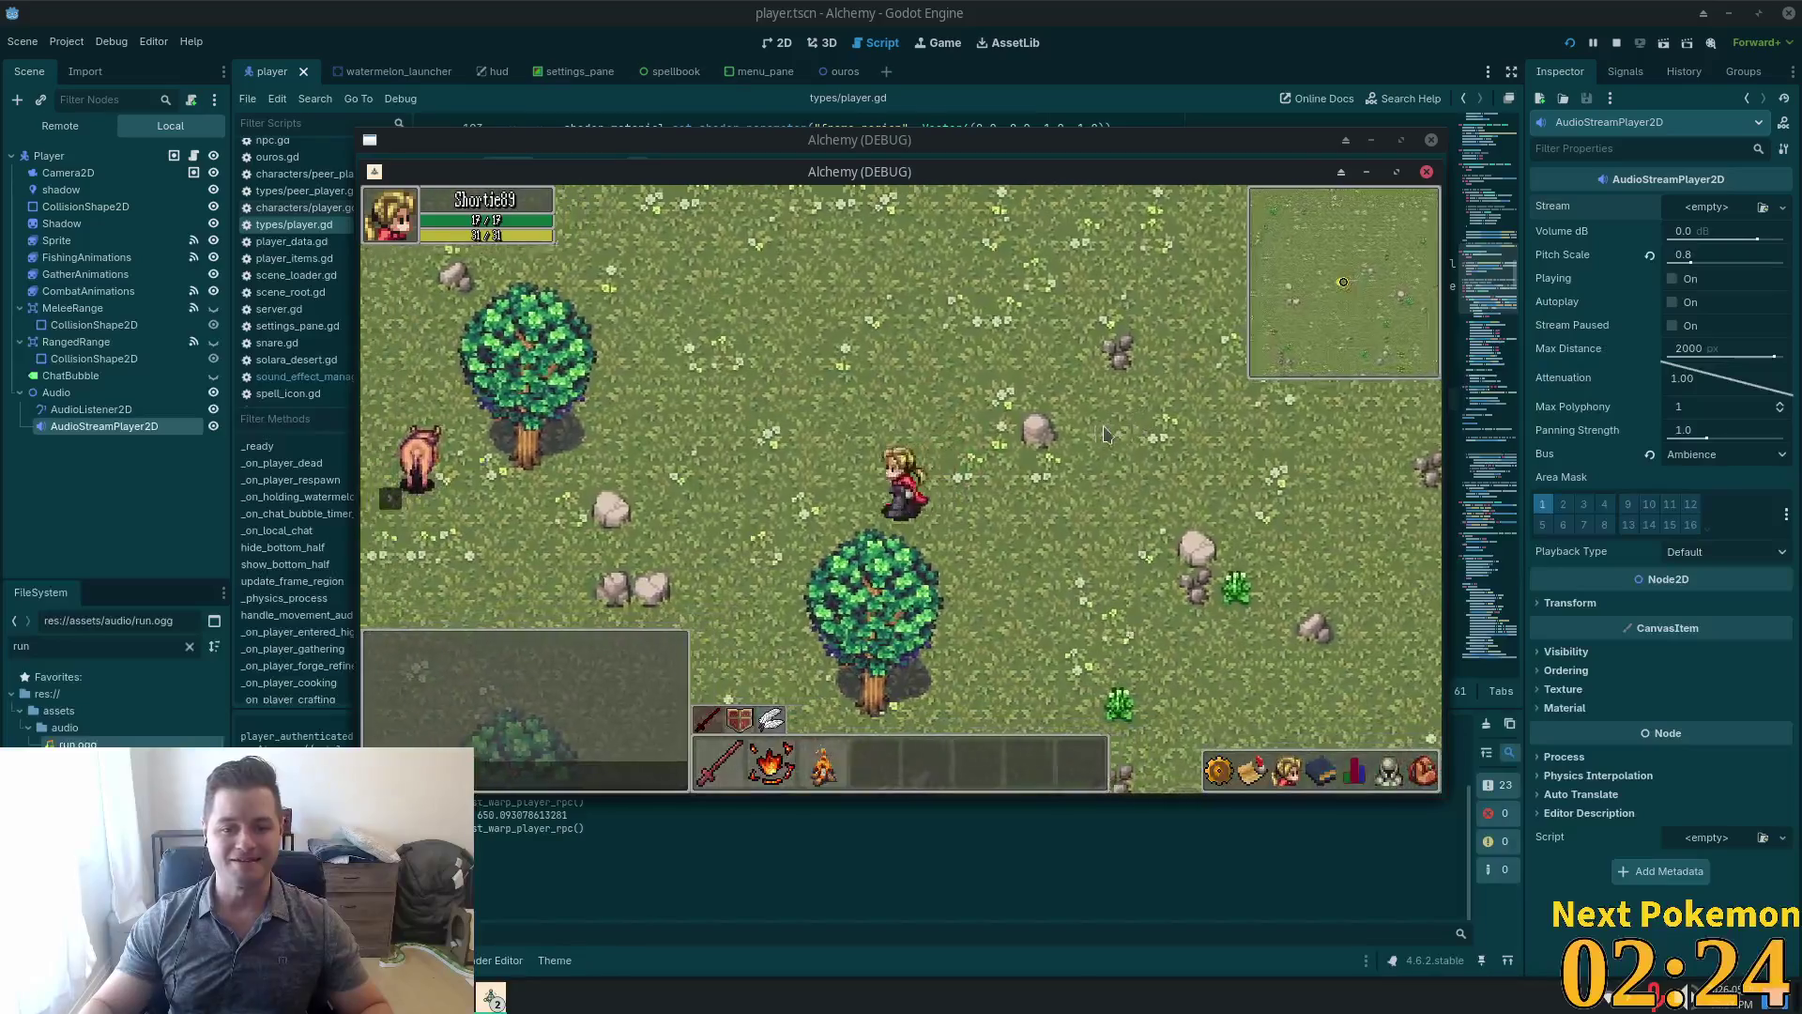
key(a)
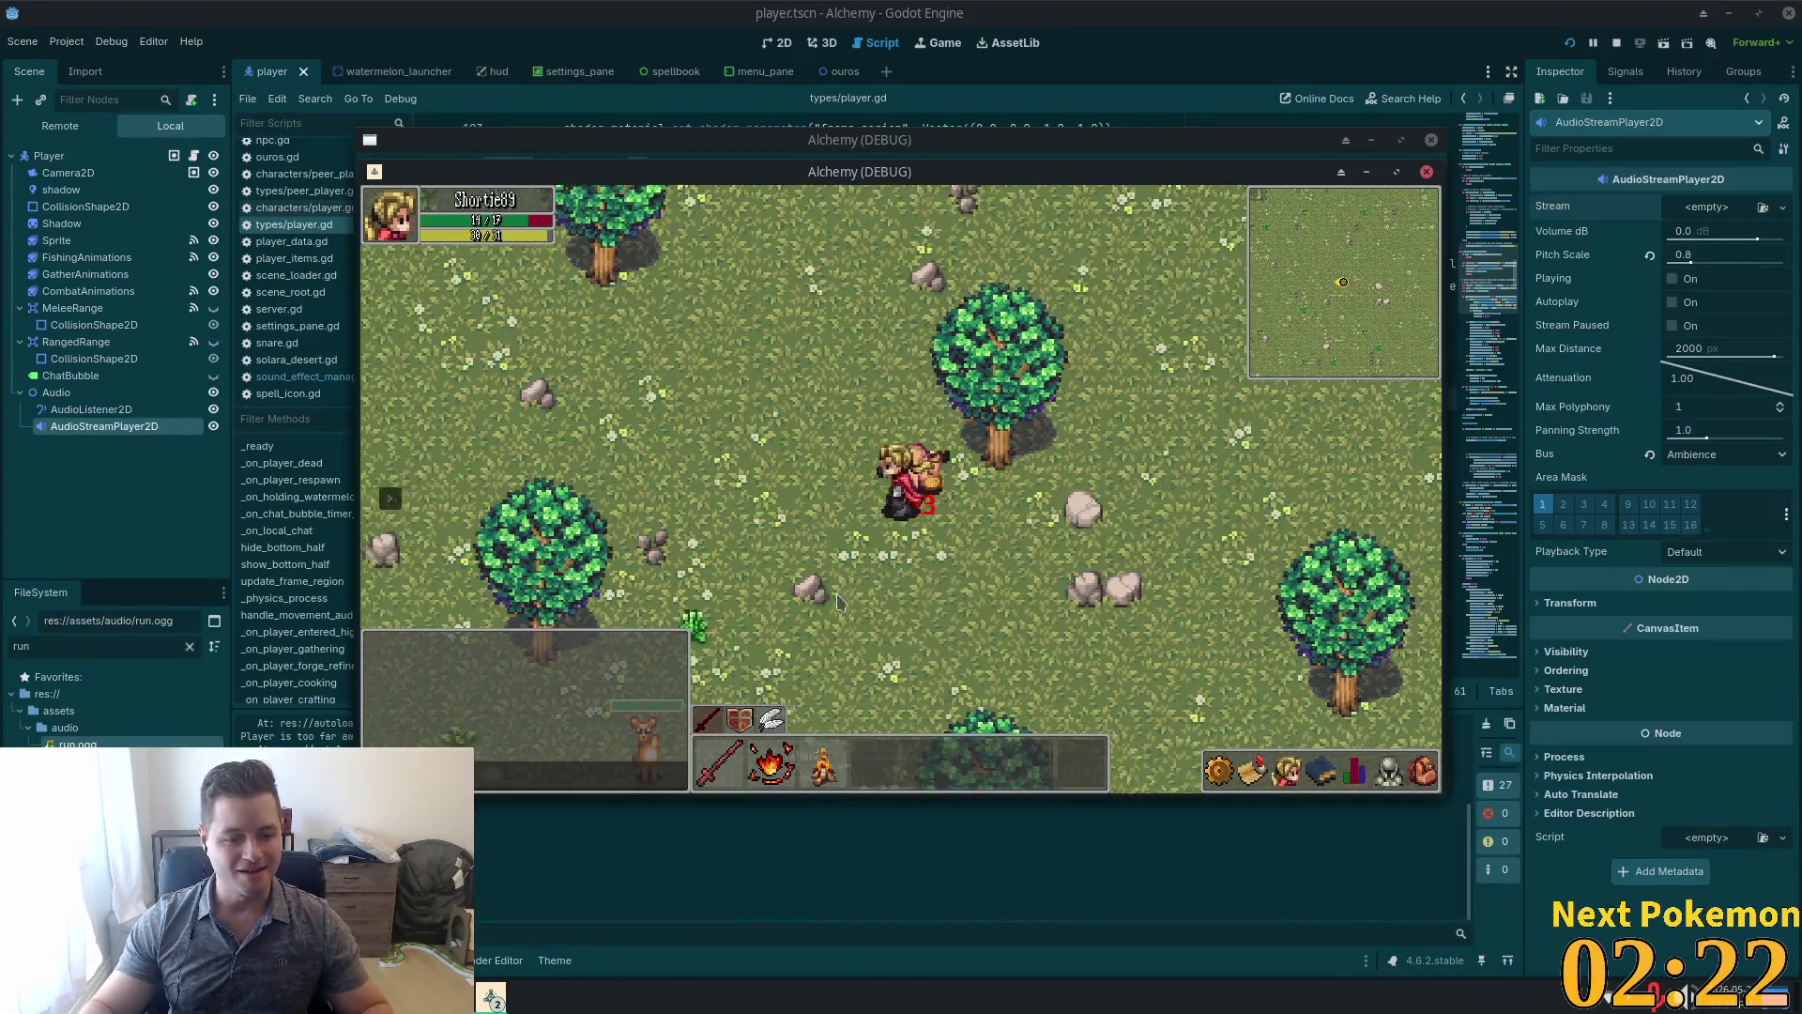
key(a)
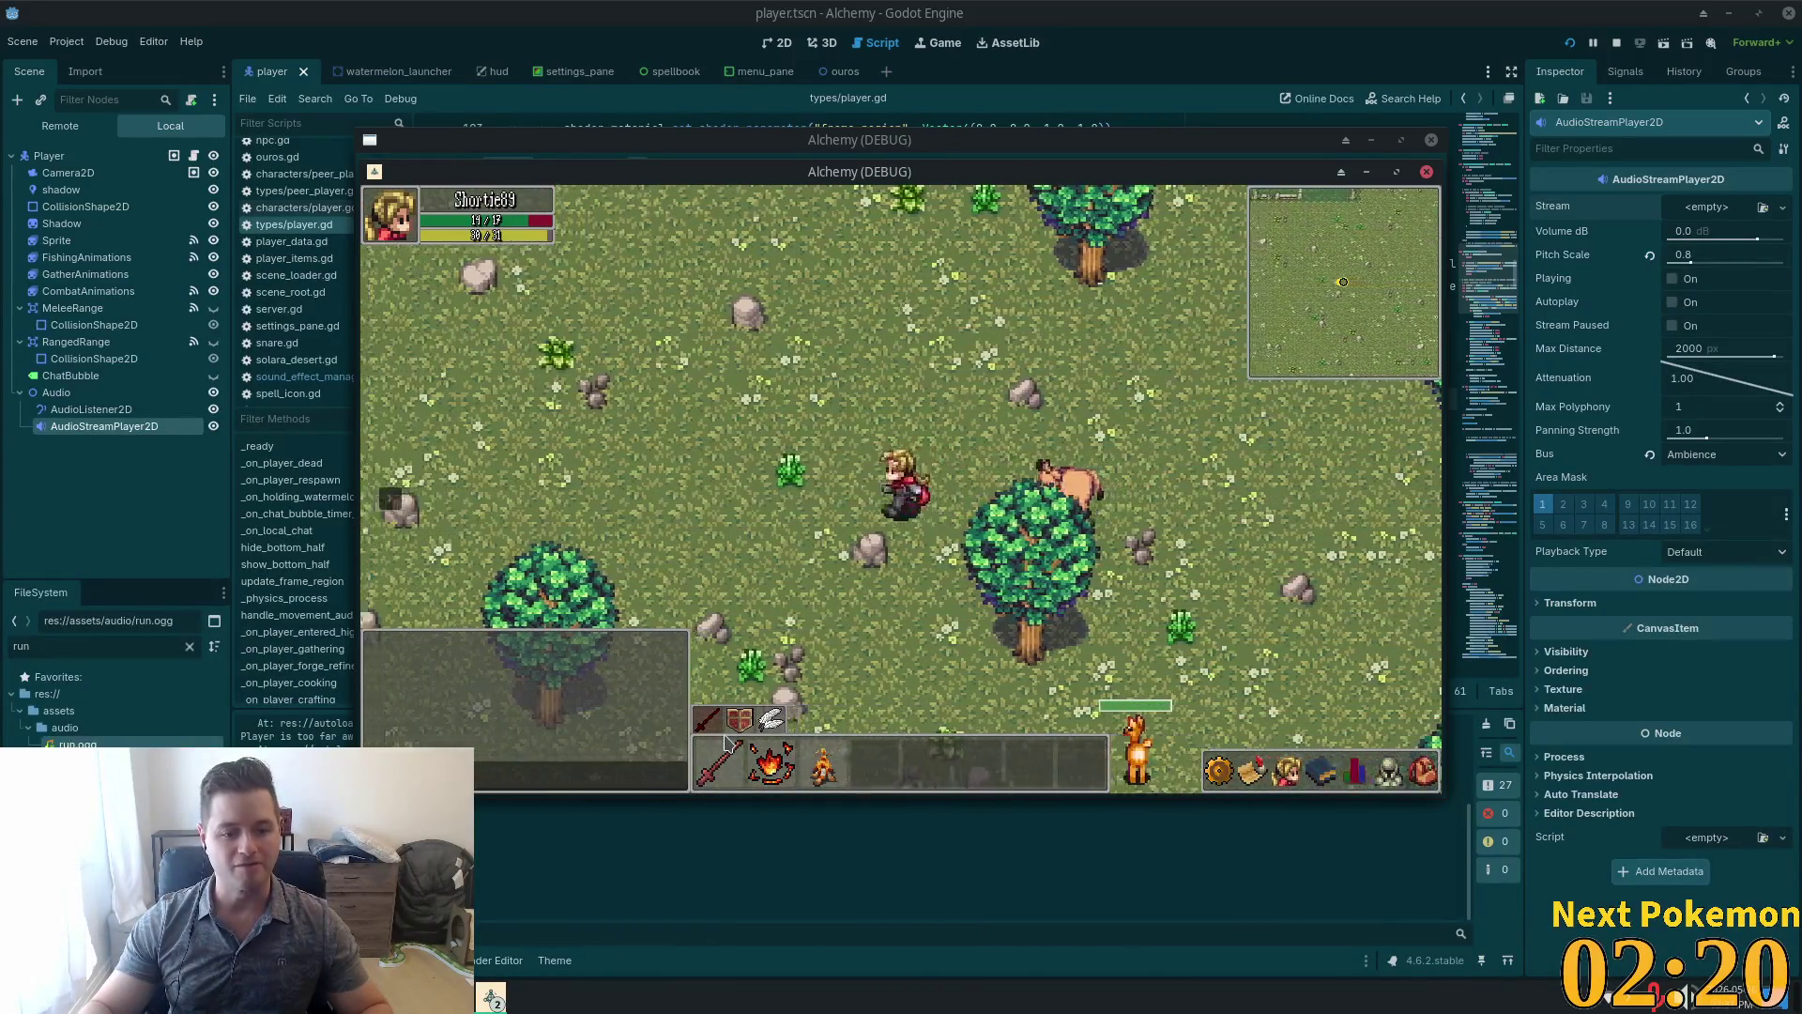
key(a)
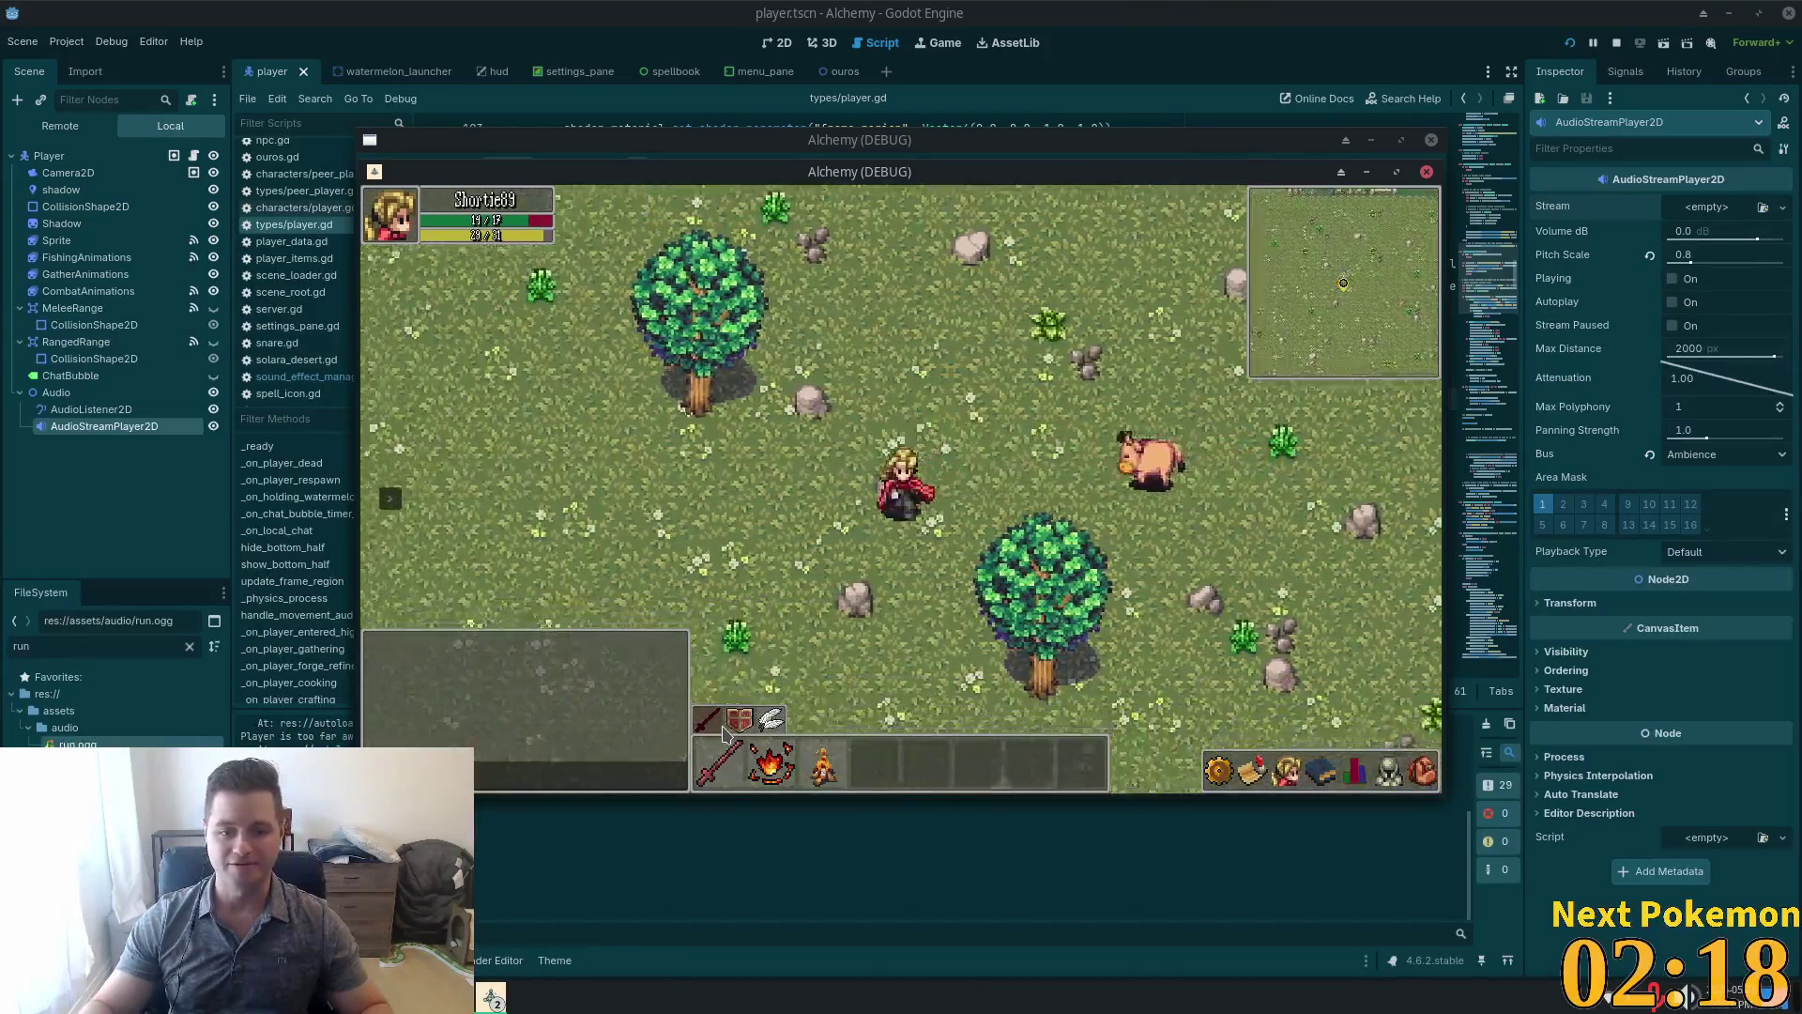
key(a)
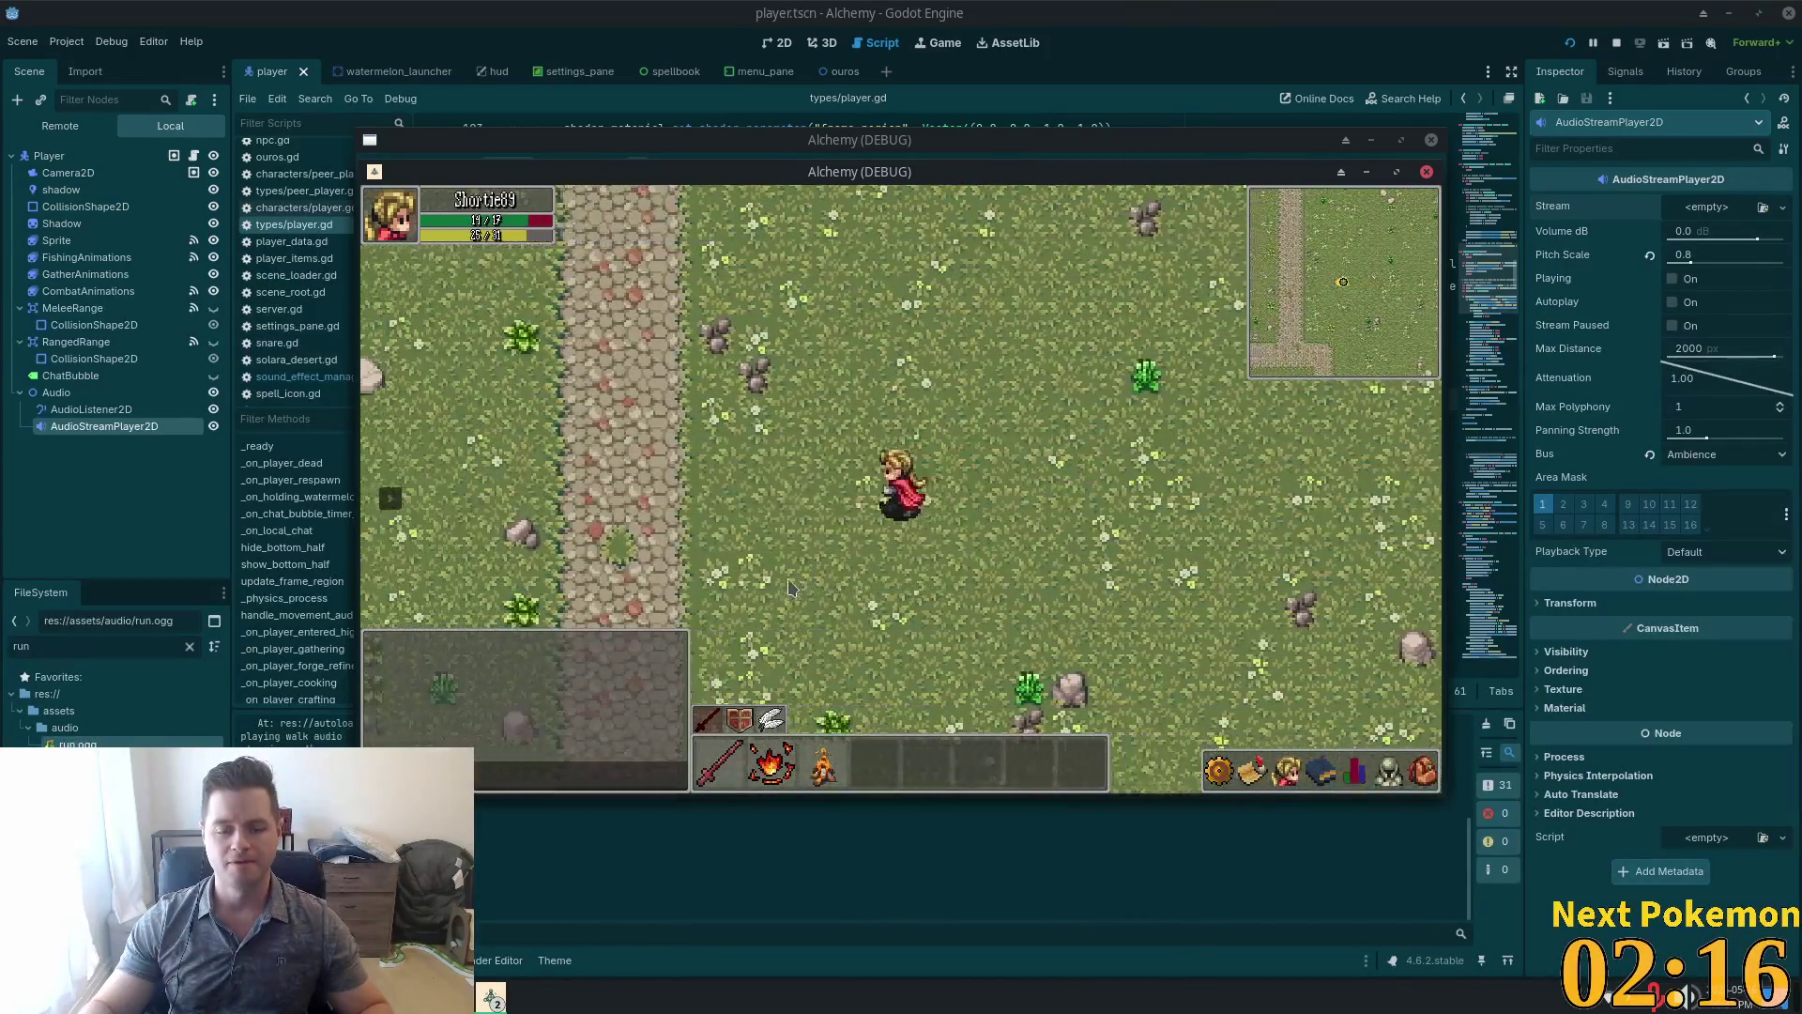
key(a)
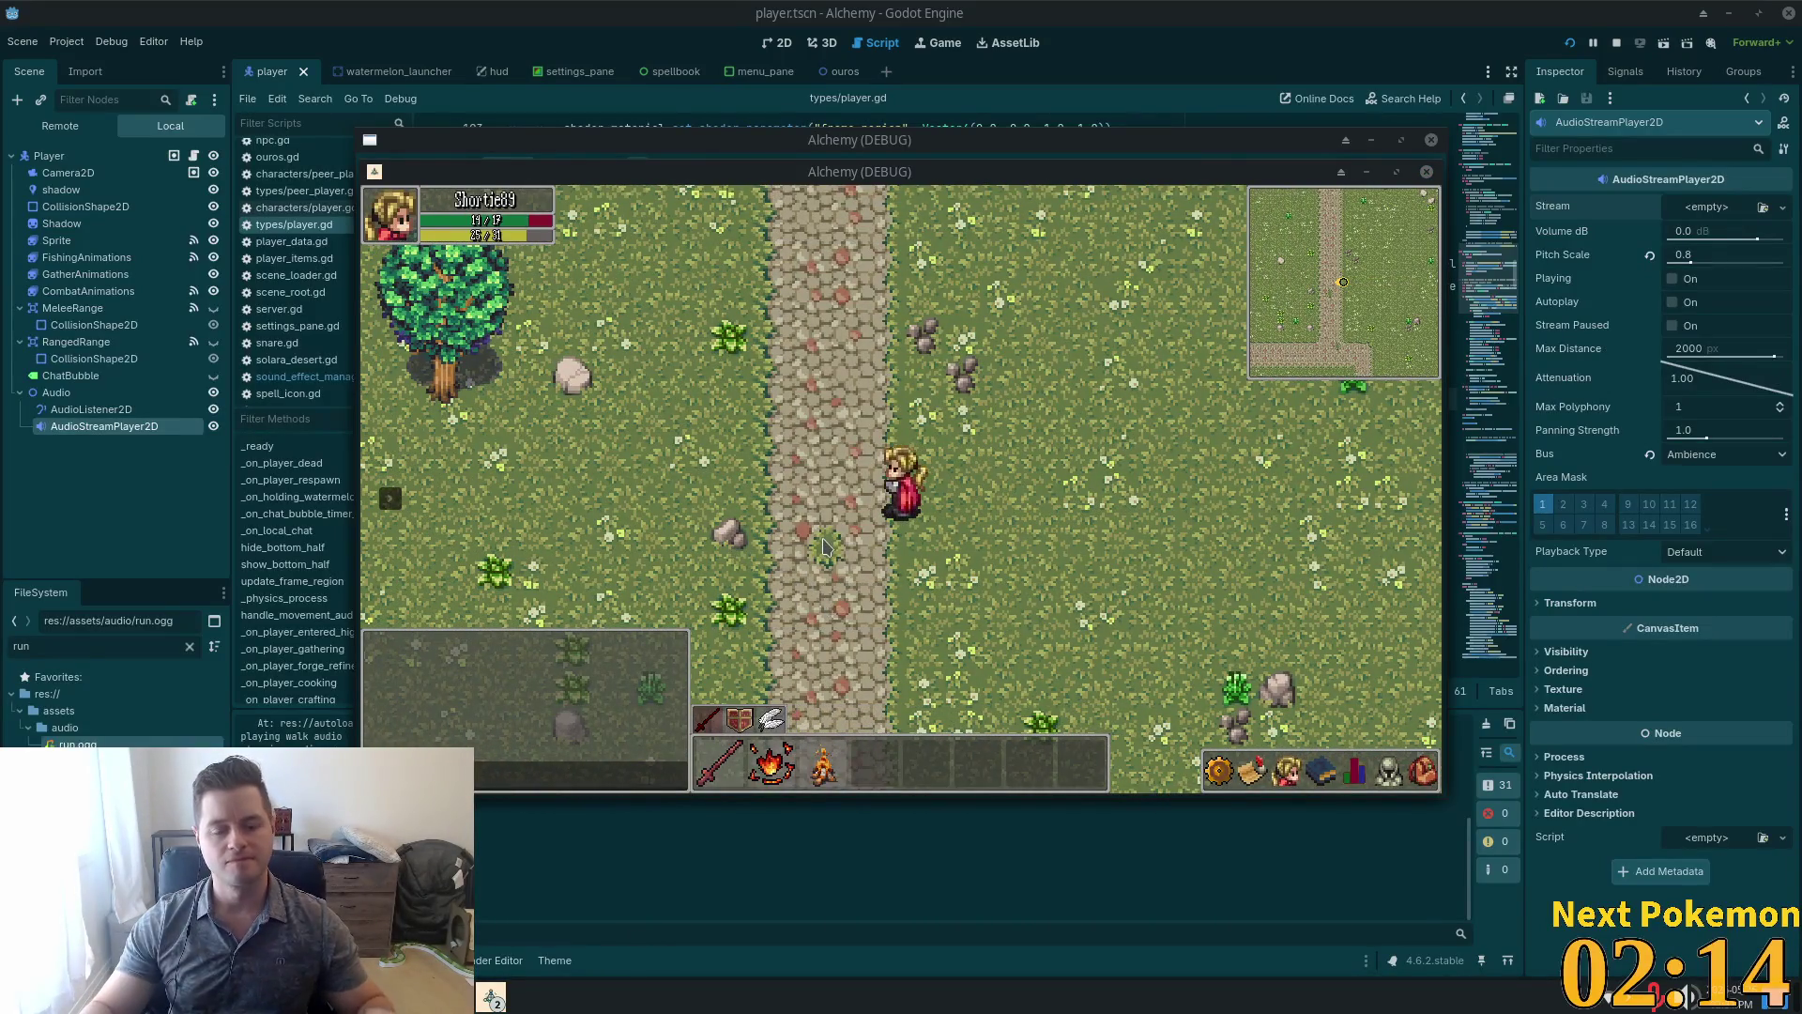
key(alt+Tab)
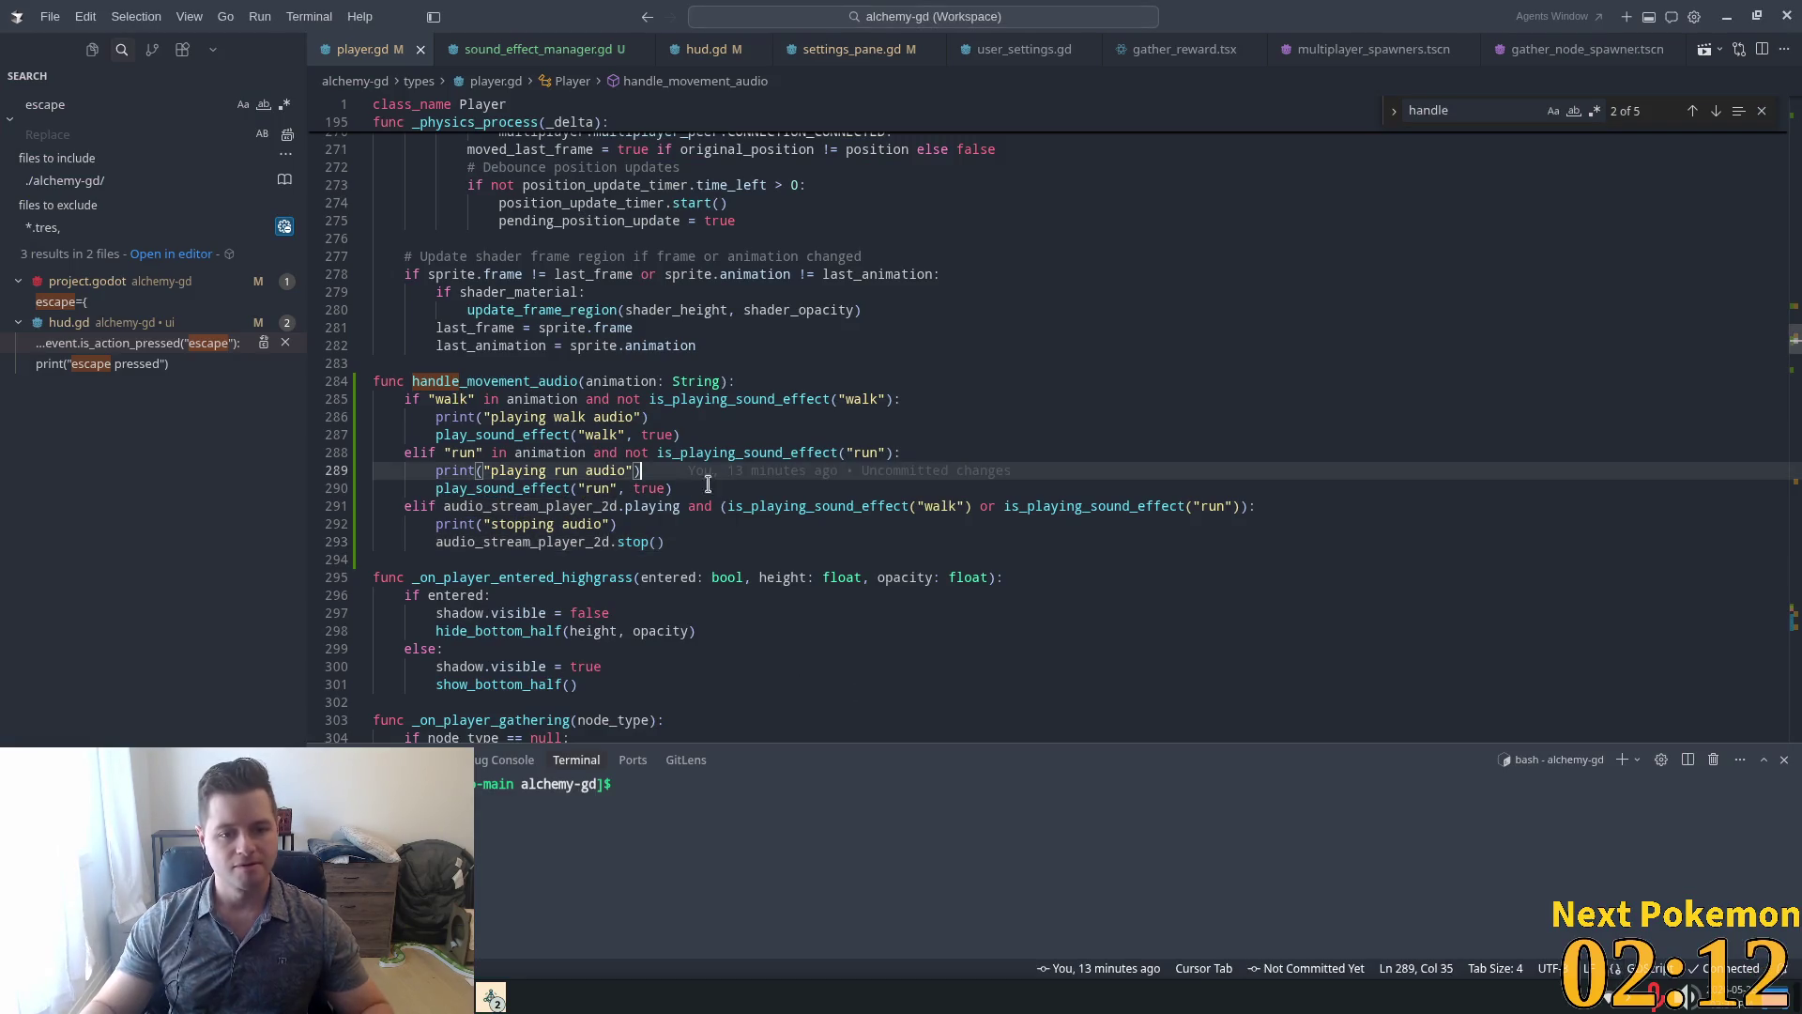
Insert a new indented line right after the handle_movement_audio header in player.gd.
click(615, 523)
mouse_move(459, 506)
mouse_down()
mouse_move(610, 542)
mouse_move(657, 506)
mouse_move(930, 541)
mouse_move(956, 507)
mouse_up()
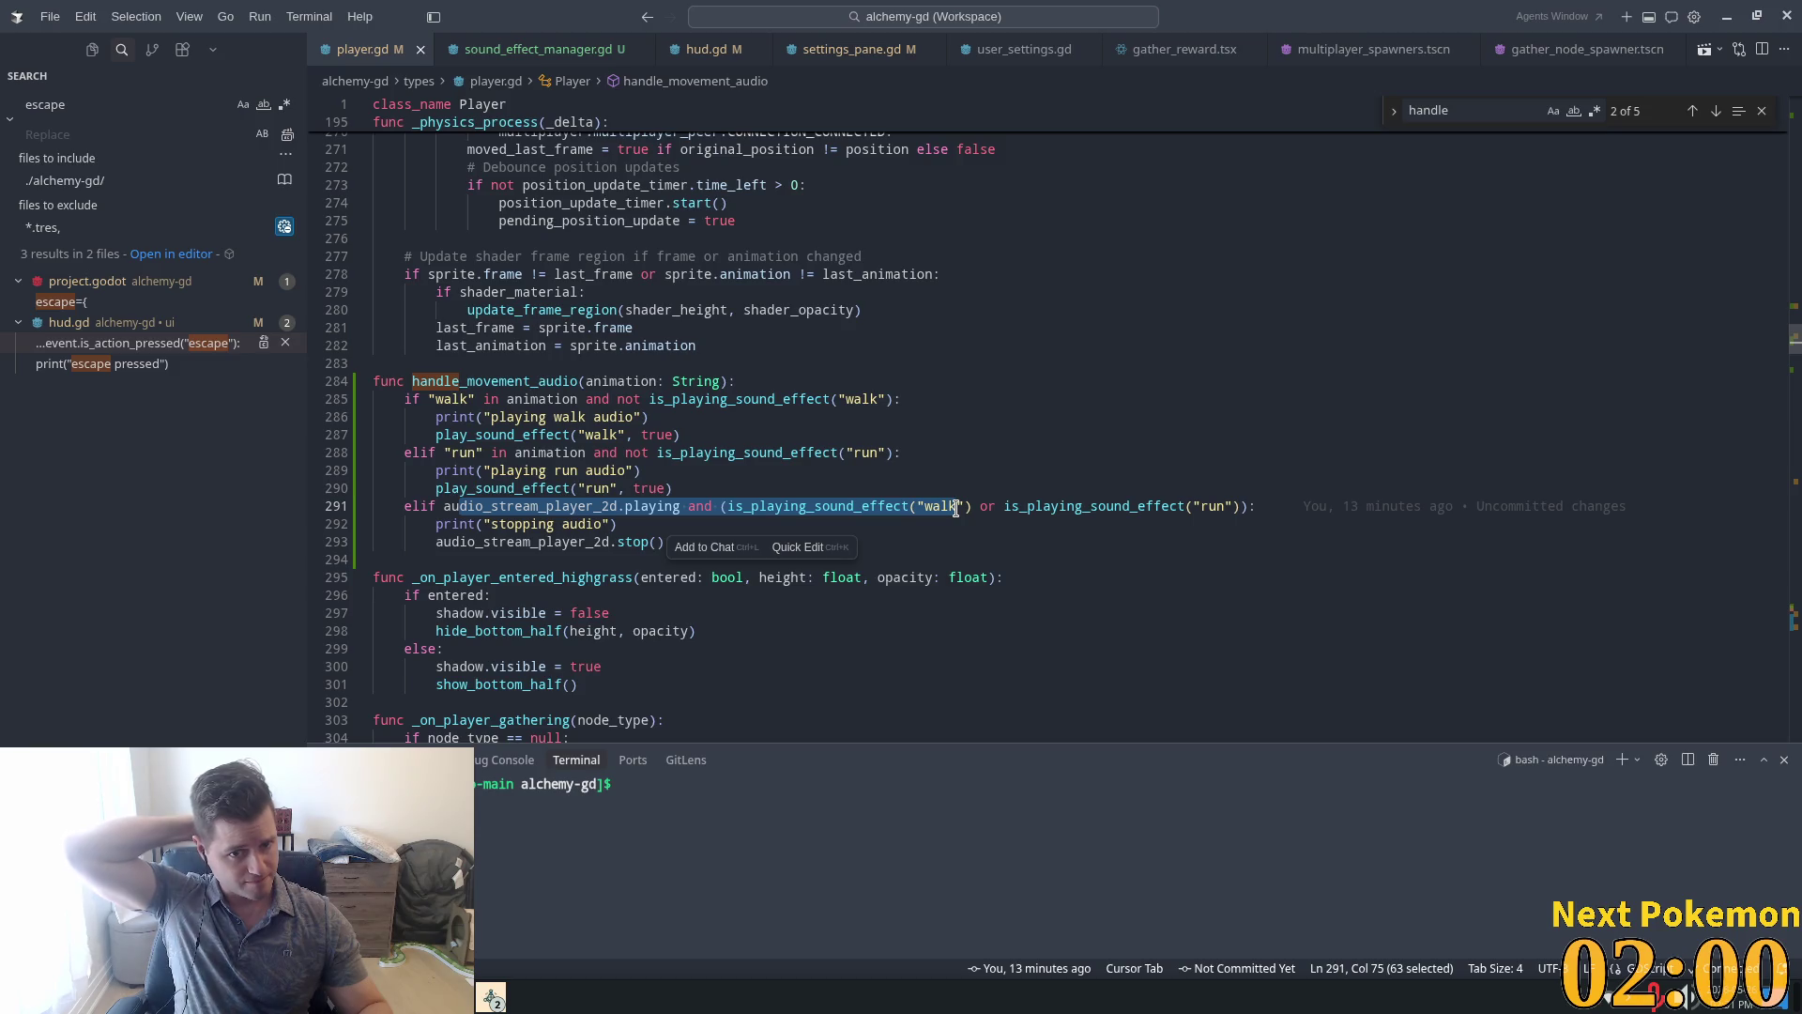
click(789, 402)
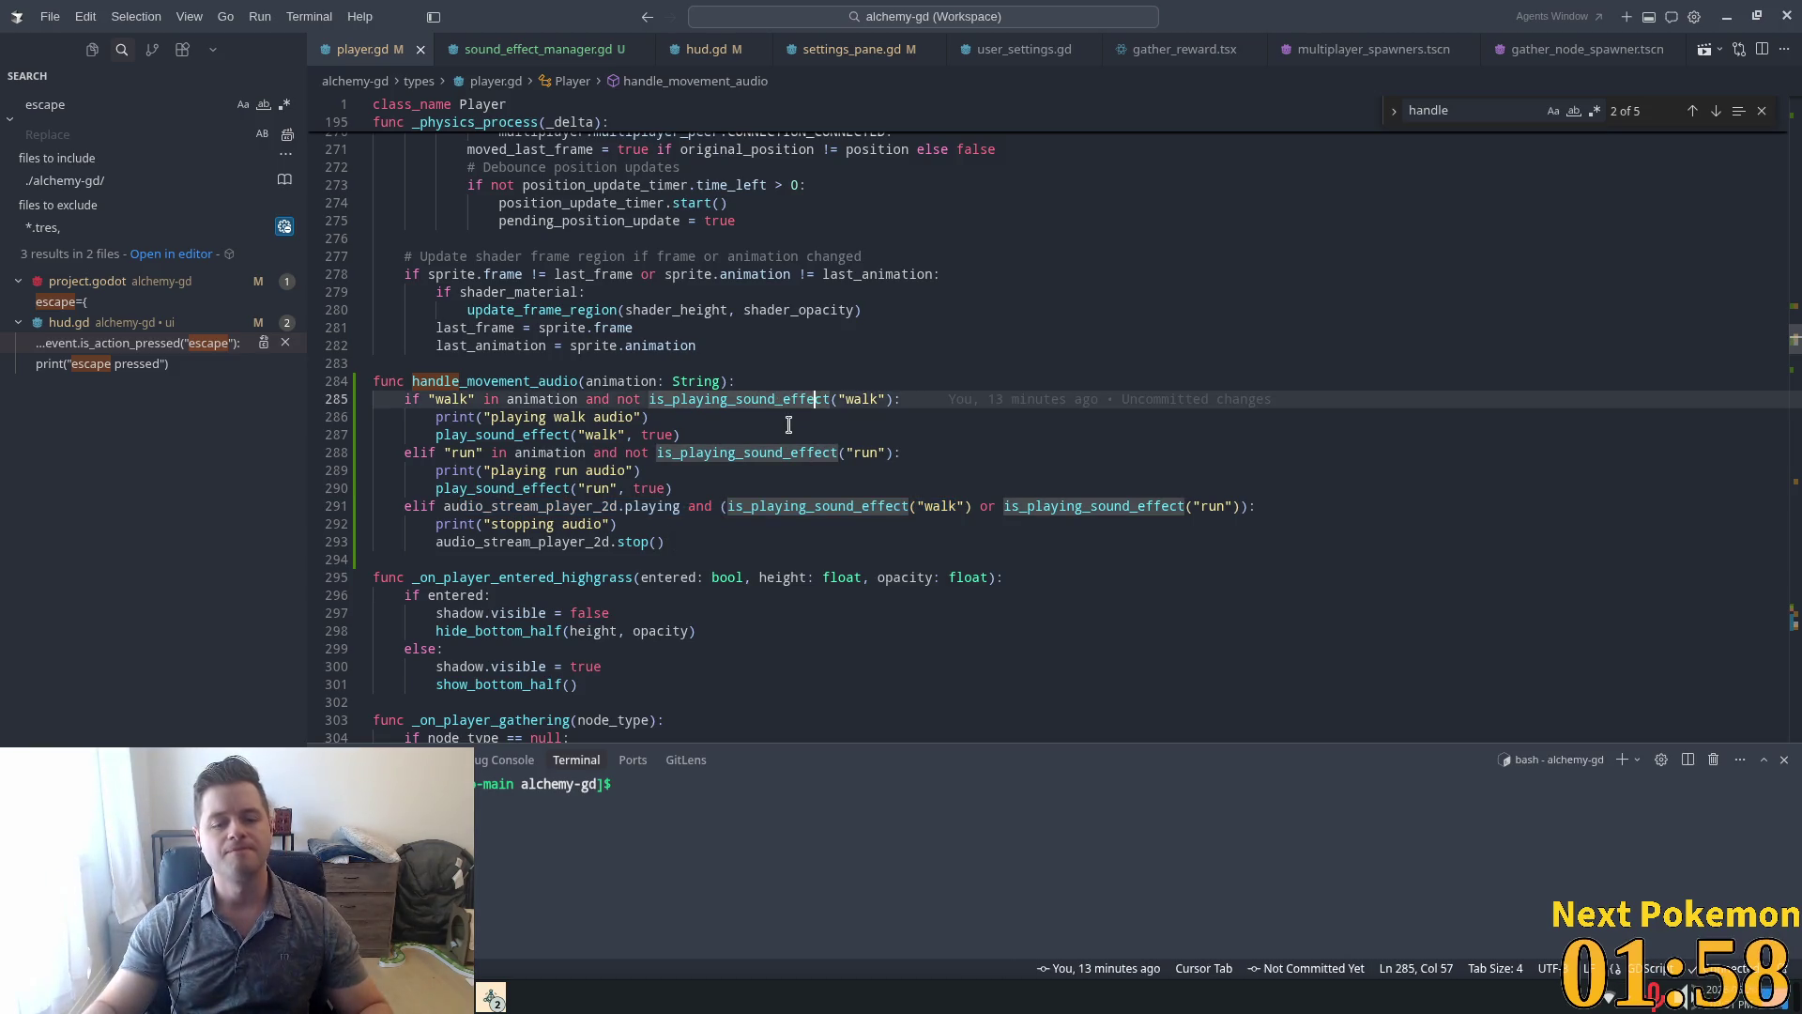
mouse_move(657, 389)
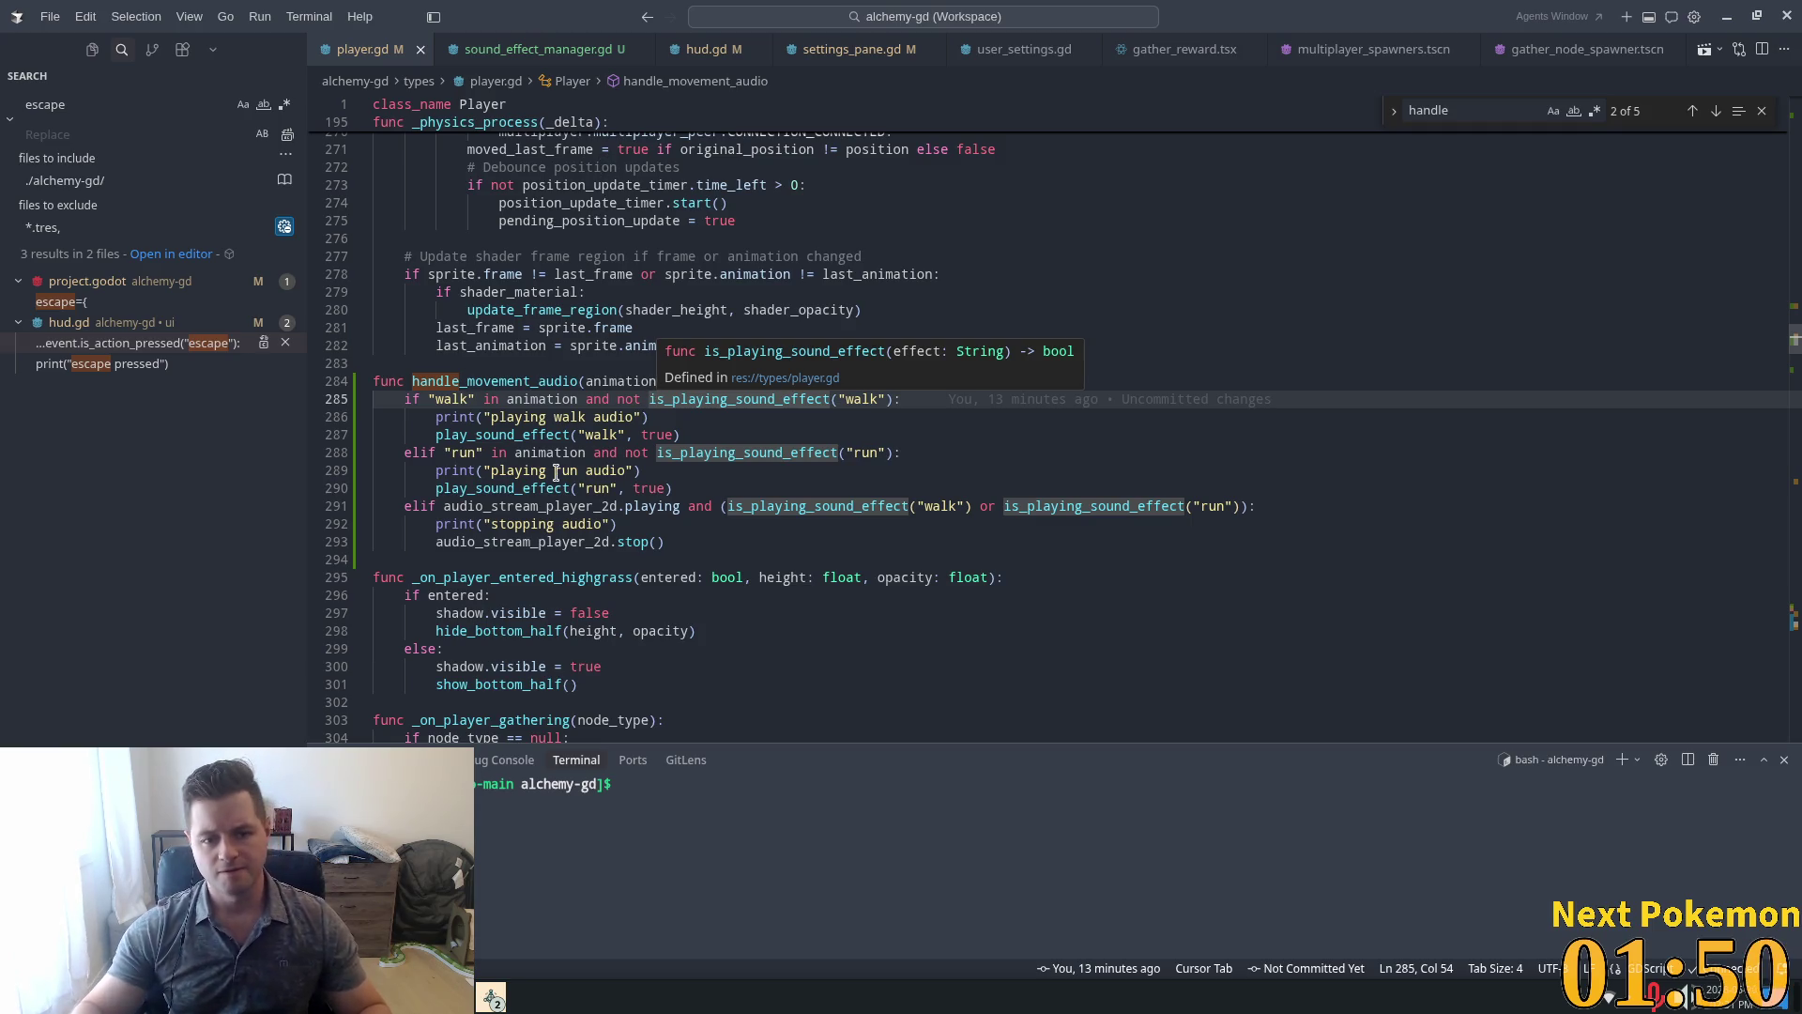
click(1247, 507)
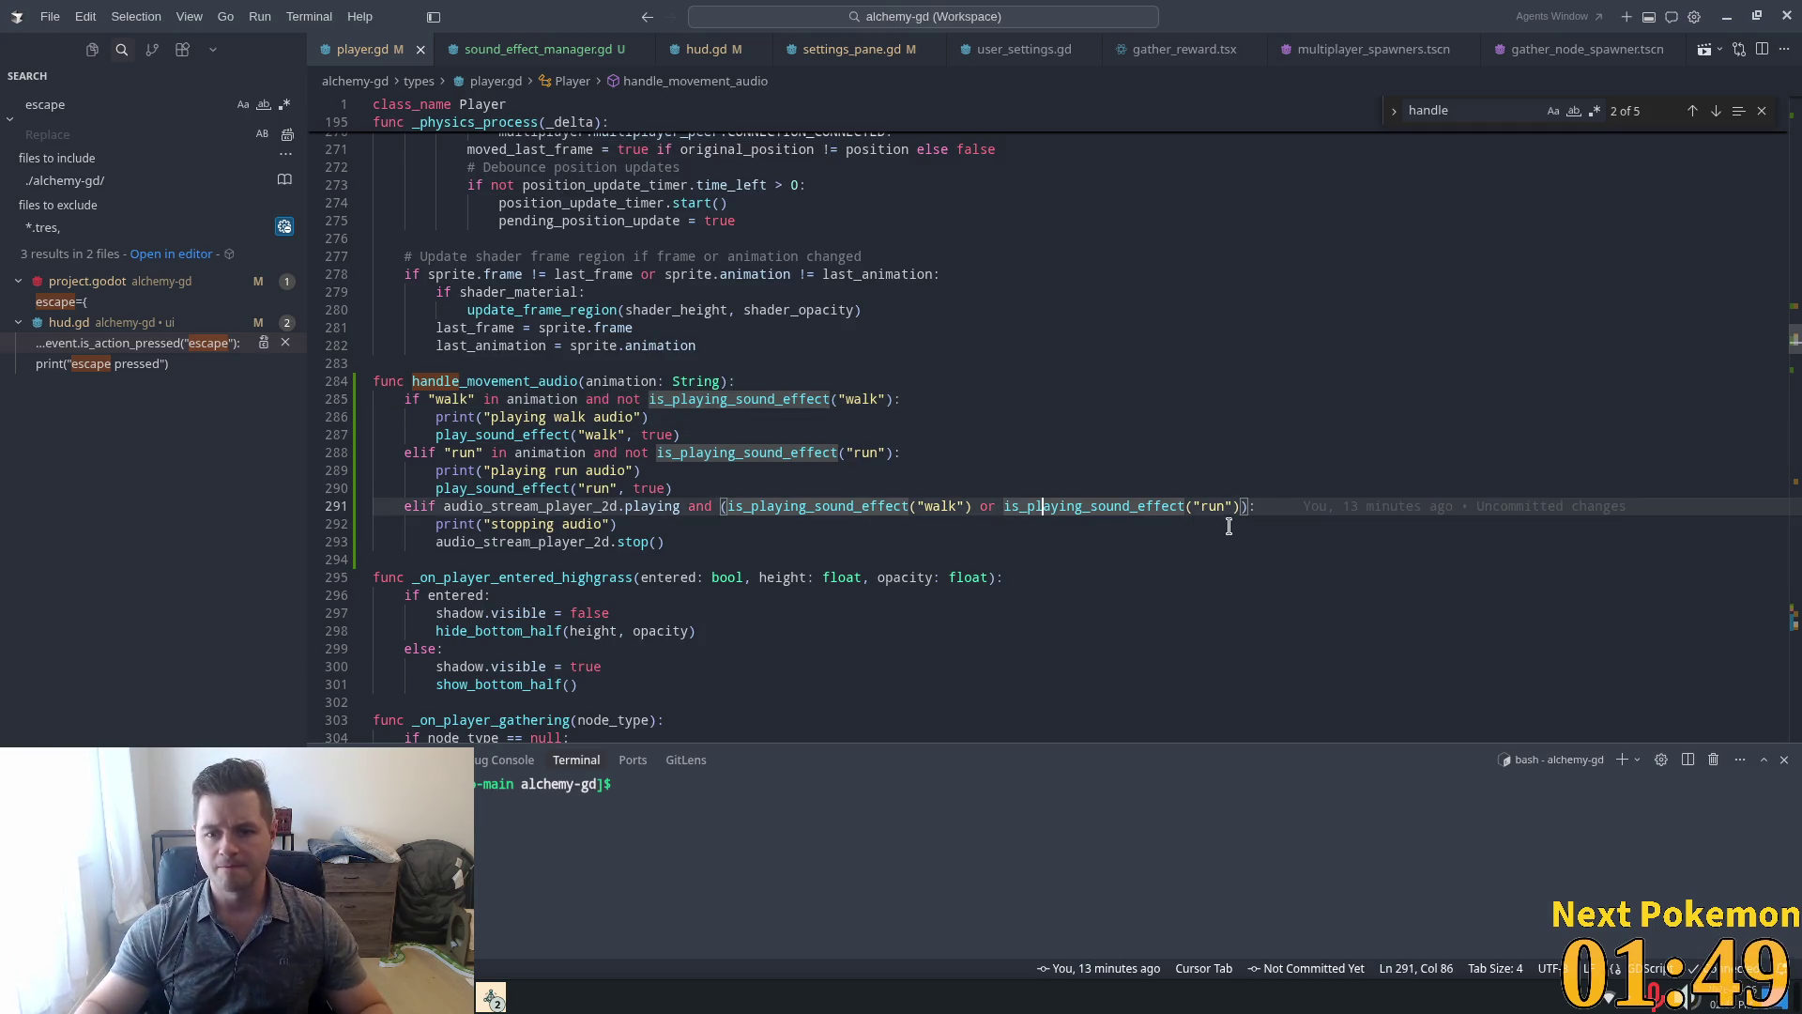
click(584, 398)
click(793, 394)
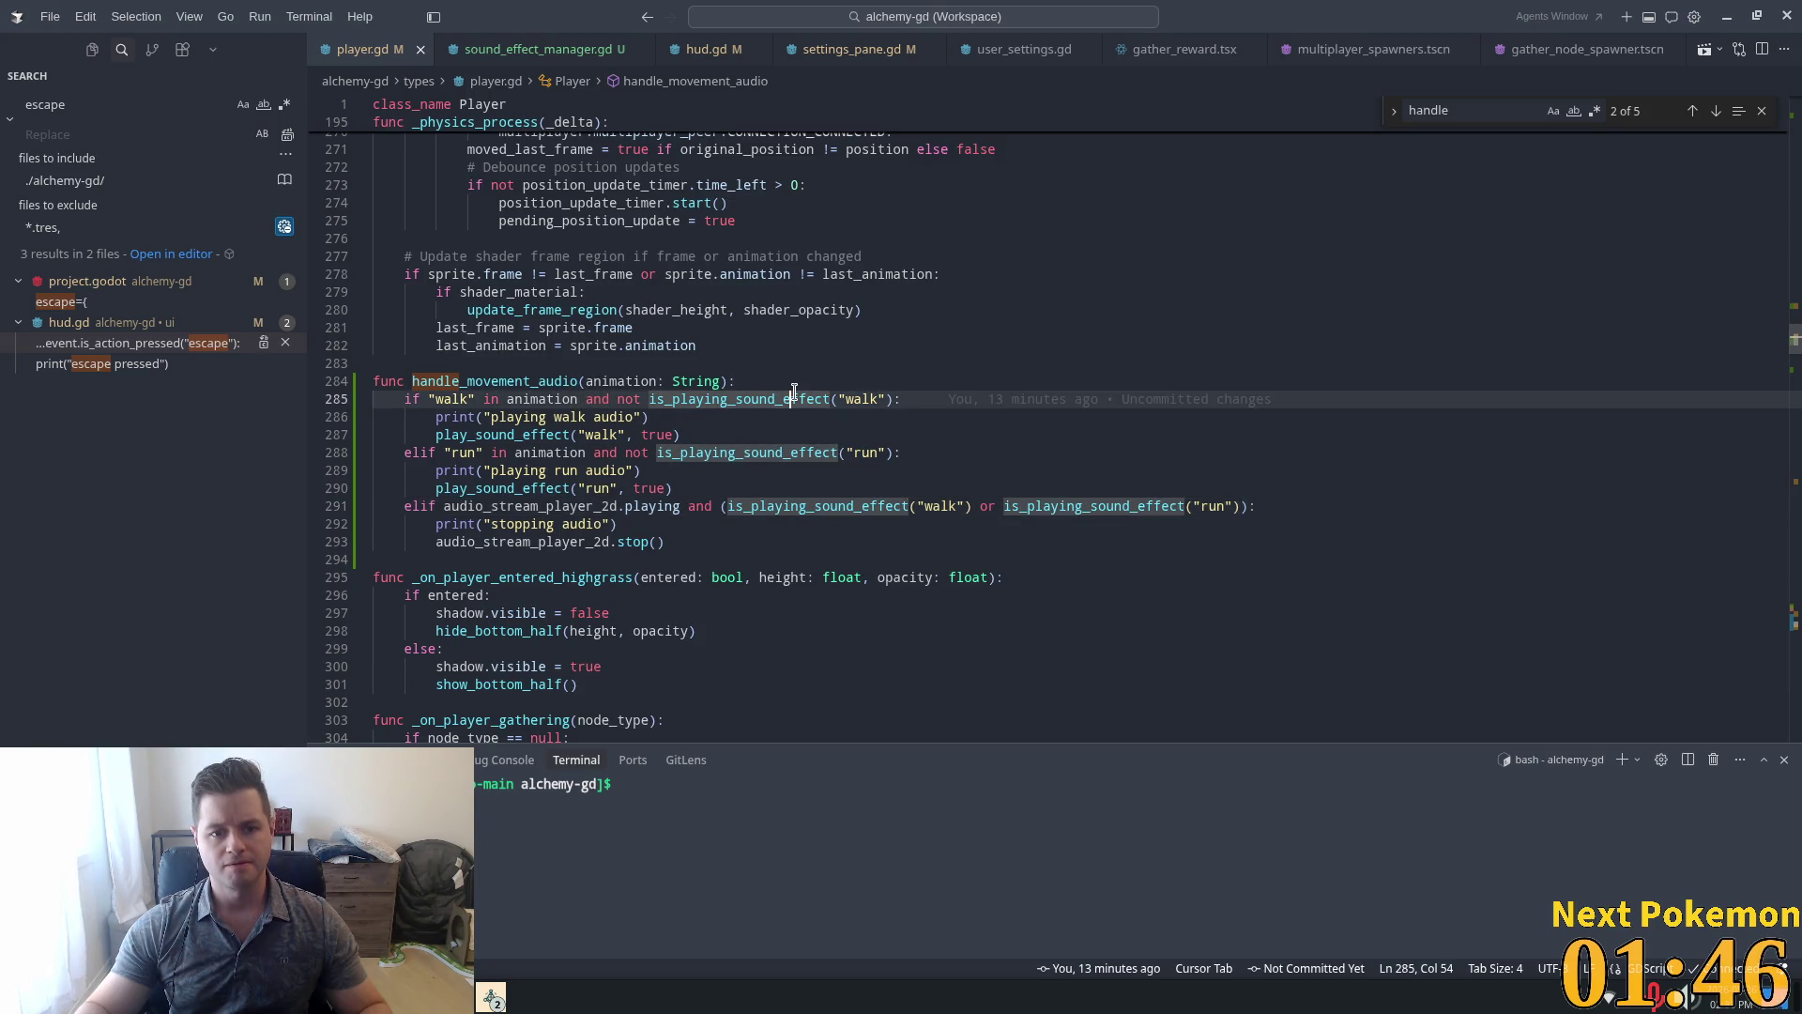
click(787, 387)
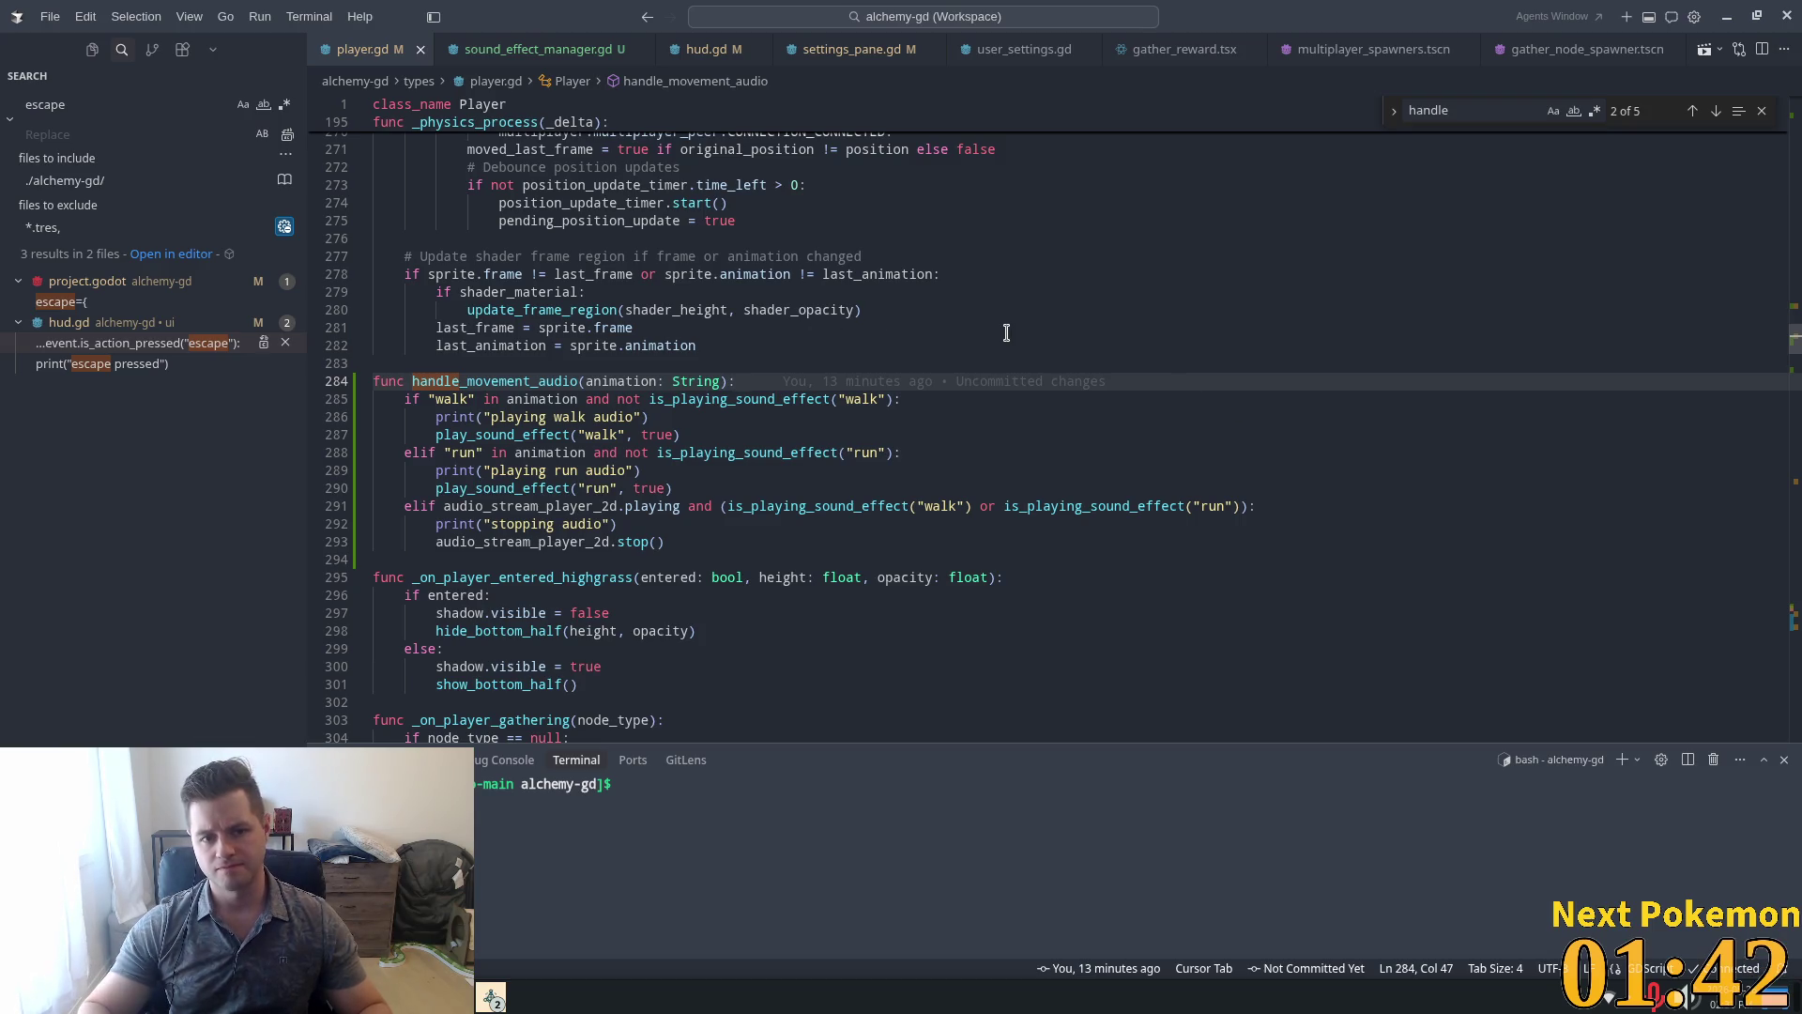
key(Return)
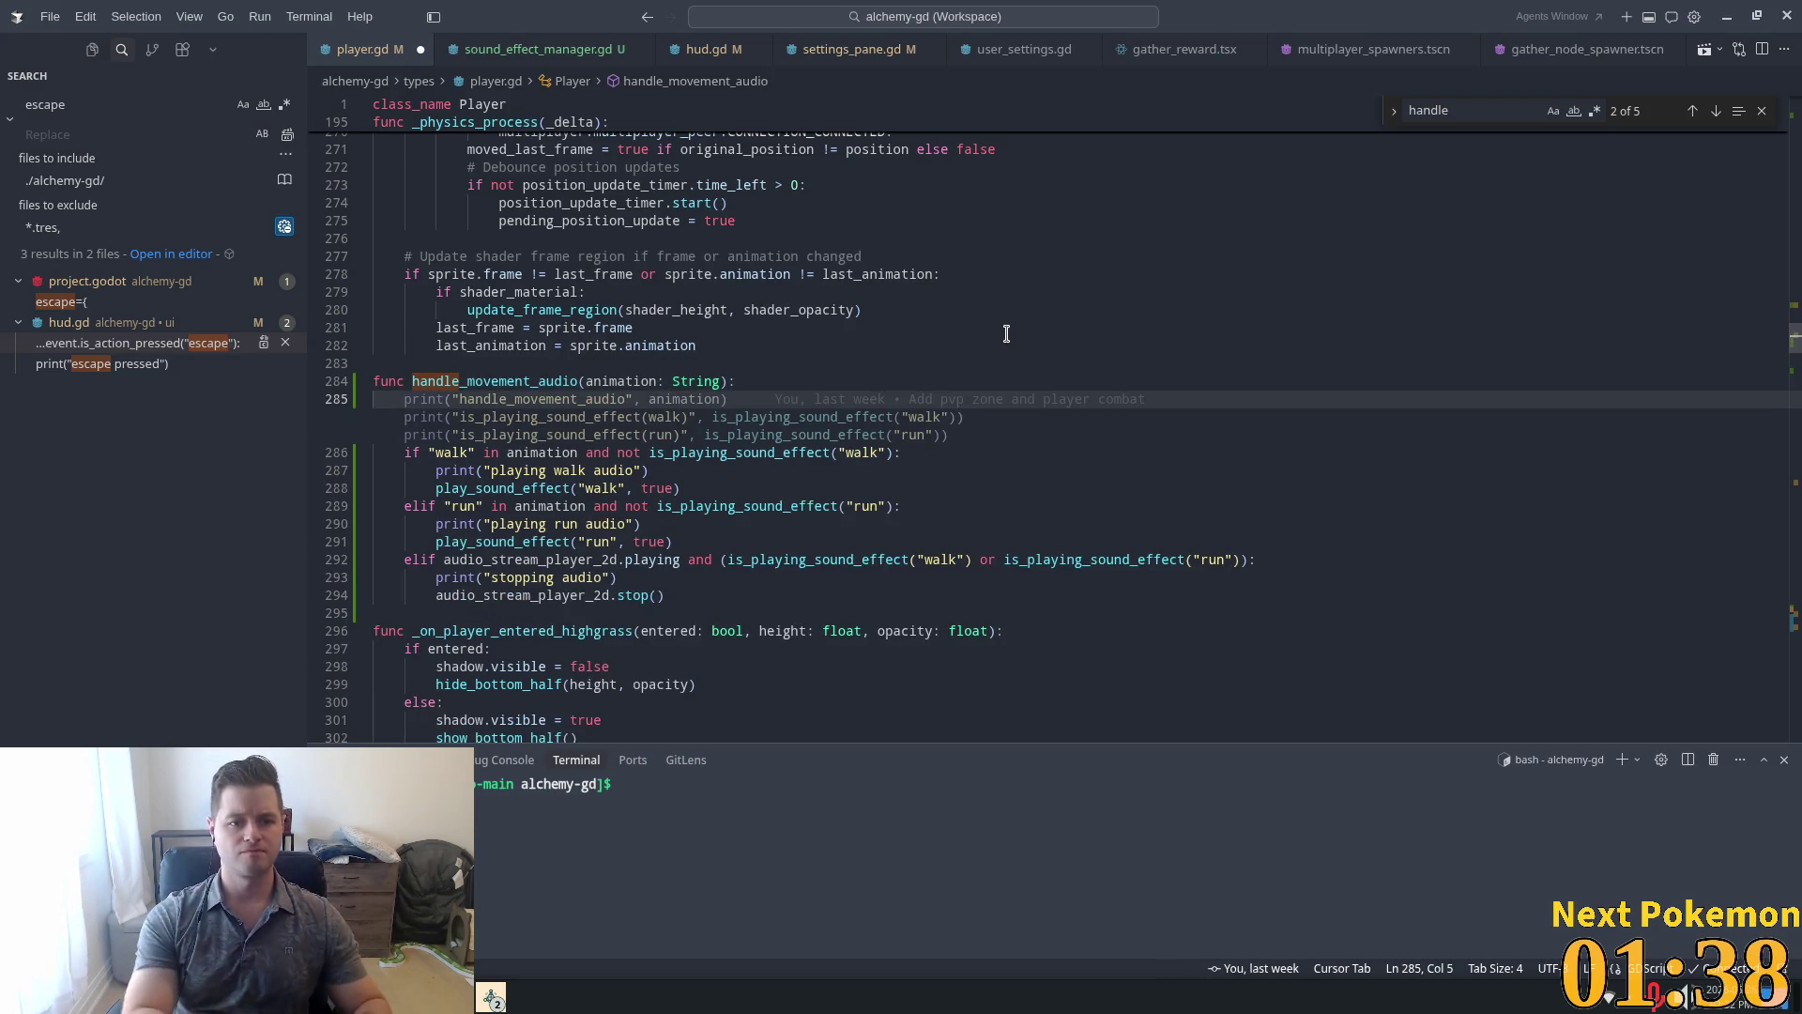
Type var and accept Cursor's suggestions adding is_walking and is_running flags.
text(var)
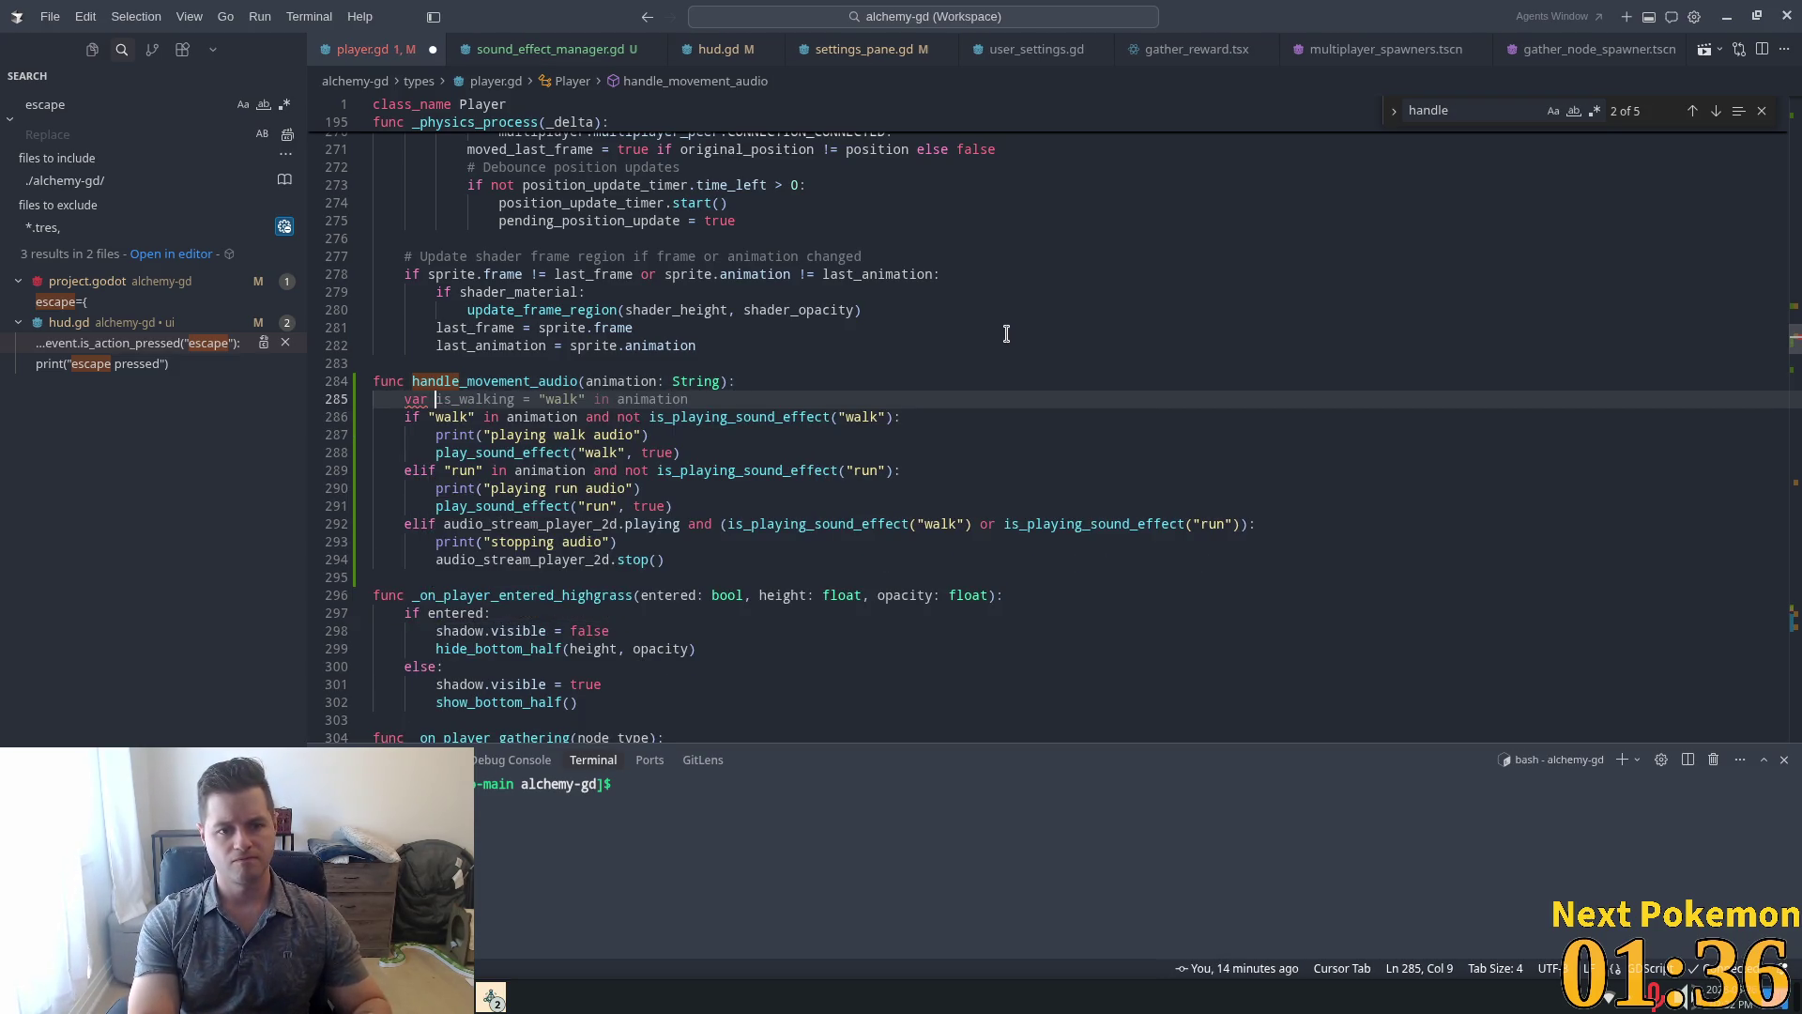
key(Tab)
key(Tab)
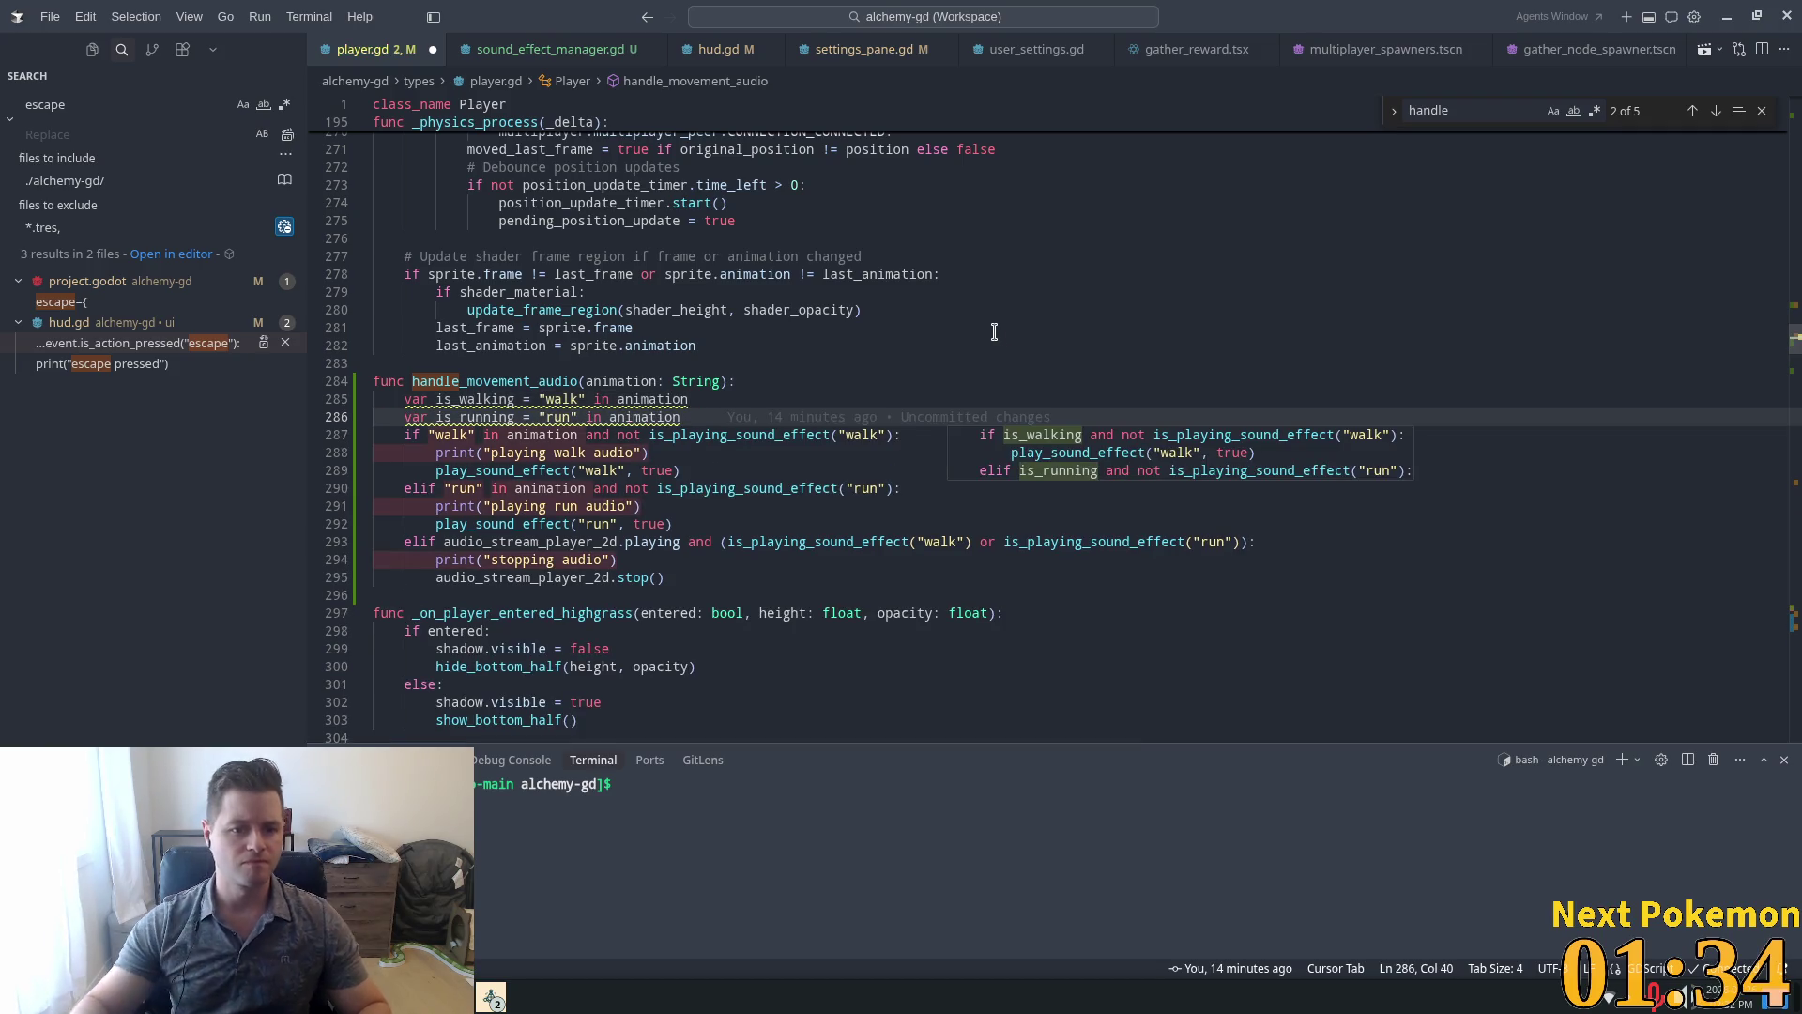
key(Tab)
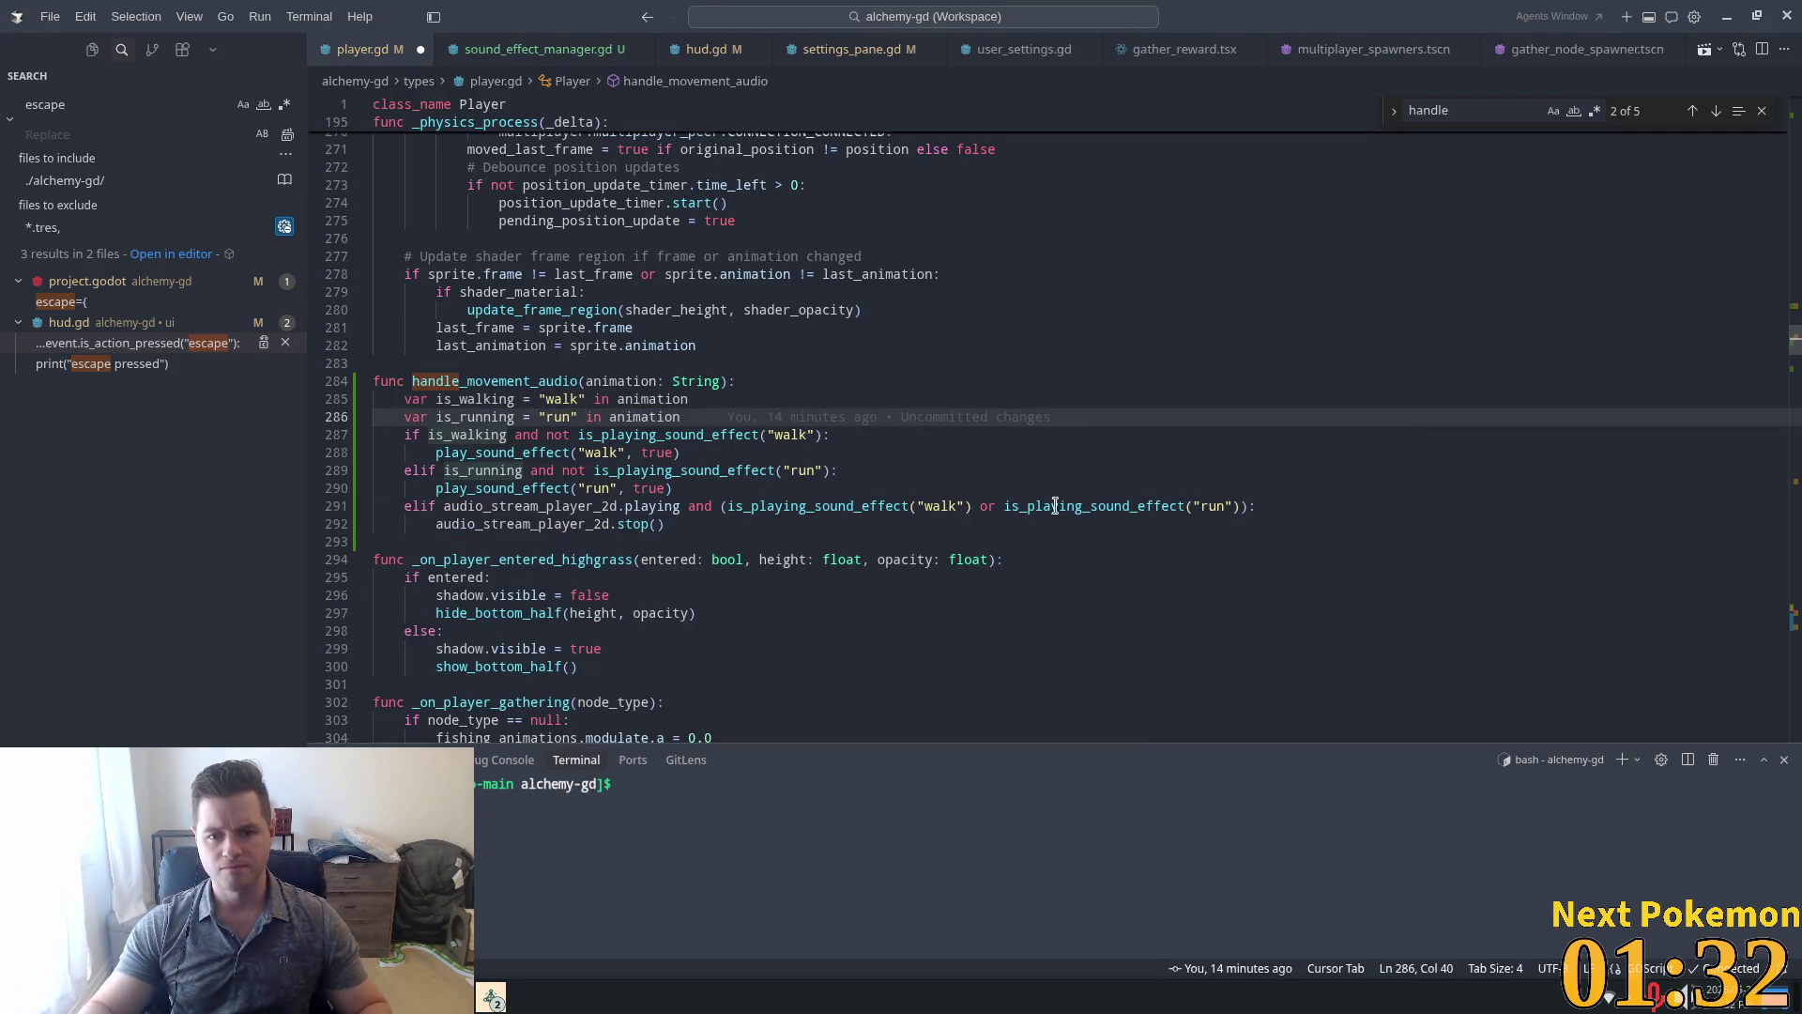
Accept the parenthesised rewrite of the elif stop condition using is_walking and is_running.
click(1255, 506)
click(654, 507)
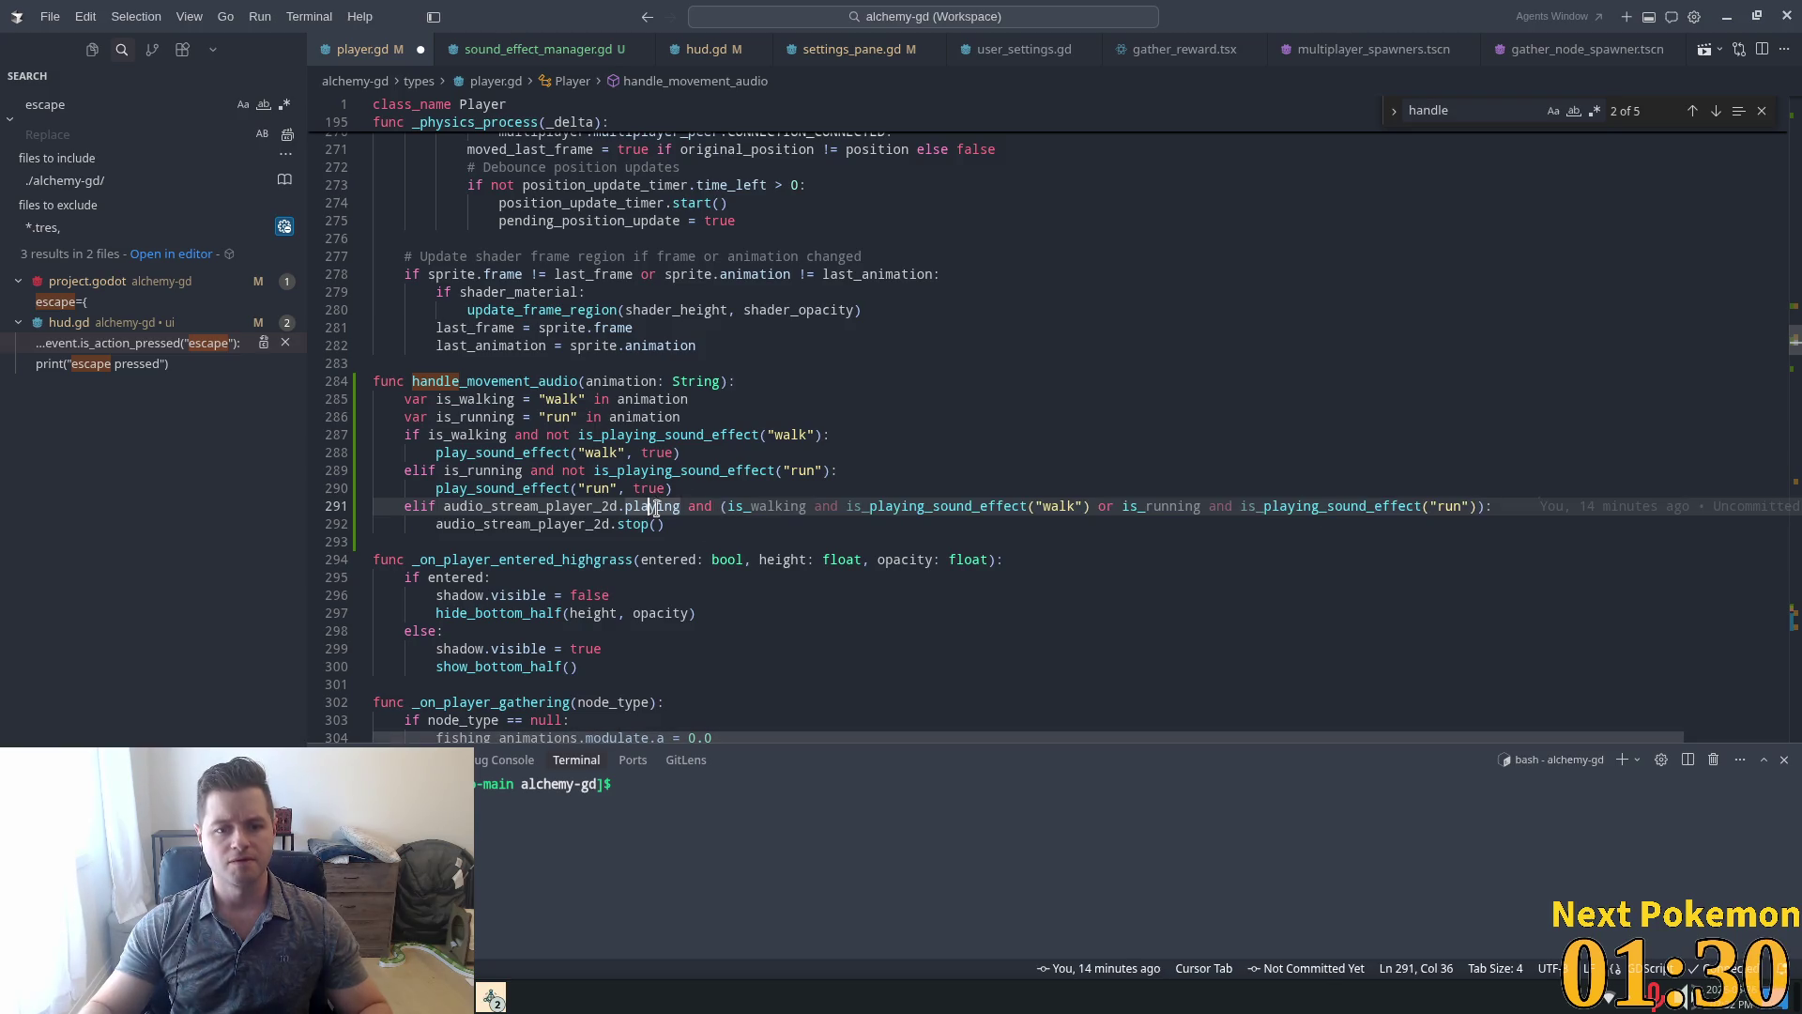
click(696, 507)
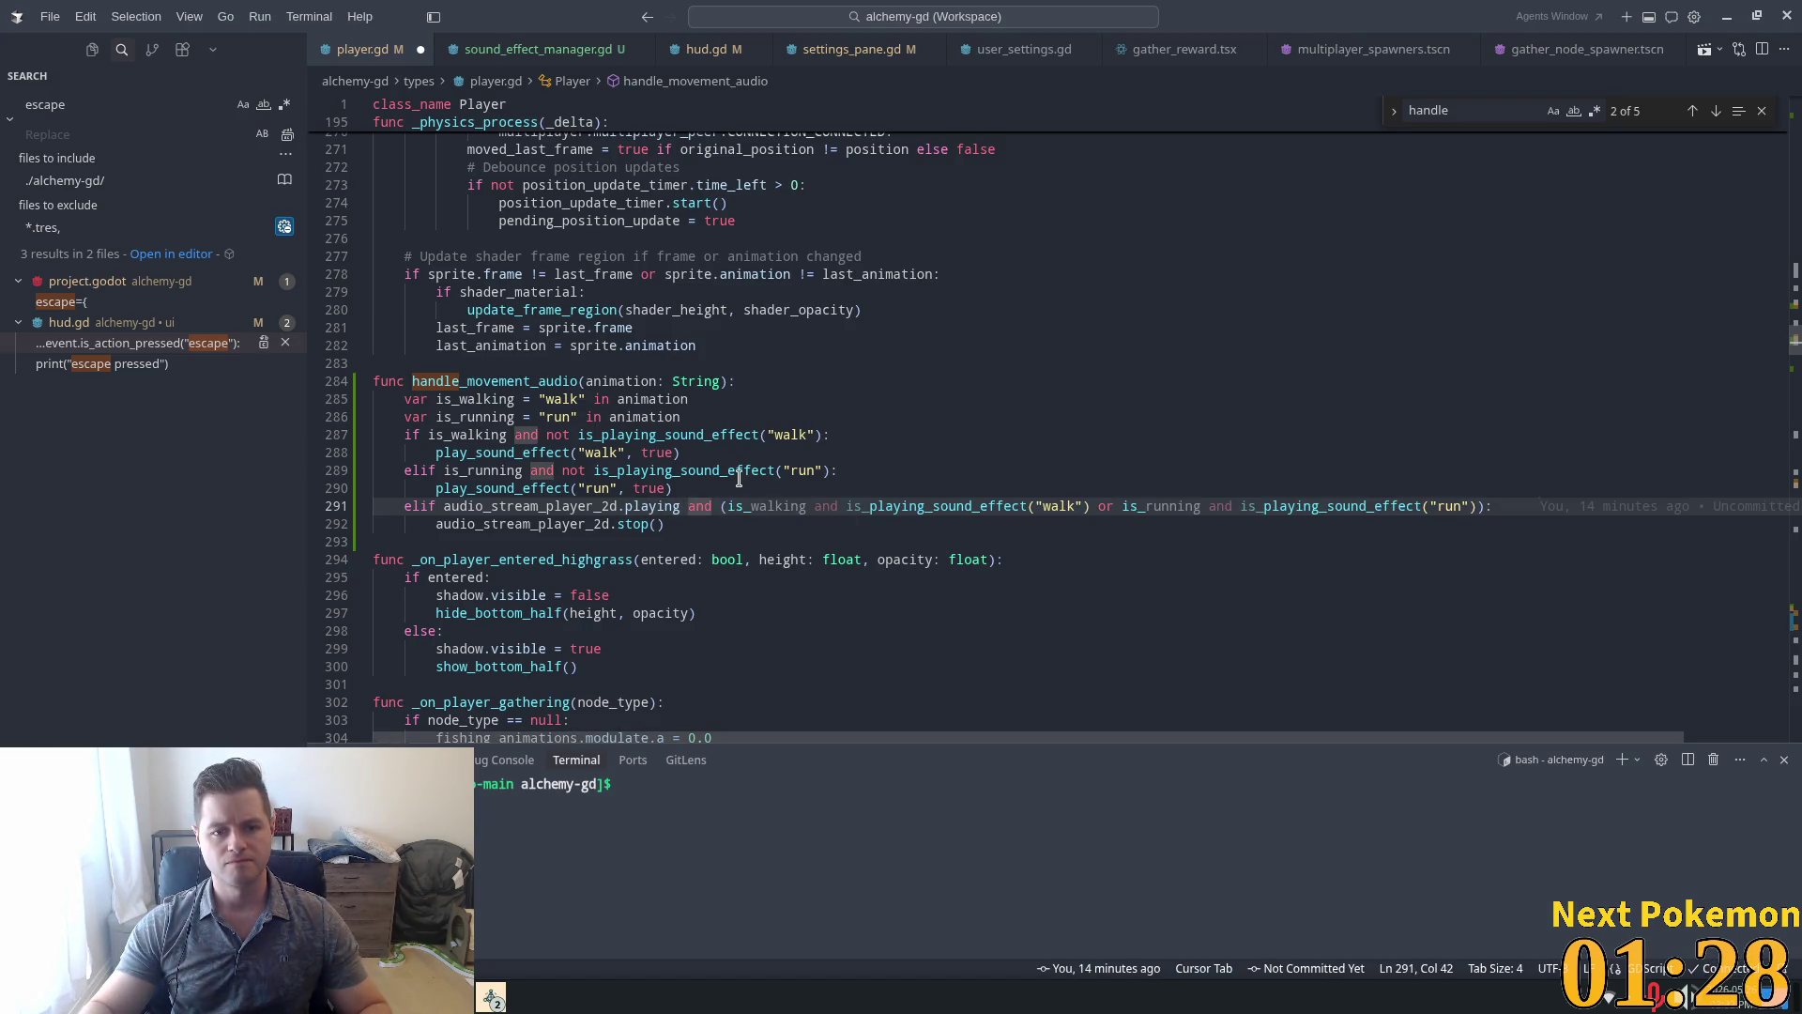
key(Left)
key(Left)
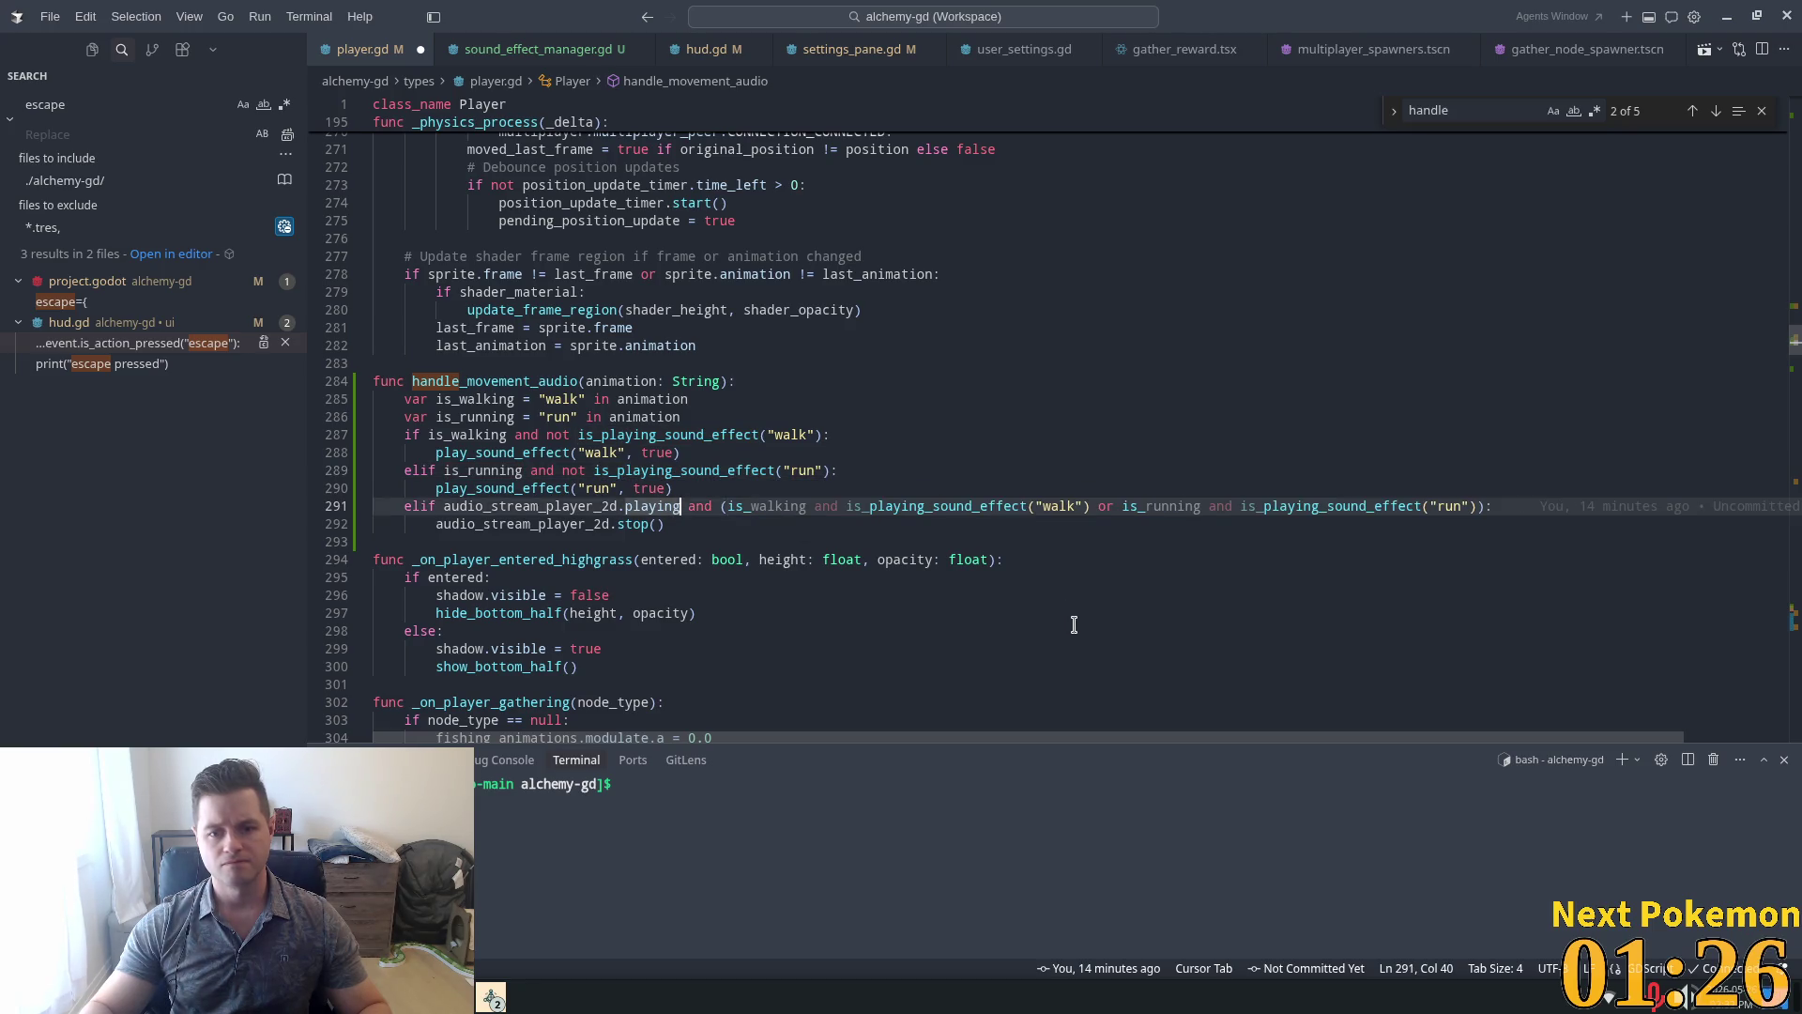
key(ctrl+Right)
key(ctrl+Right)
key(ctrl+Right)
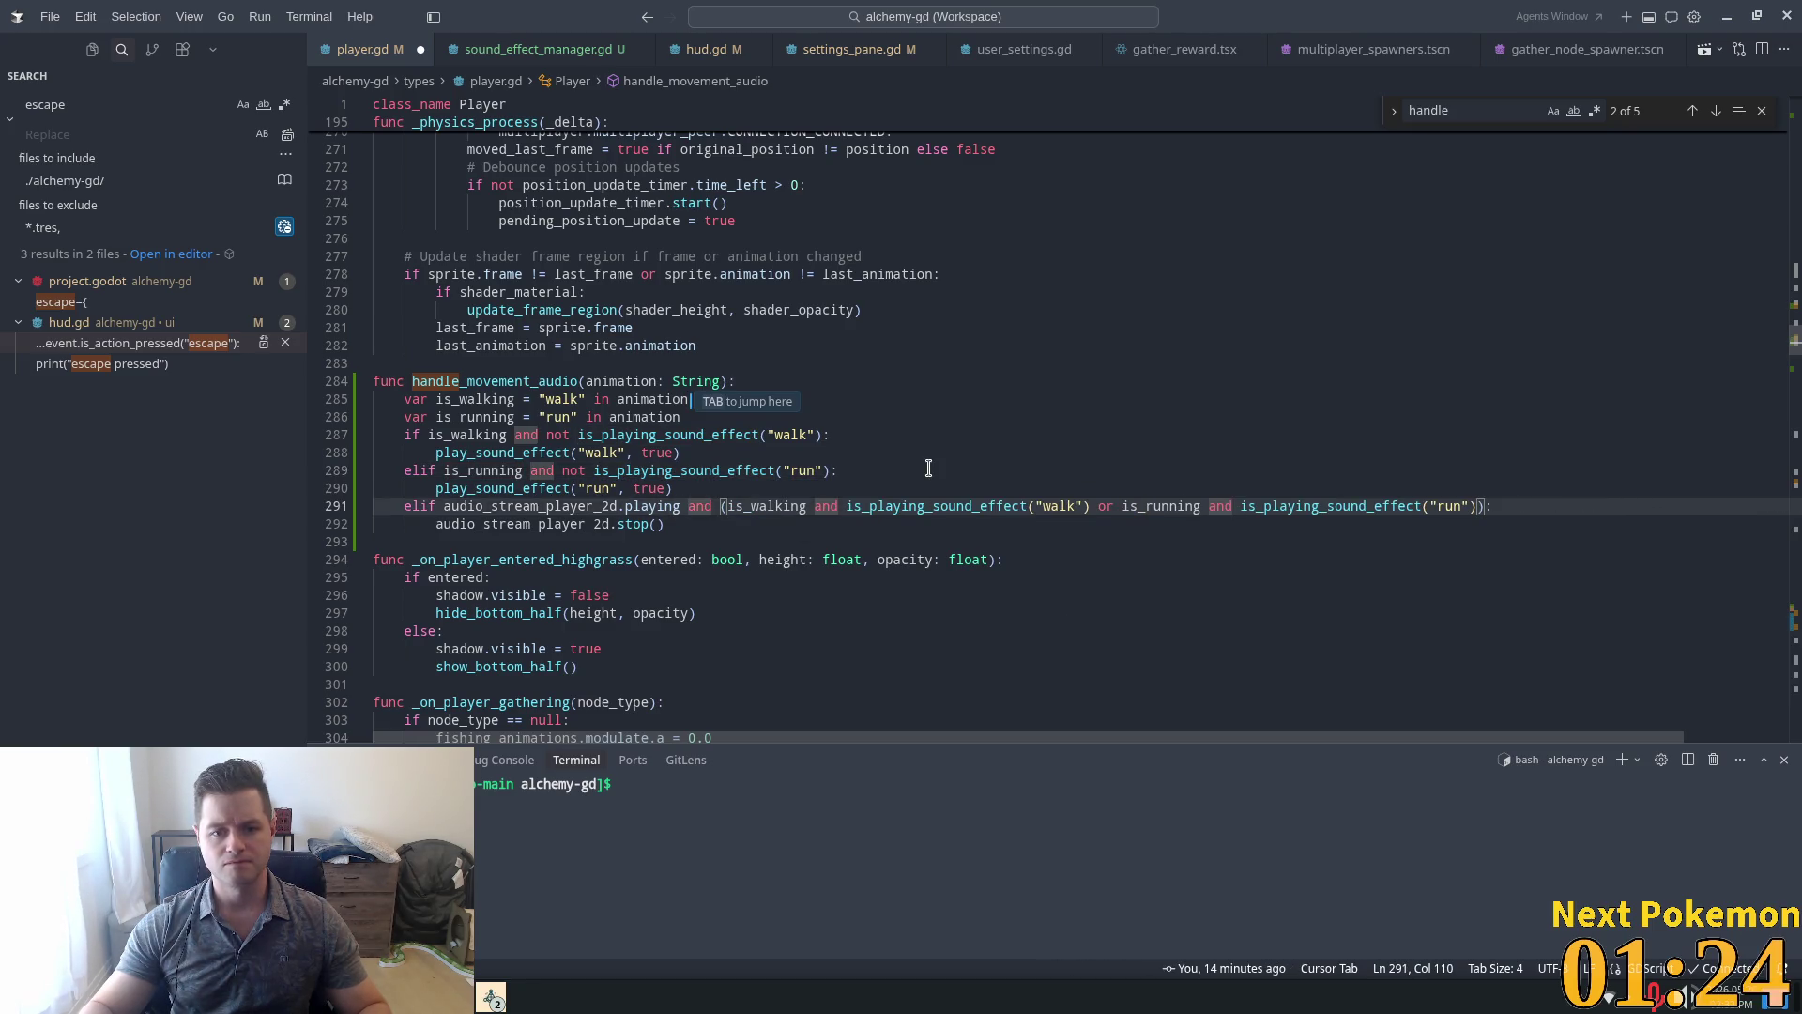
click(929, 468)
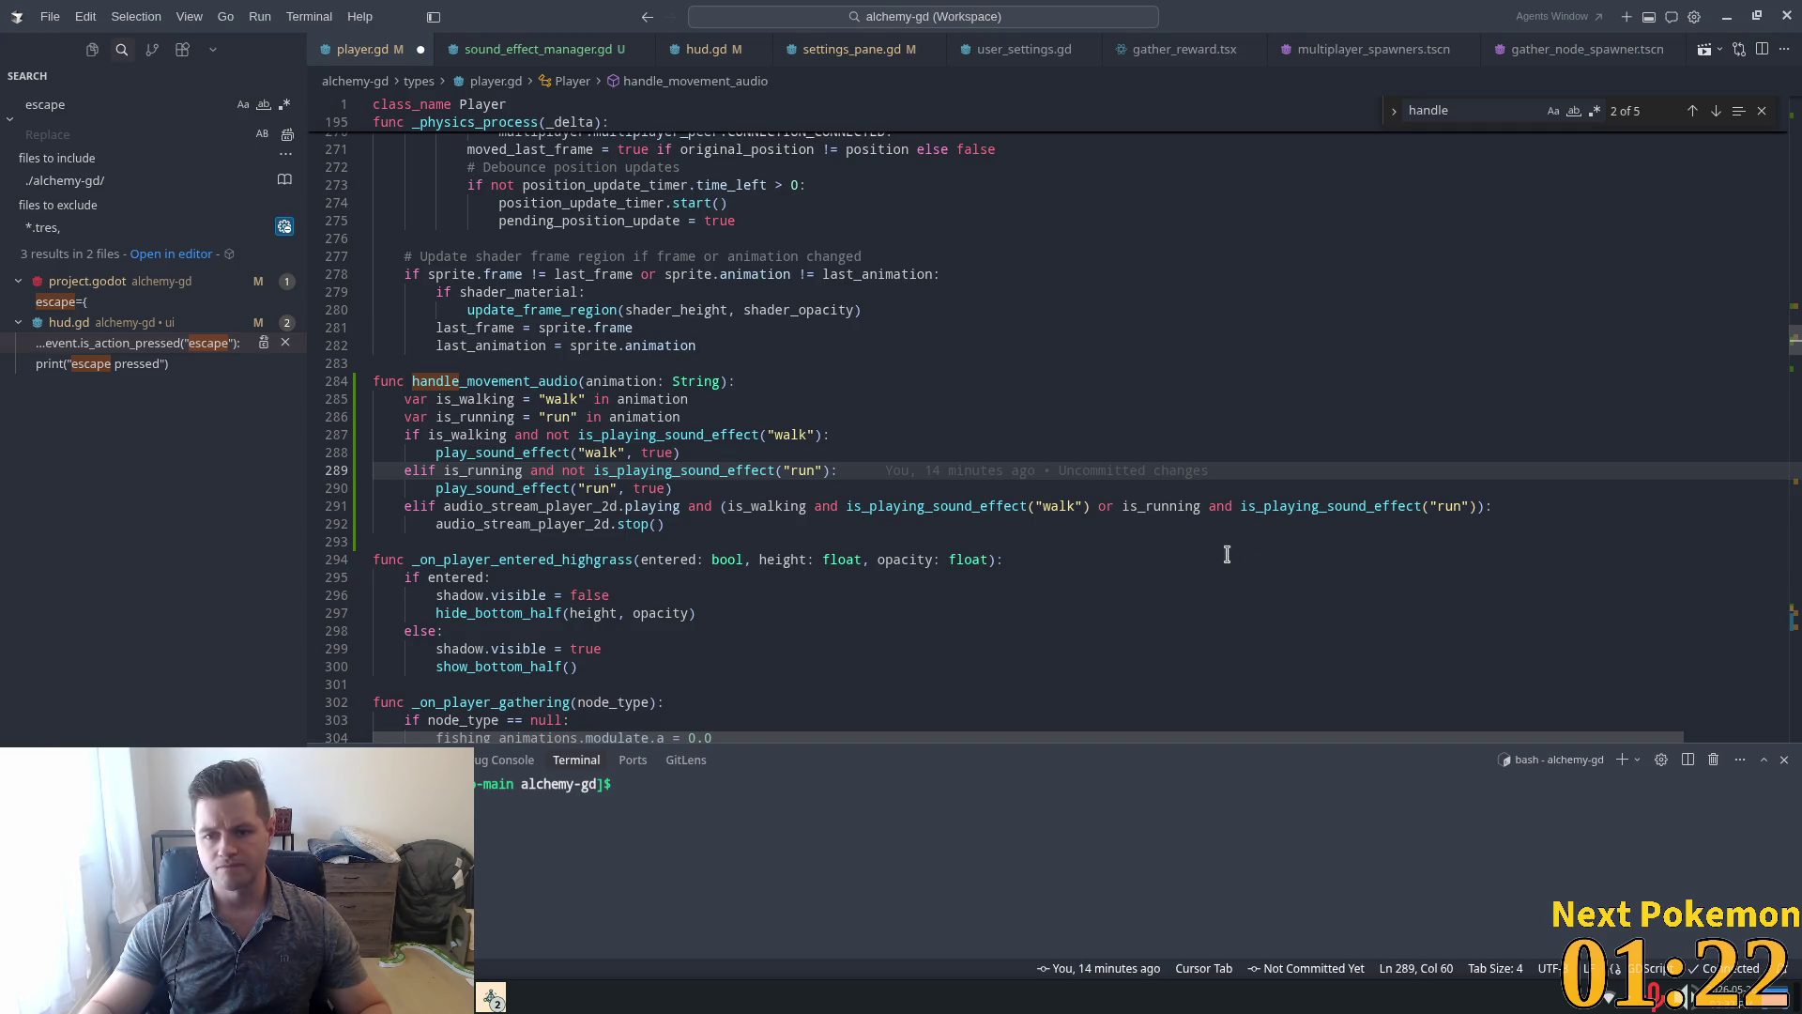
click(1121, 508)
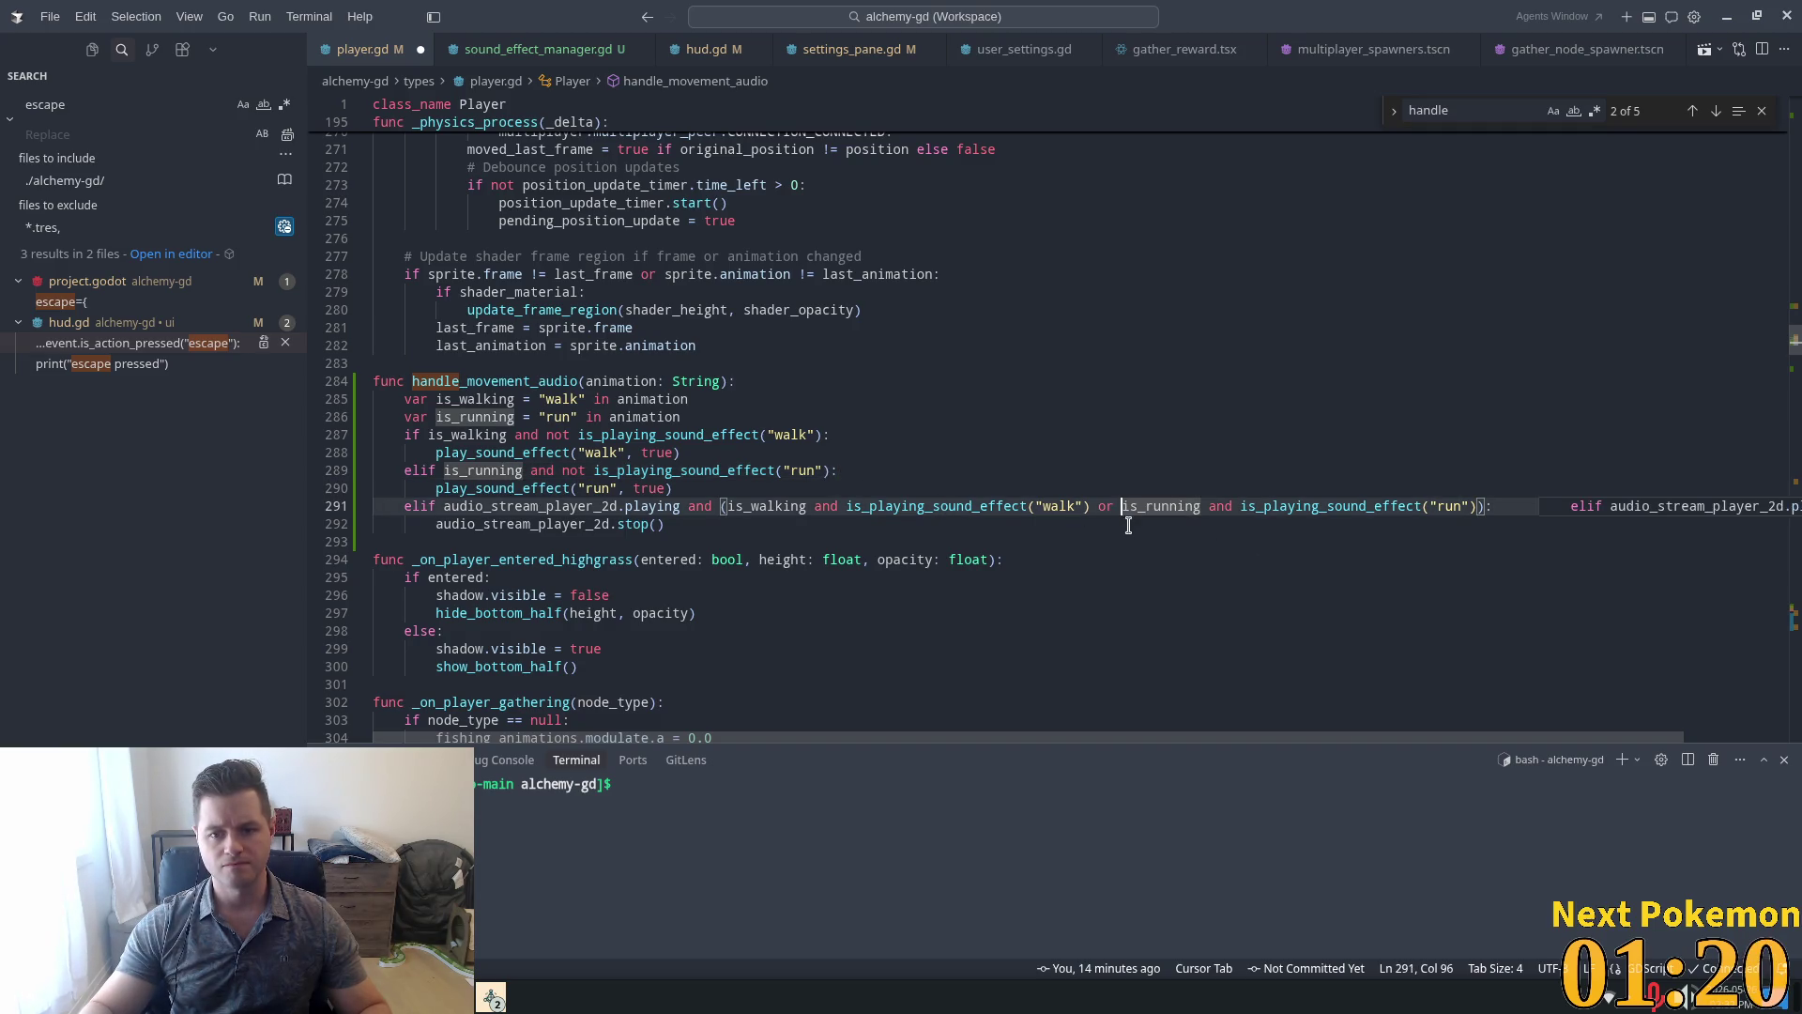
key(Tab)
key(Tab)
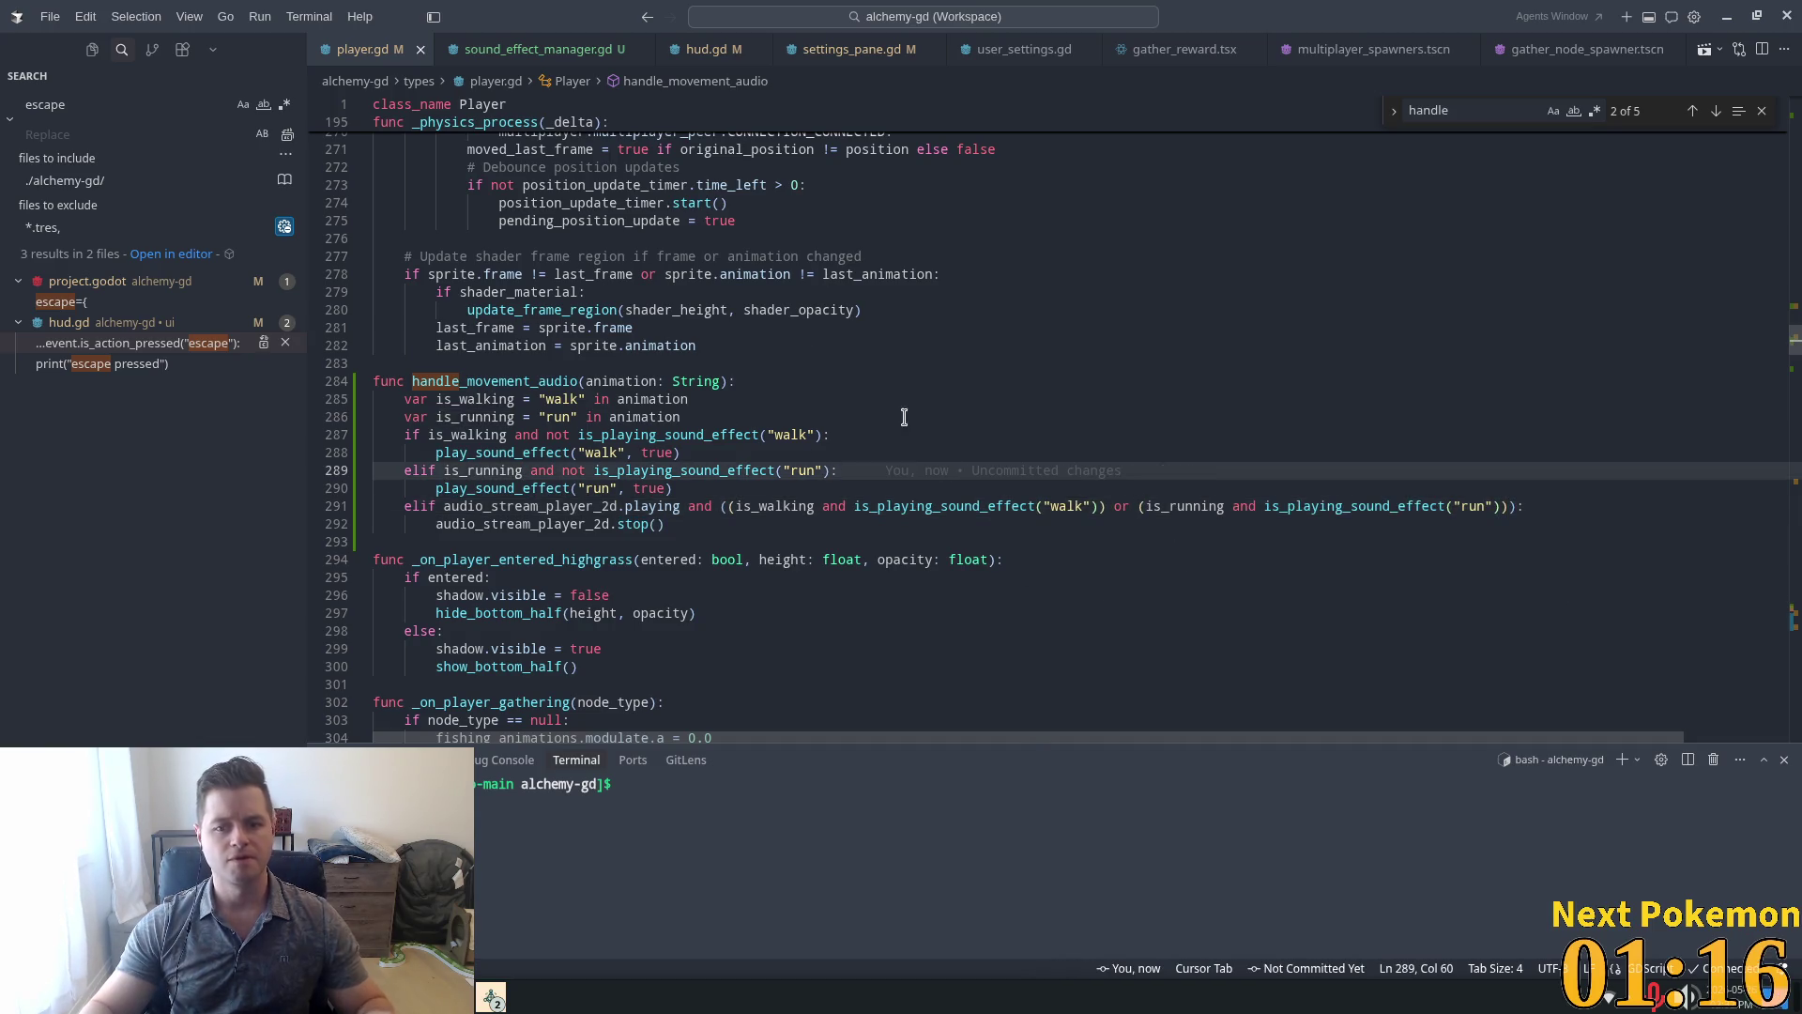
key(alt+Tab)
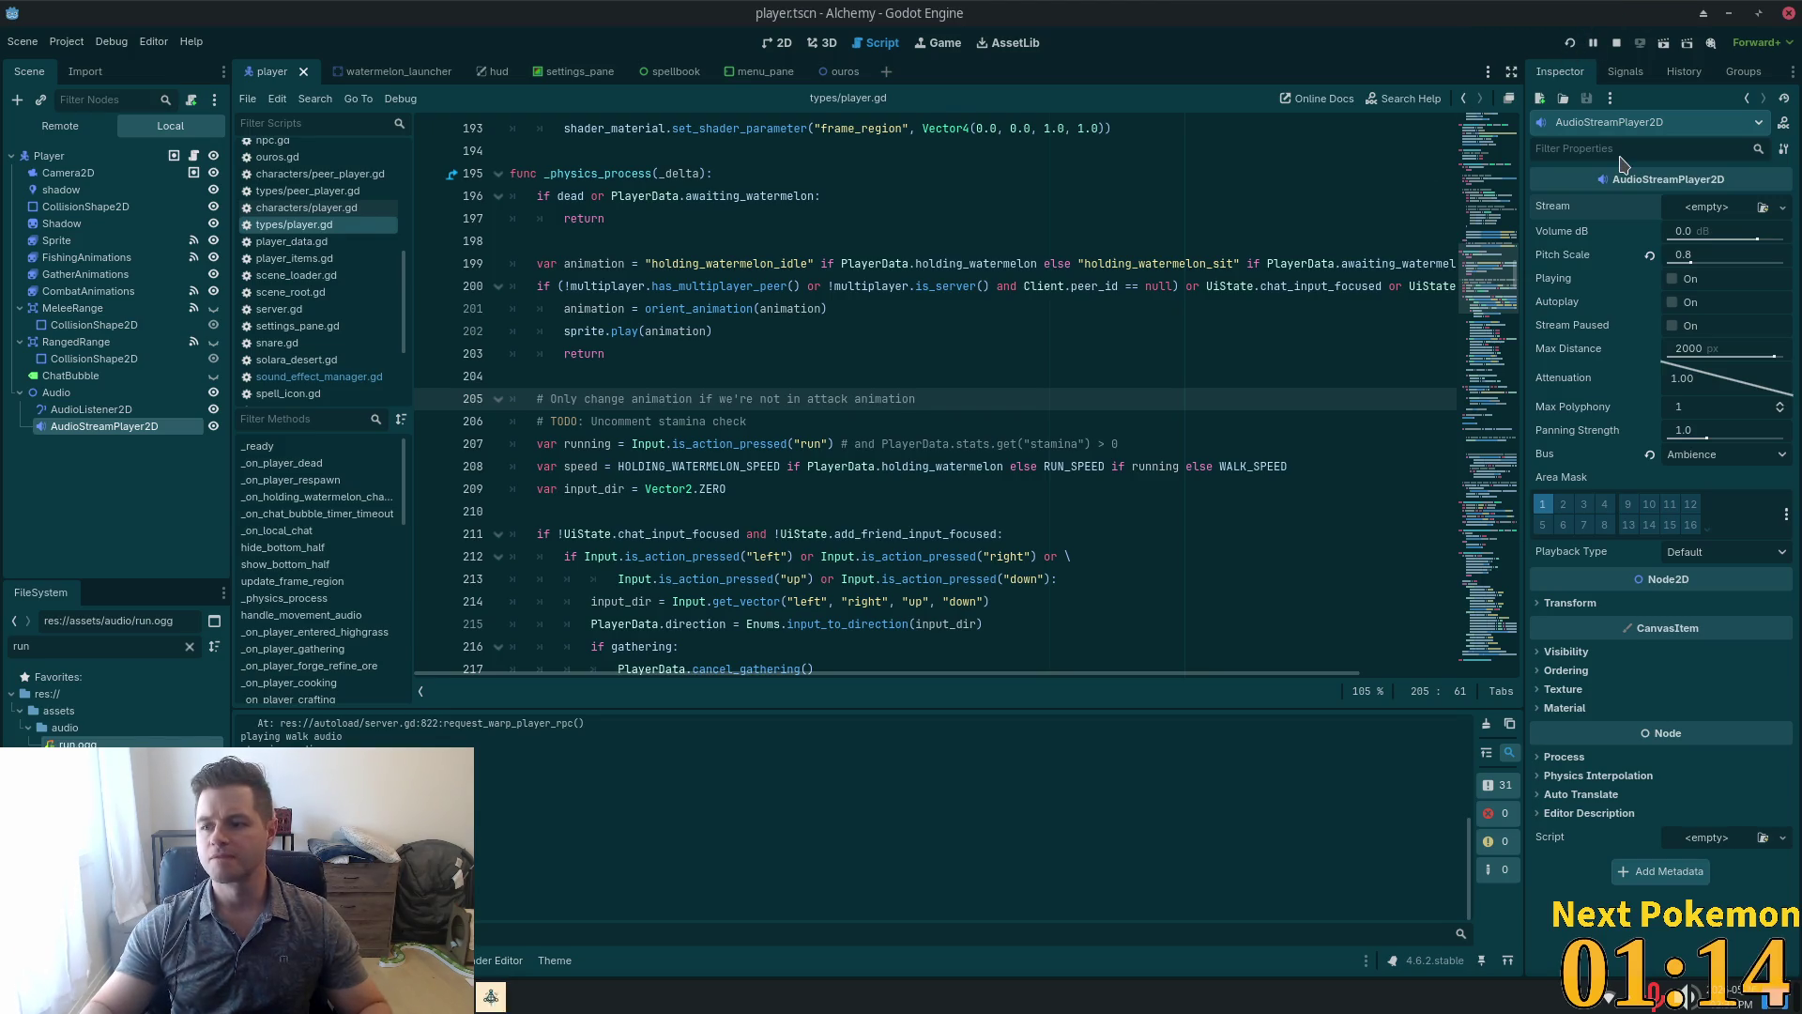
Run the Alchemy project with F5 to start its debug build.
key(F5)
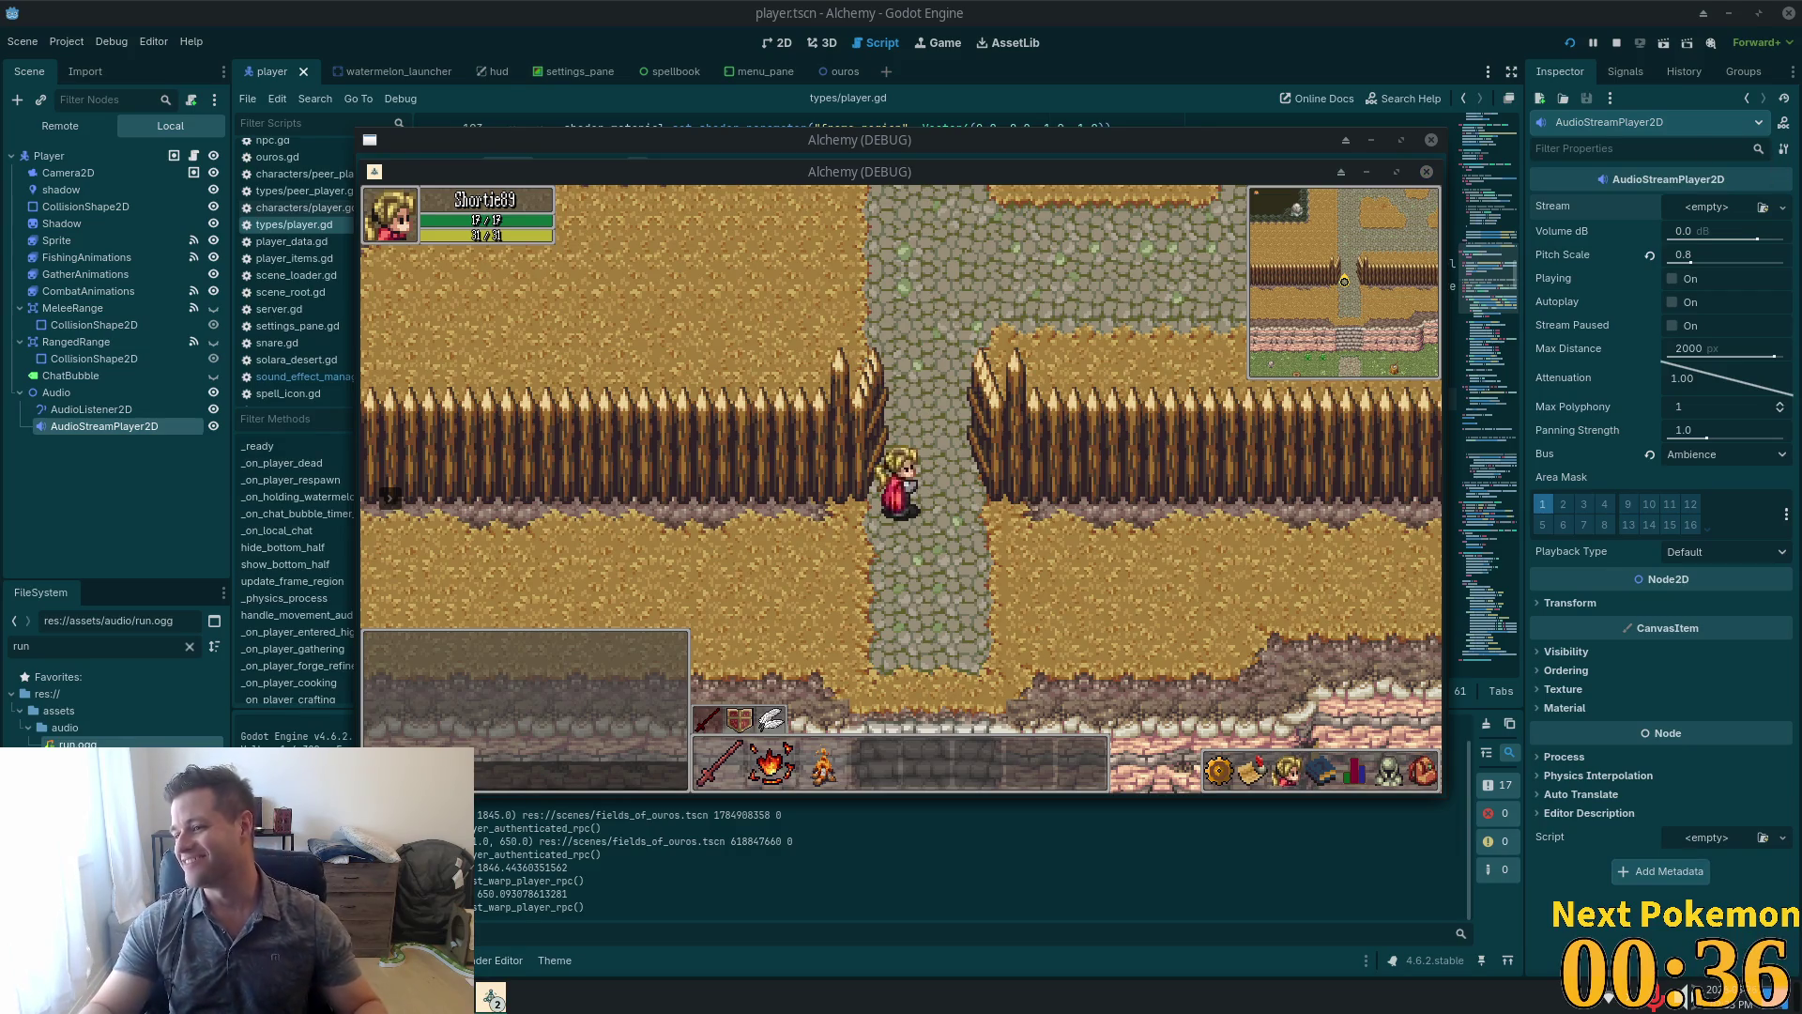
Walk the character down the path, then run right off it.
click(1004, 549)
key(Down)
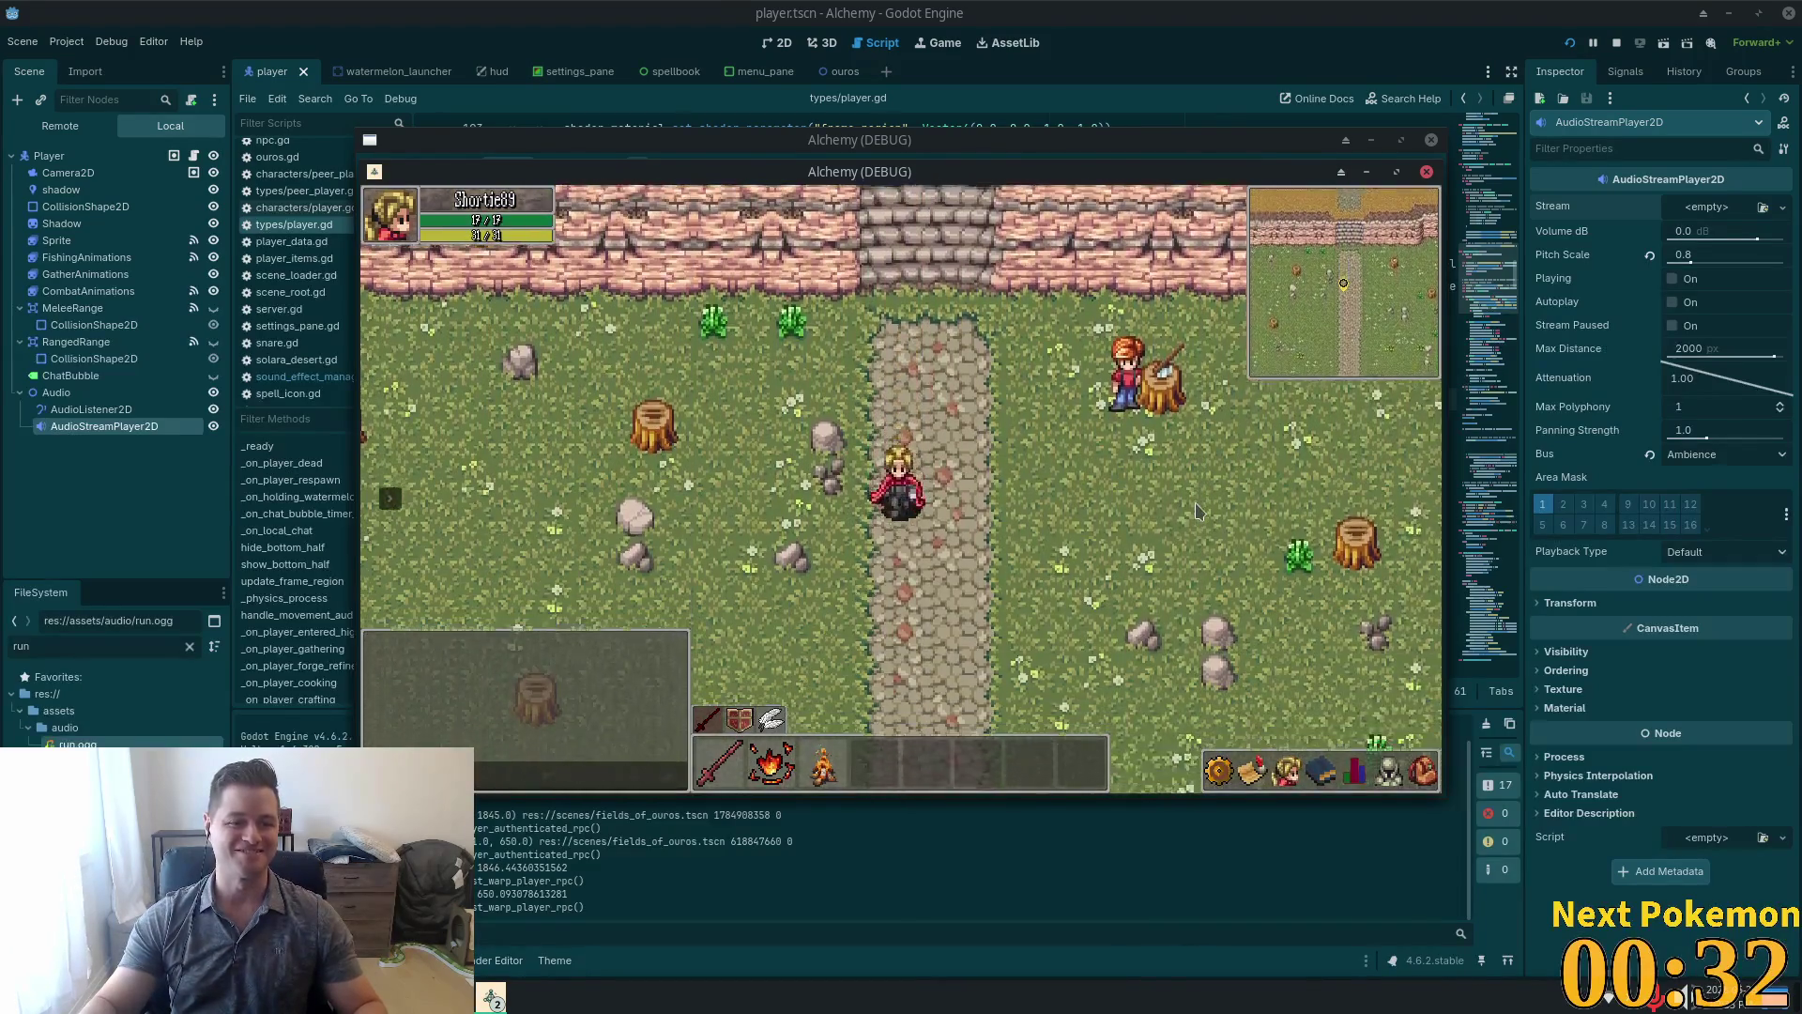
key(Down)
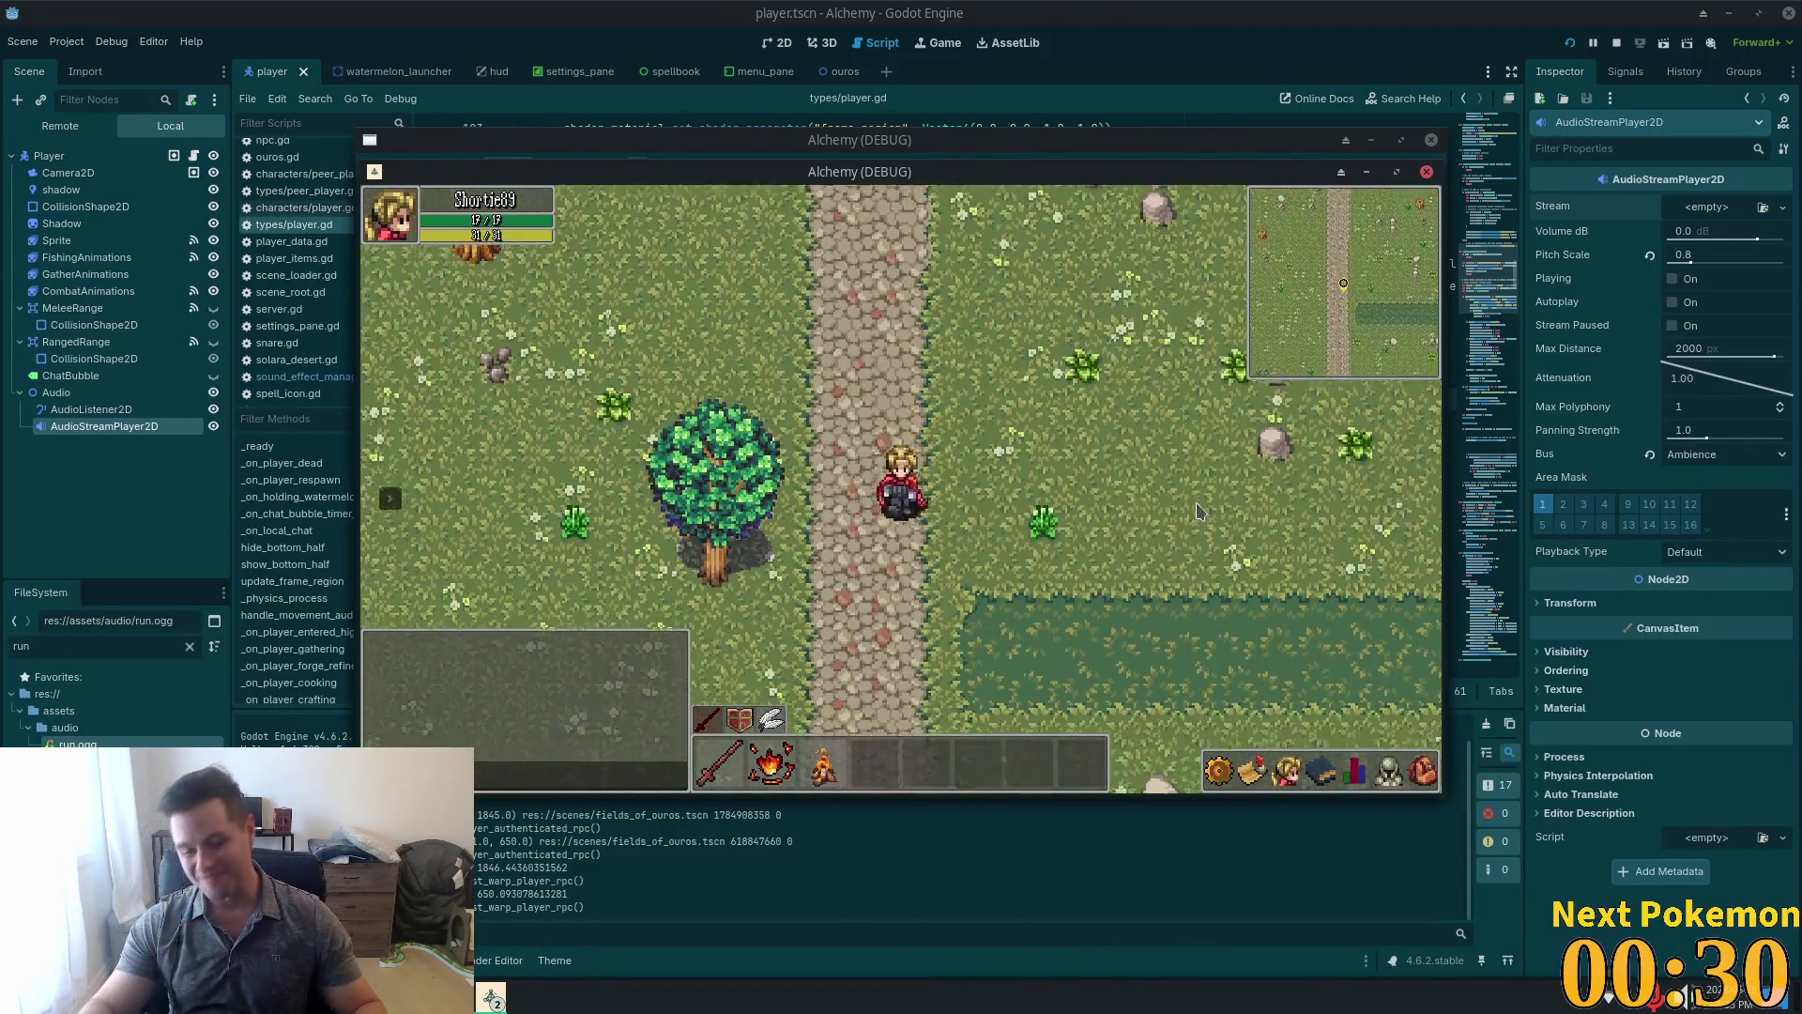
key(Down)
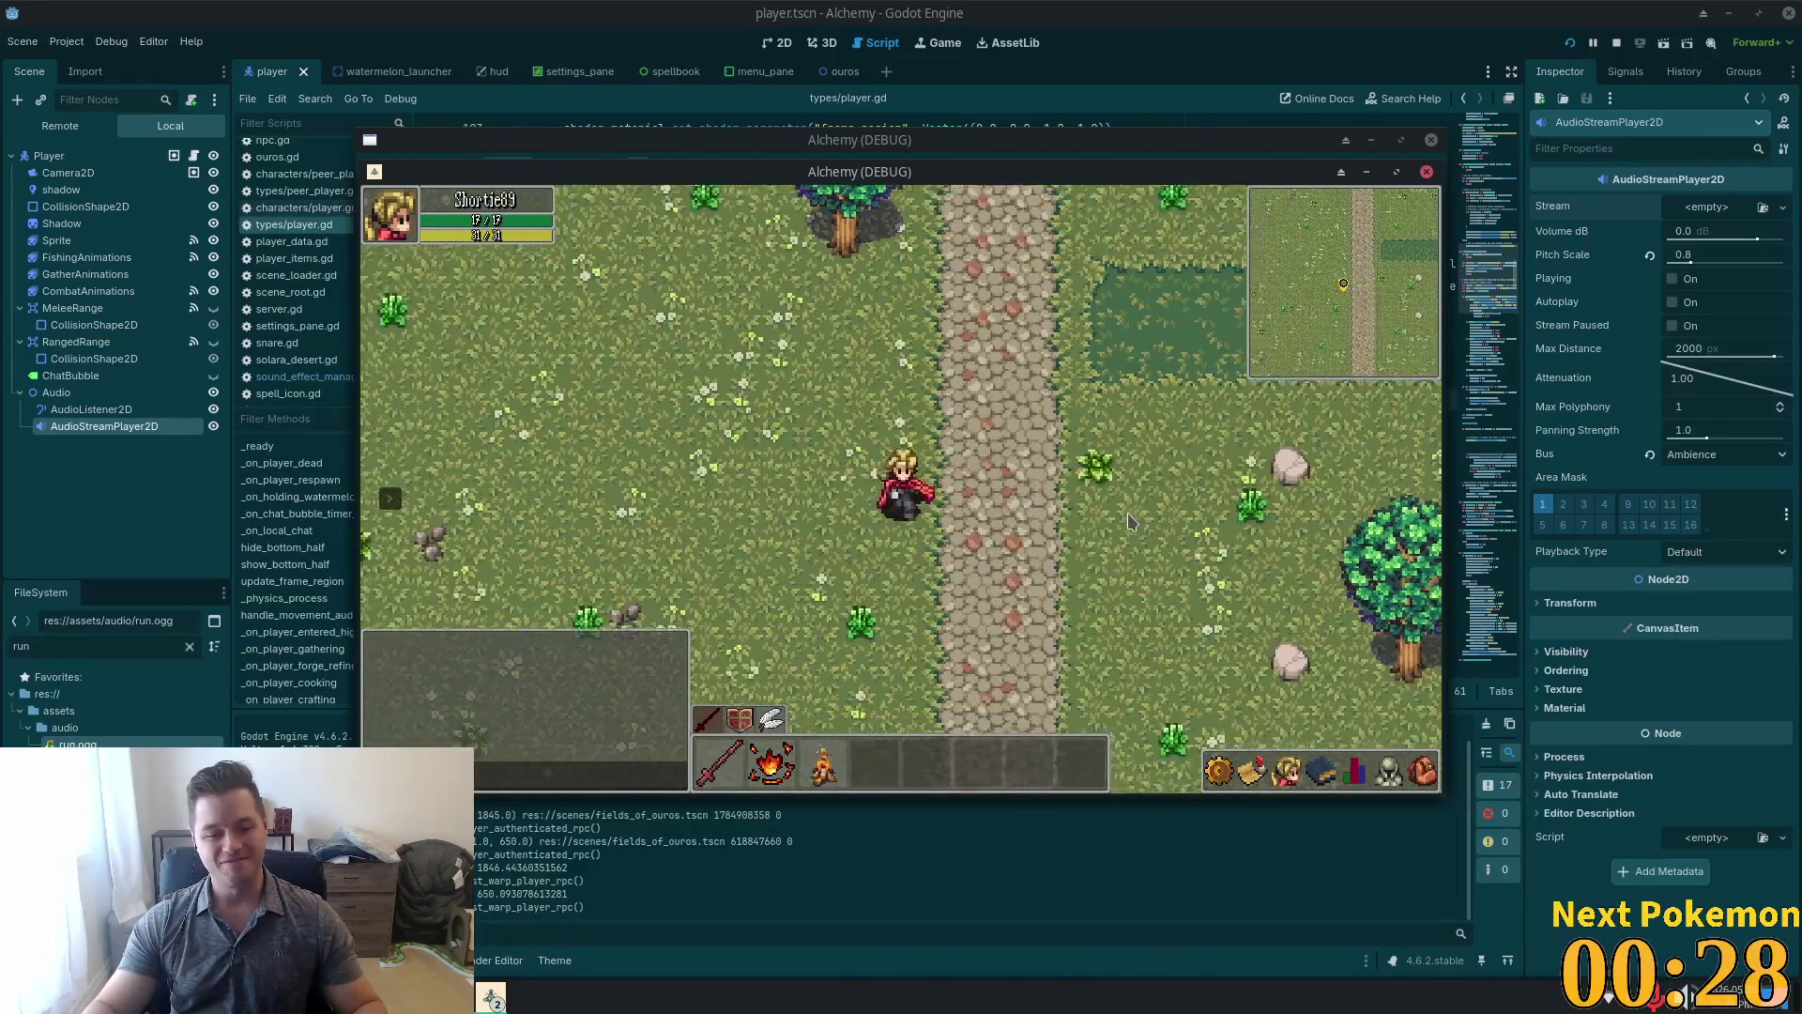
key(Right)
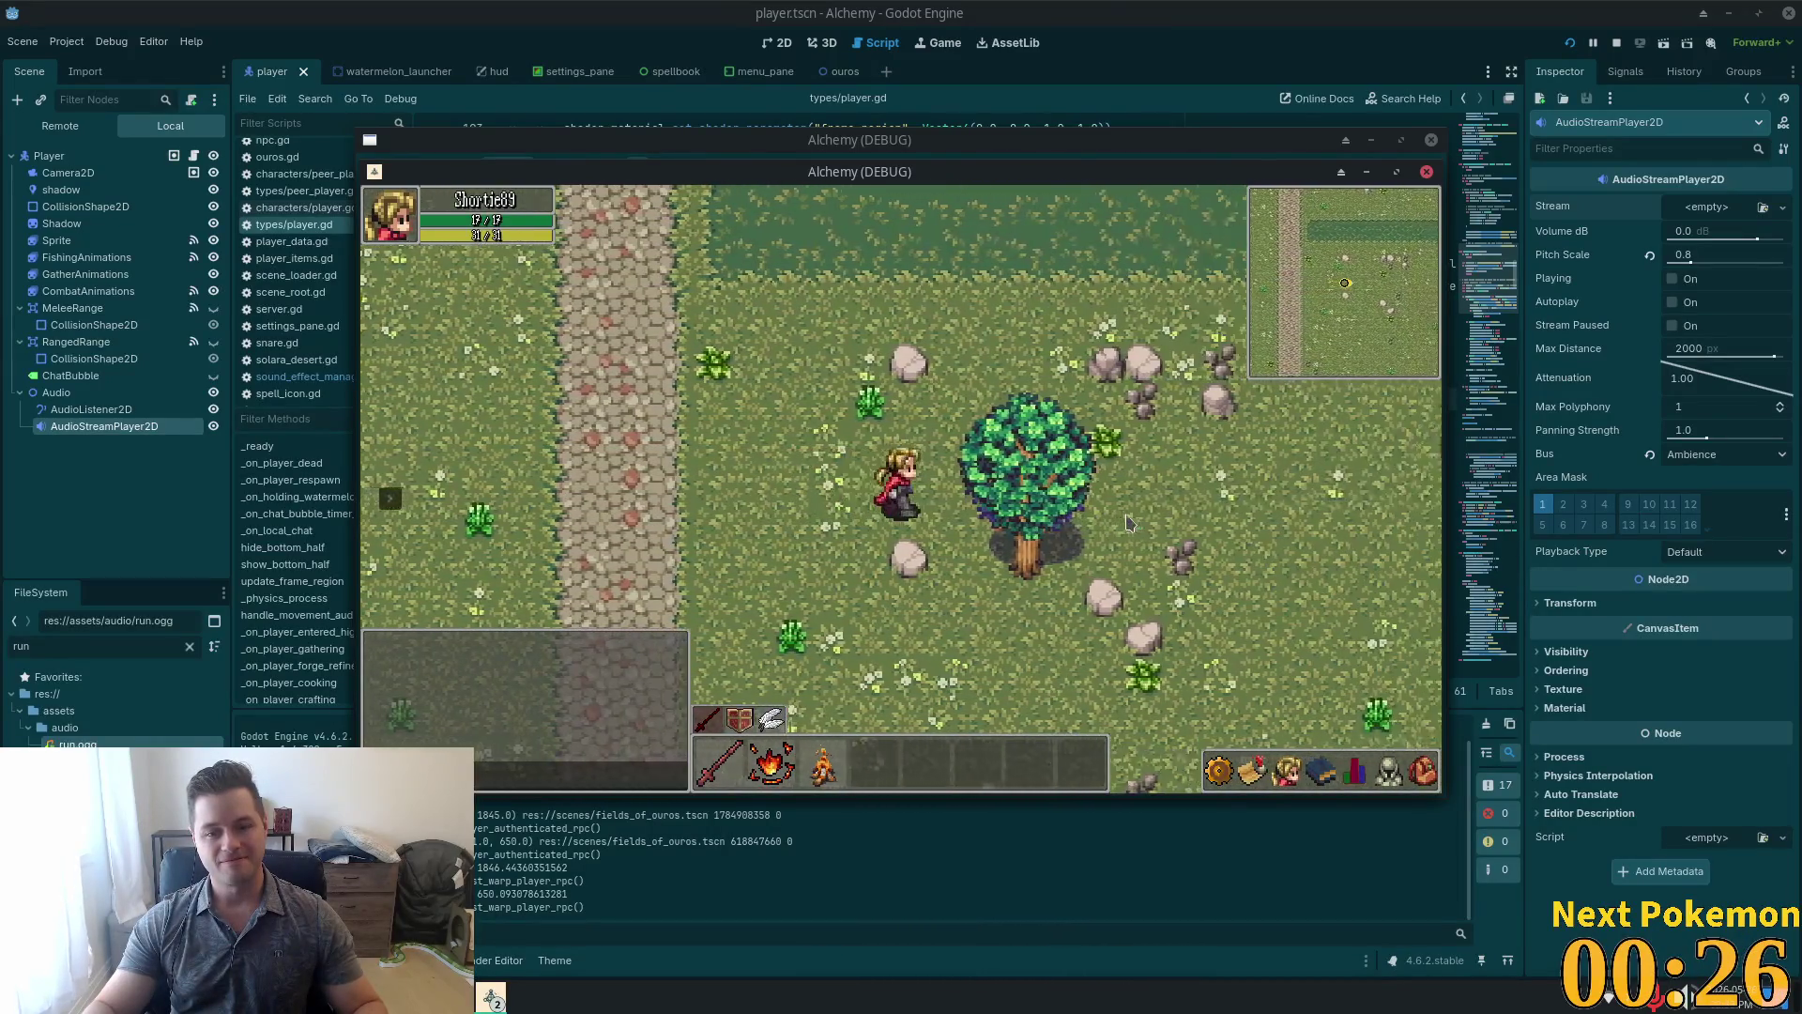
key(Right)
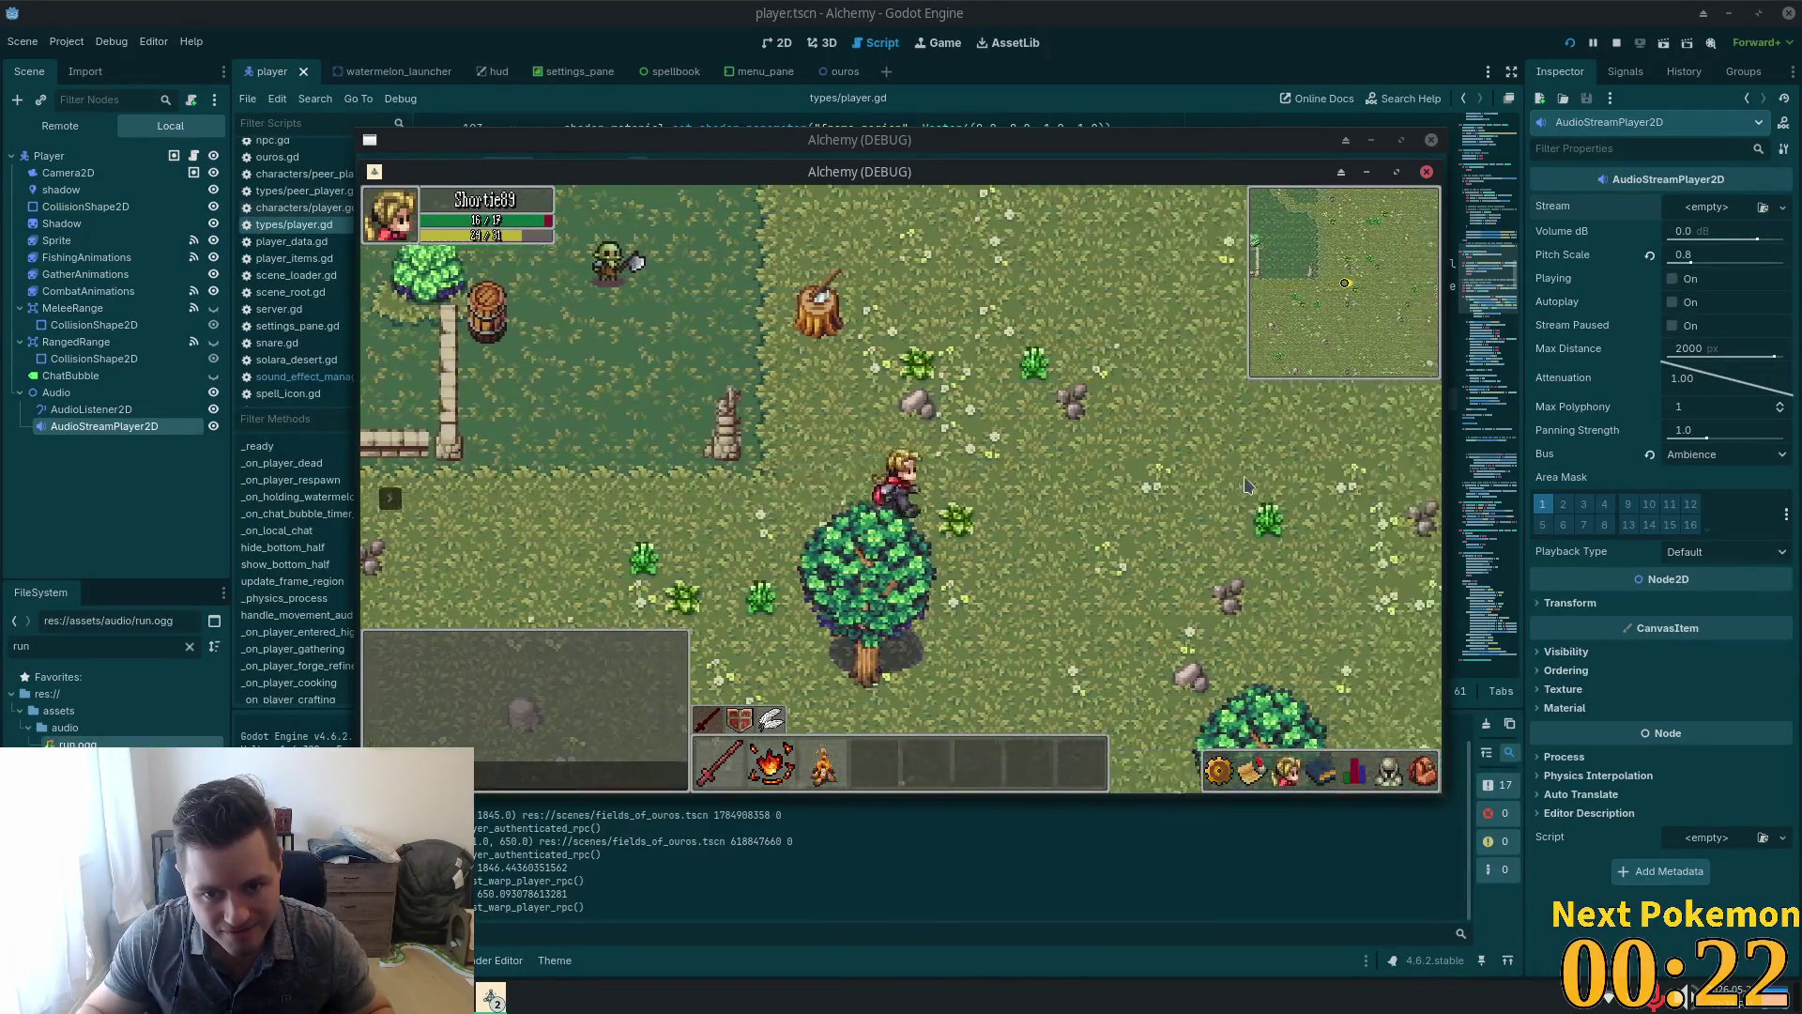
Move the character down and left to test the stop sound, then return to Cursor.
key(Left)
key(Down)
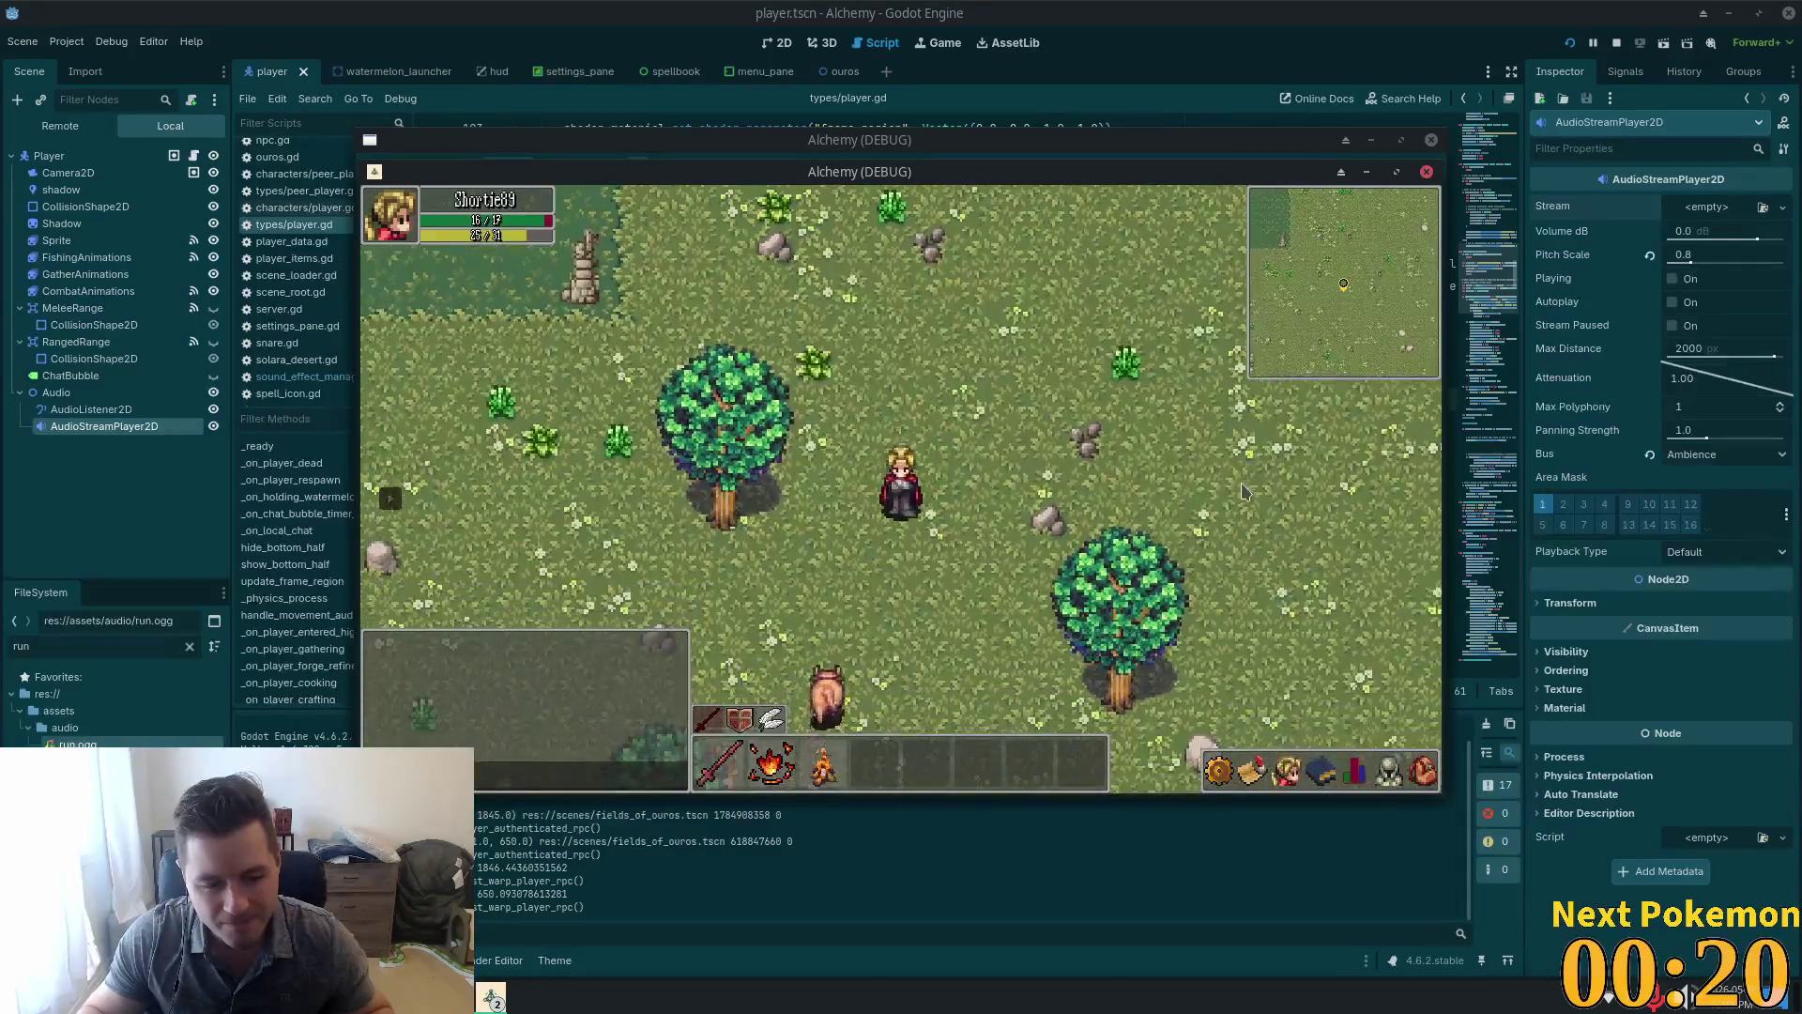
key(Left)
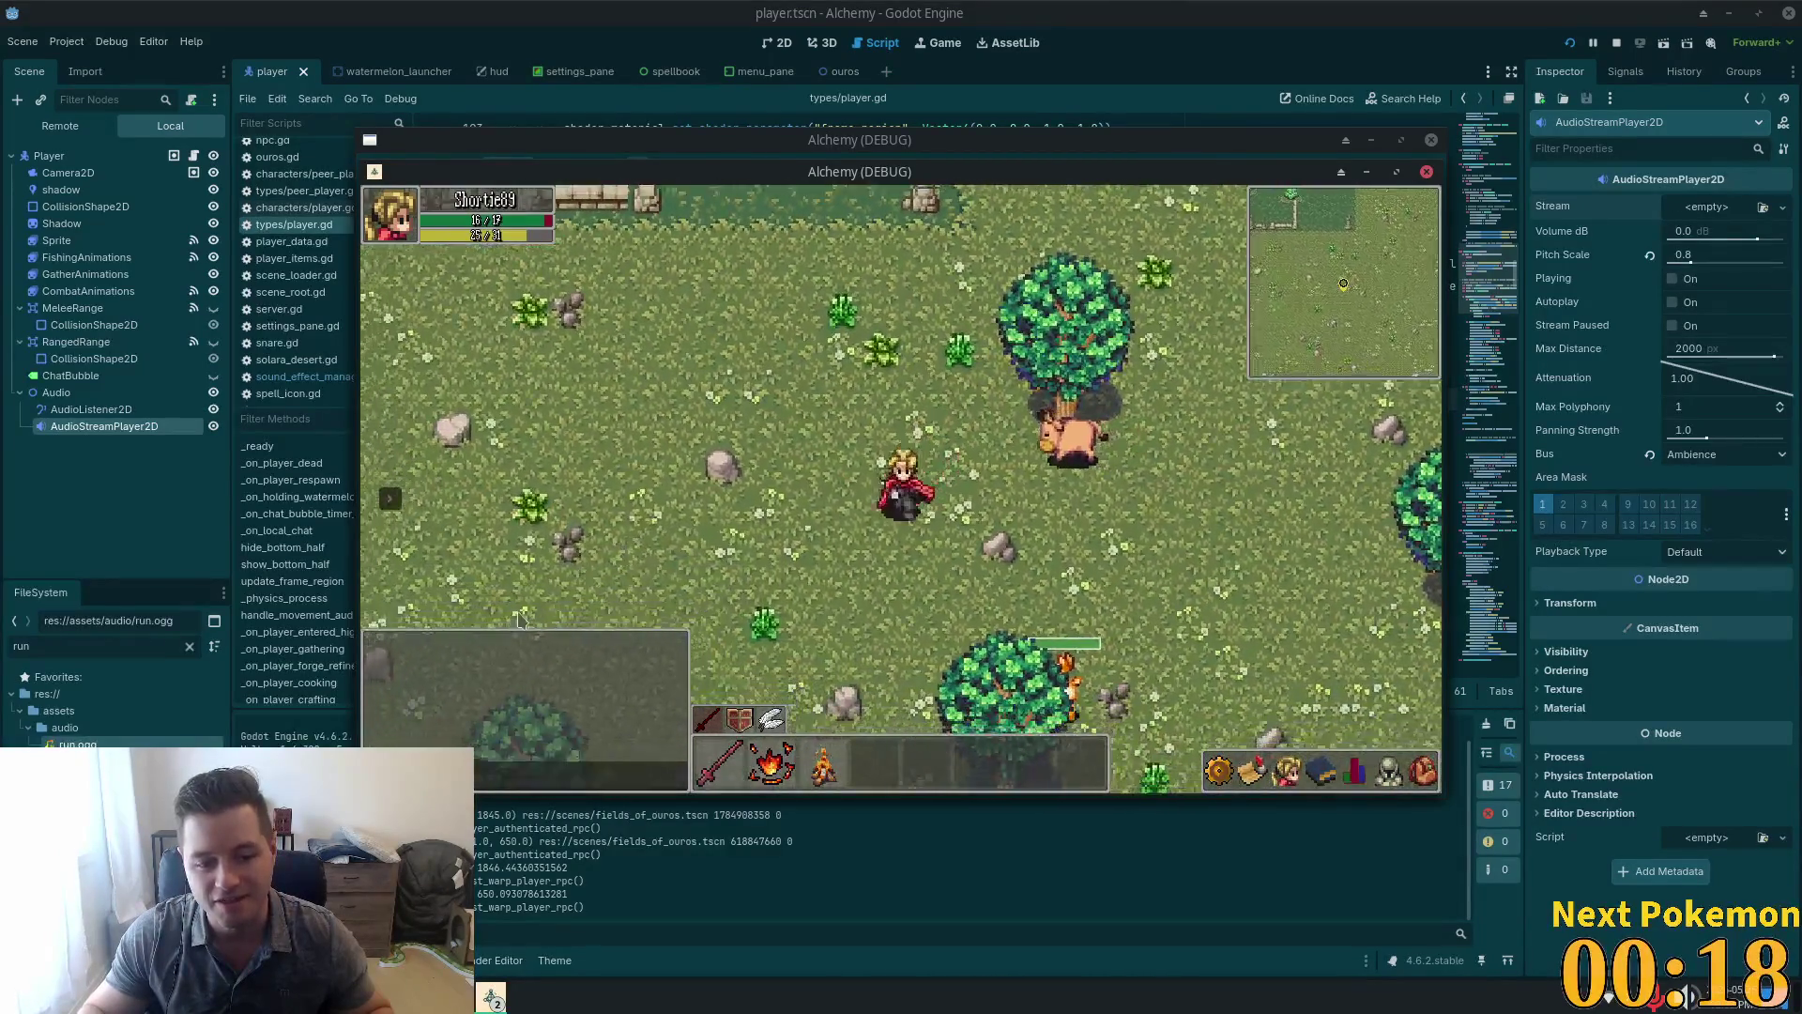
key(Left)
key(Down)
key(Left)
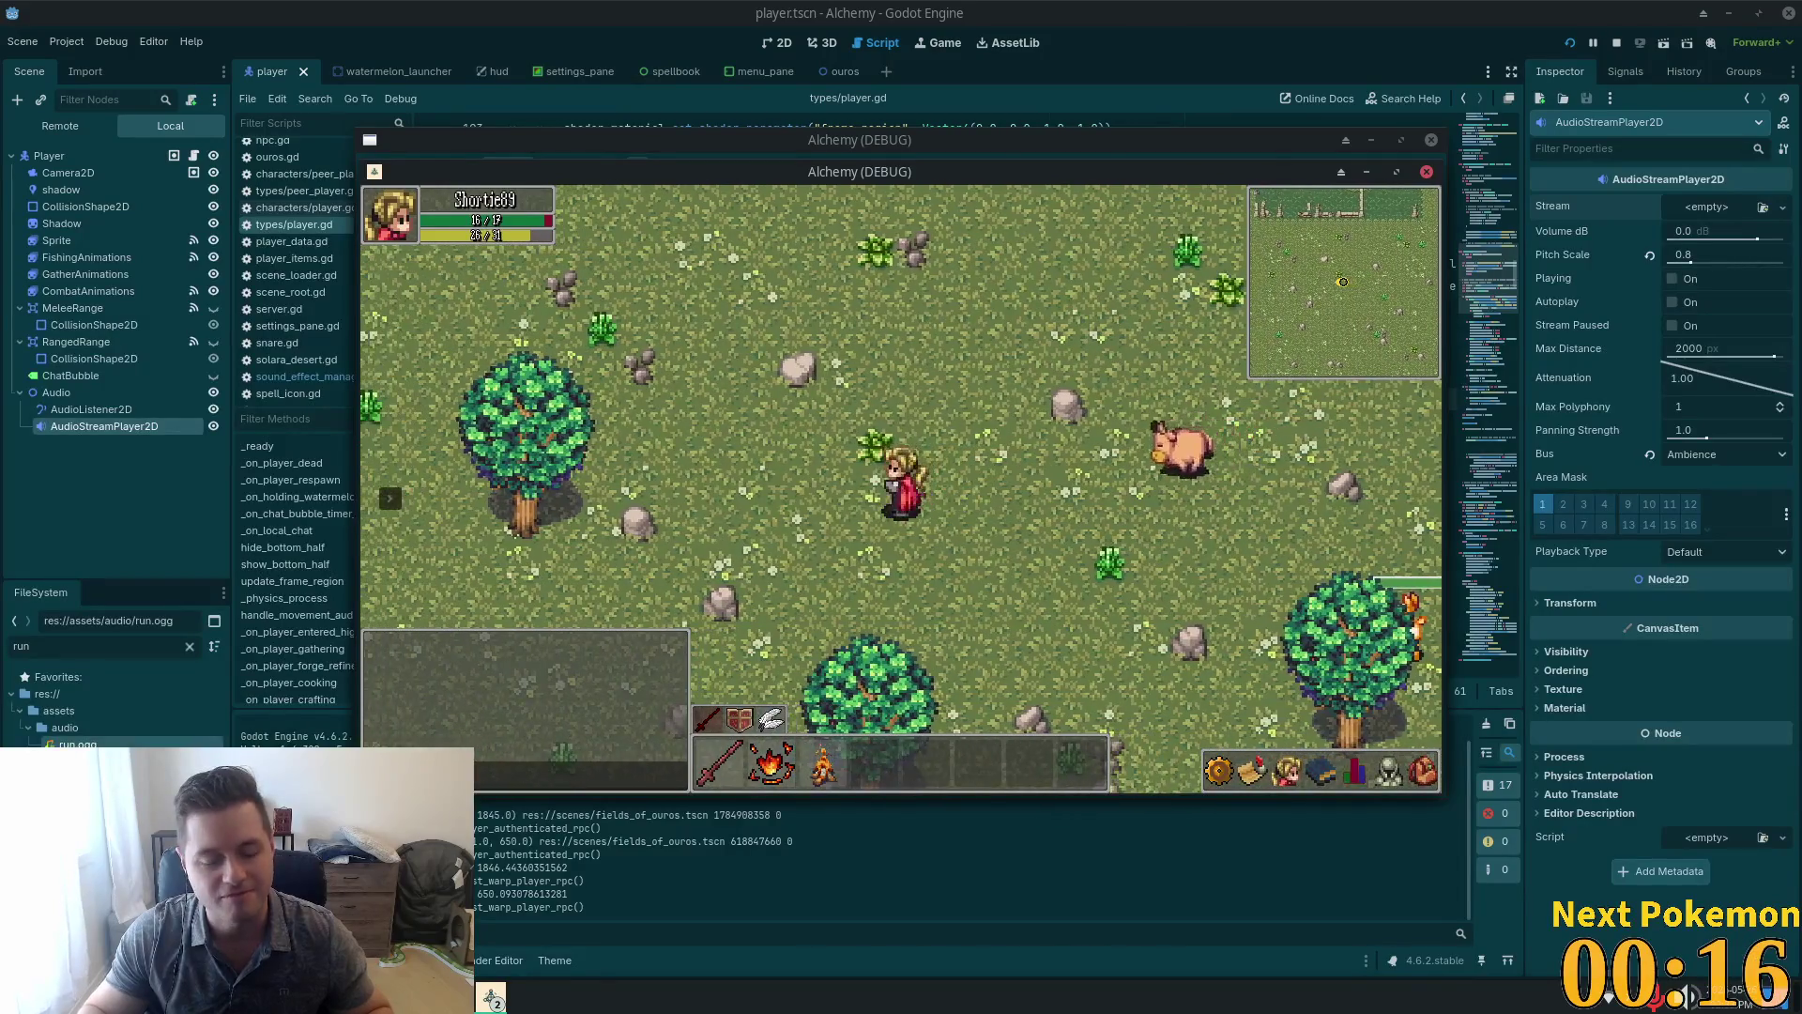
key(alt+Tab)
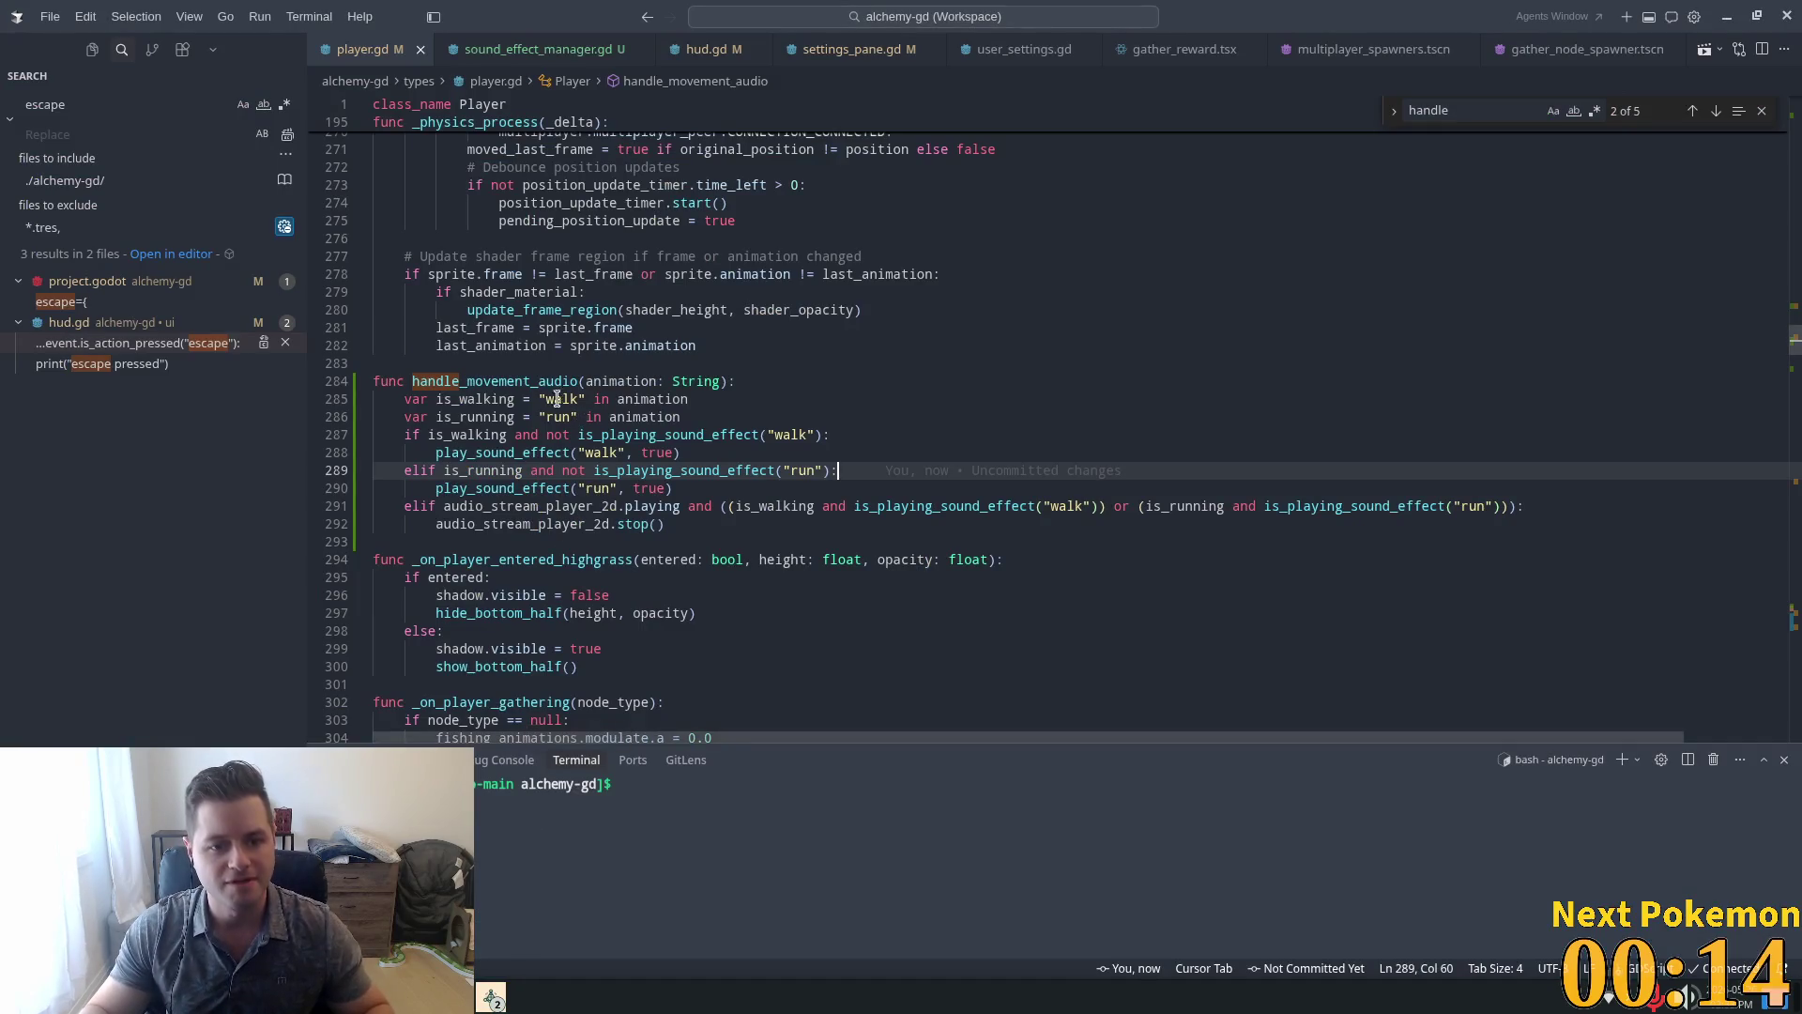
Add Copilot-suggested print lines for walk, run and stopping audio in handle_movement_audio.
double_click(482, 400)
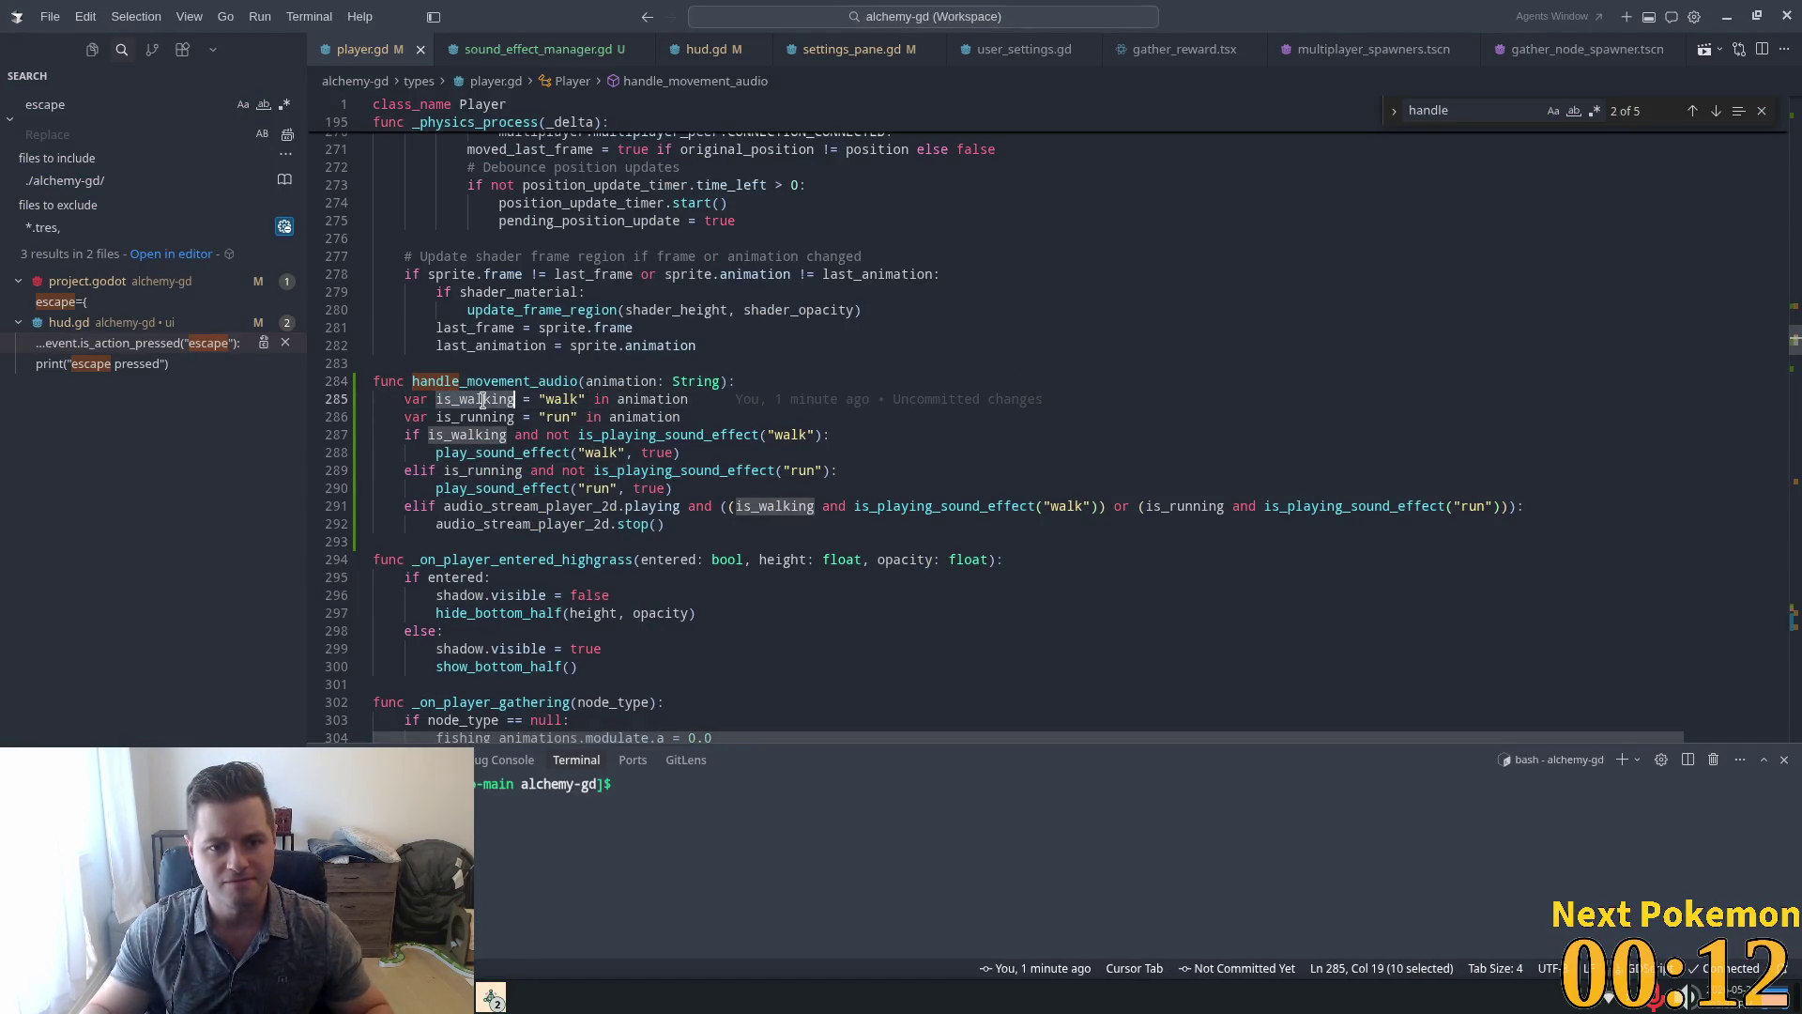
double_click(467, 434)
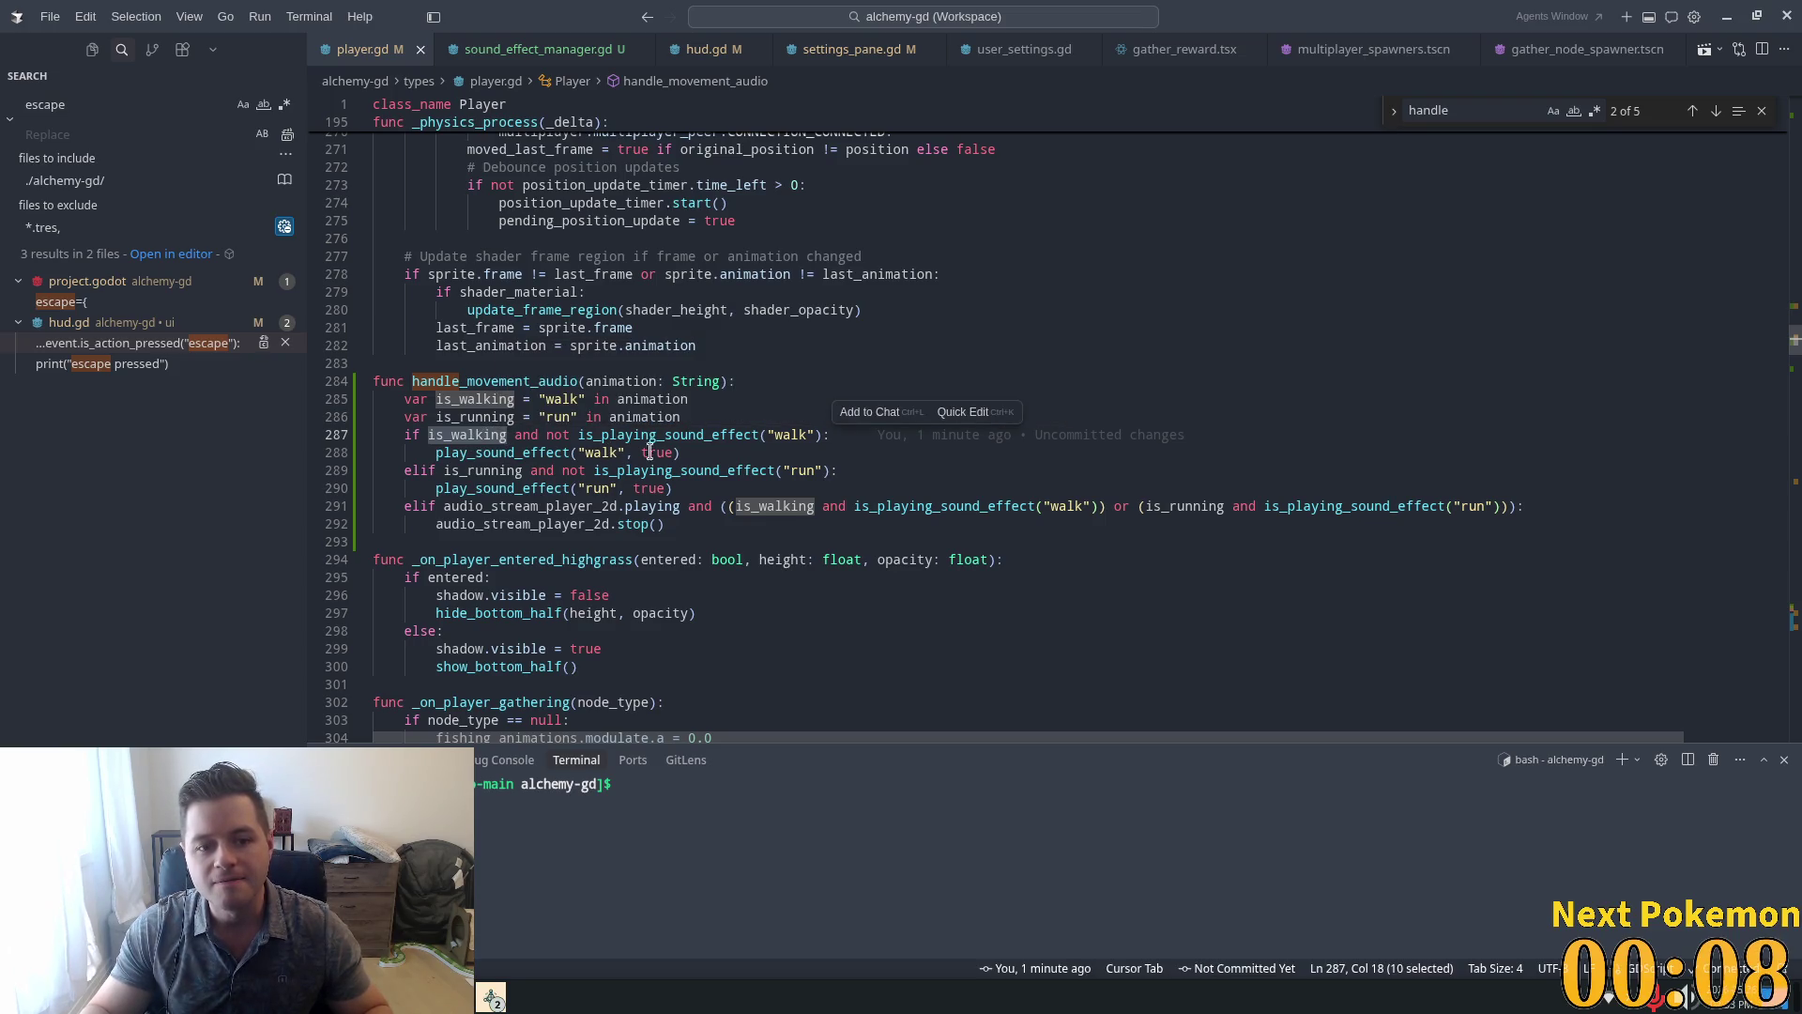
double_click(710, 435)
double_click(507, 453)
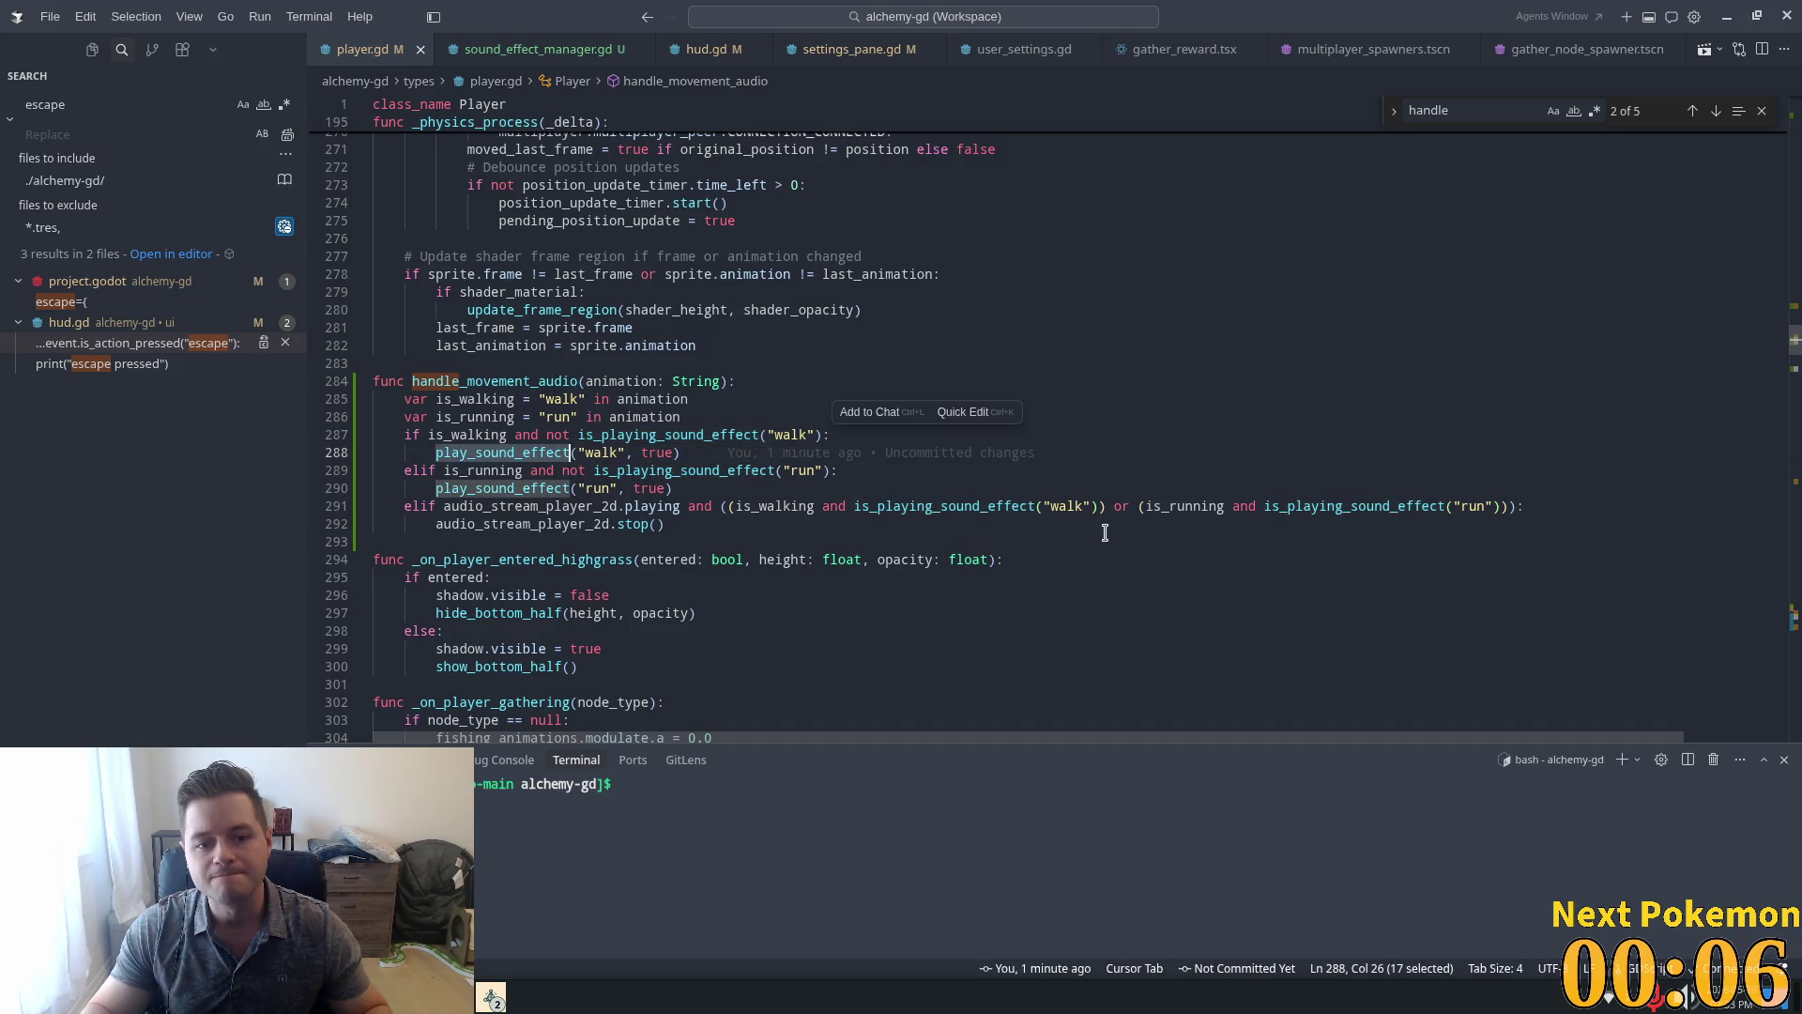
click(826, 434)
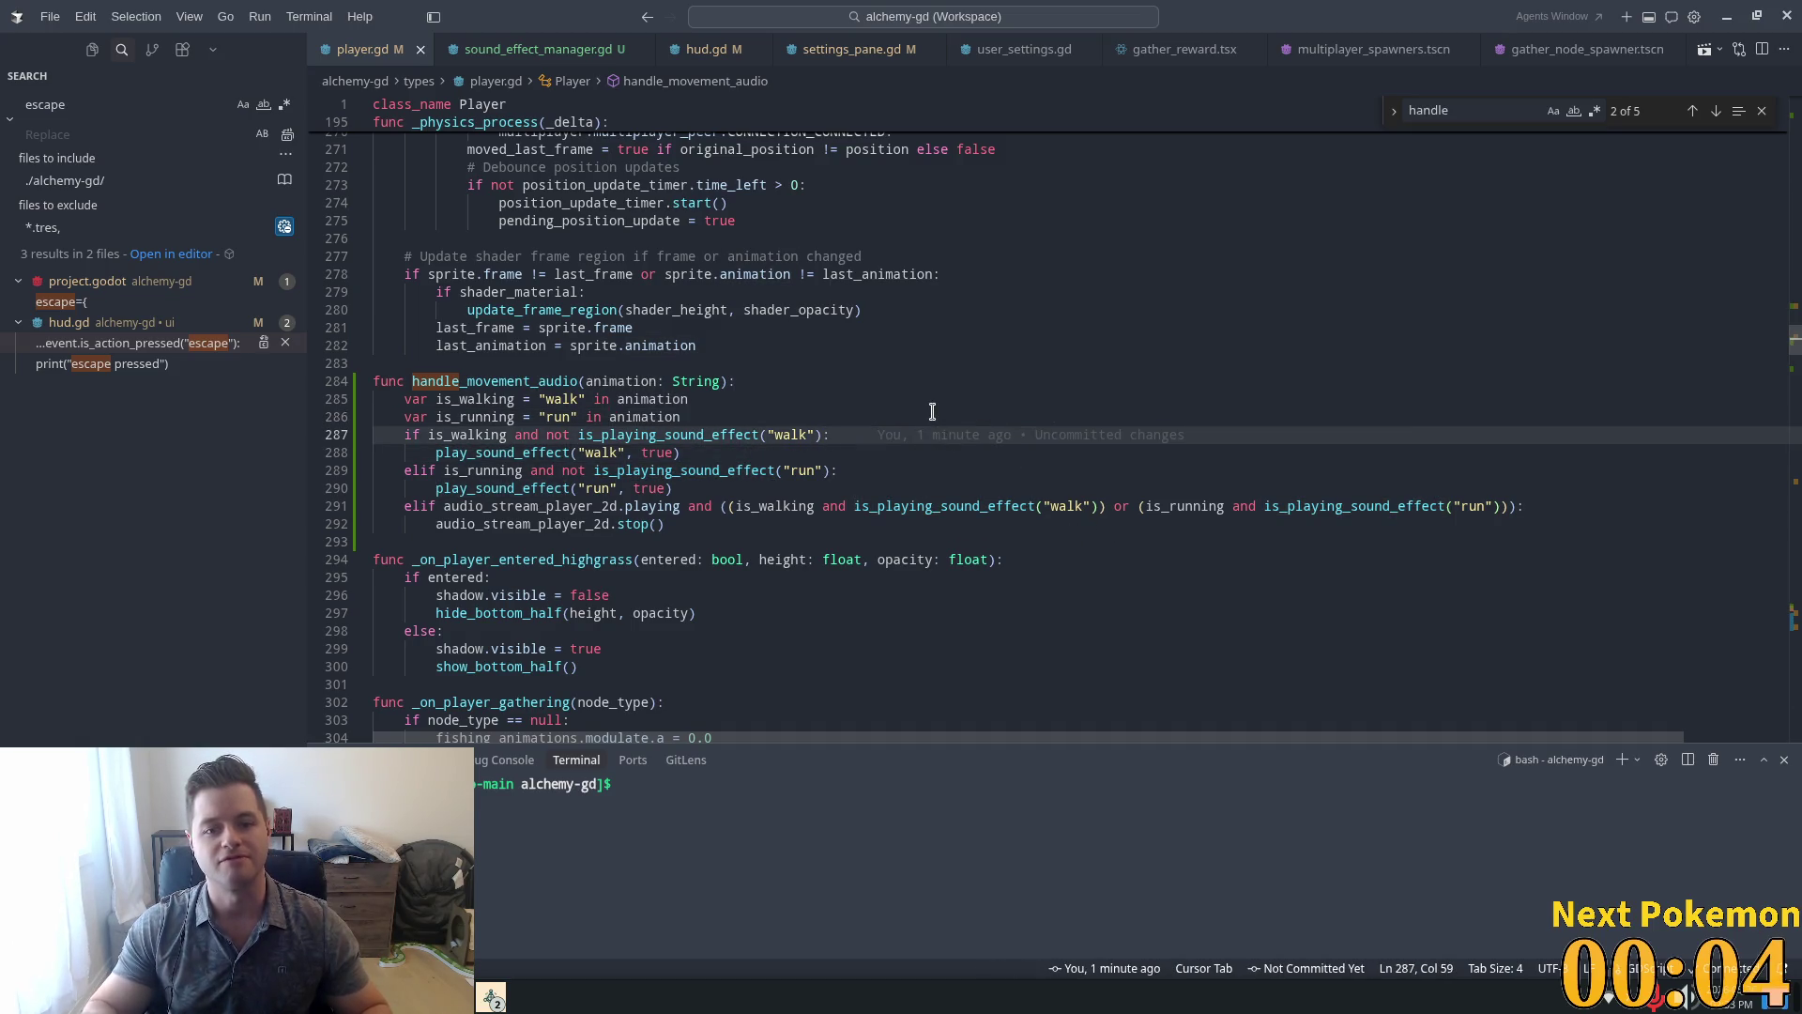
key(Return)
key(Tab)
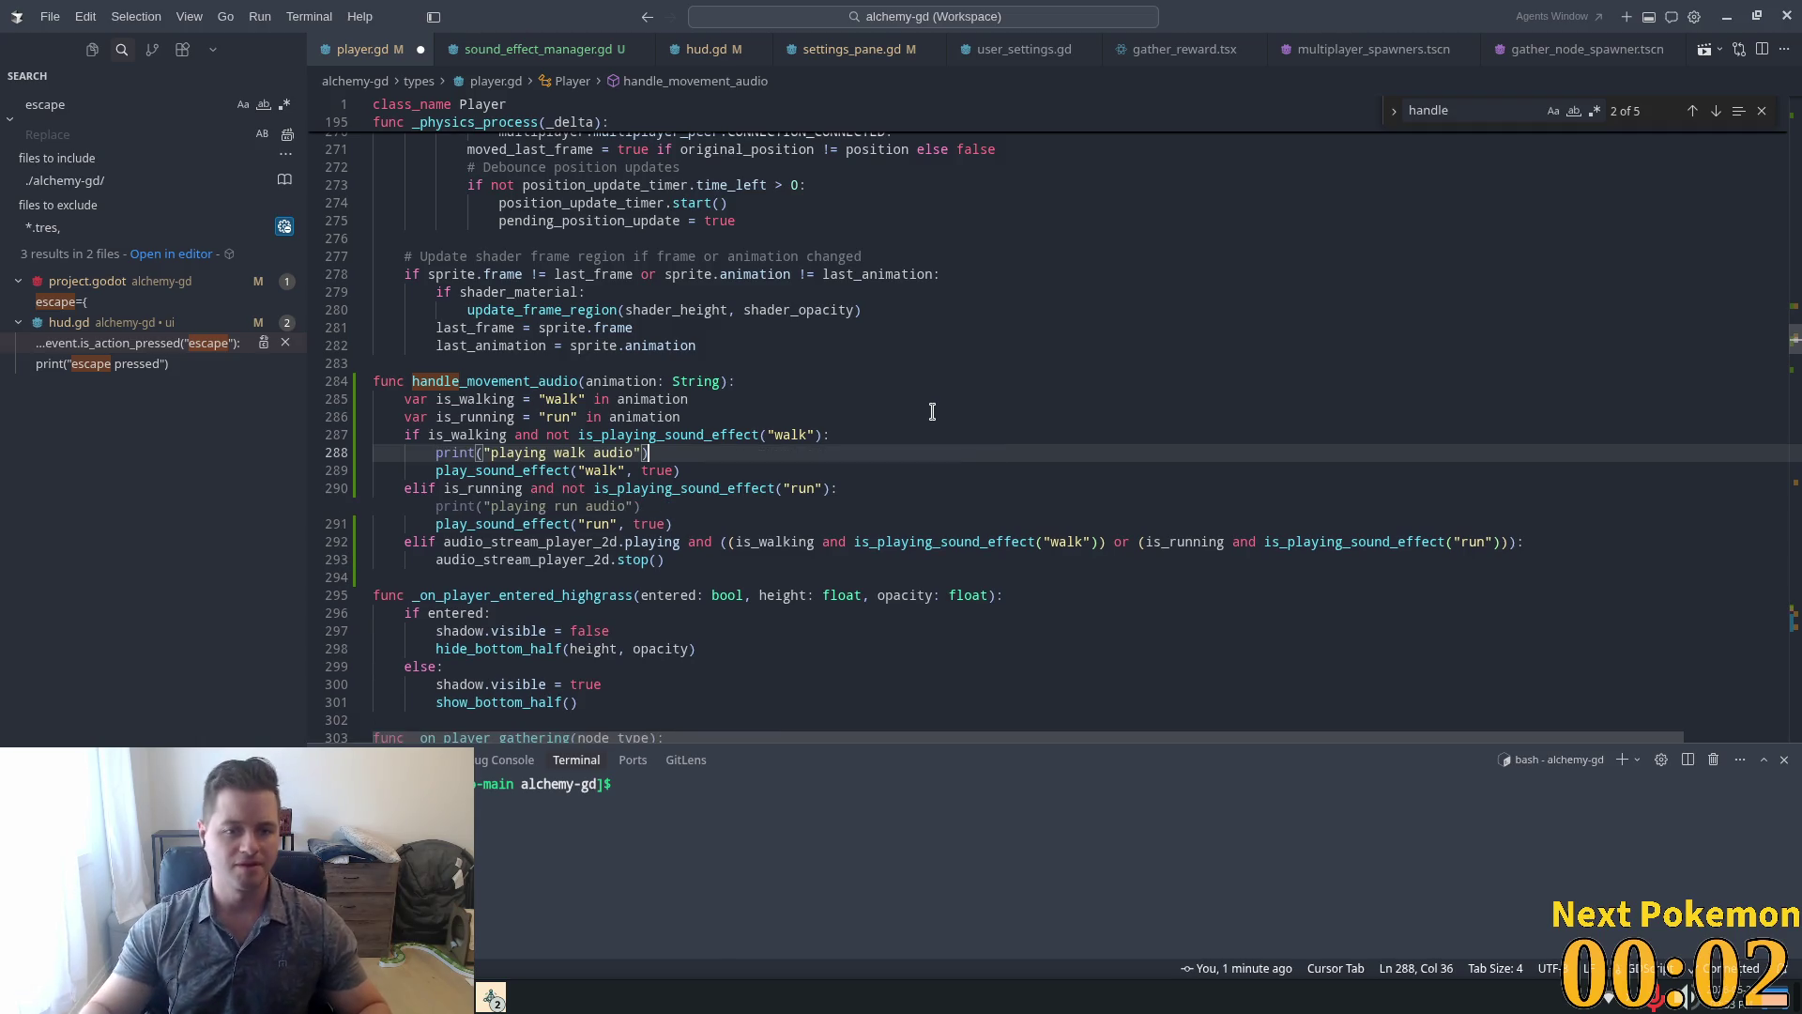
key(Tab)
key(Tab)
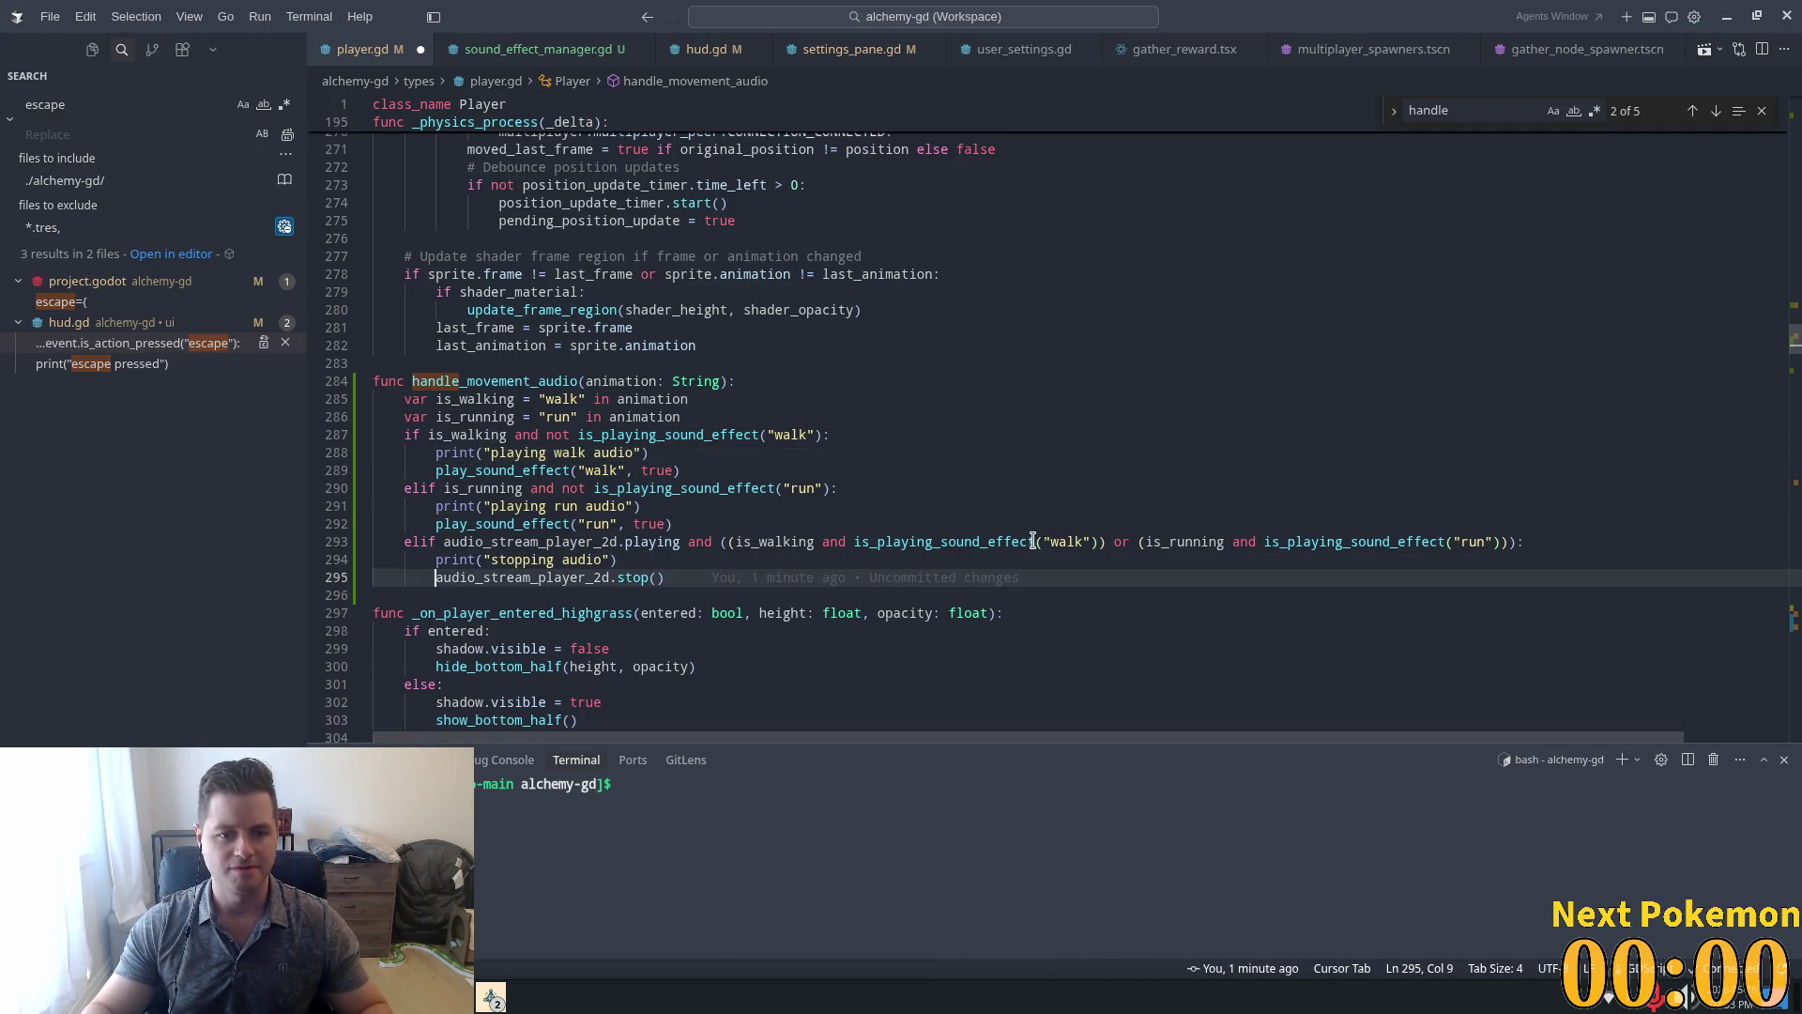
click(961, 452)
key(alt+Tab)
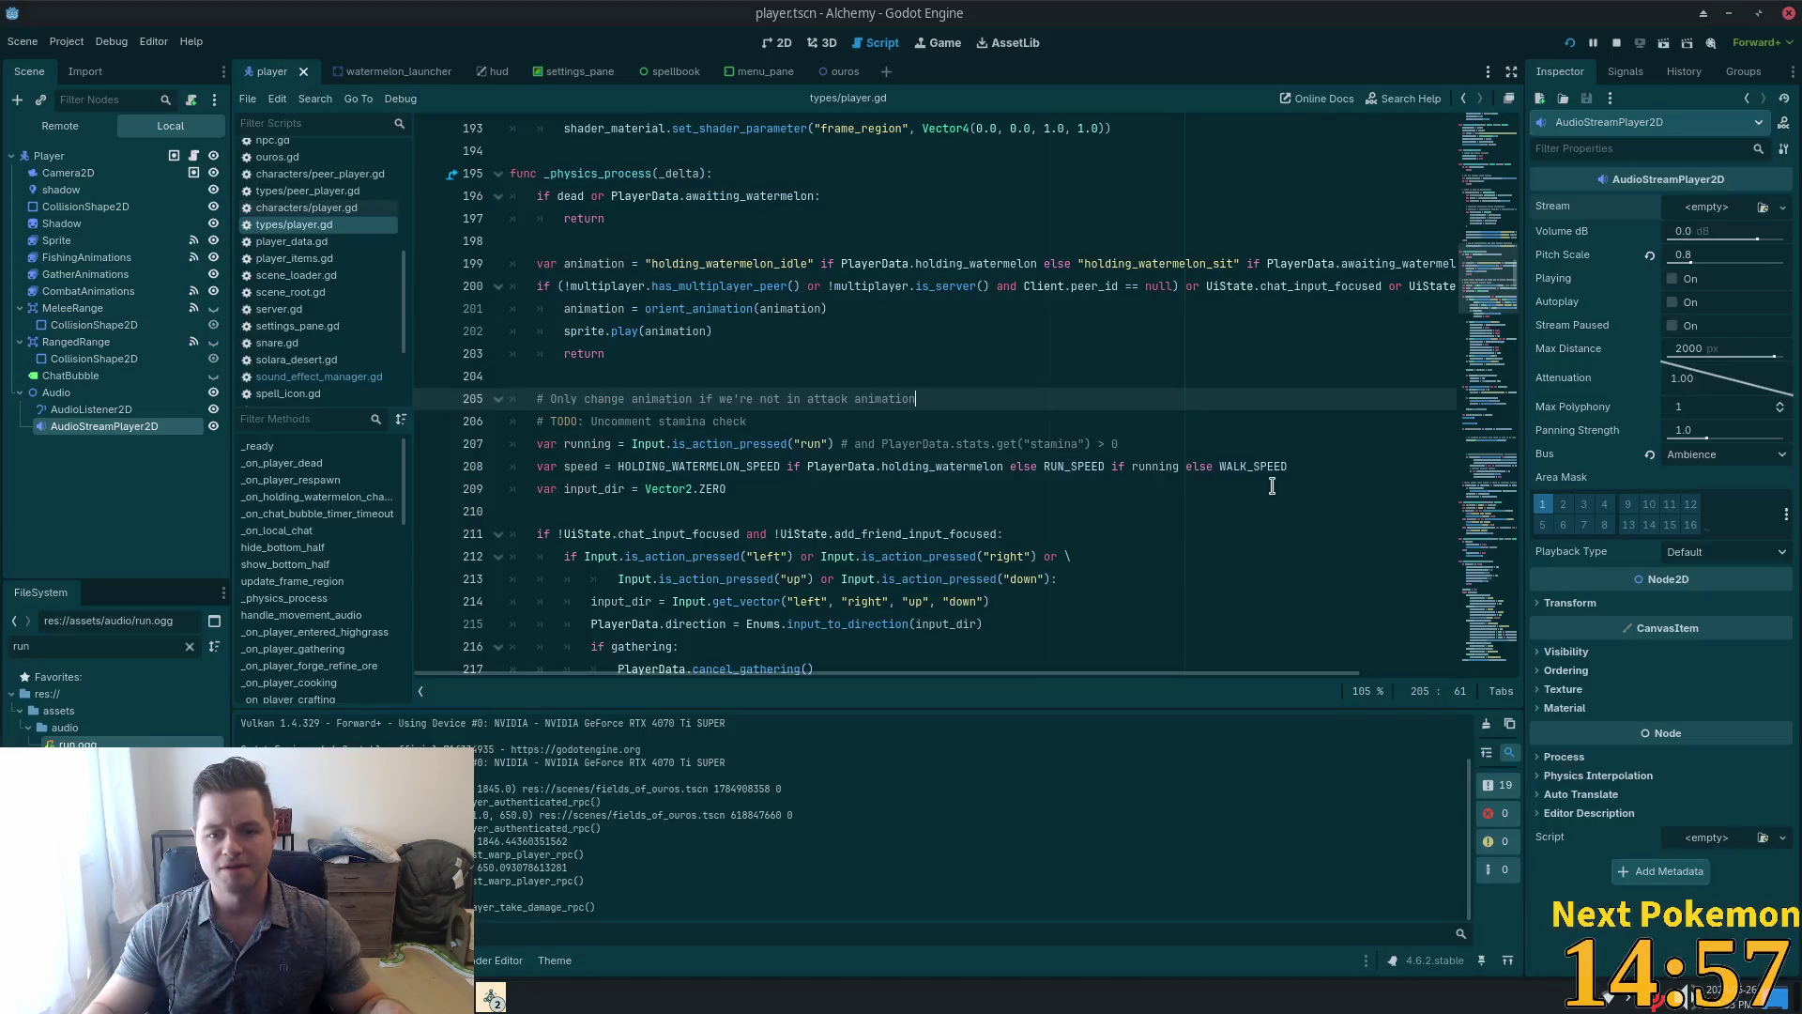
Run the game, walk down through the fence gap onto the grass, then stop it with F8.
click(1570, 42)
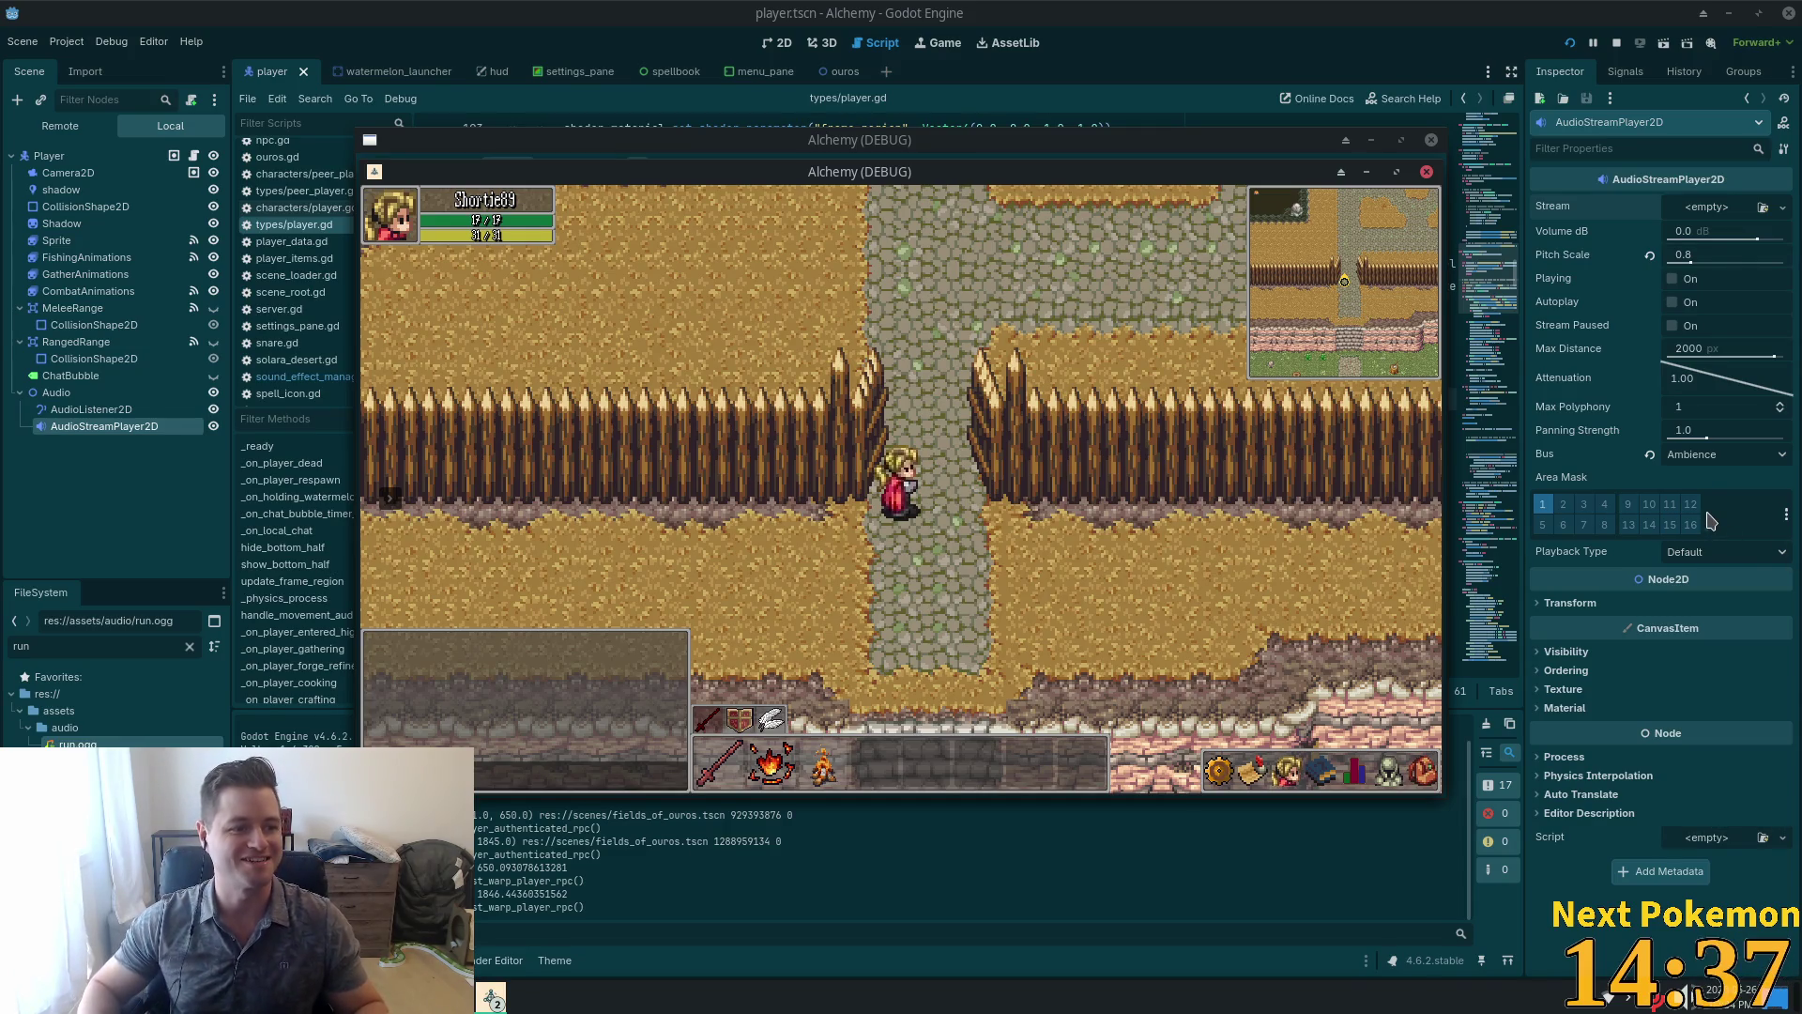
key(Down)
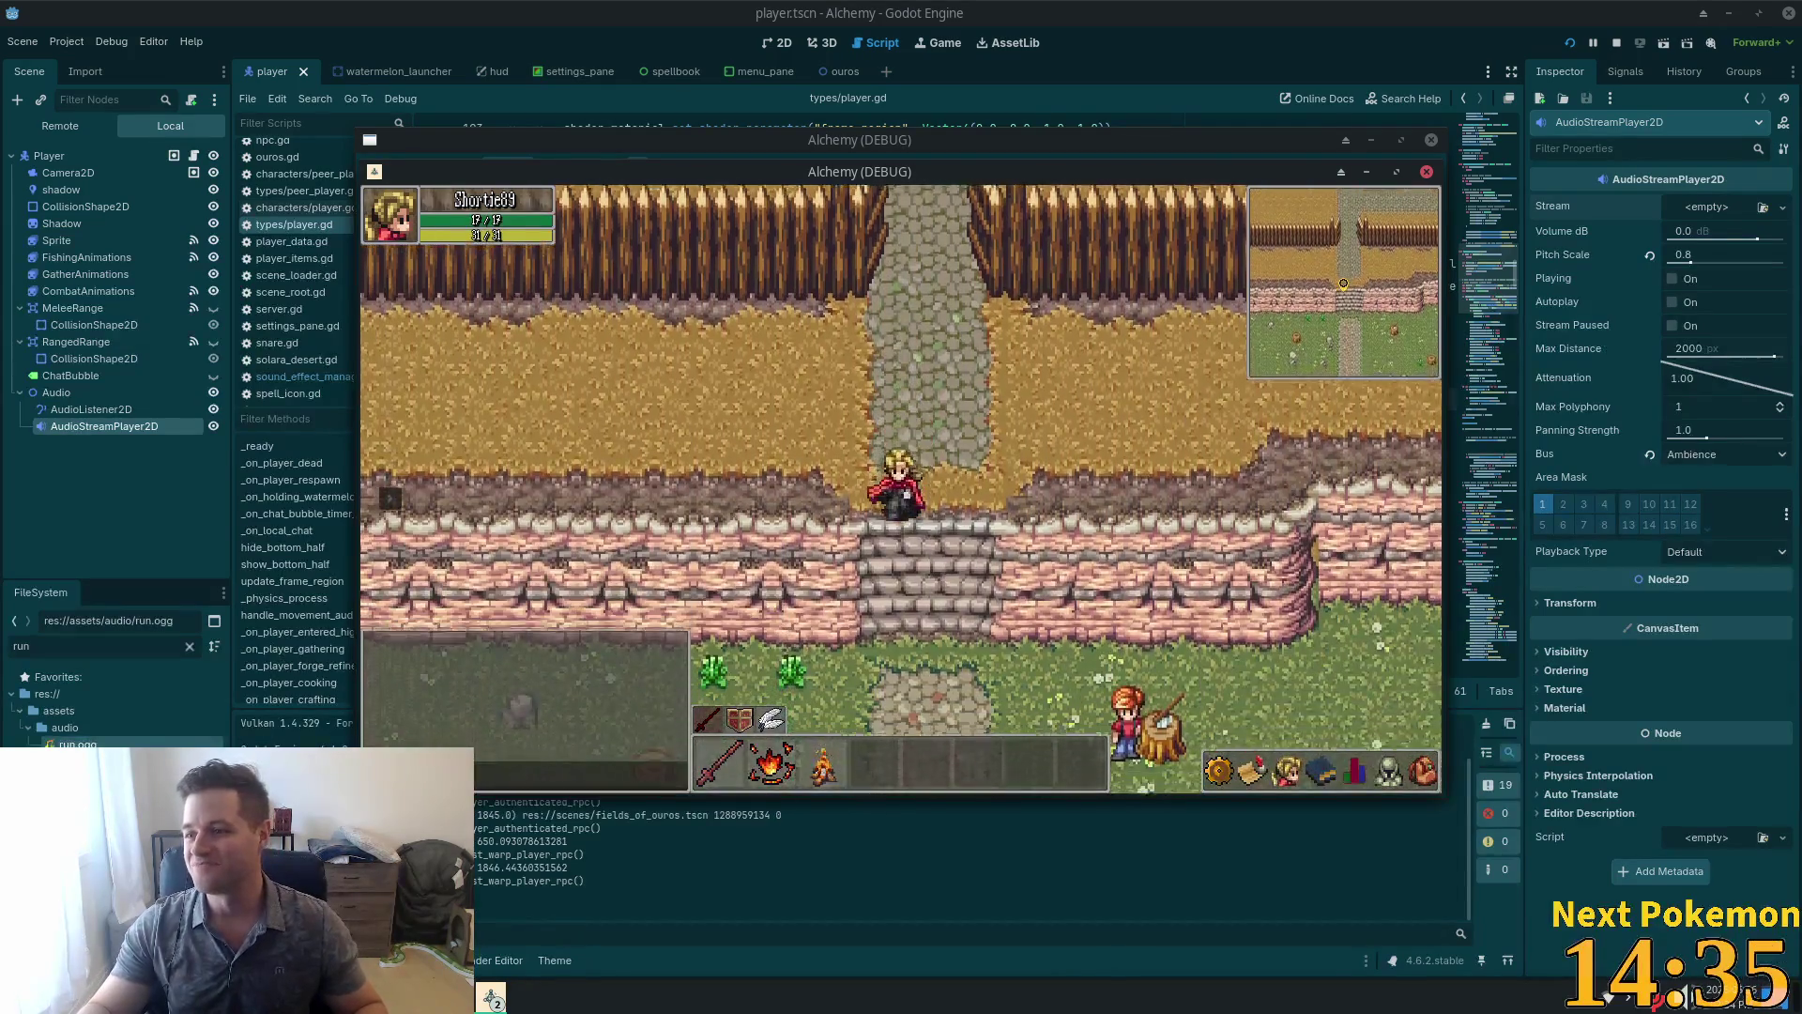
key(Down)
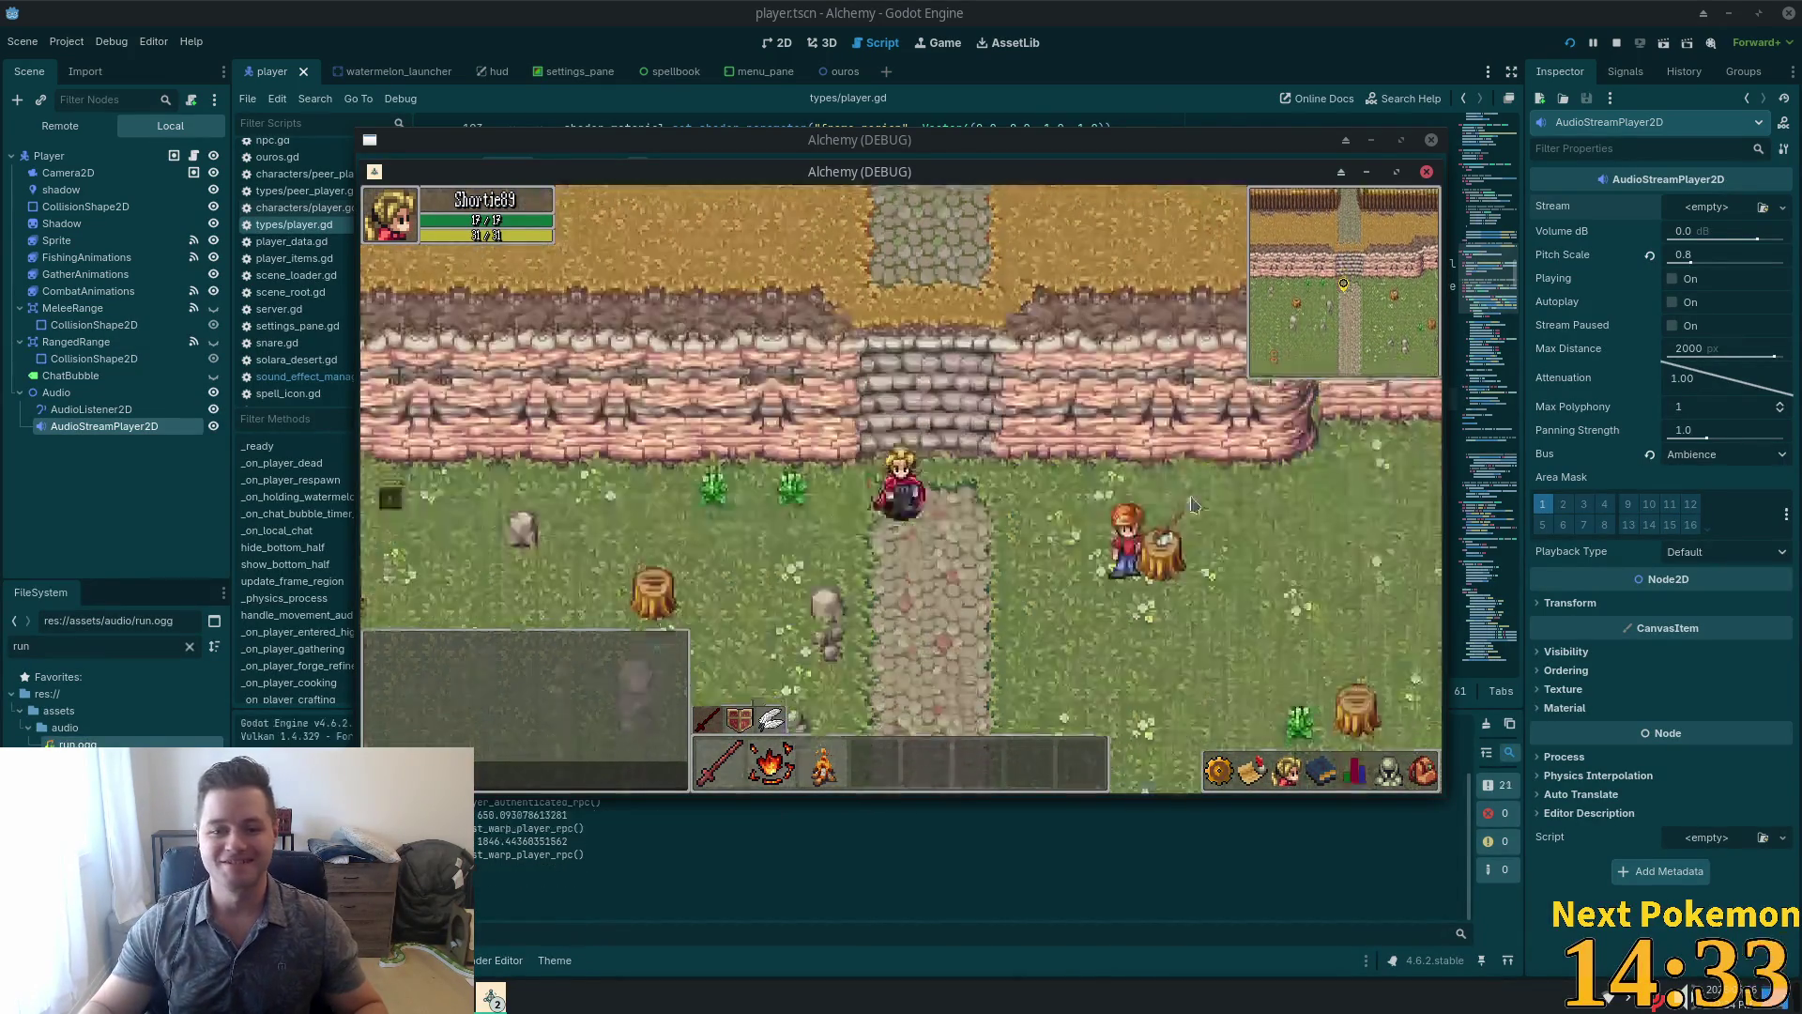
key(Down)
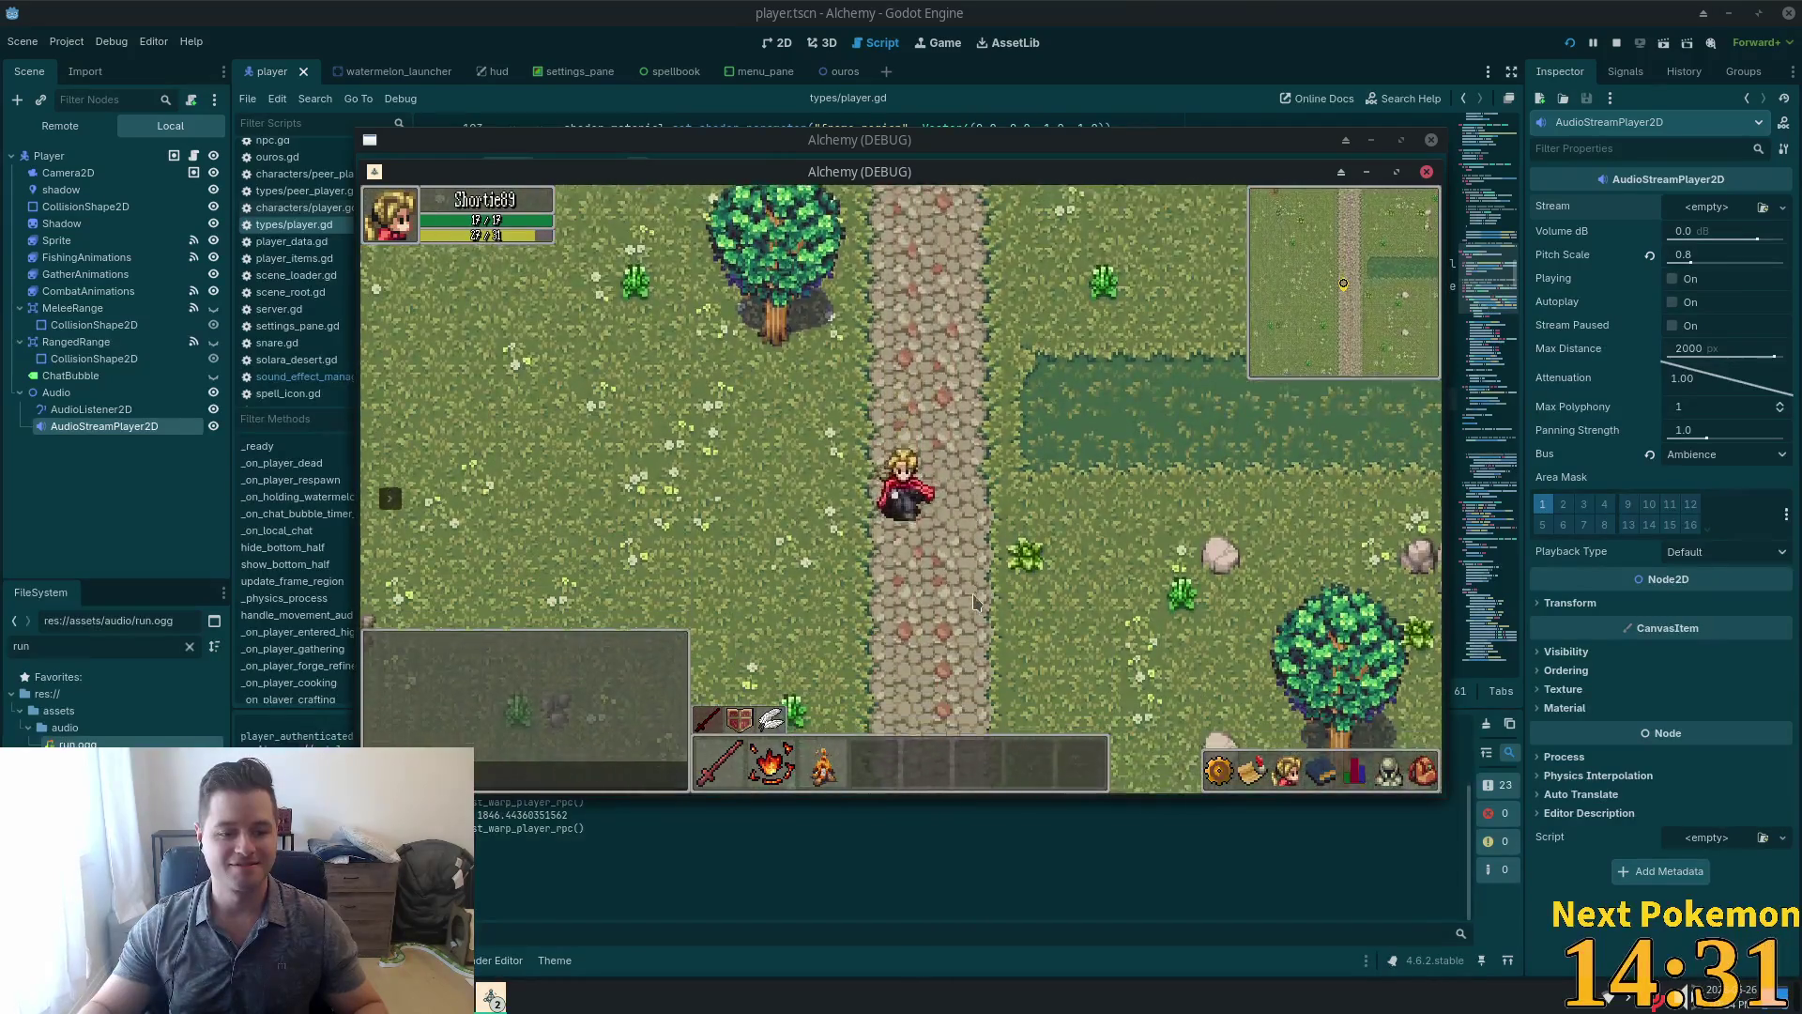
key(Left)
key(Down)
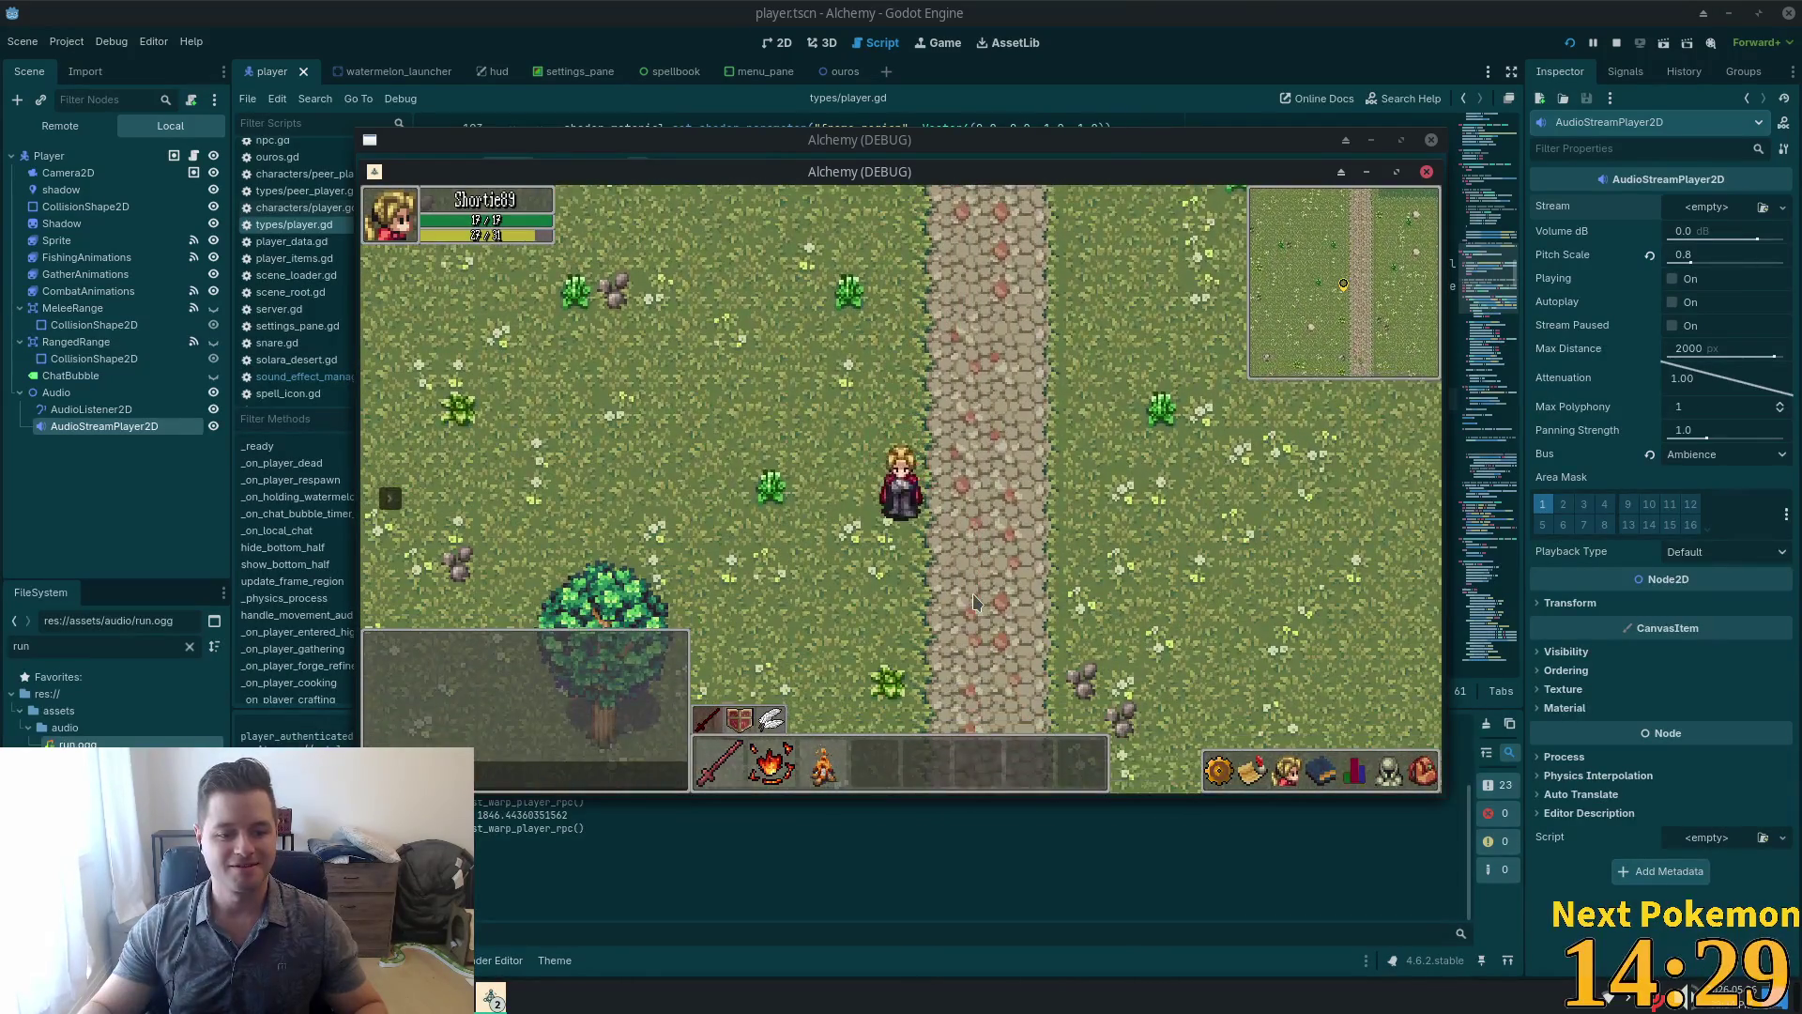
key(F8)
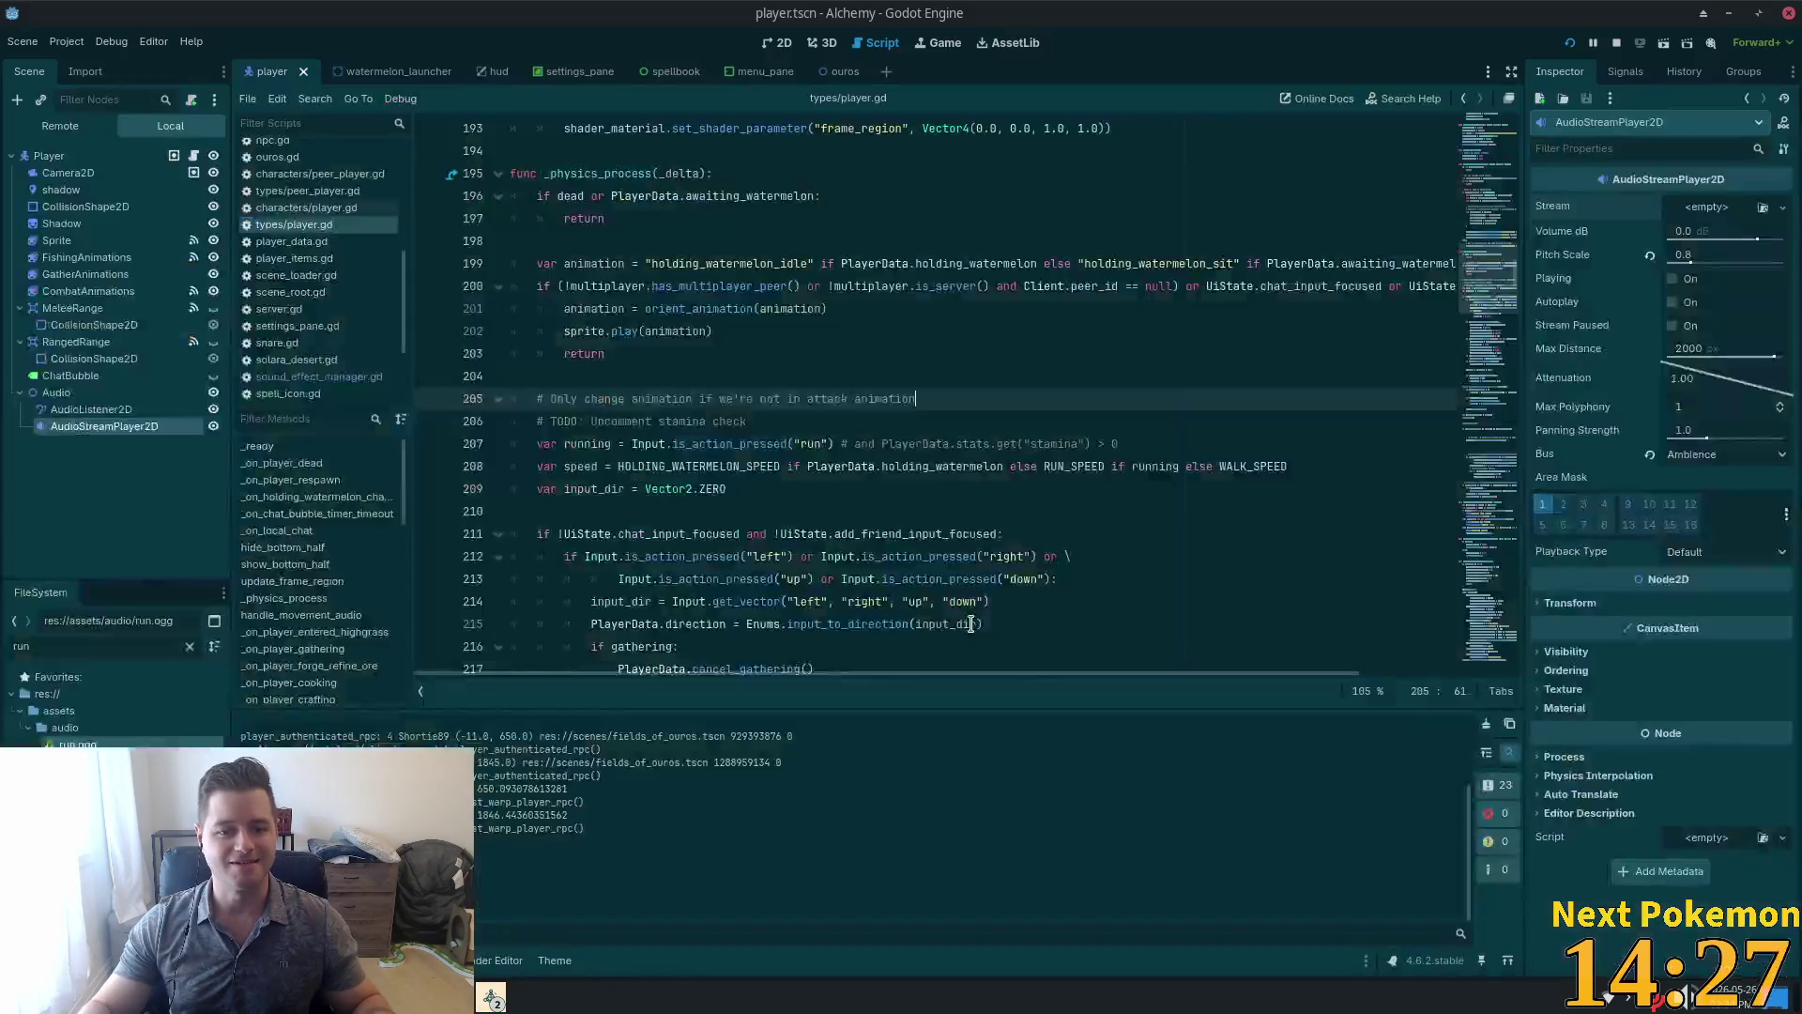
key(alt+Tab)
double_click(775, 544)
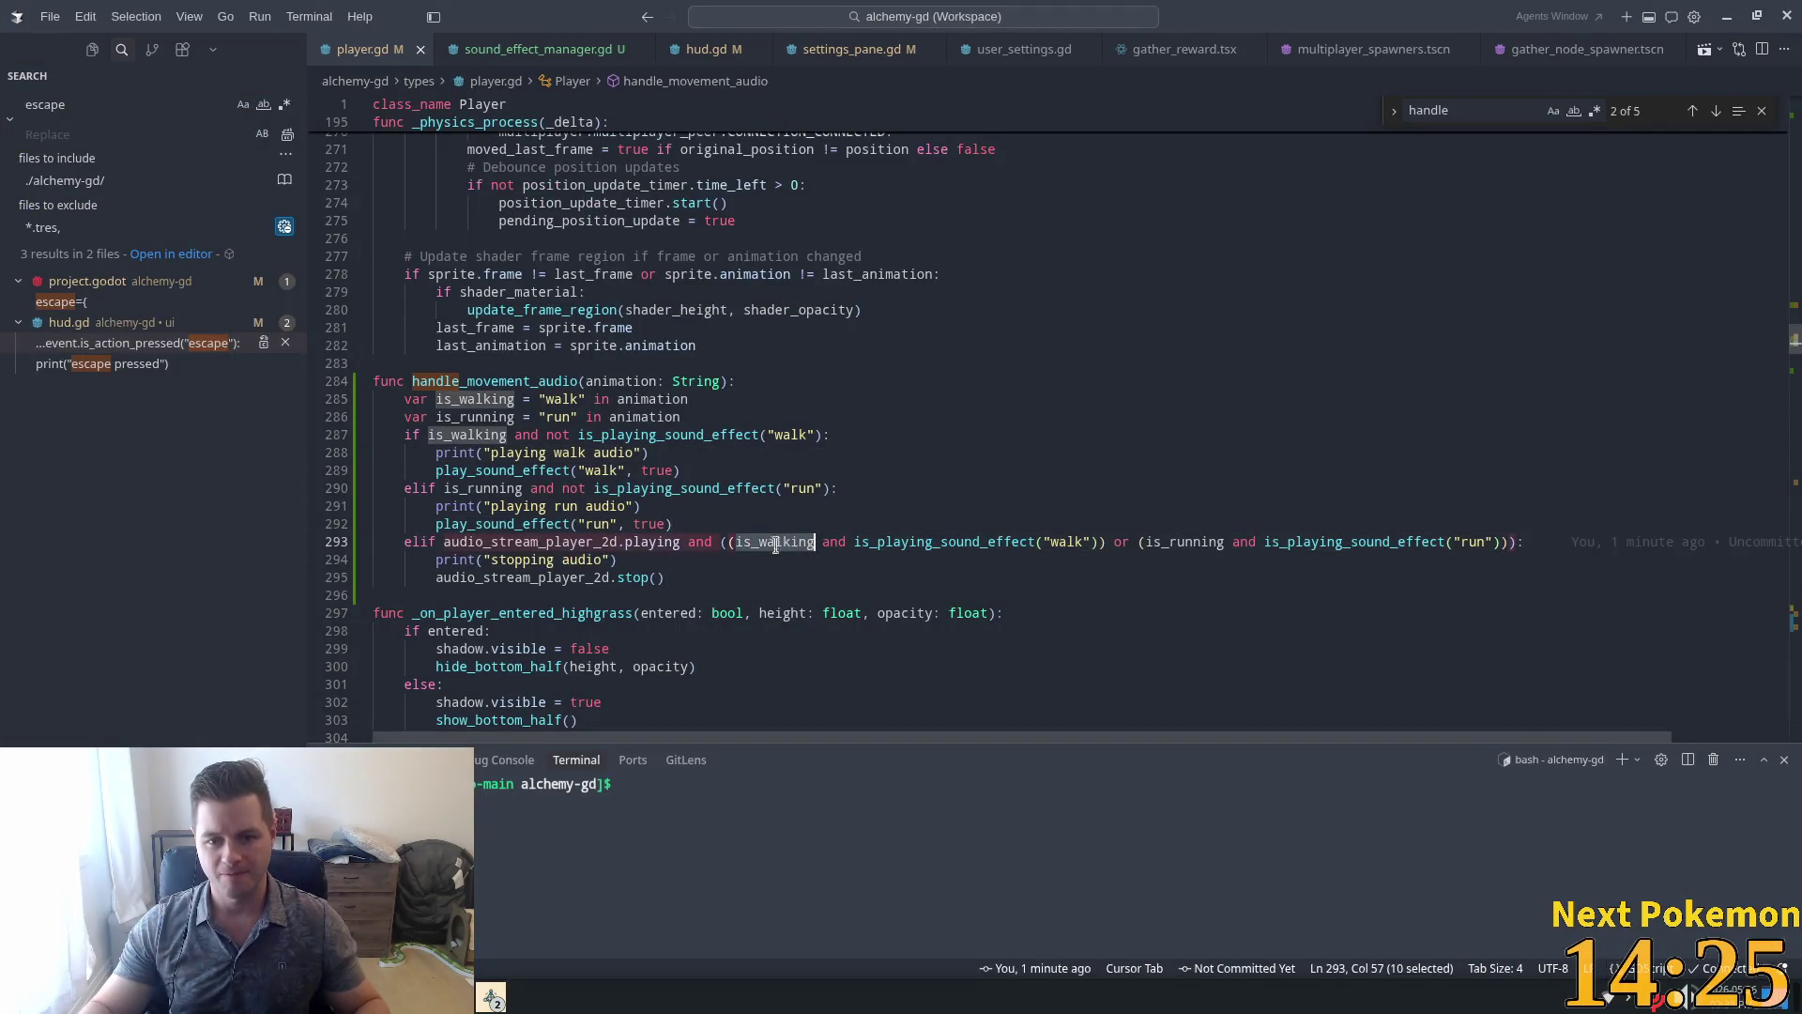
Add a parenthesis to the is_walking part of the stop condition and relaunch the game.
click(733, 542)
text(()
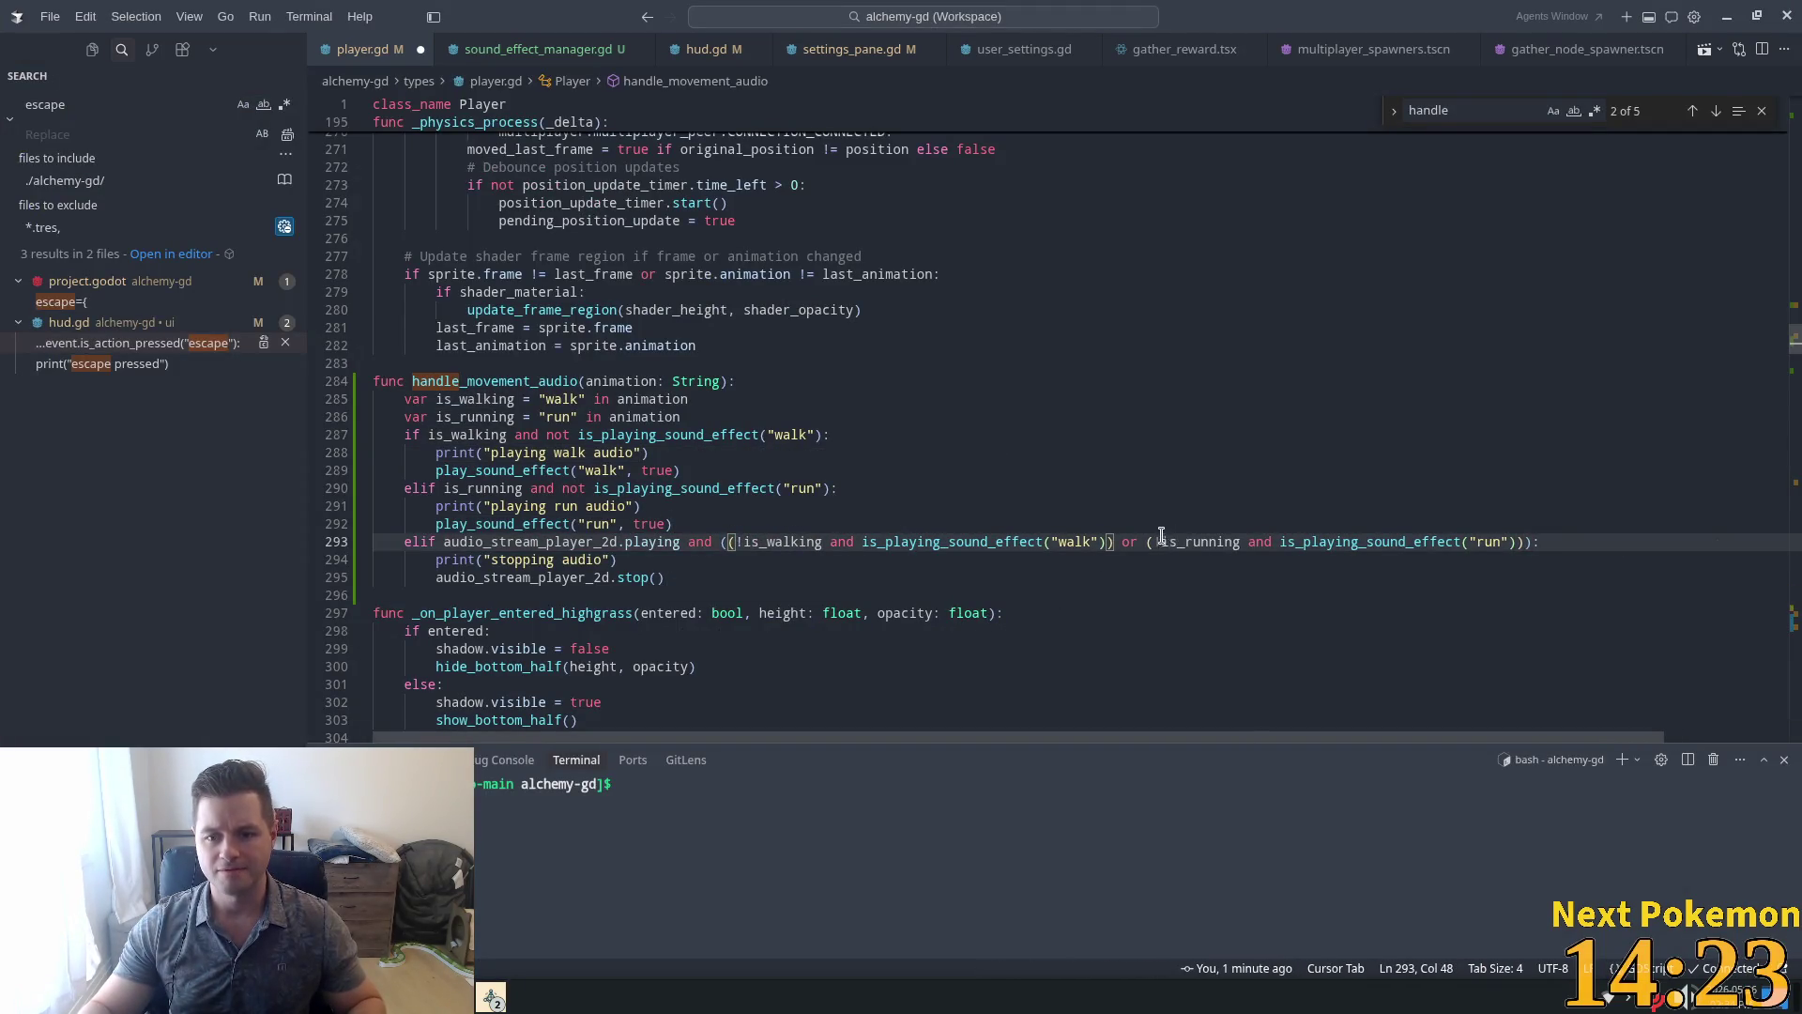
key(alt+Tab)
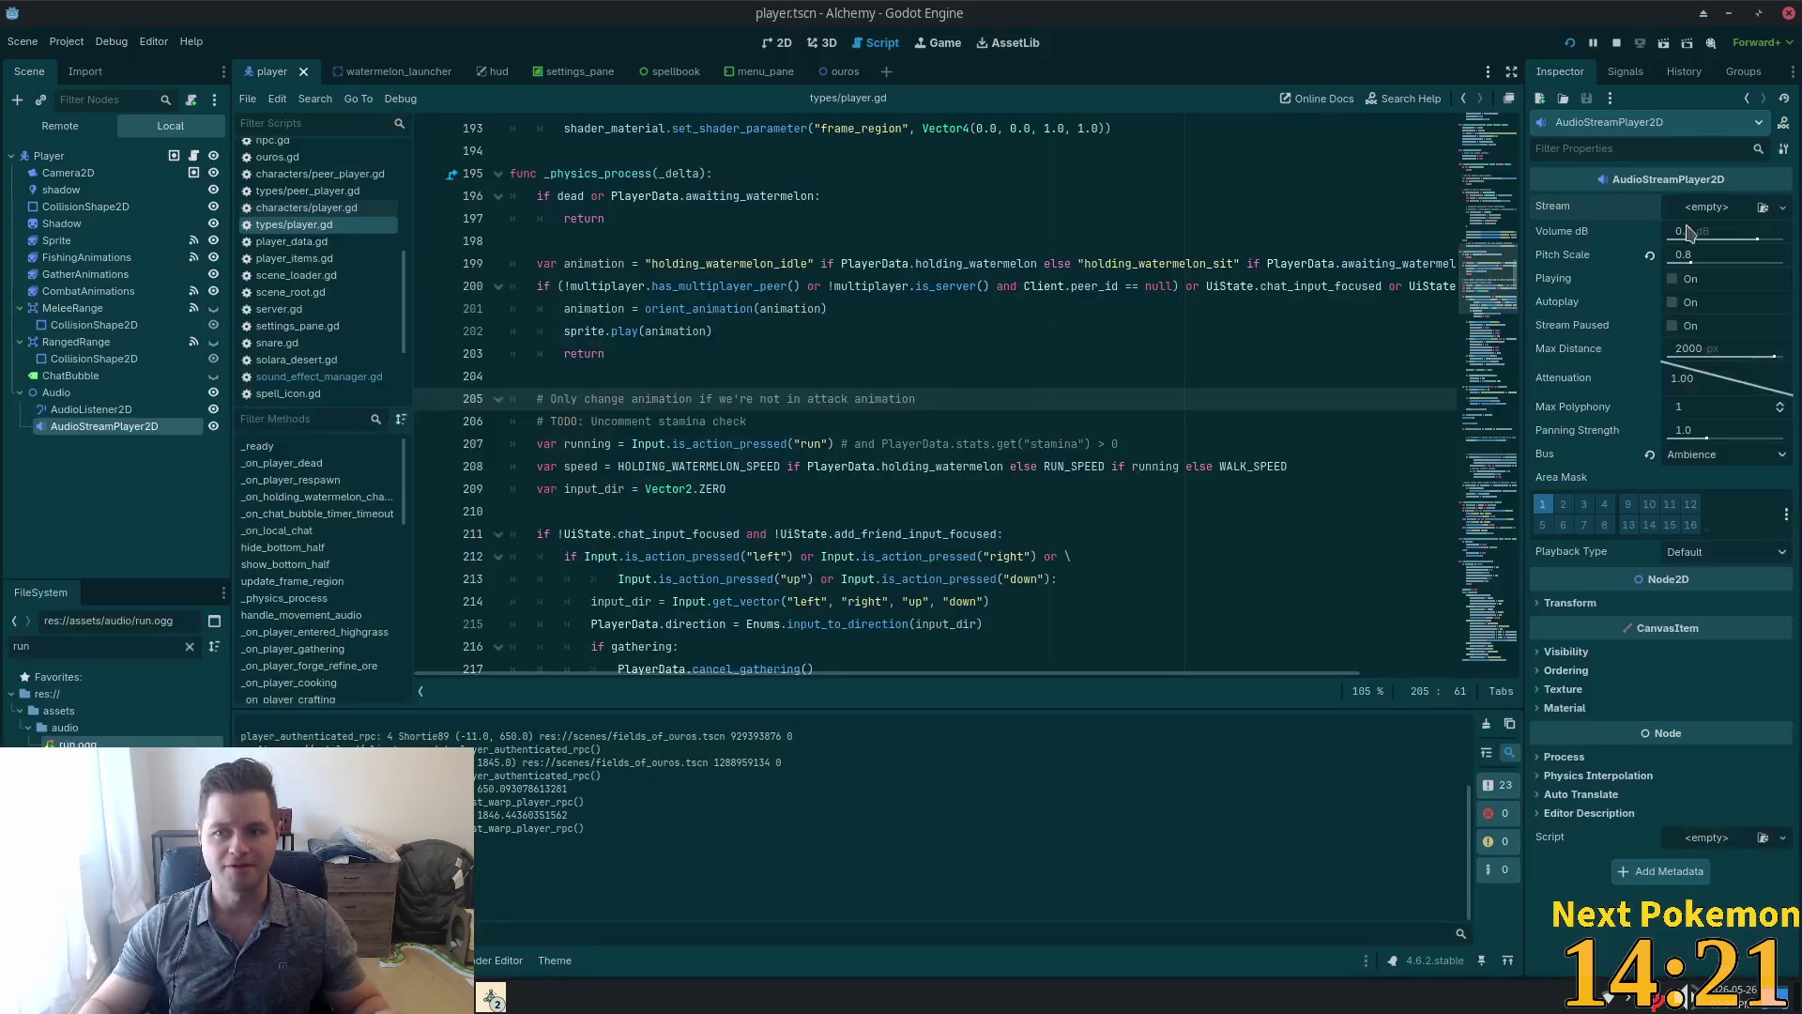
click(1565, 43)
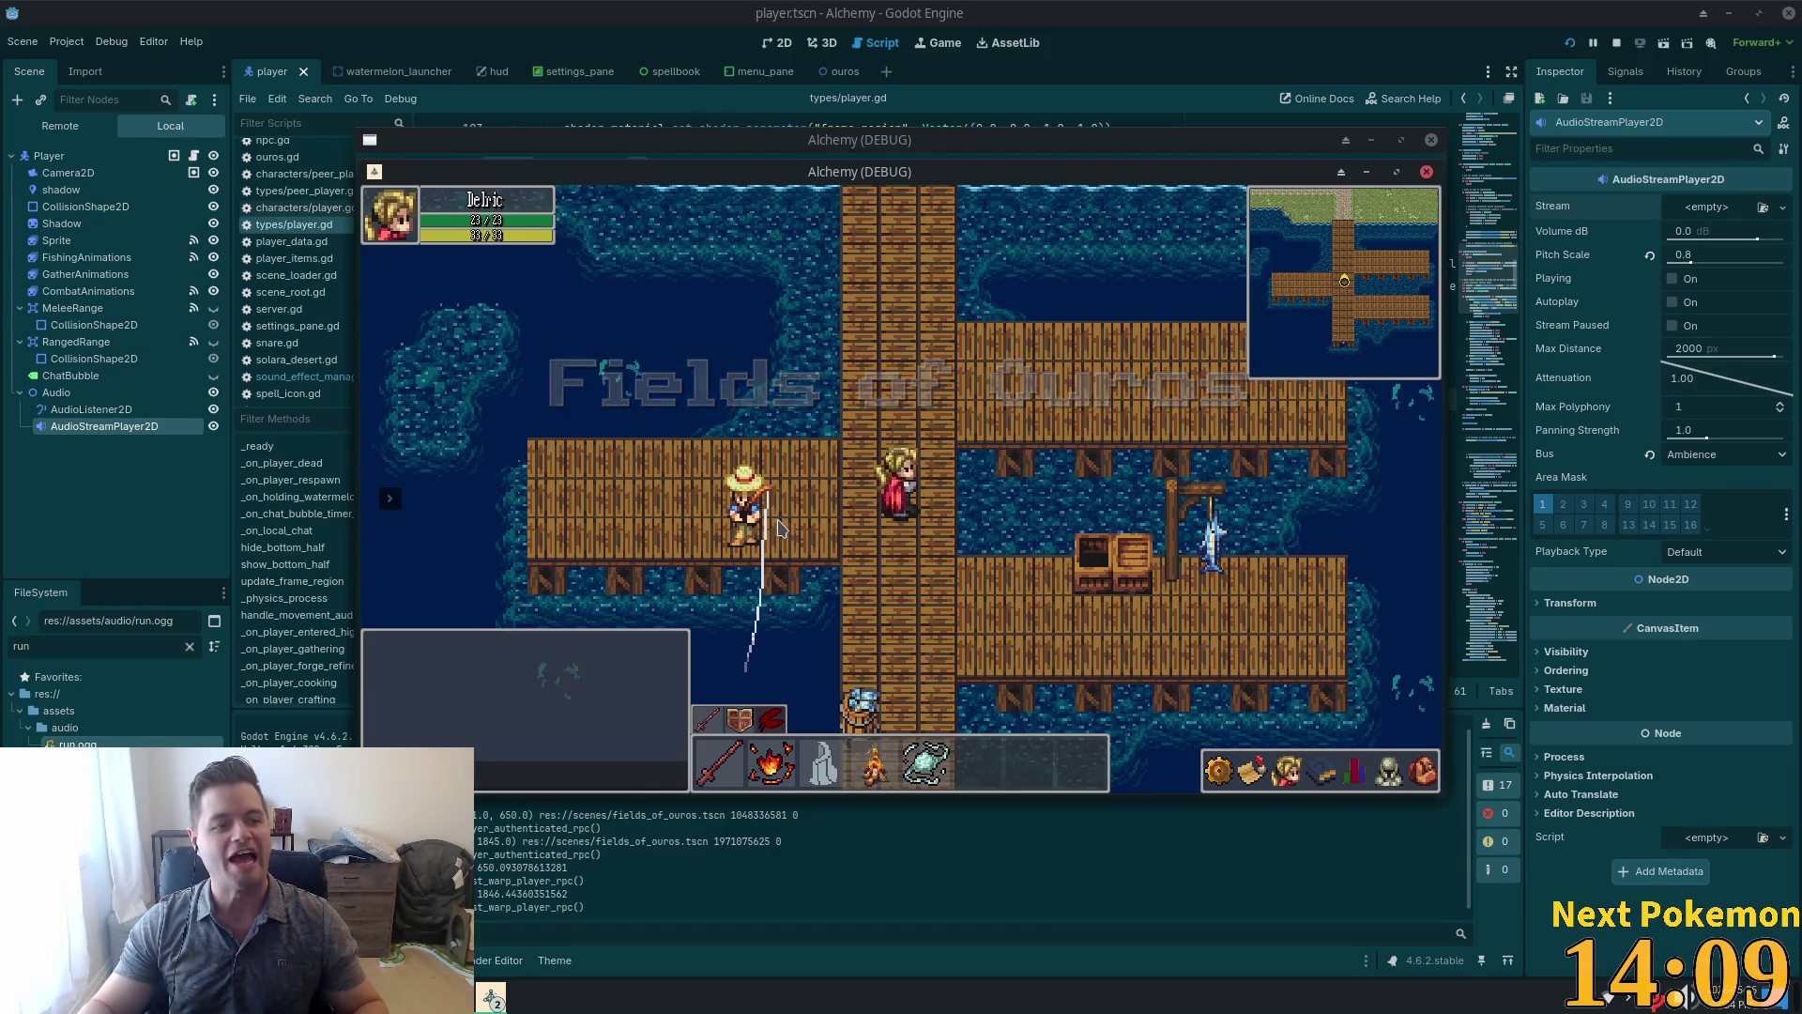
Walk the character north up the pier toward the fence, then south, west, north and east while checking footsteps.
key(w)
key(w)
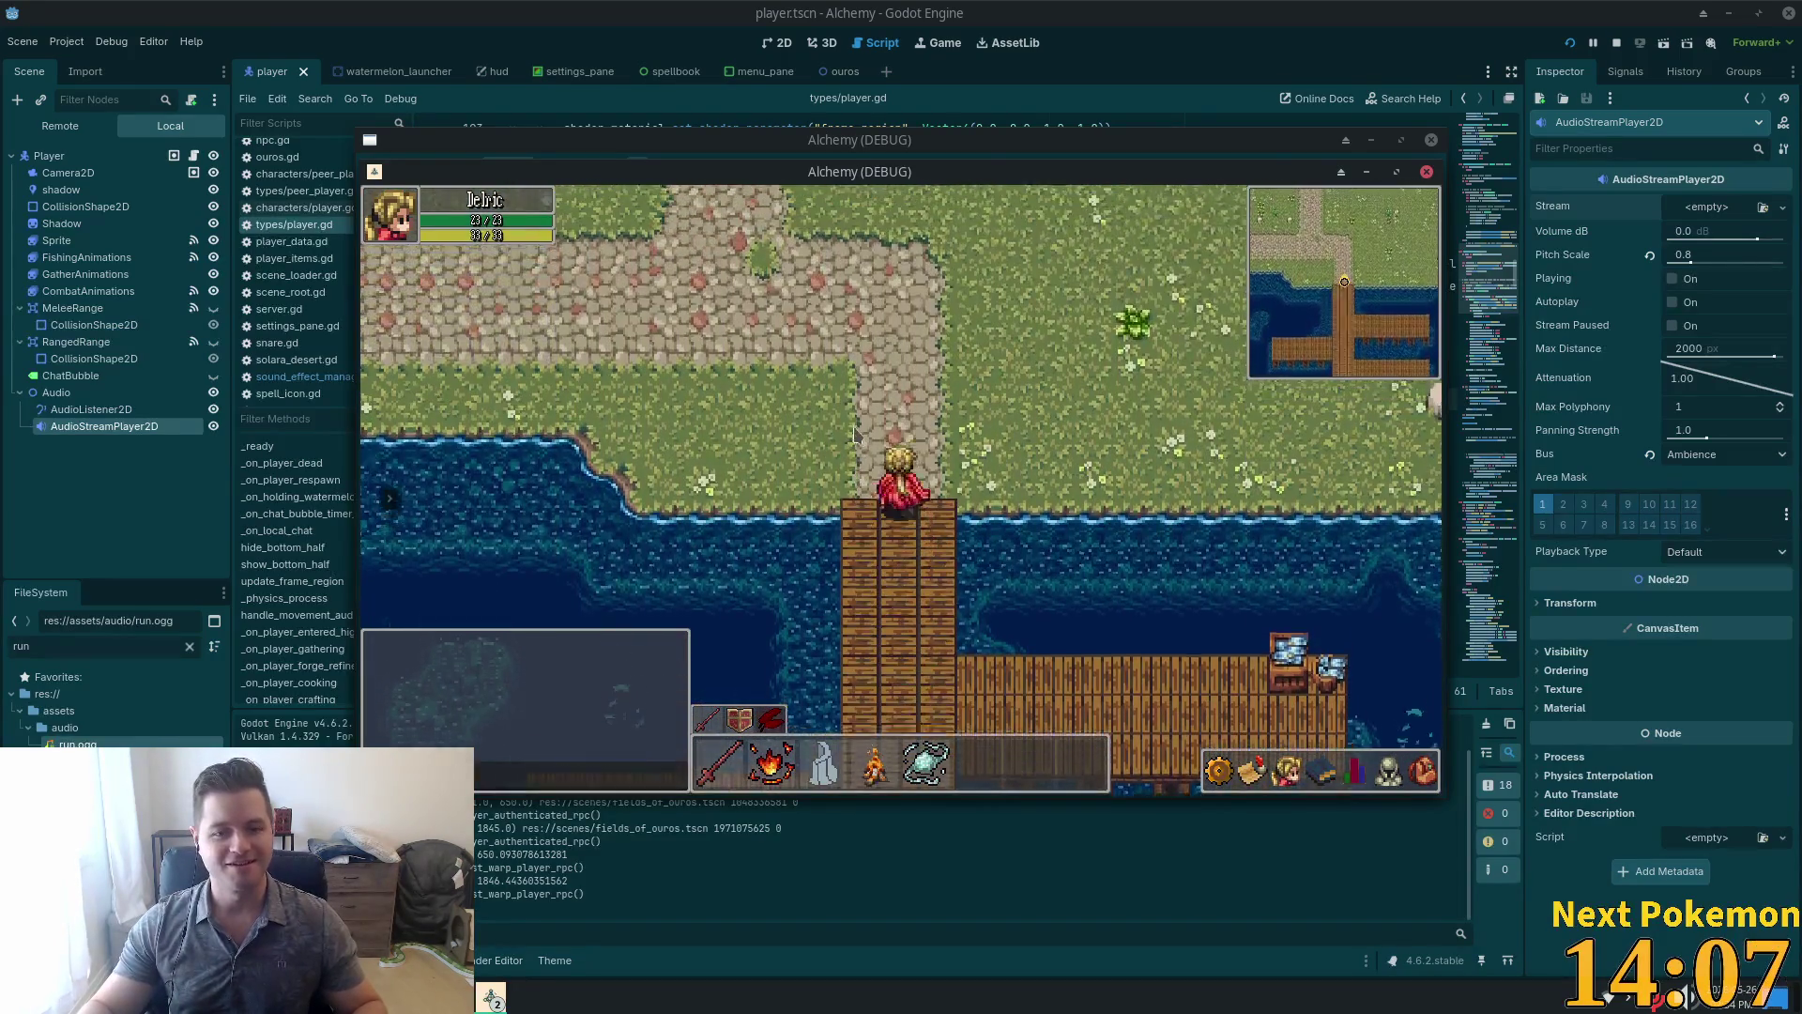
key(w)
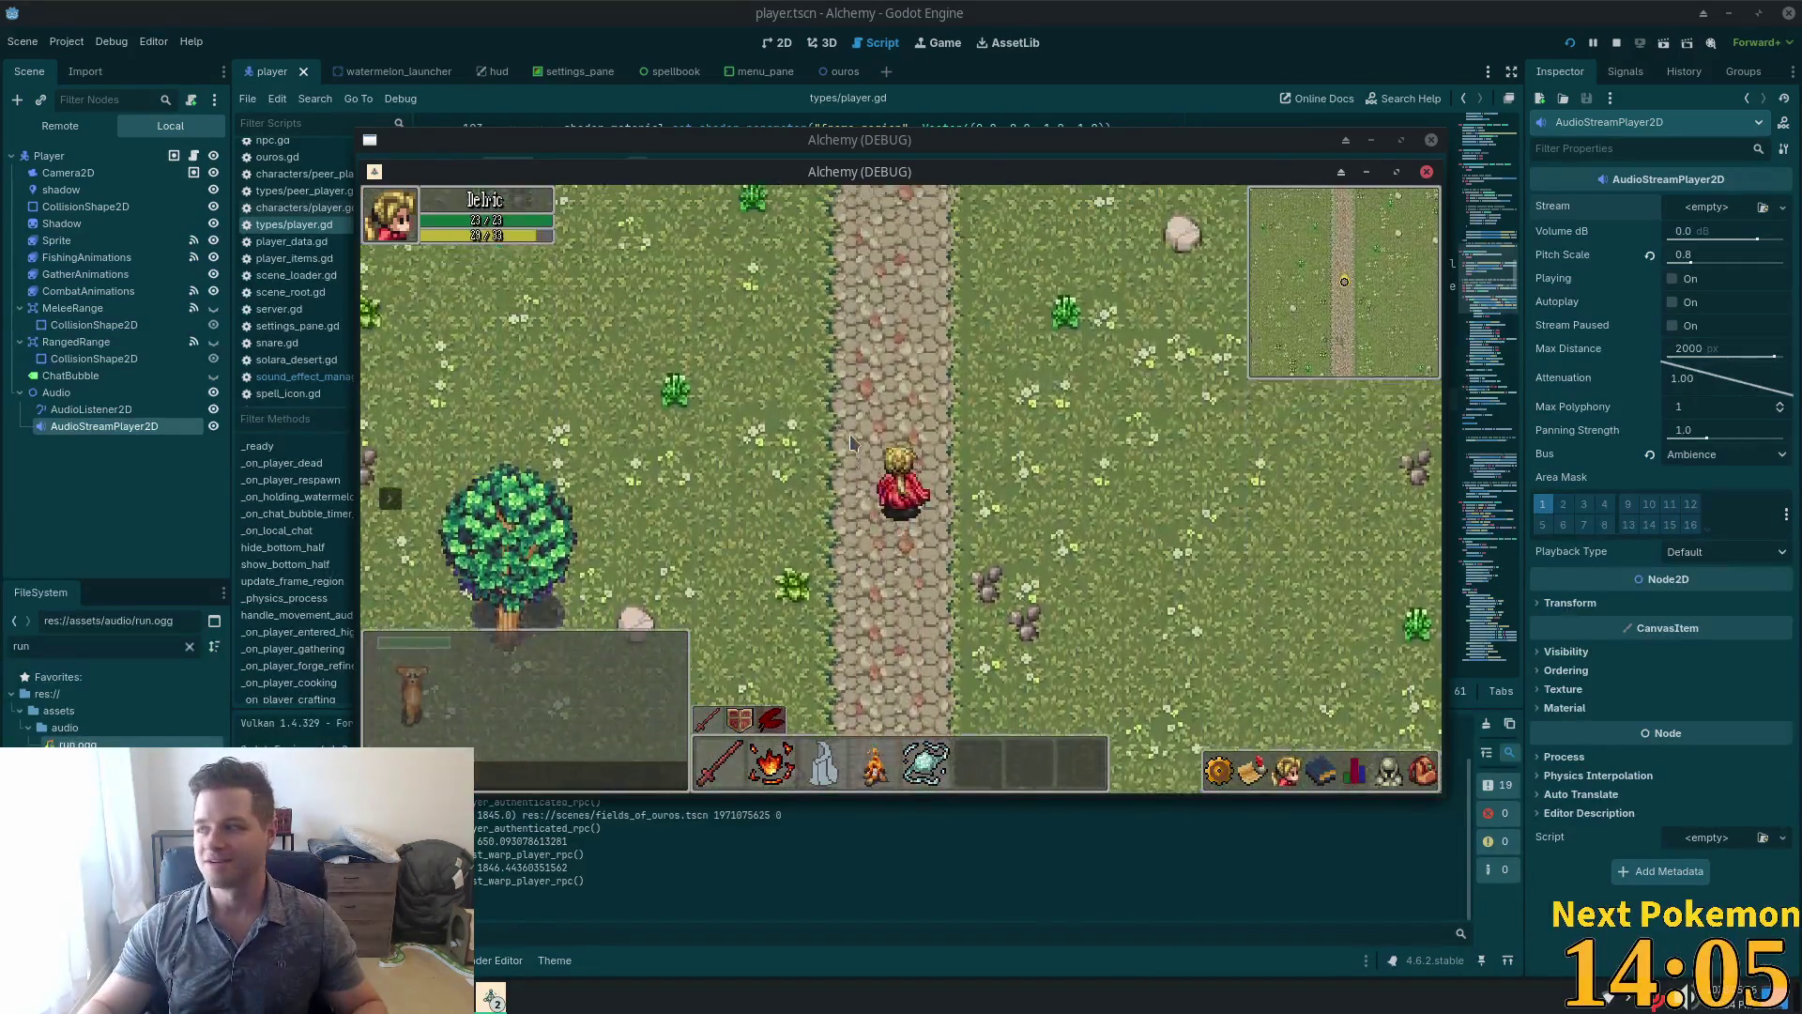
key(w)
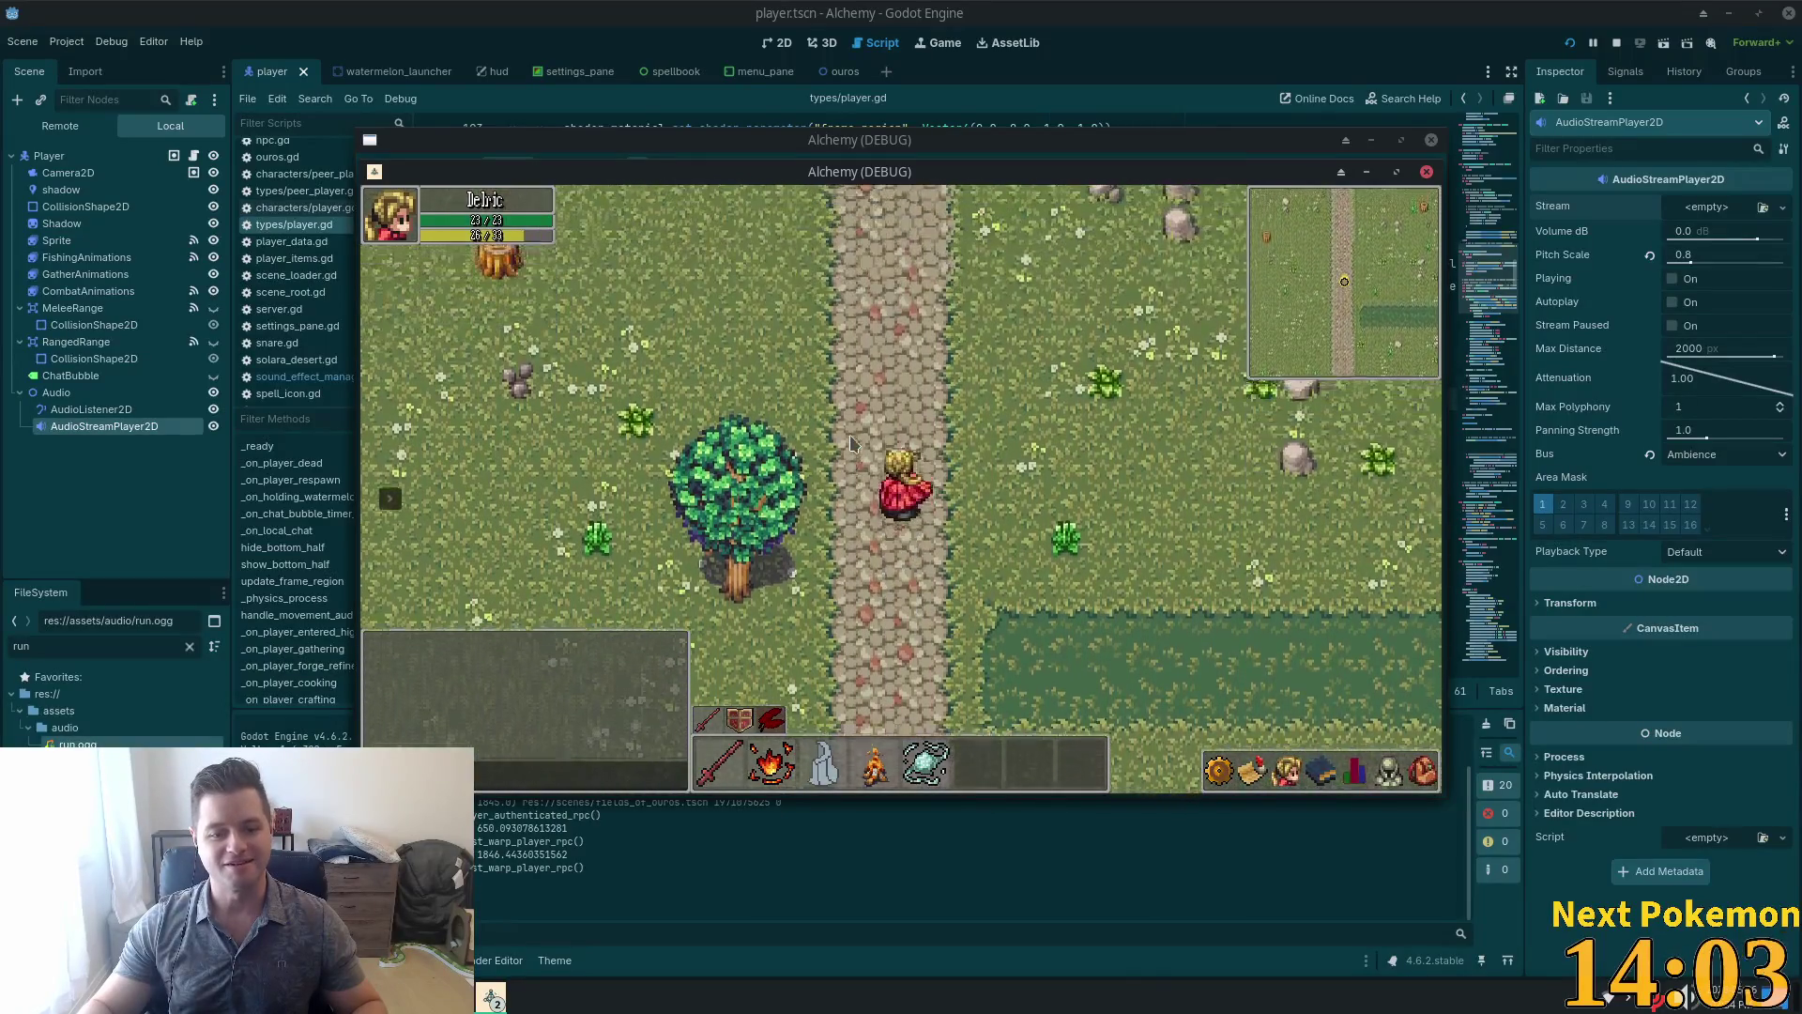
key(w)
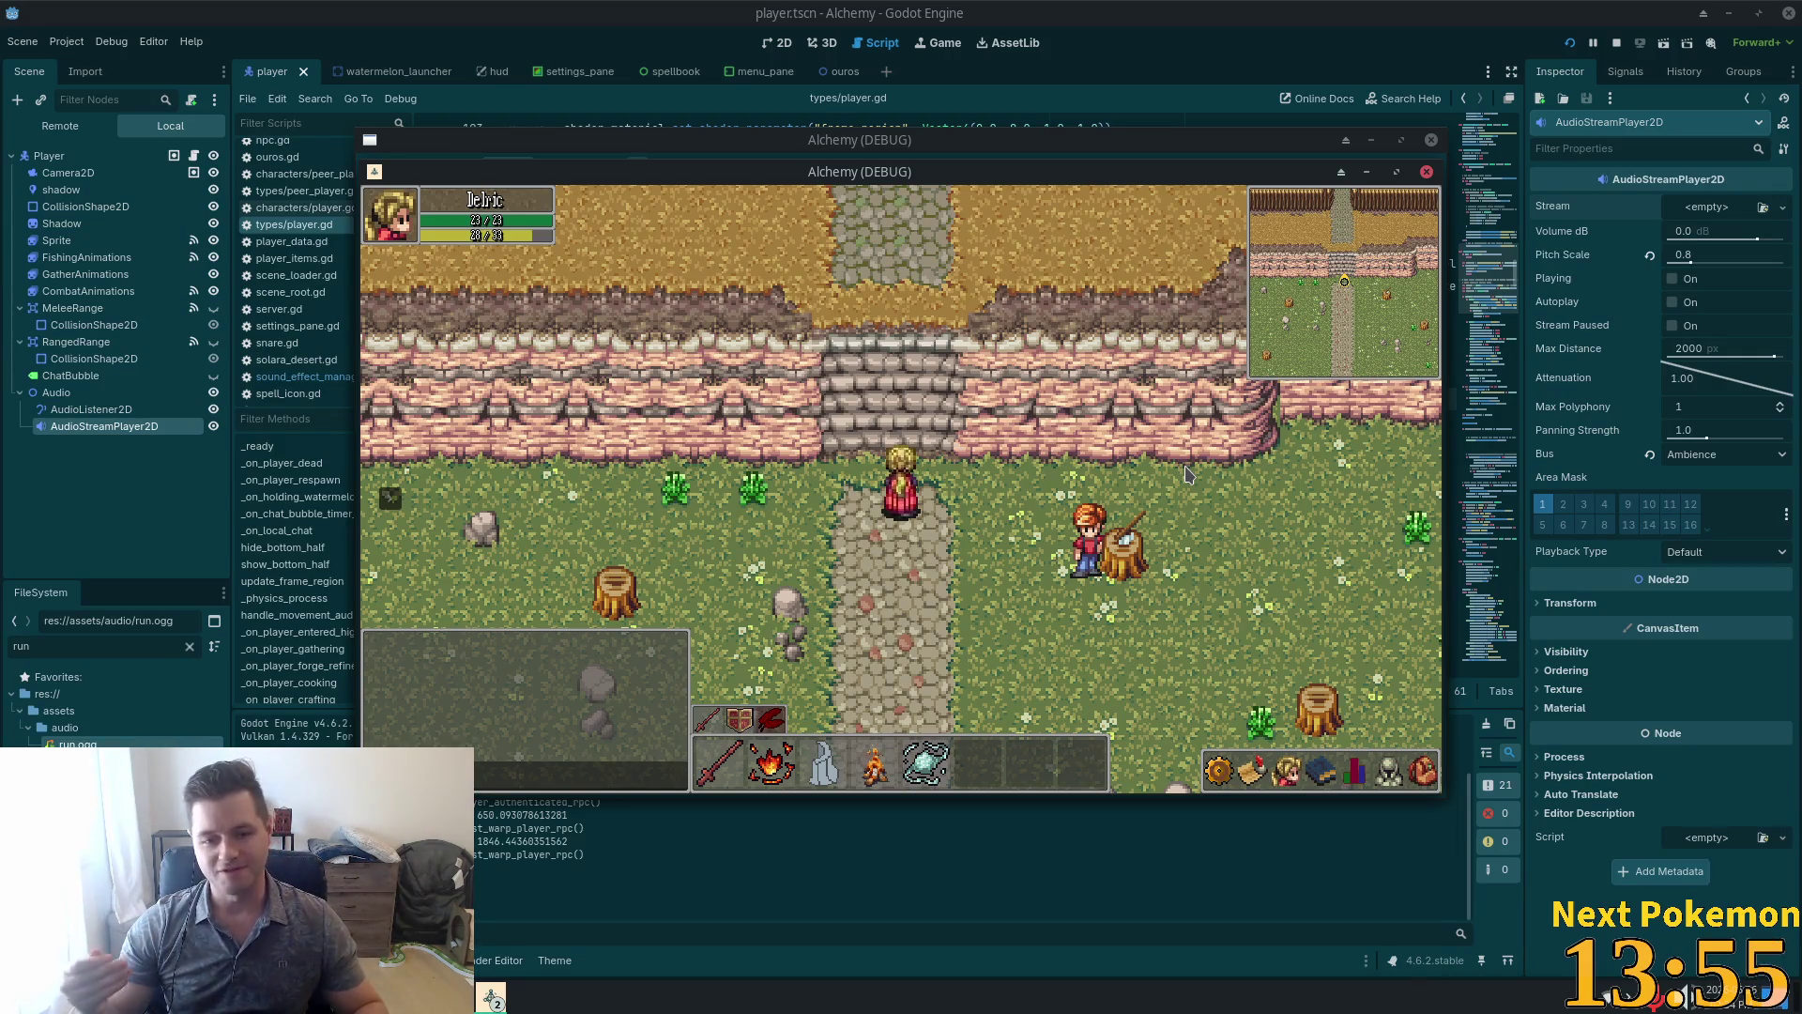
key(s)
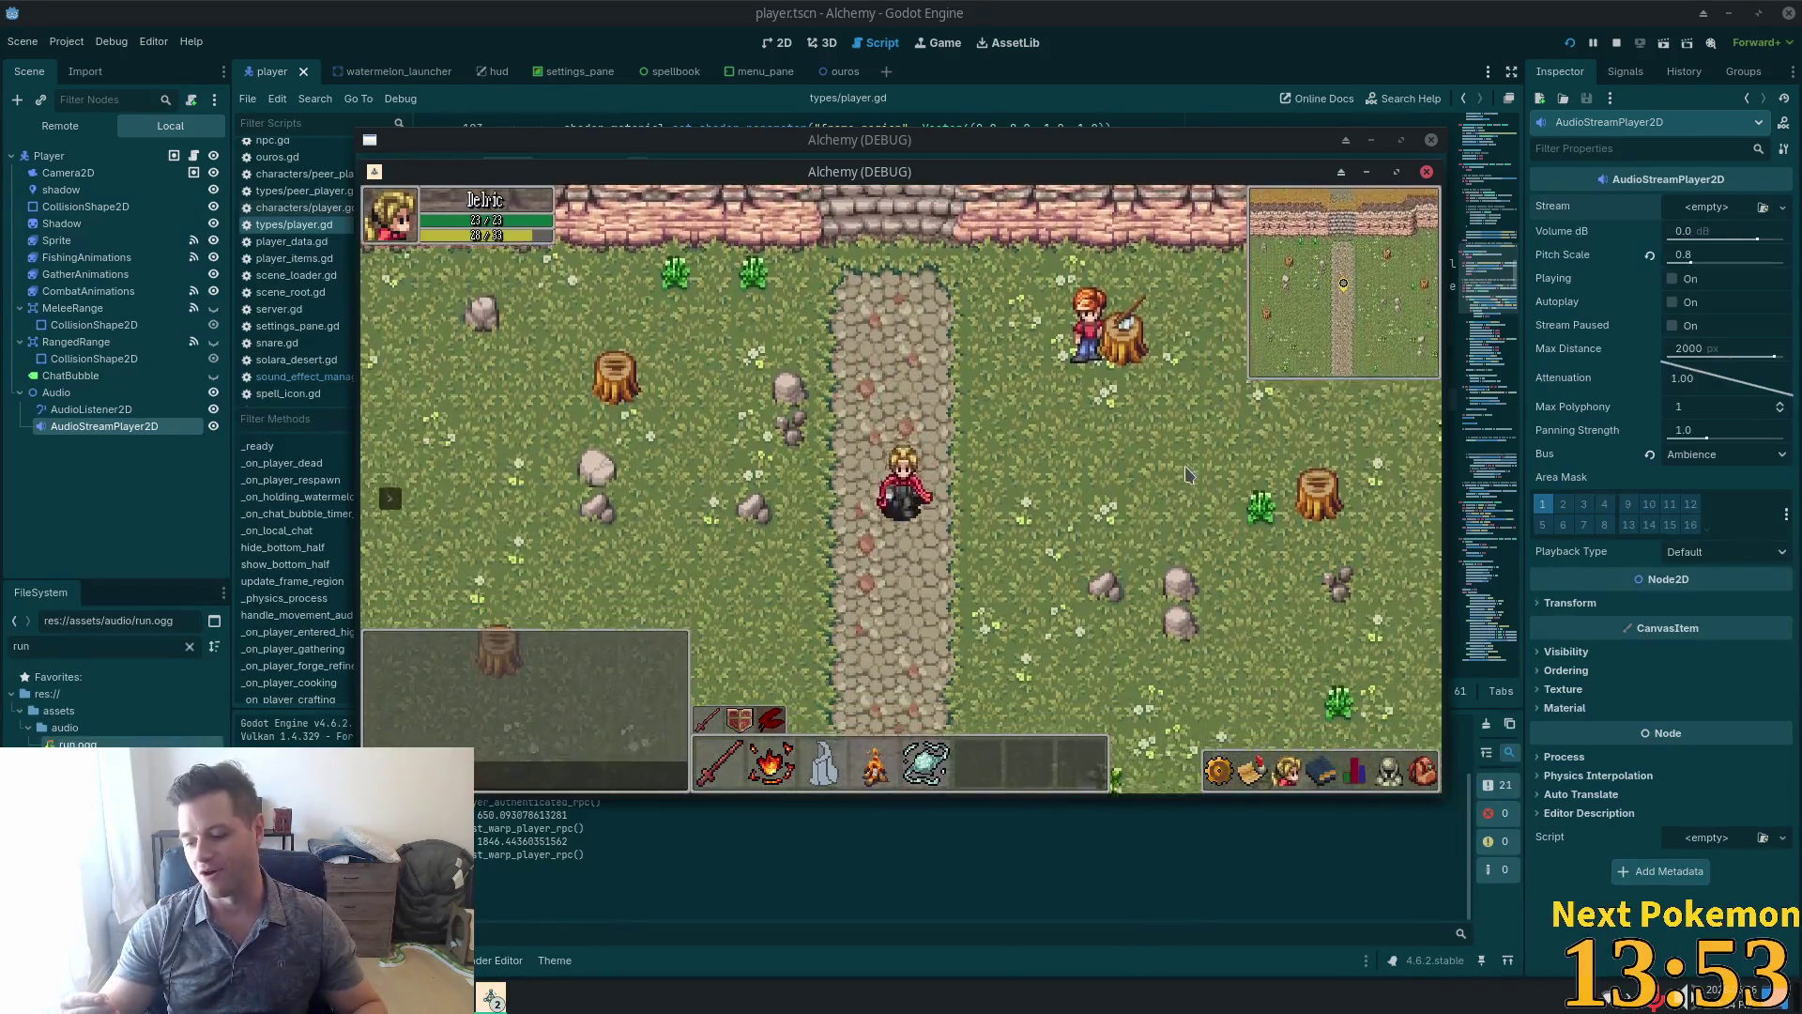
key(s)
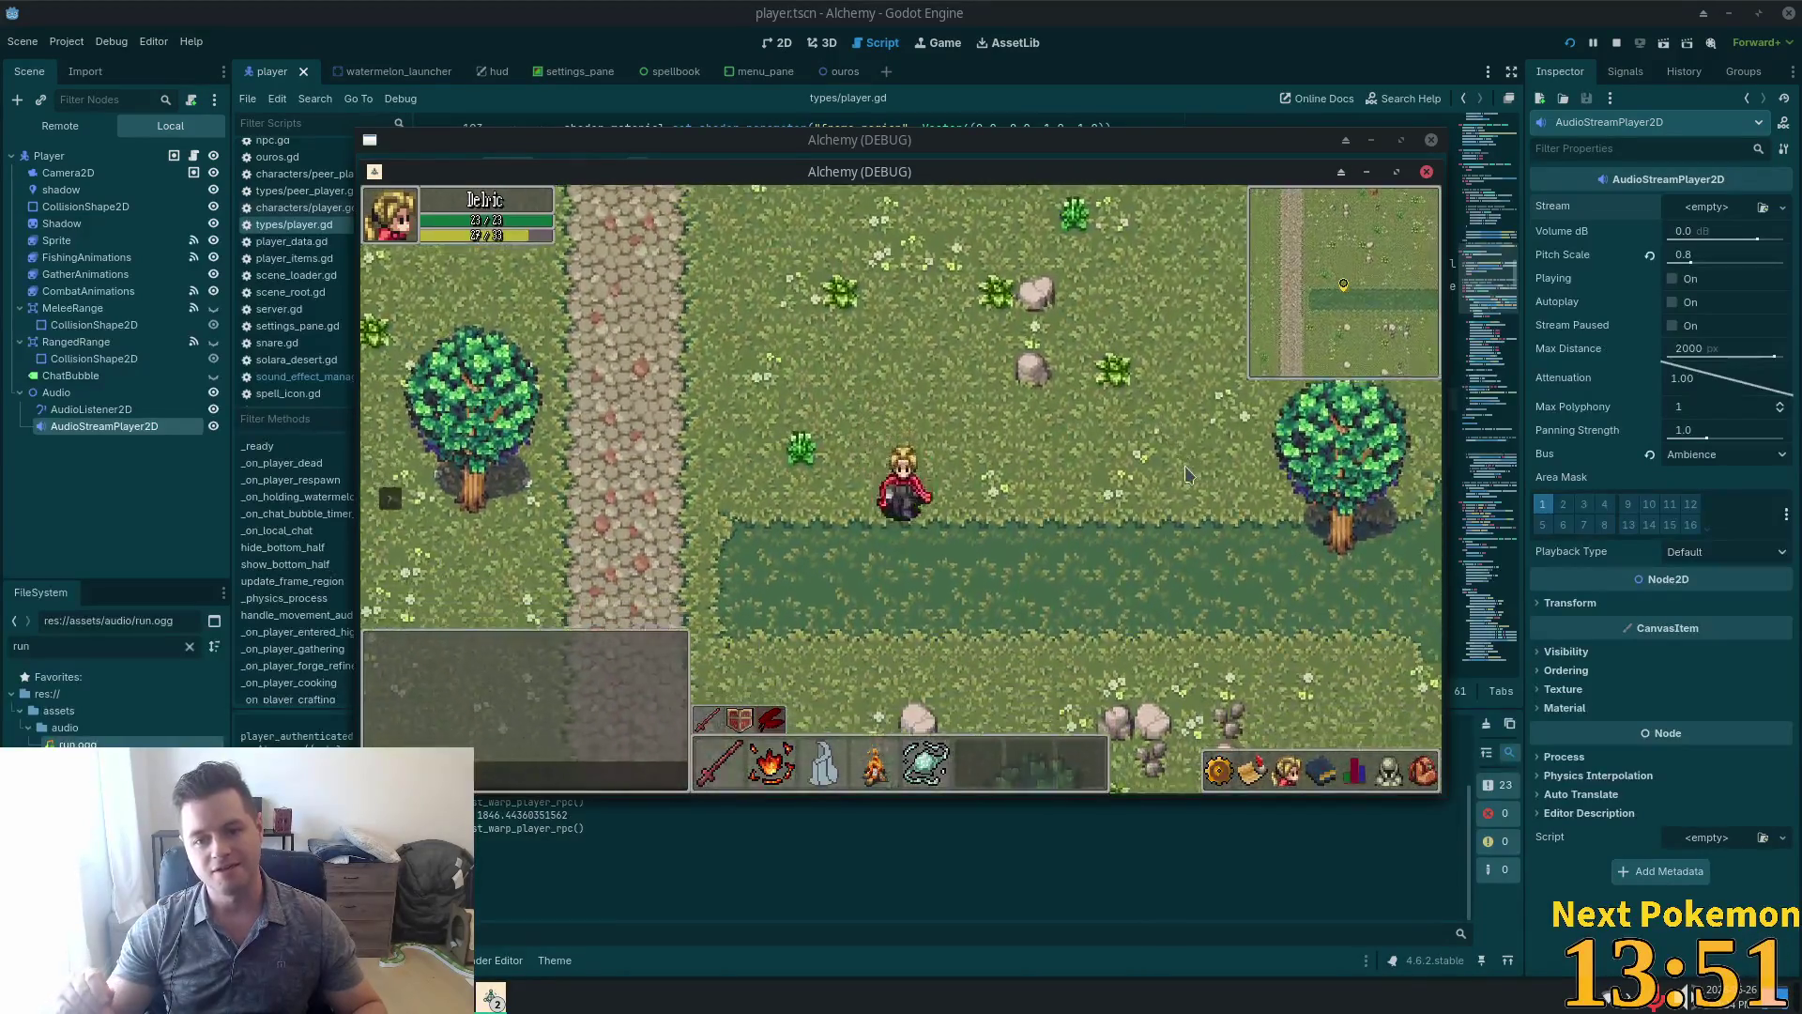
key(a)
key(w)
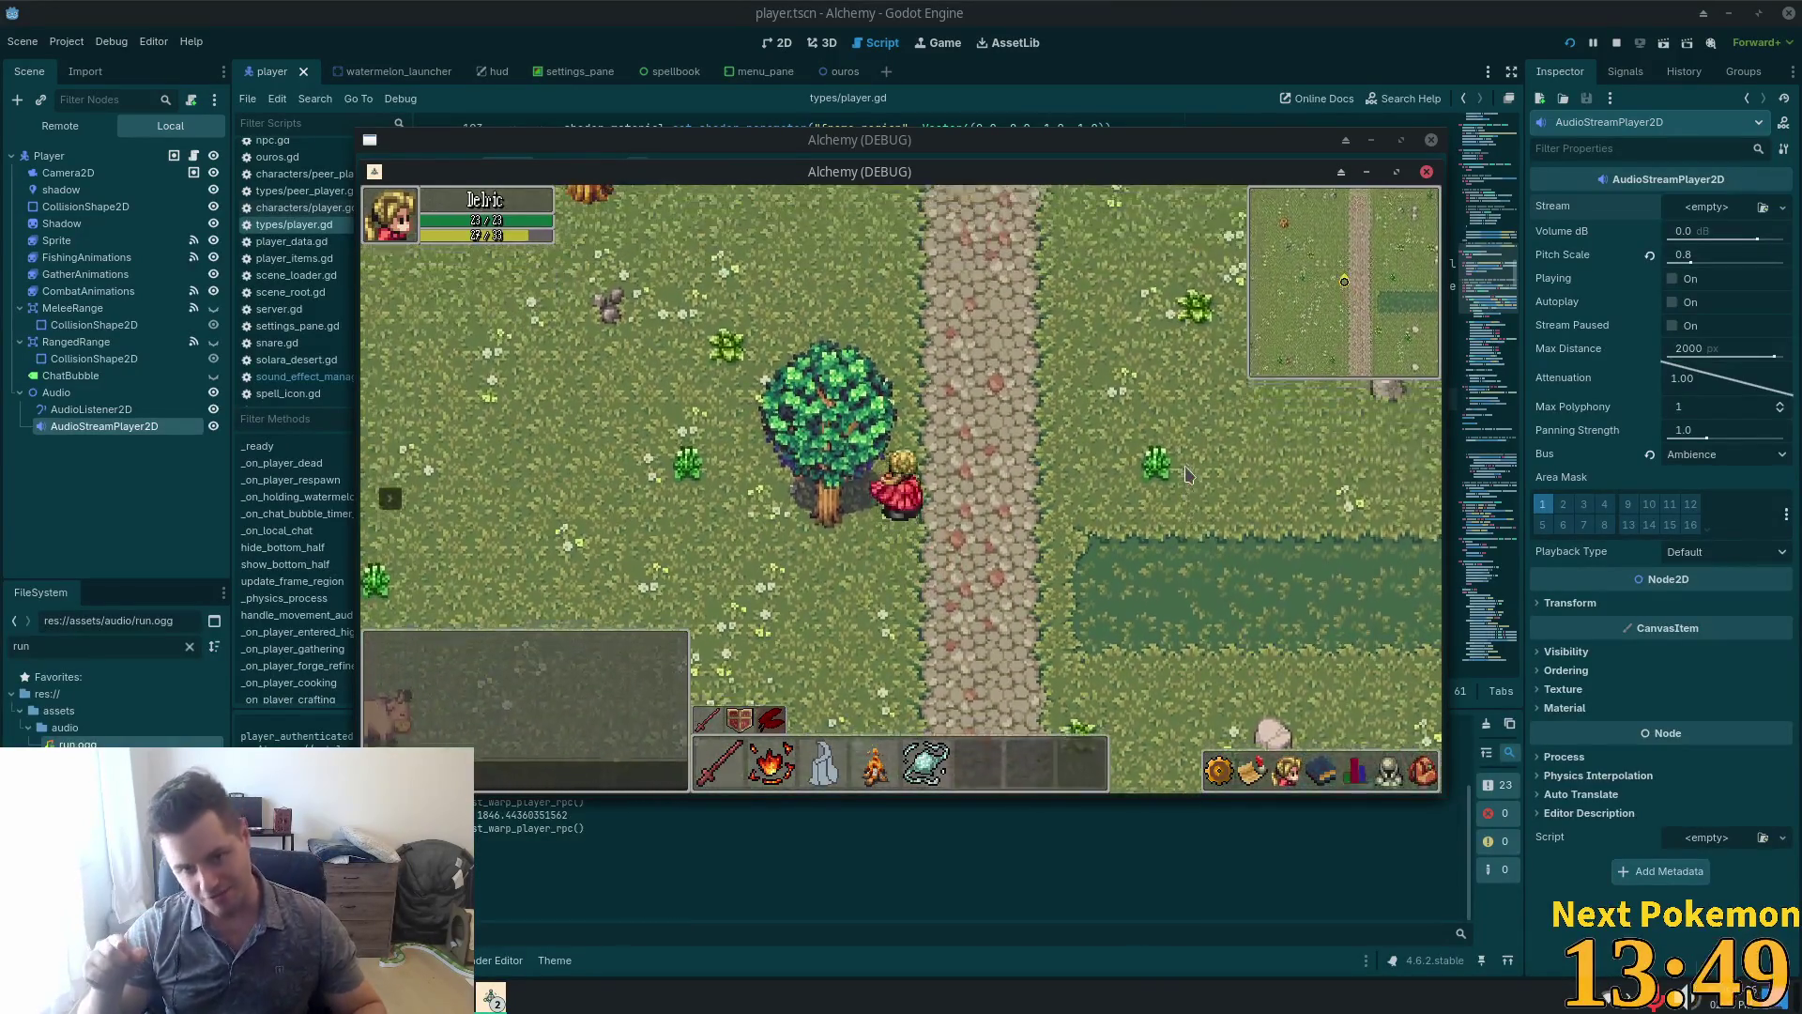
key(d)
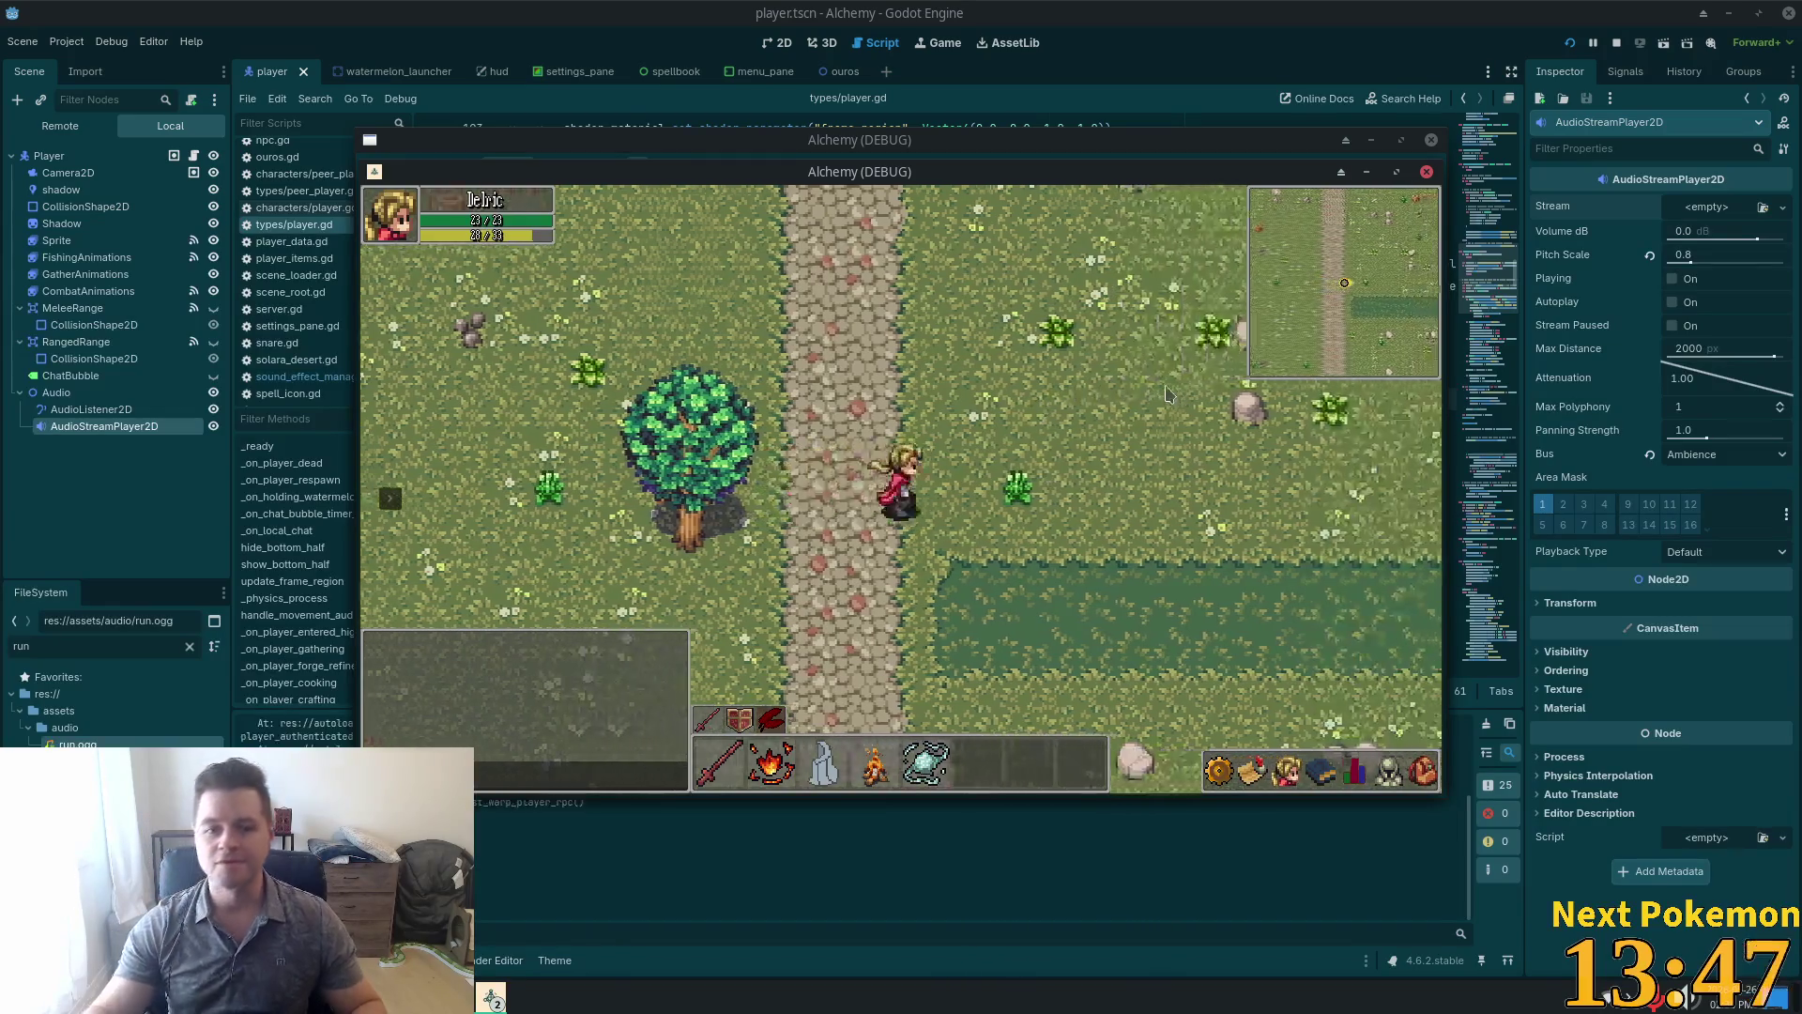
key(s)
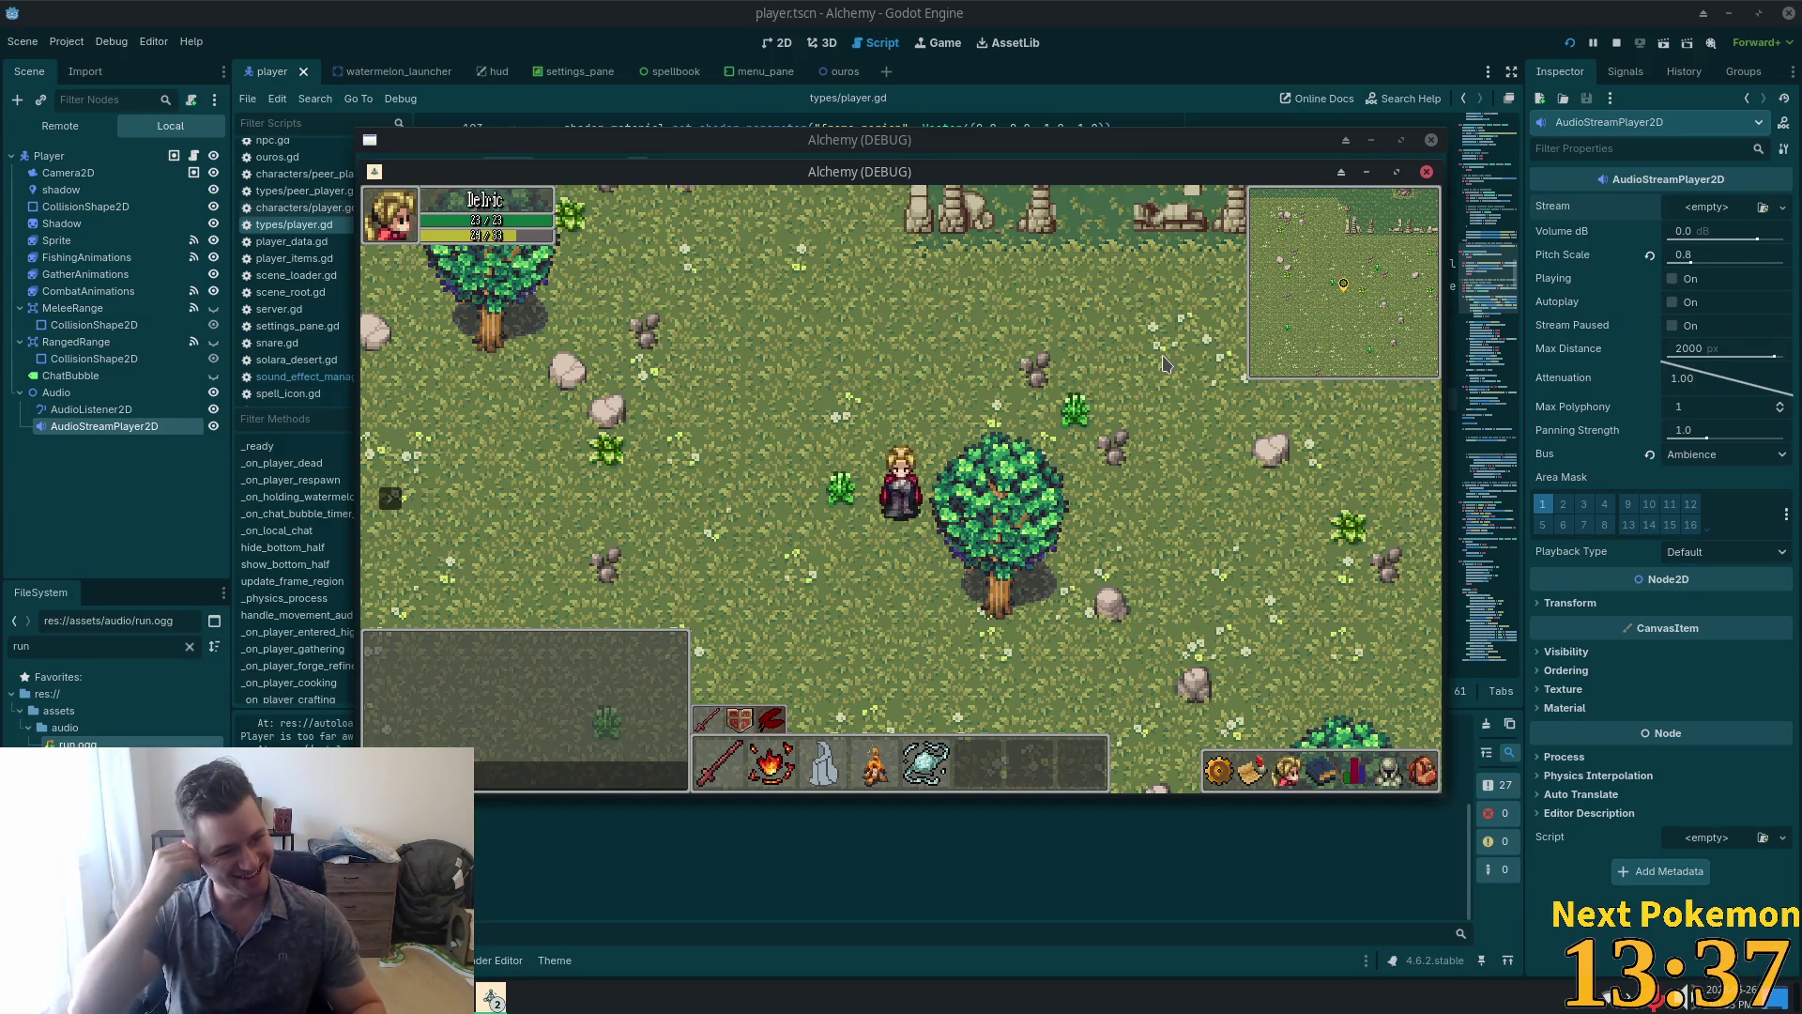
Walk the hero right across the map, stop, and refocus the game window.
key(d)
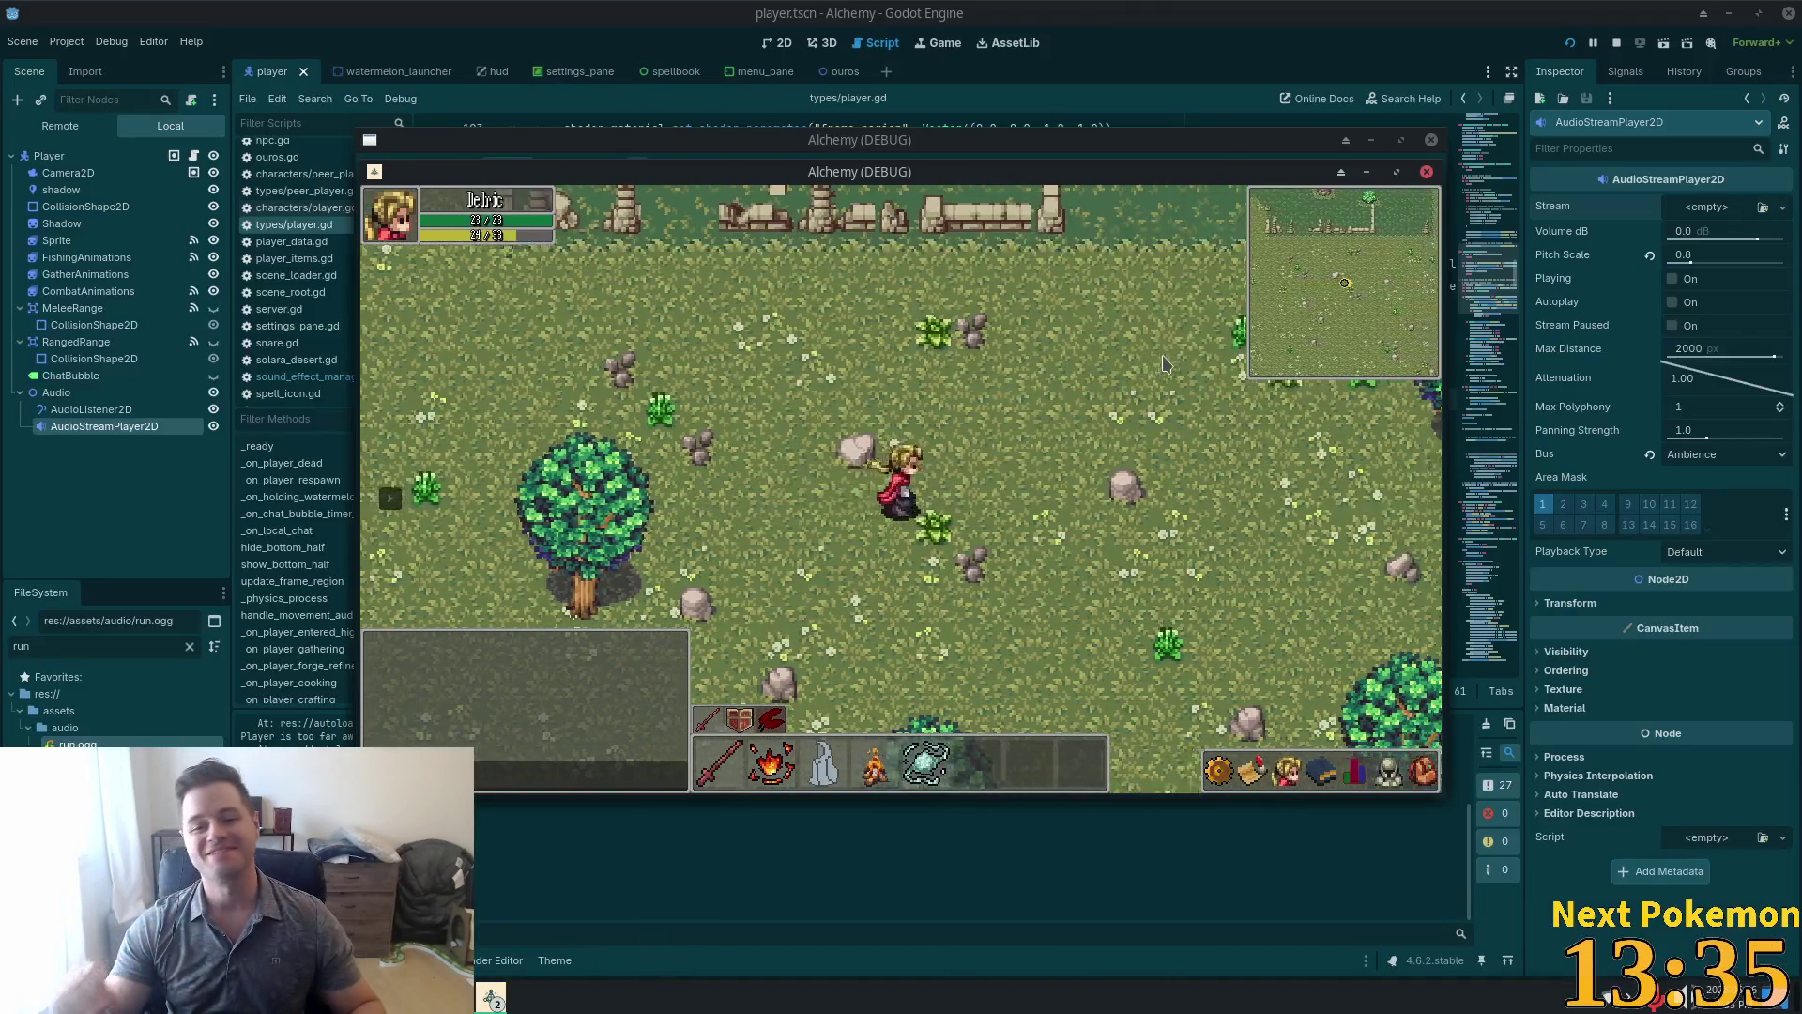
key(d)
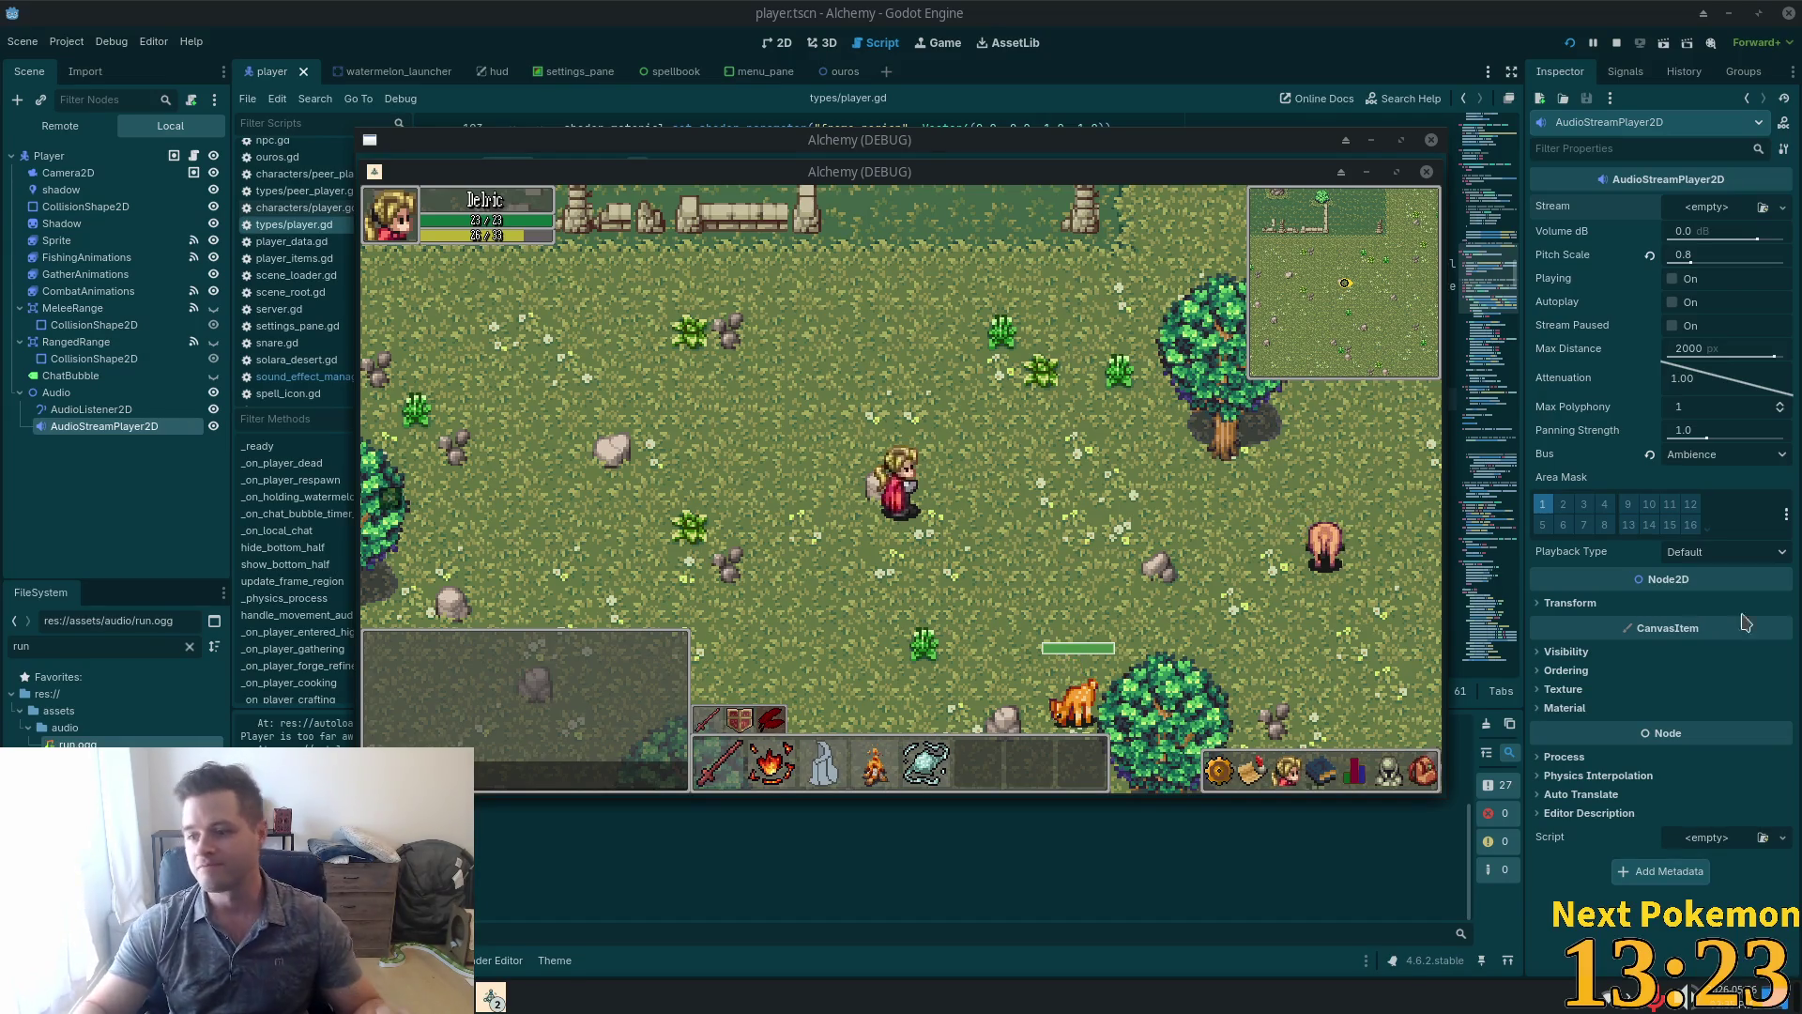
click(1038, 339)
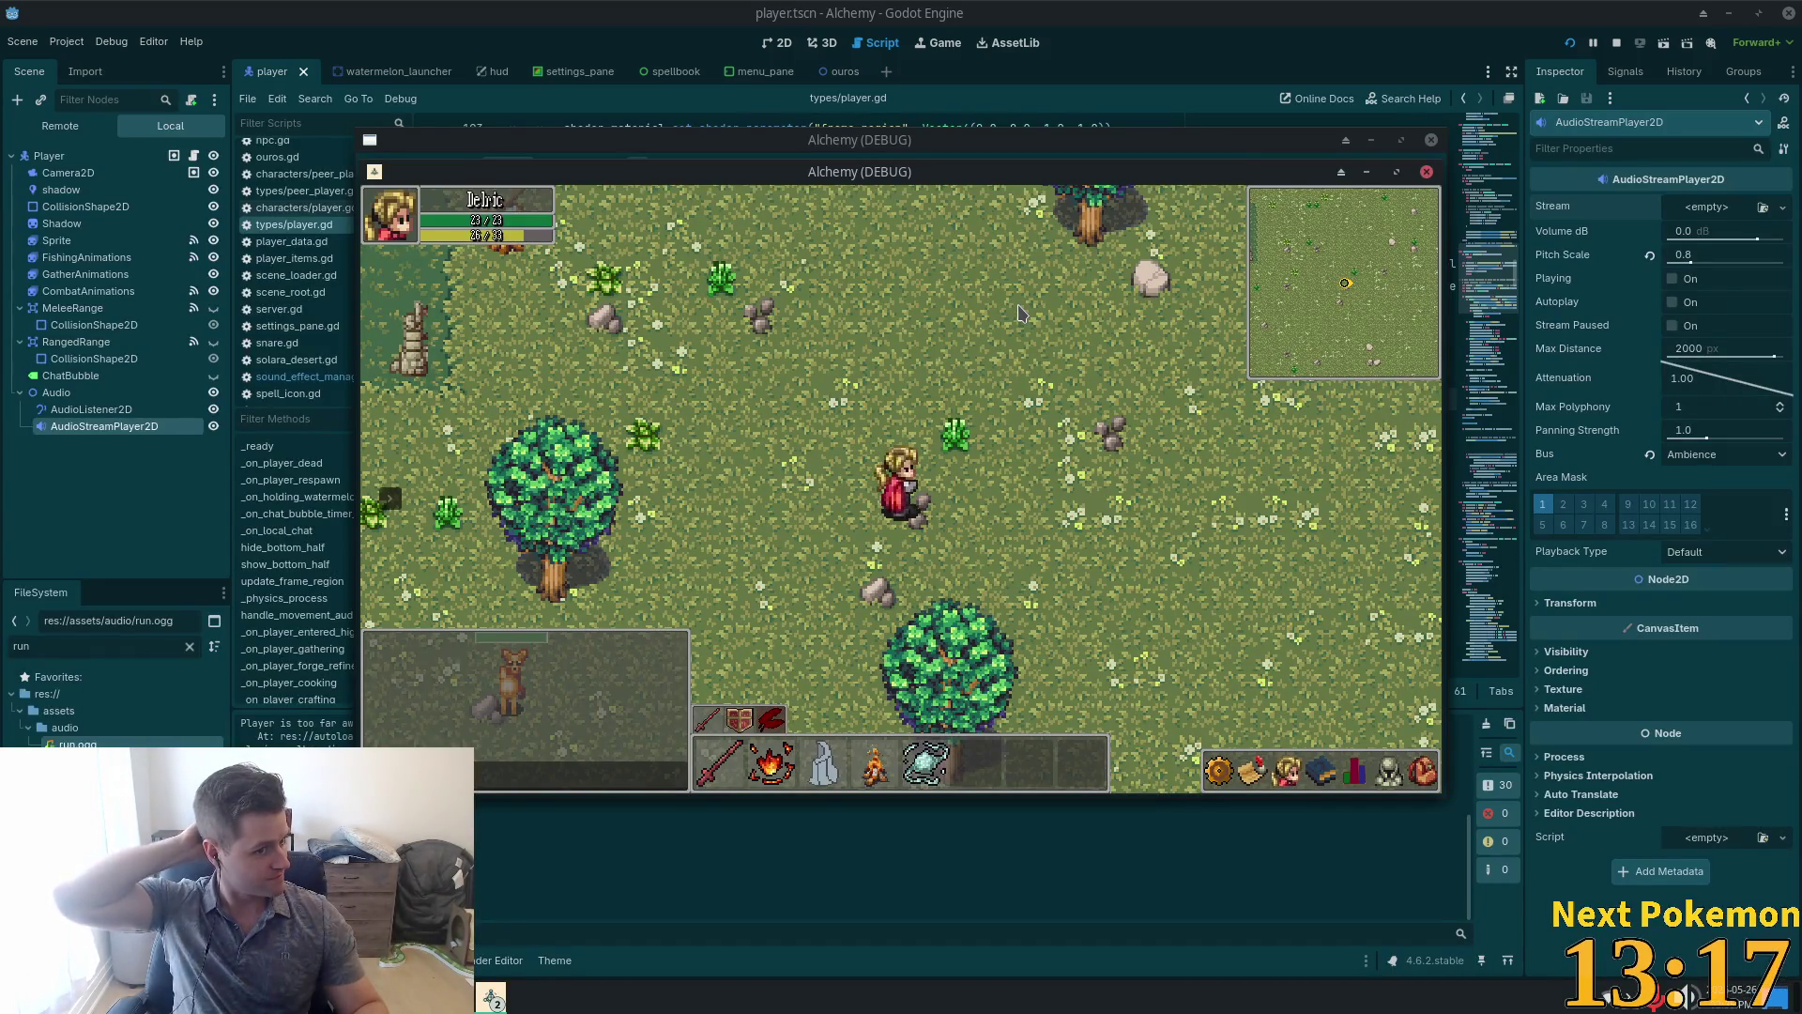
click(491, 998)
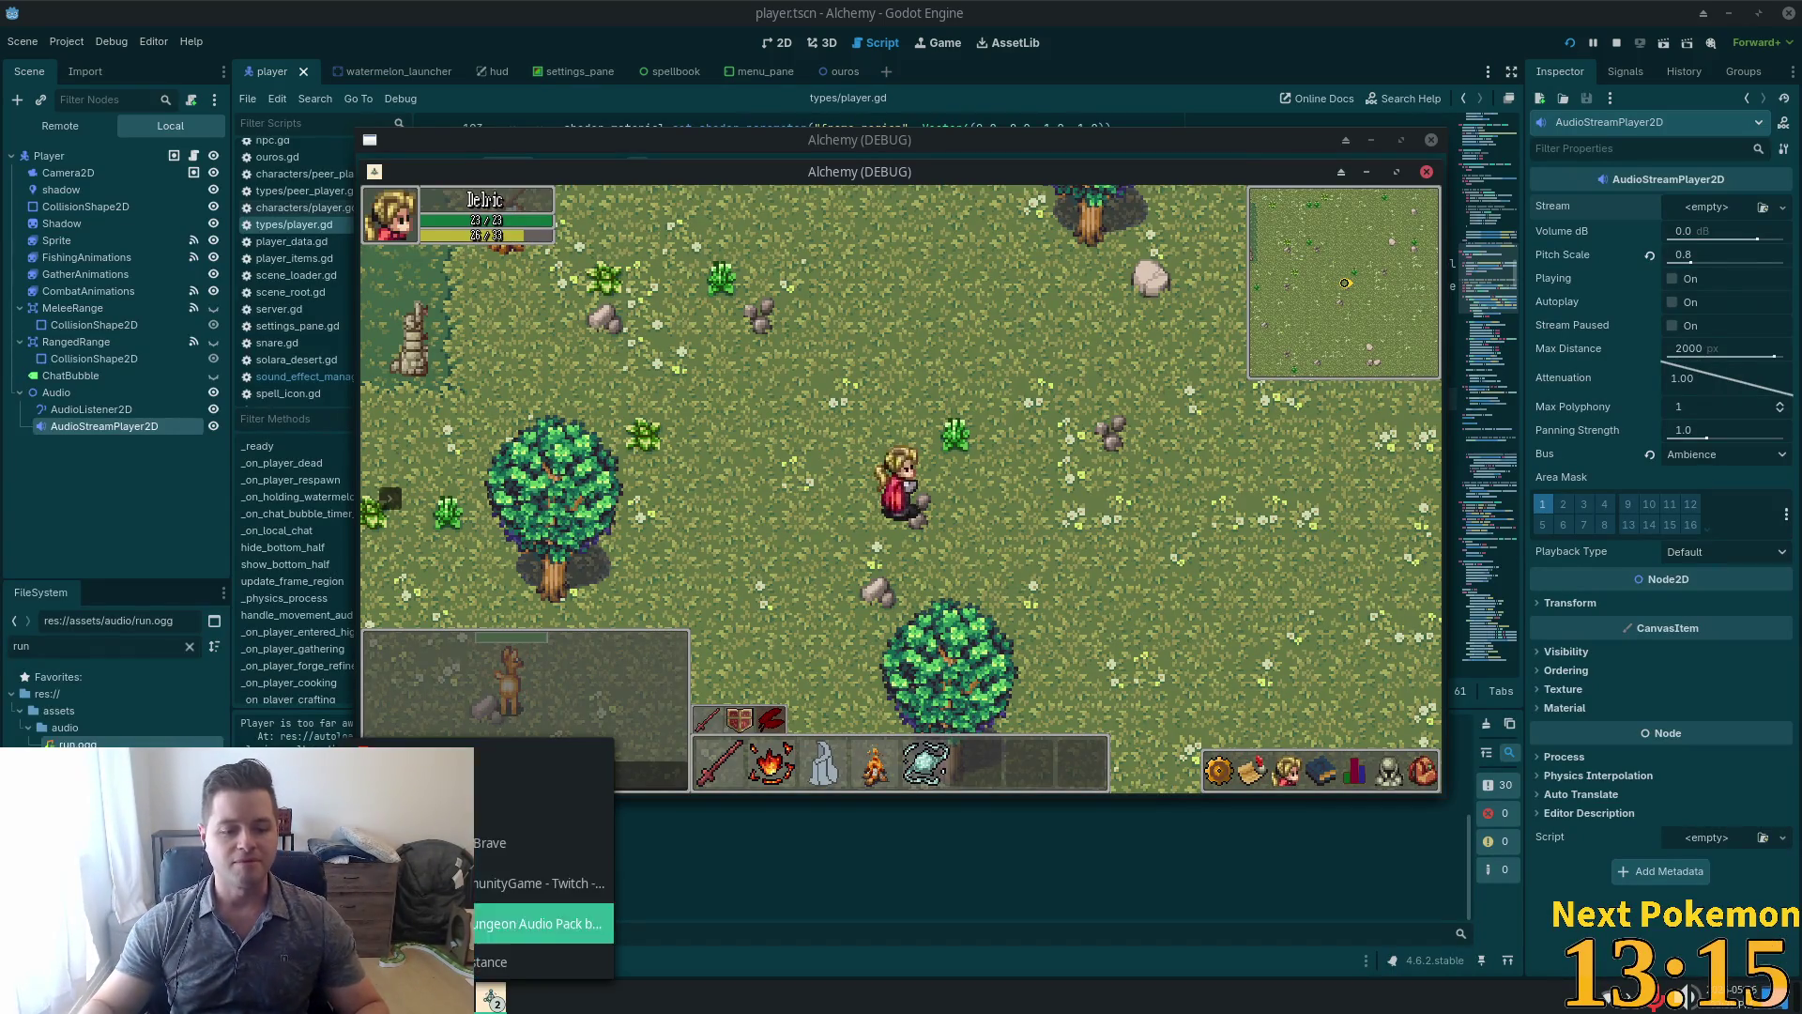
click(1112, 561)
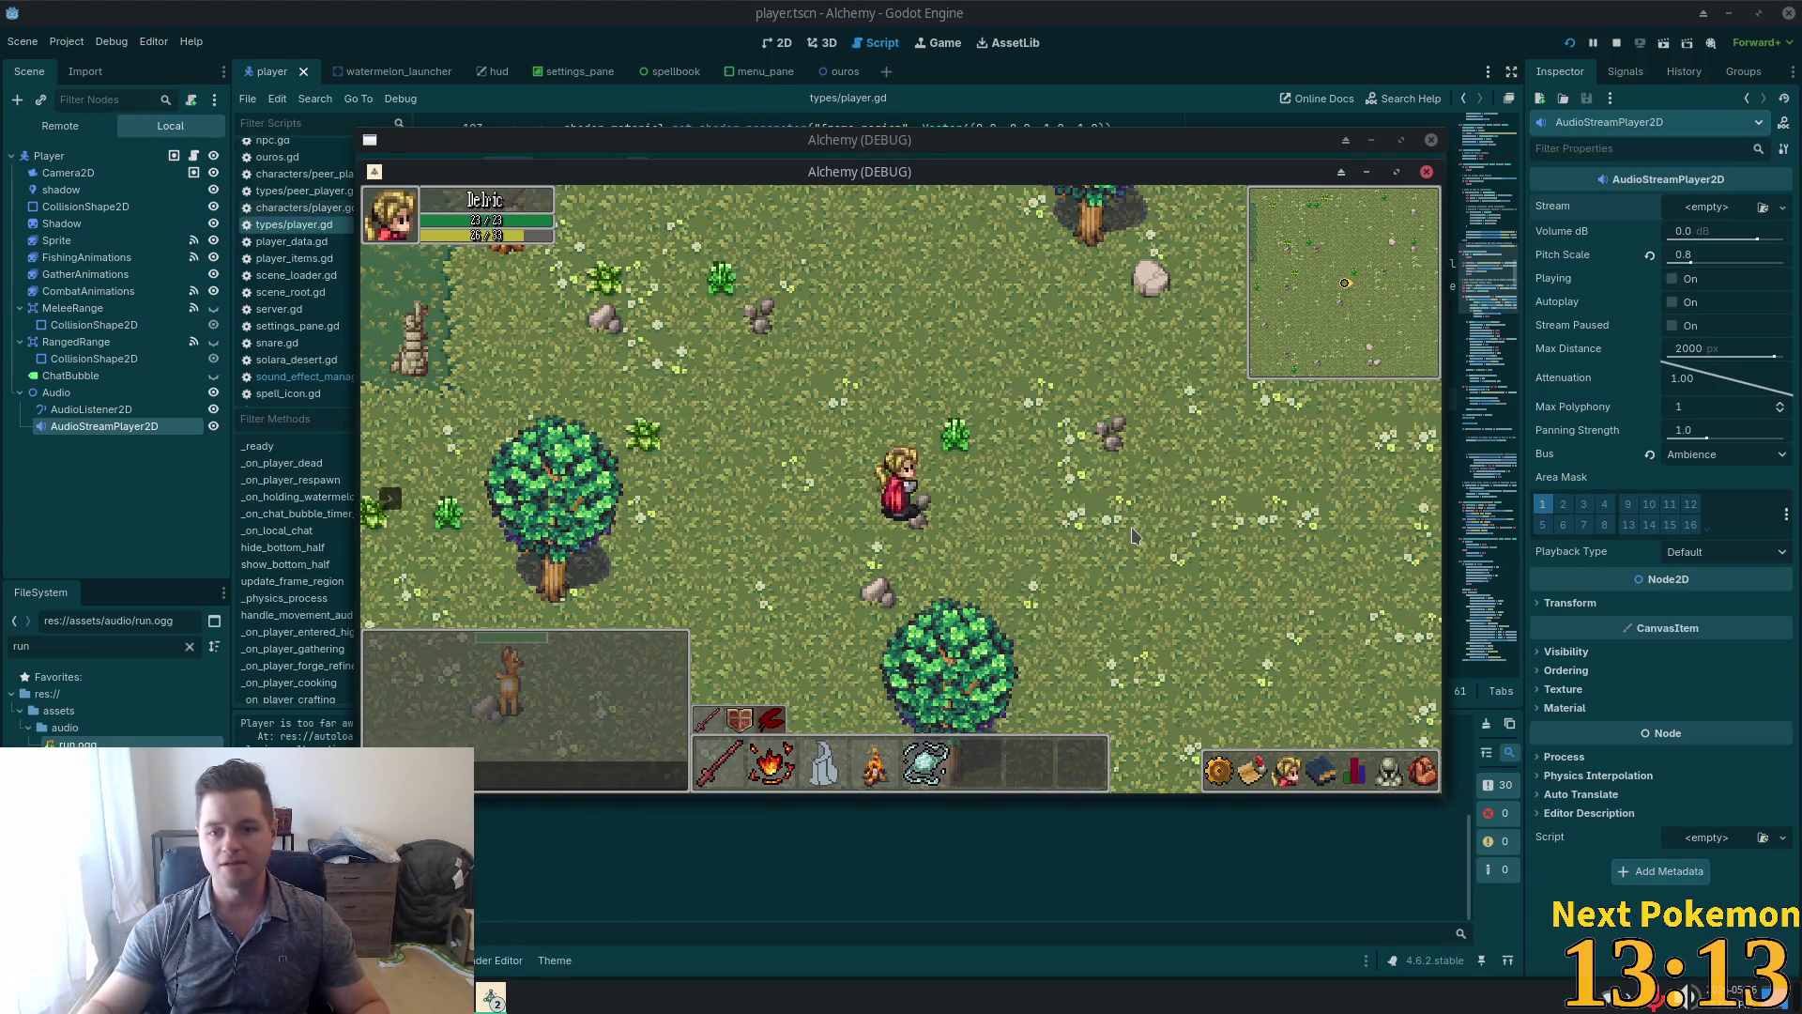
Walk the hero past the fenced ruins, onto the stone path and up to the stone steps.
key(w)
key(d)
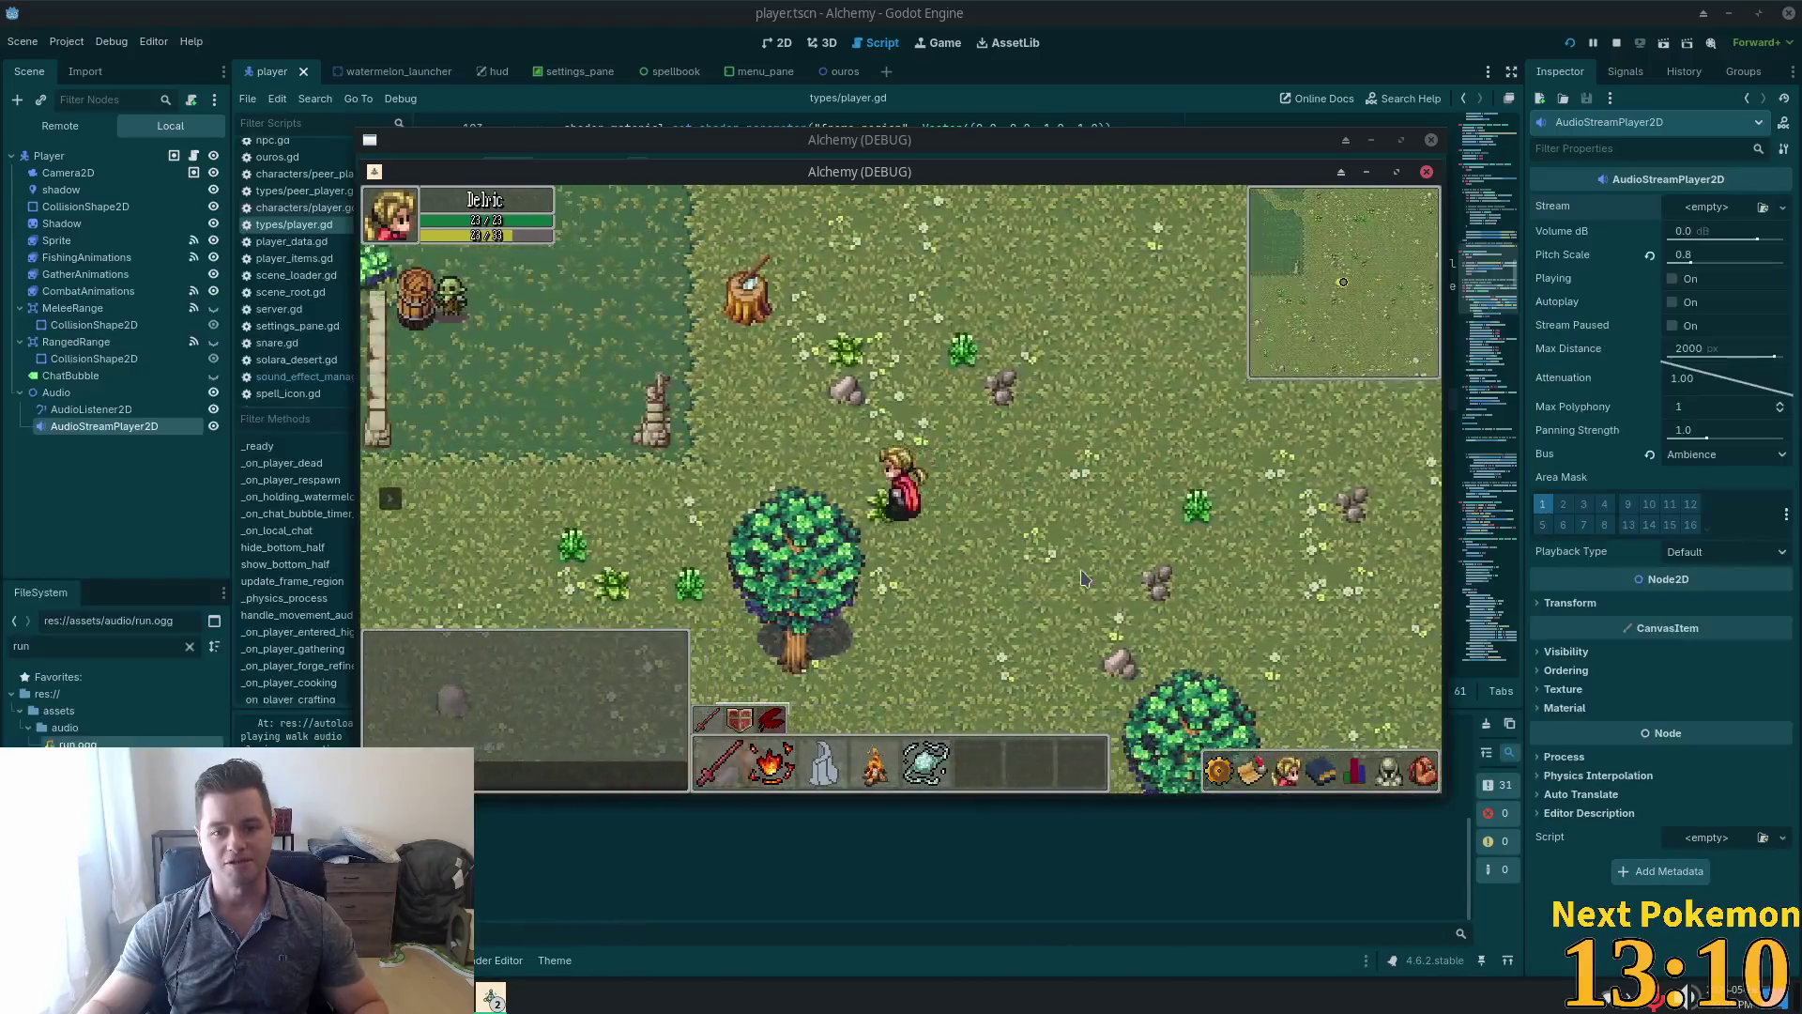
key(a)
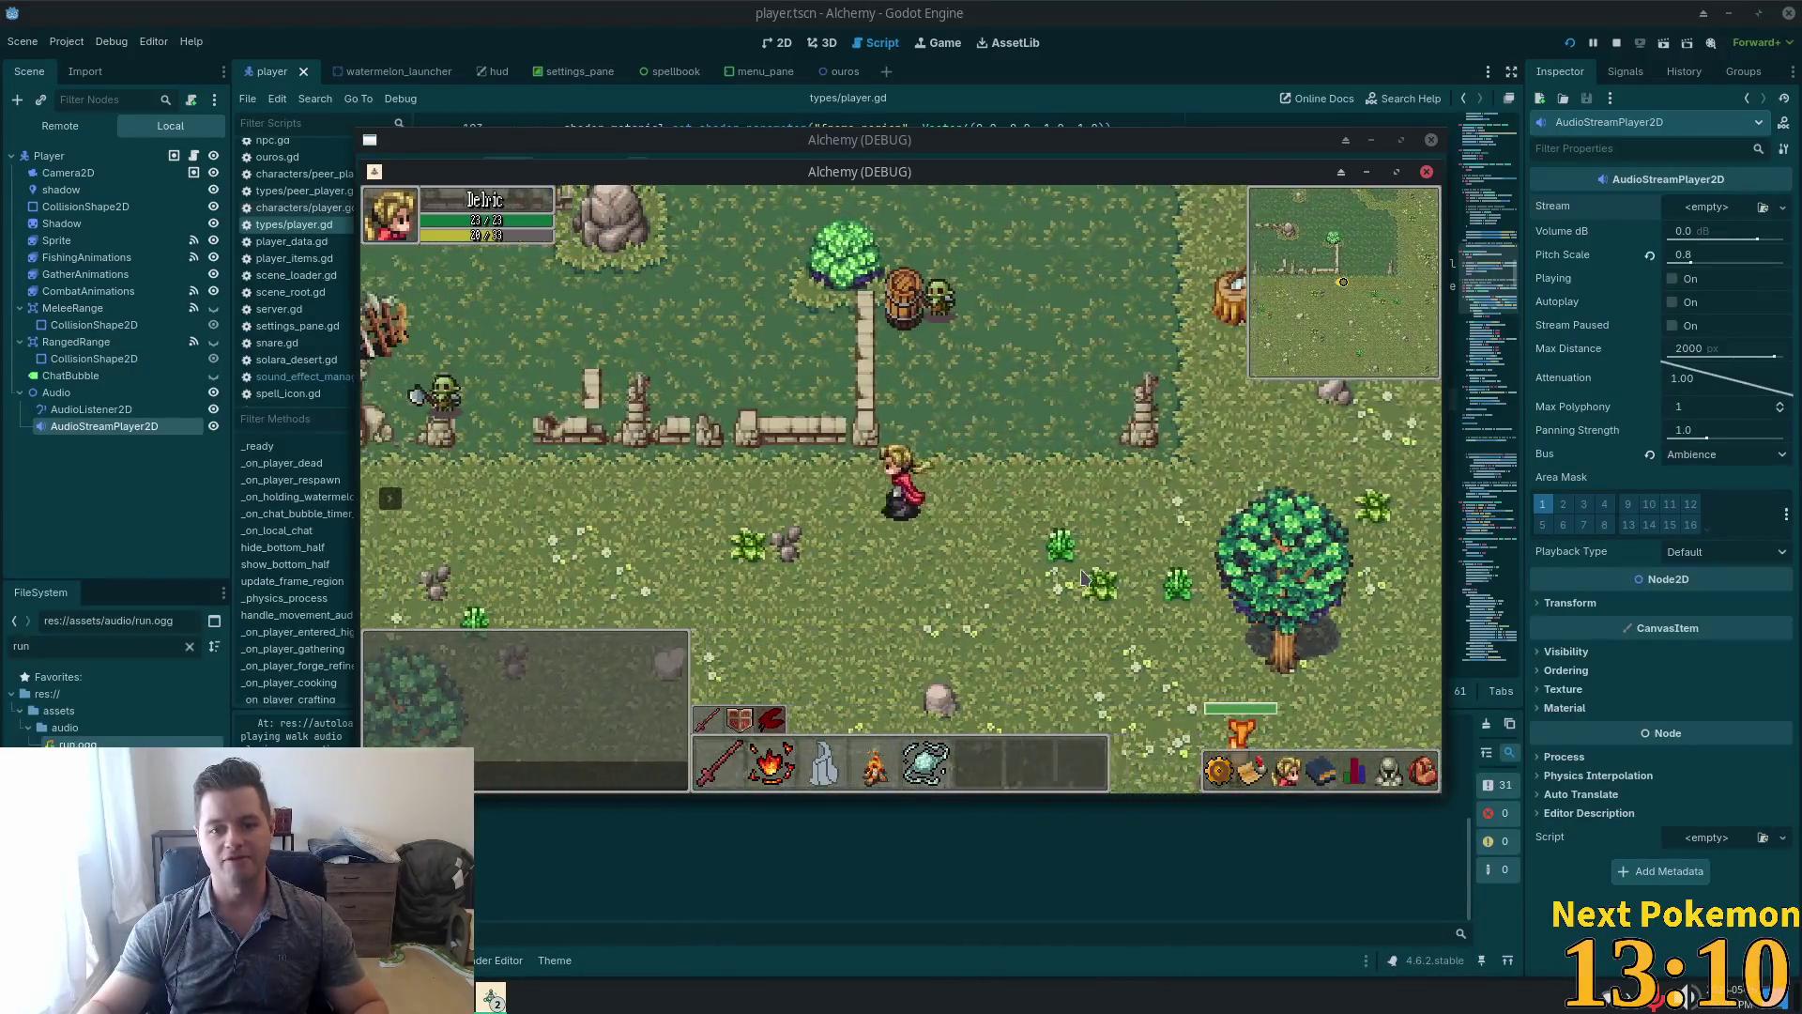
key(w)
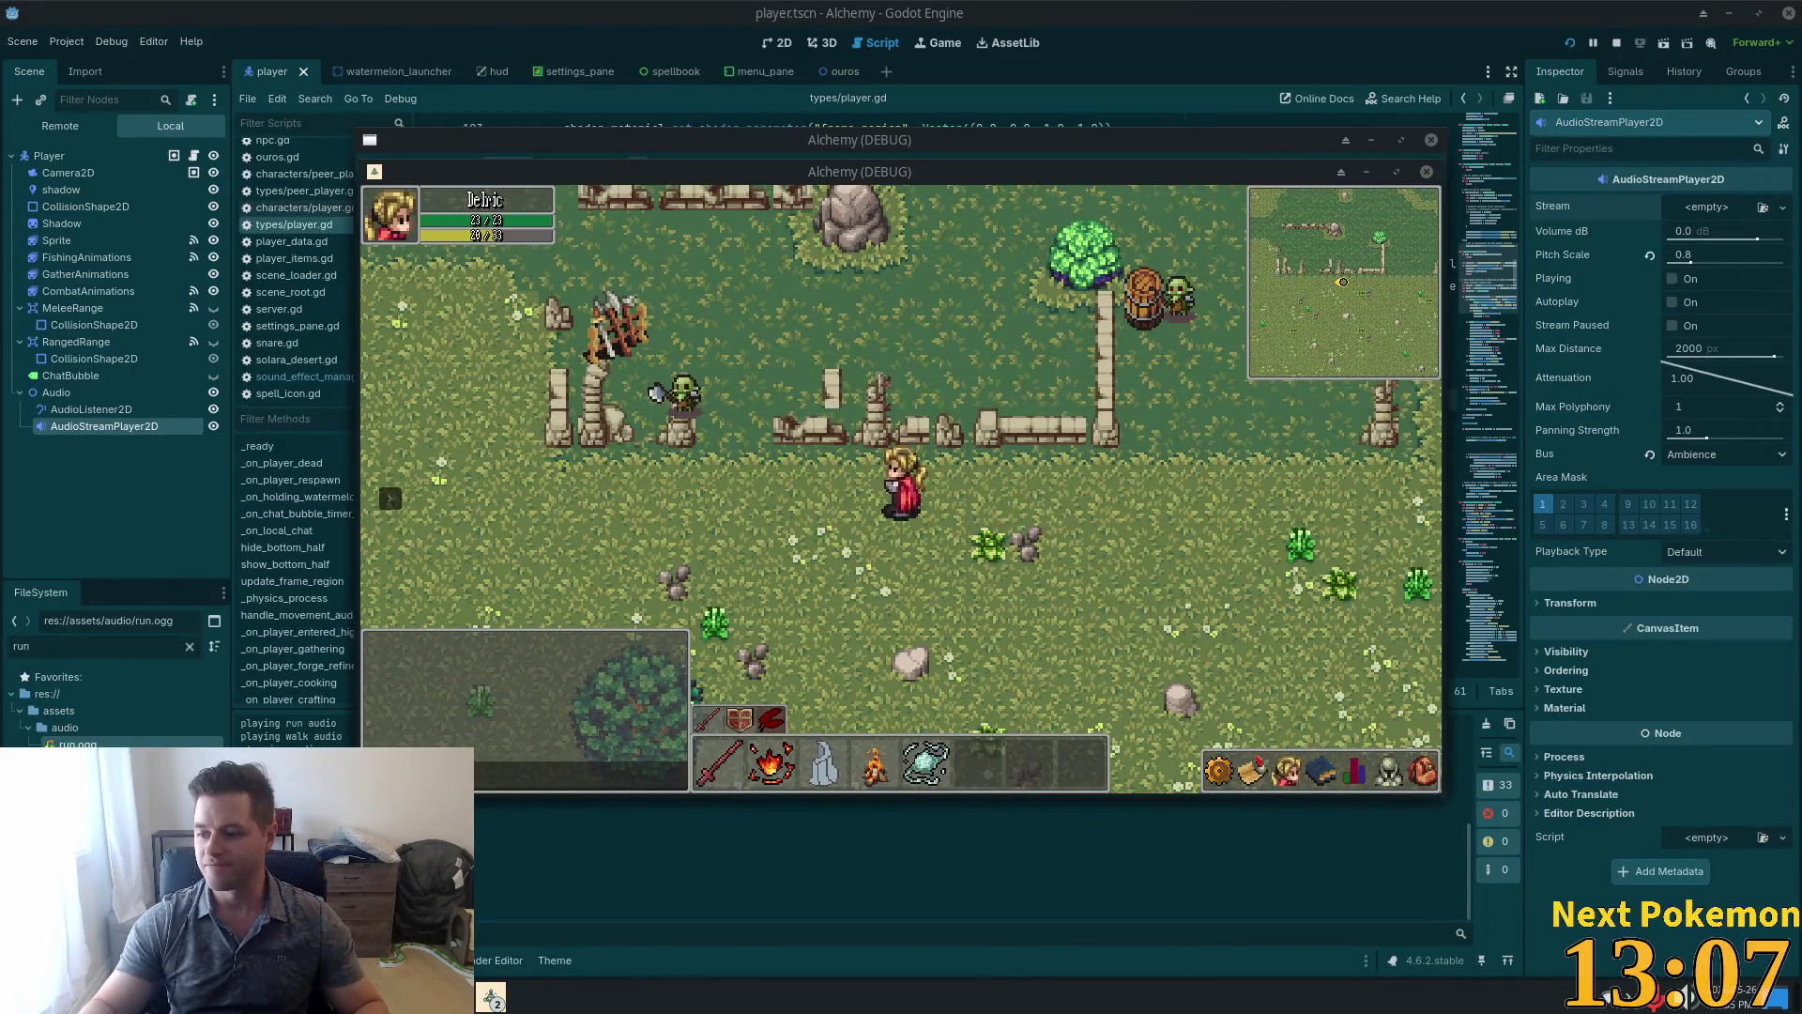
key(a)
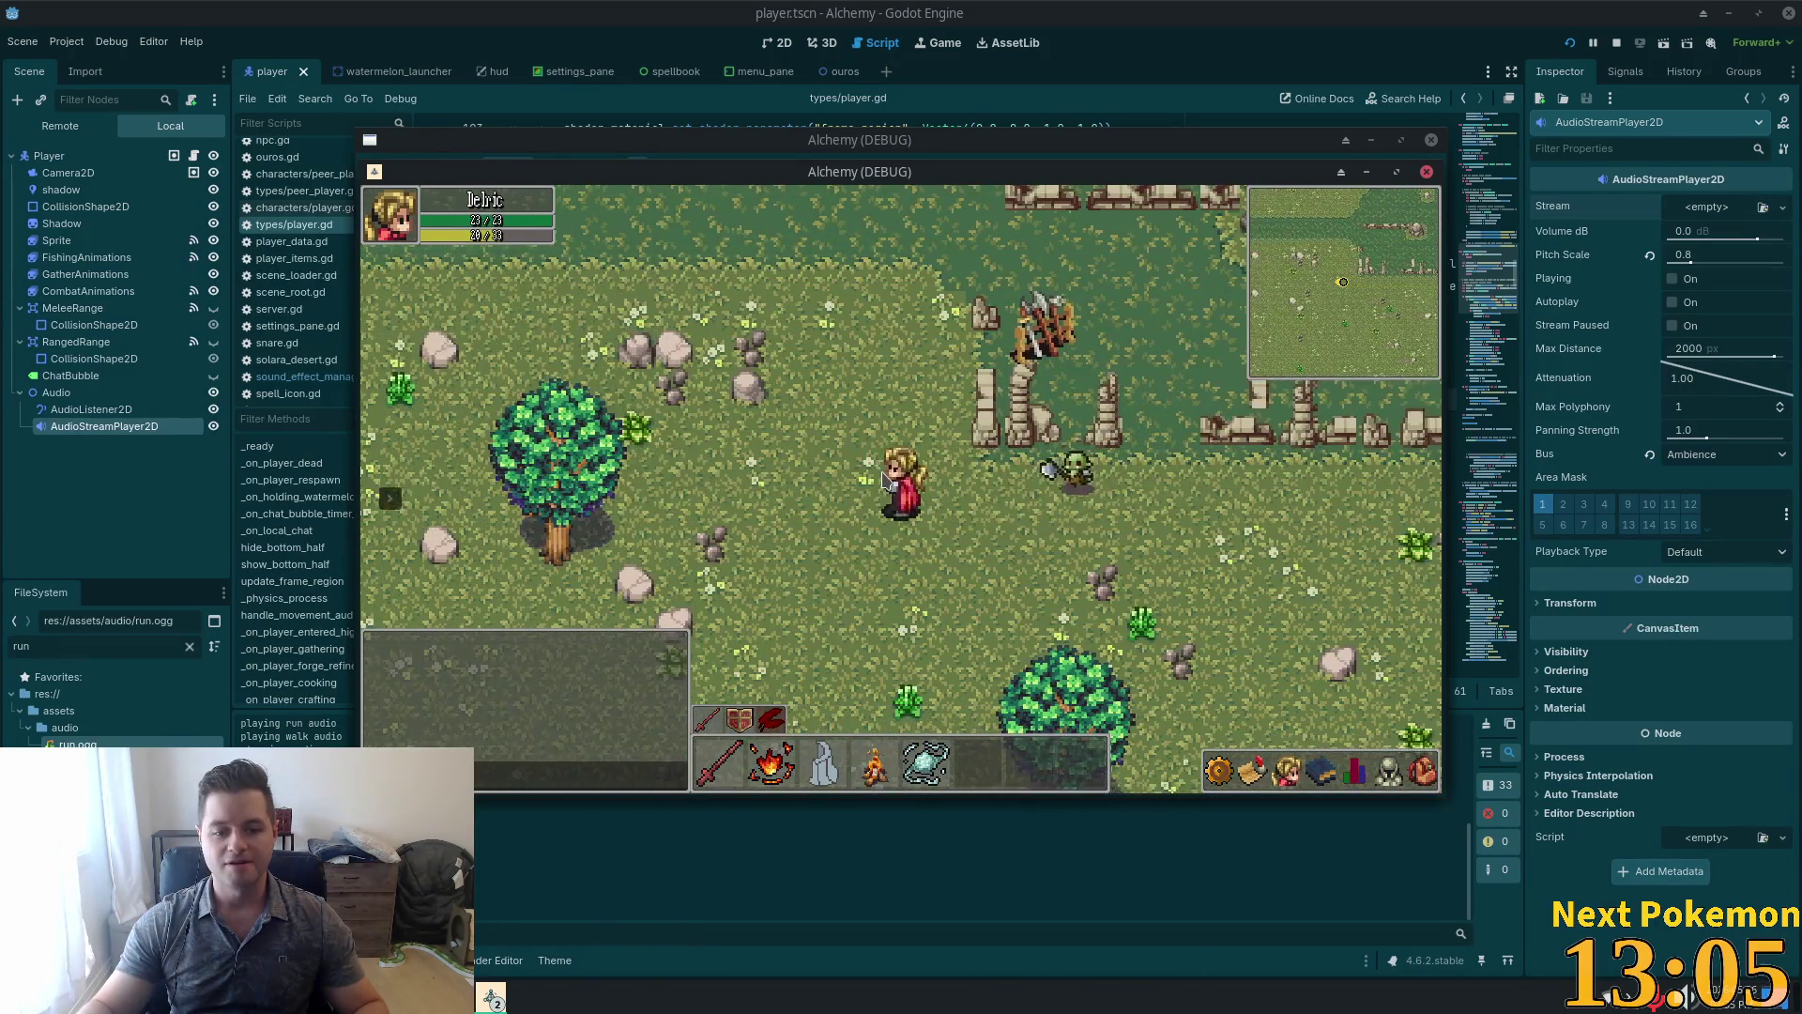
key(a)
key(s)
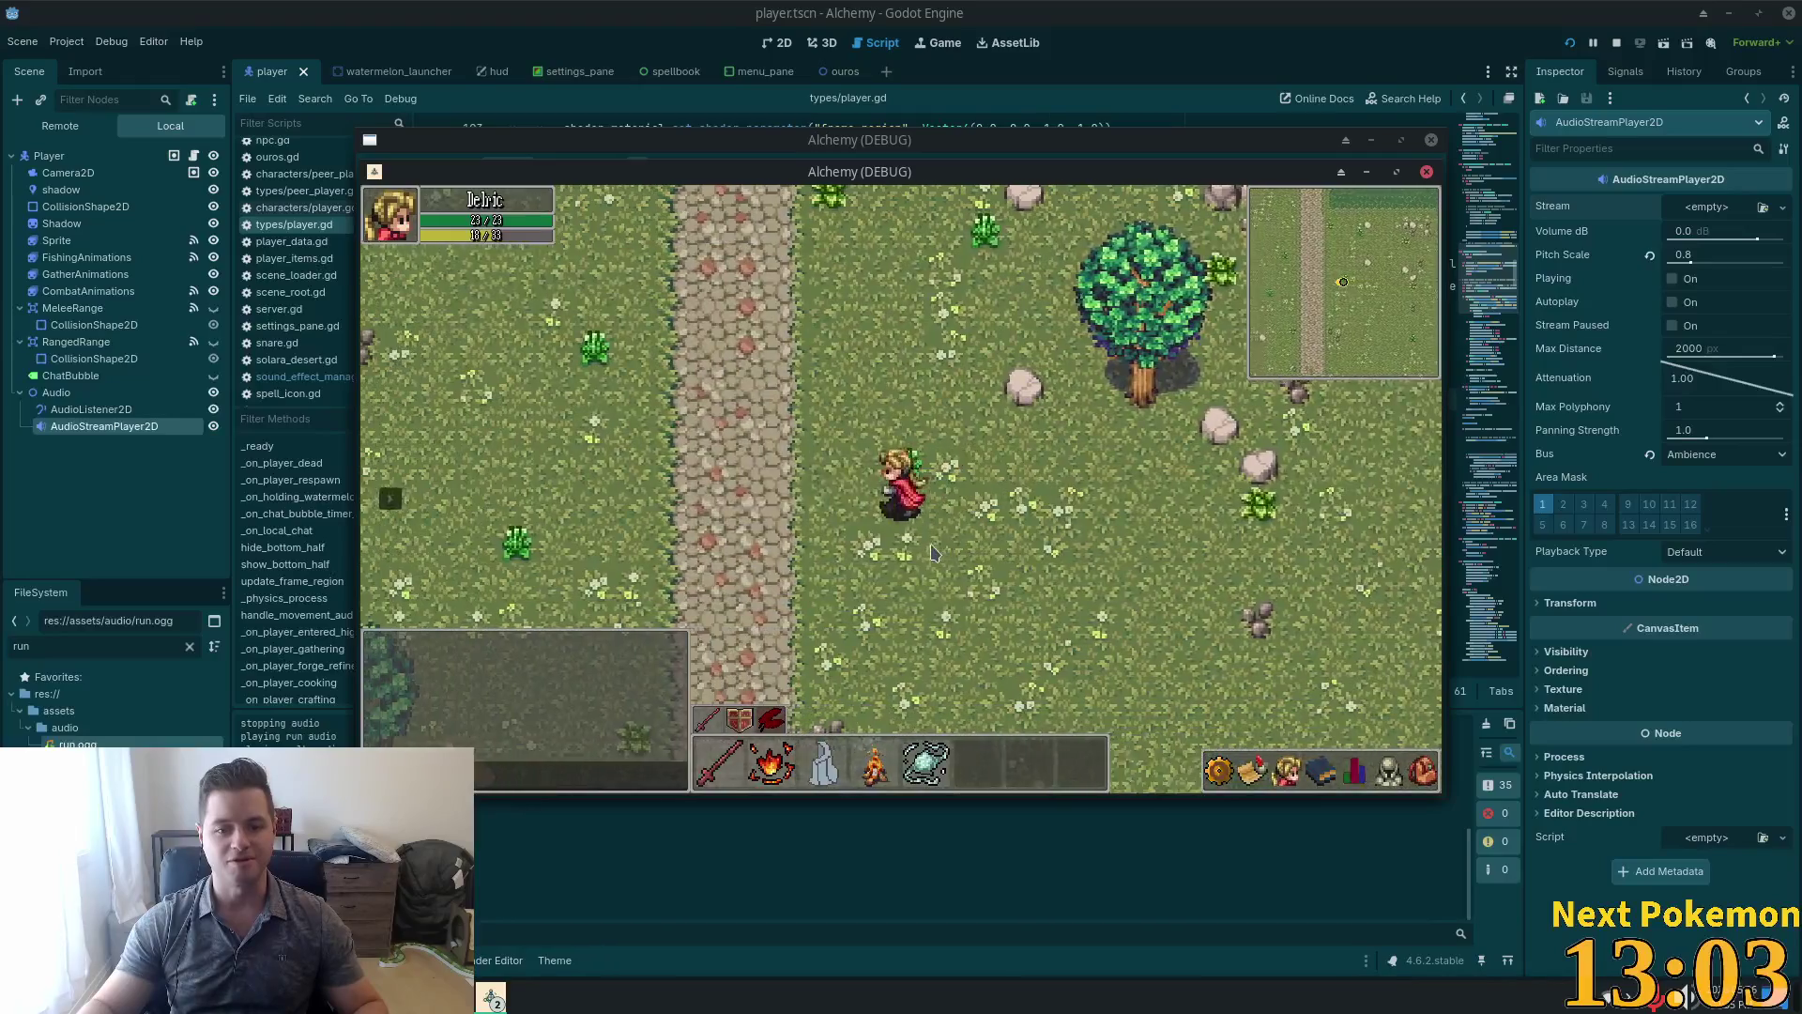
key(a)
key(w)
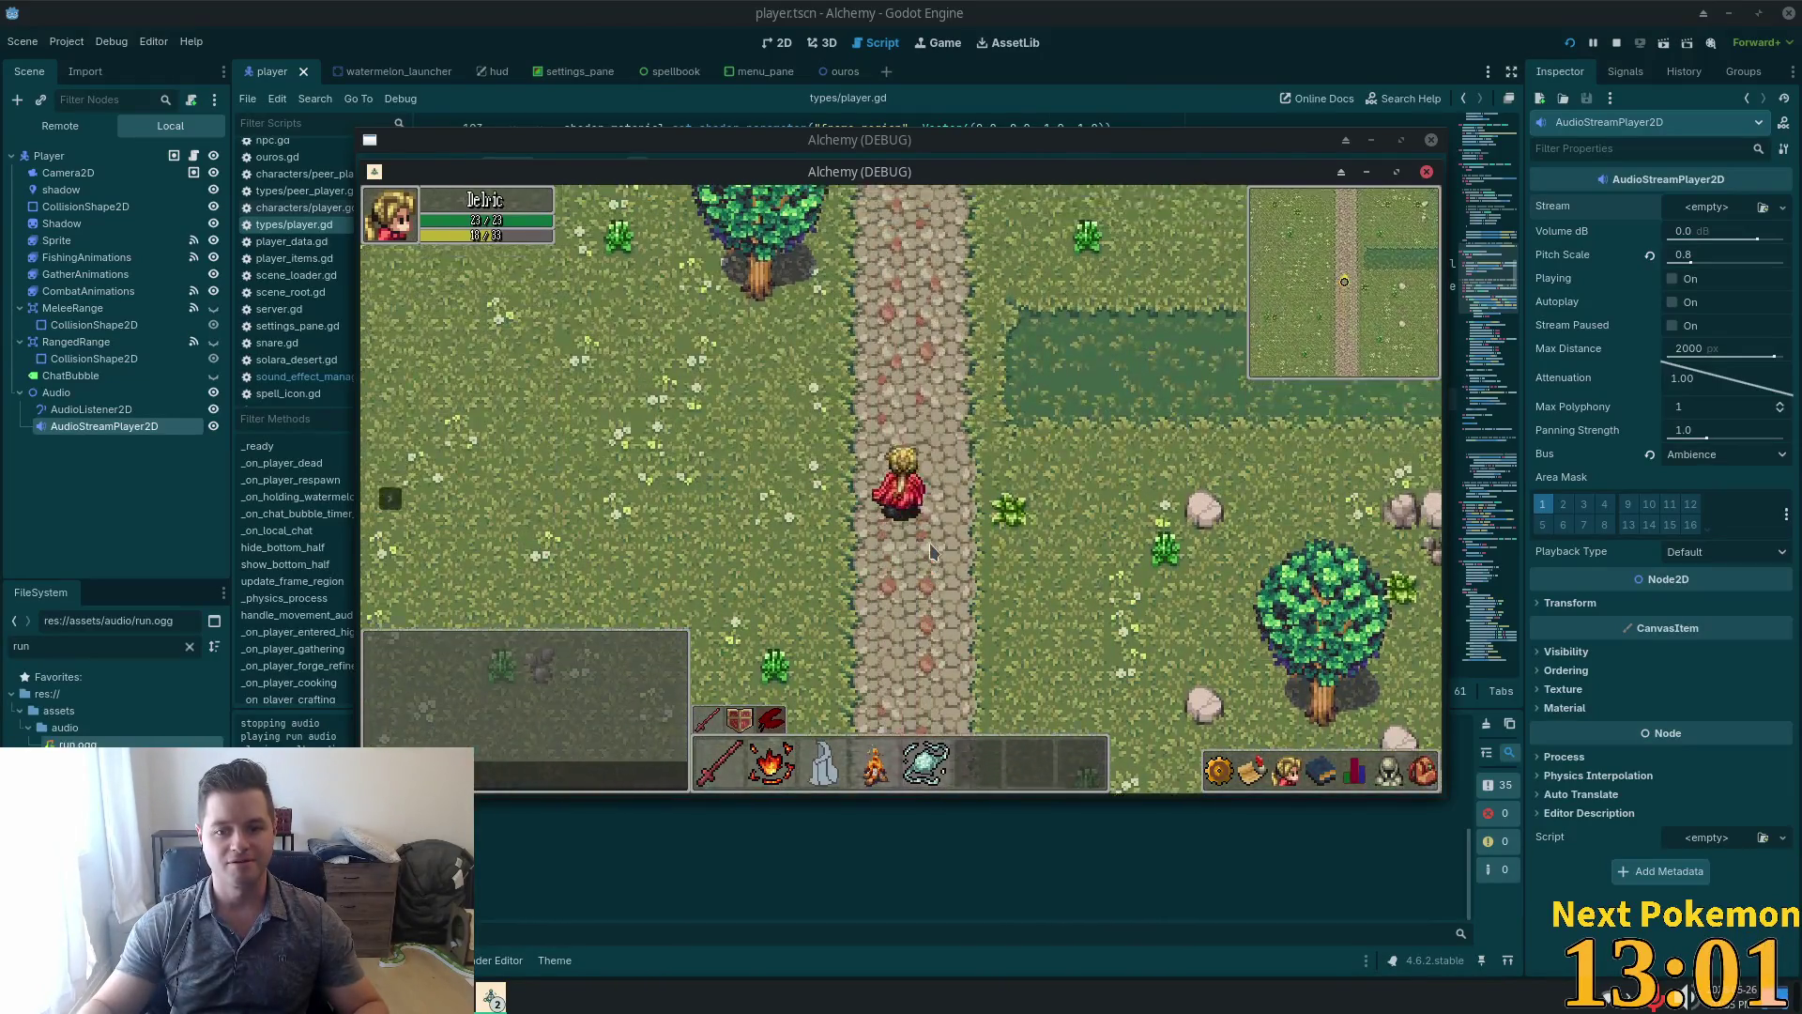
key(w)
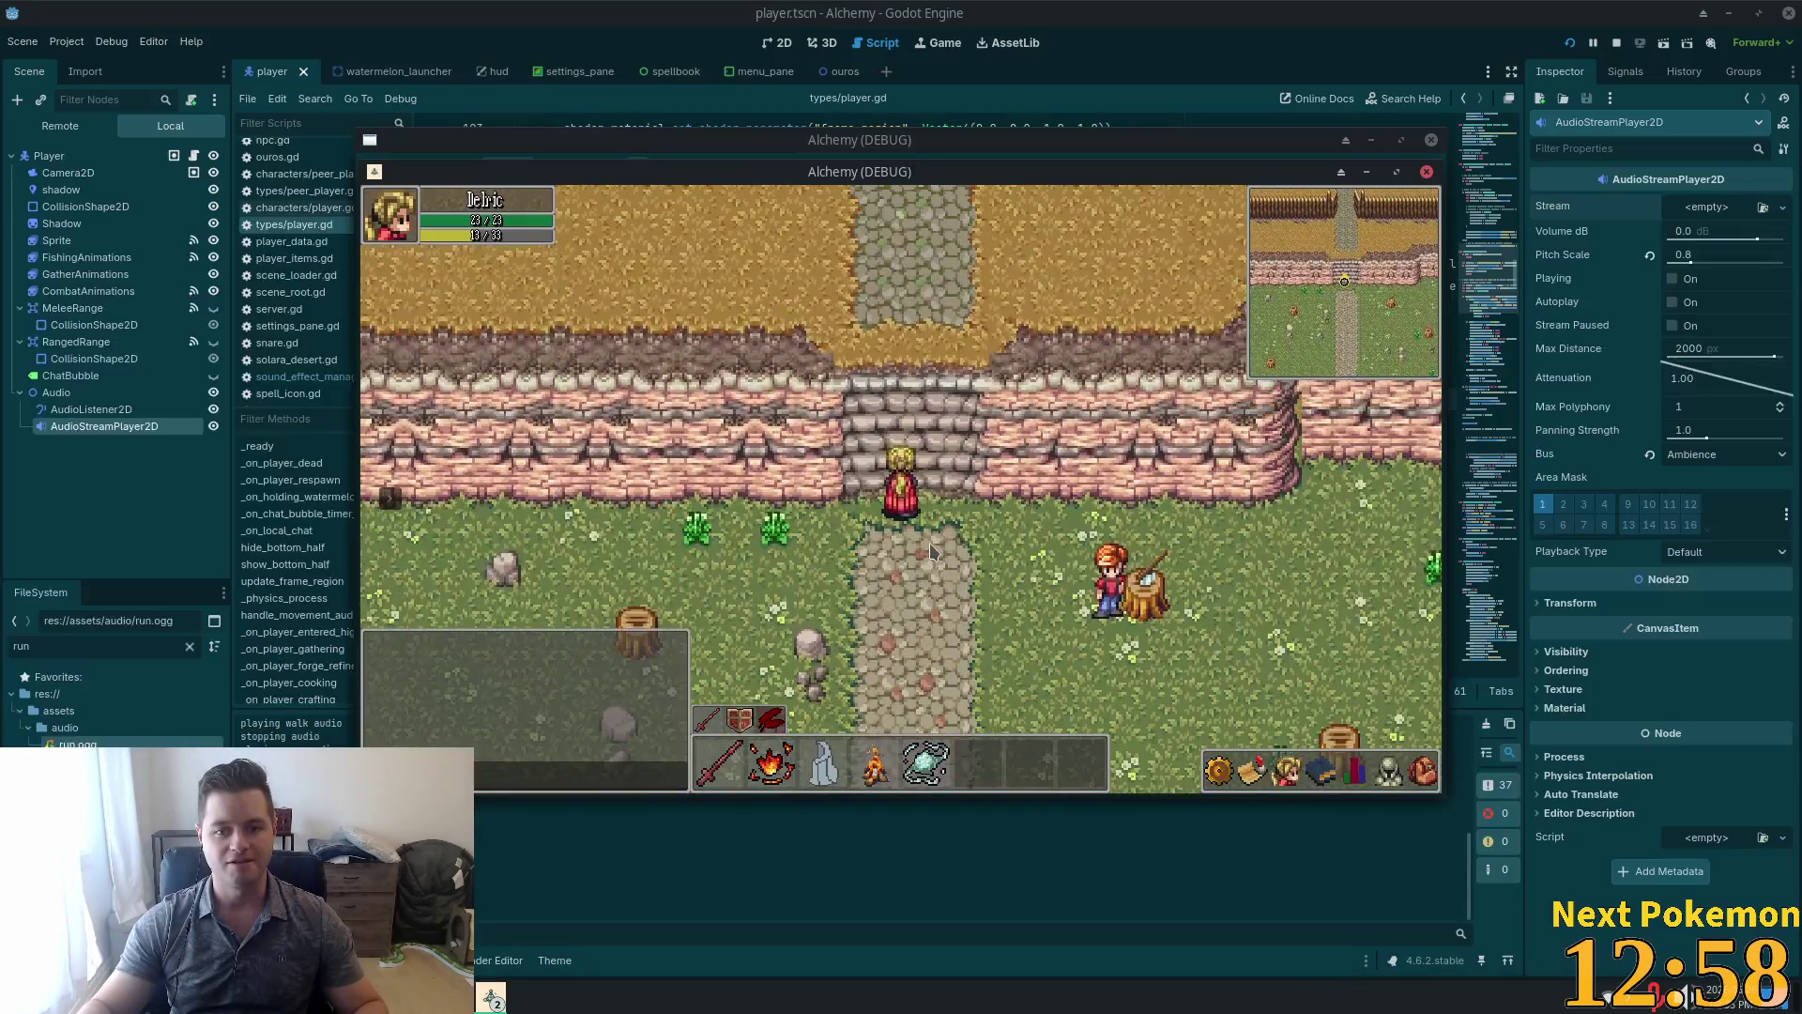
Walk down the stone path to the crossroads and back up, then stop the game with F8.
key(s)
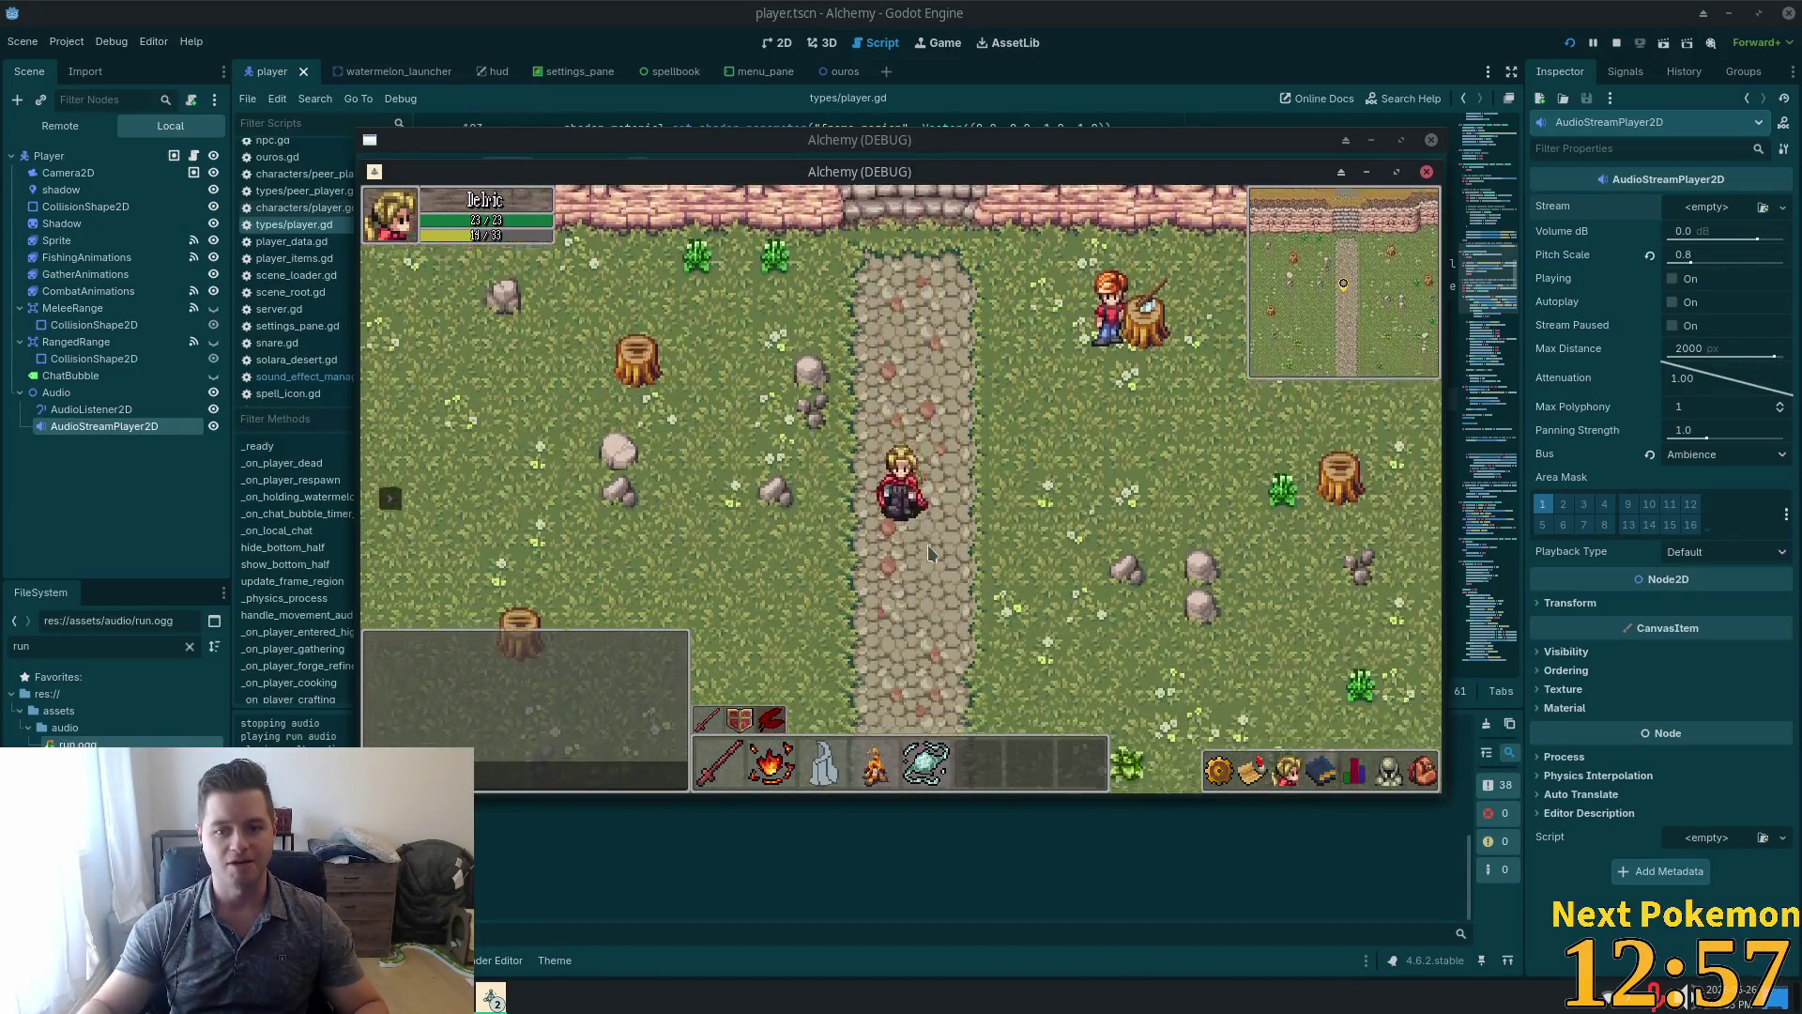
key(s)
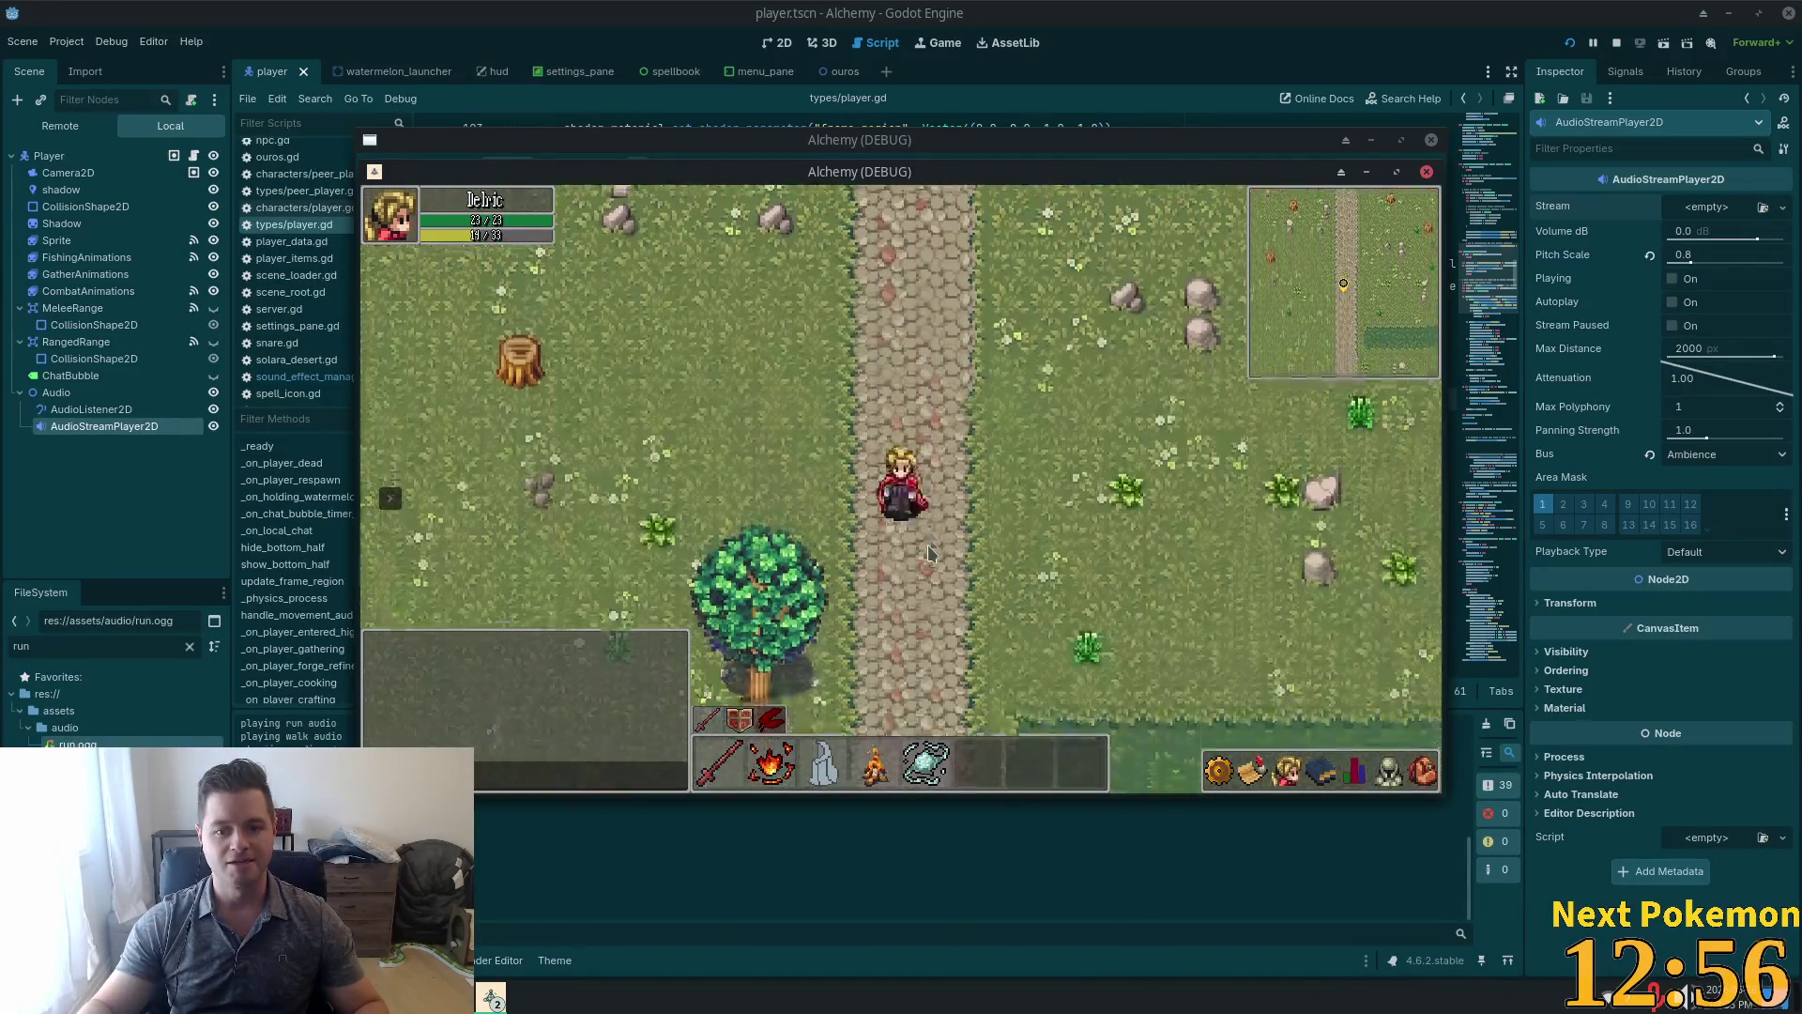
key(s)
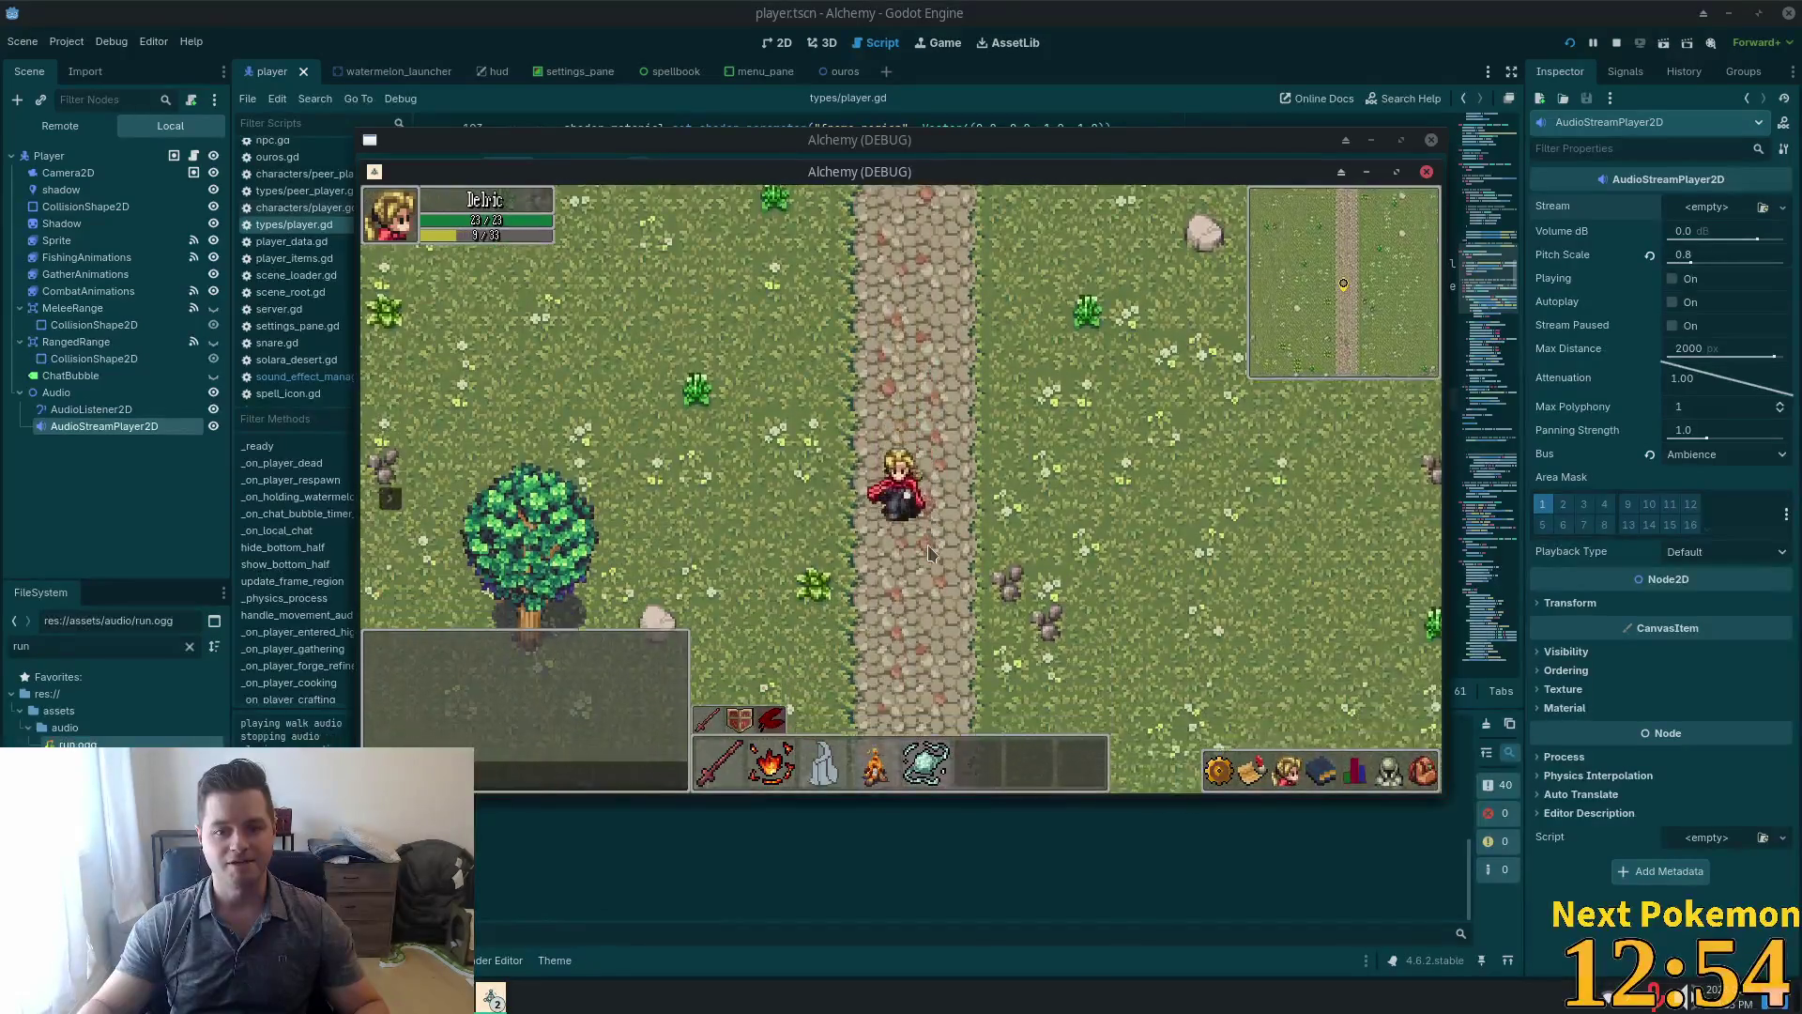
key(s)
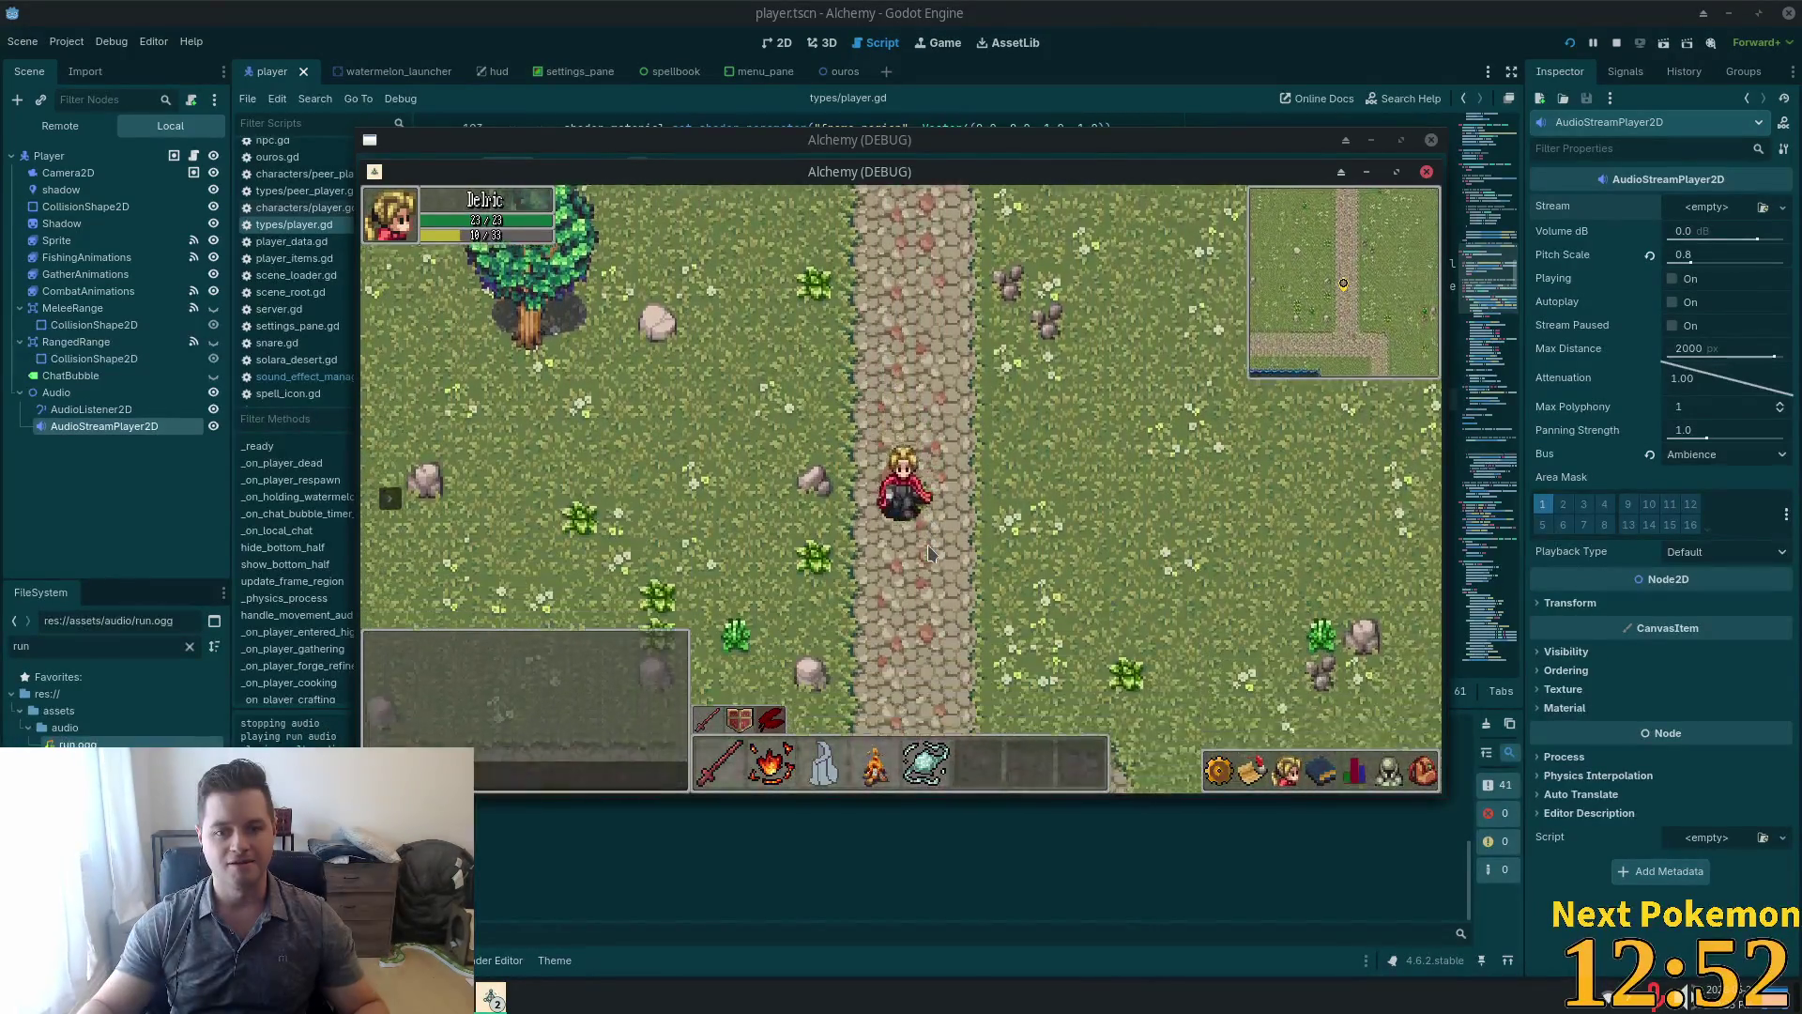
key(w)
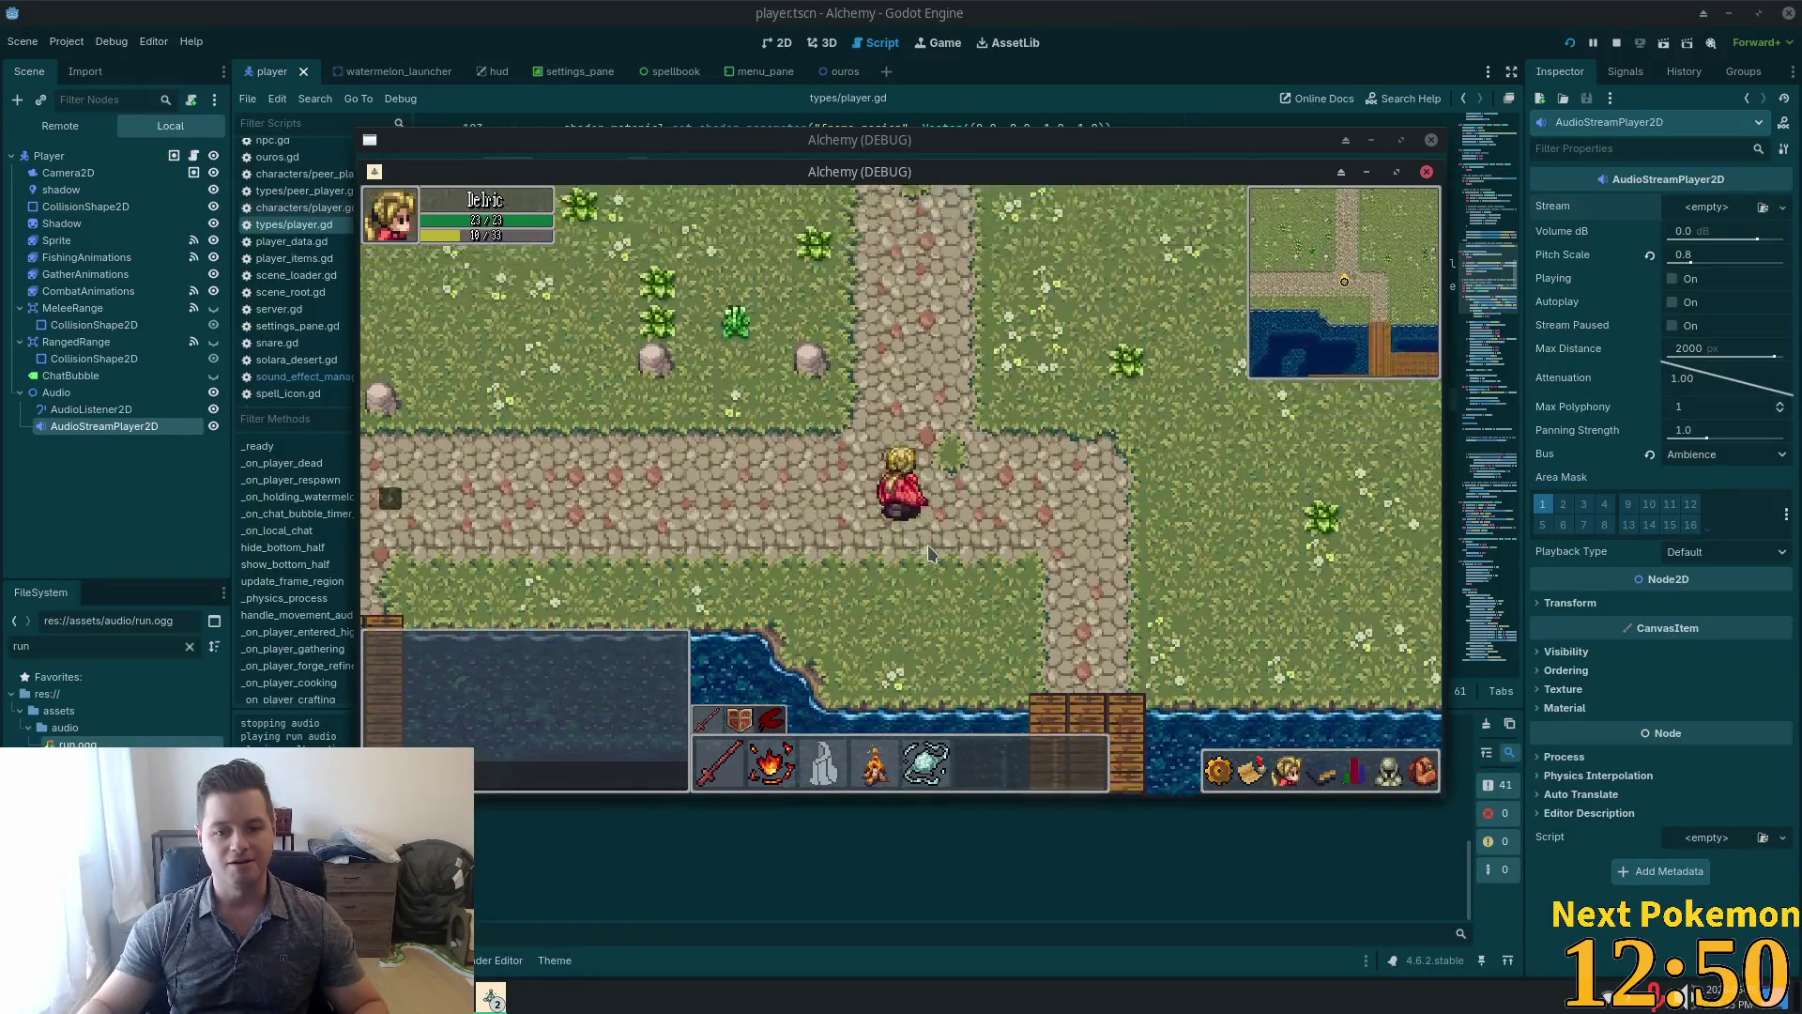
key(w)
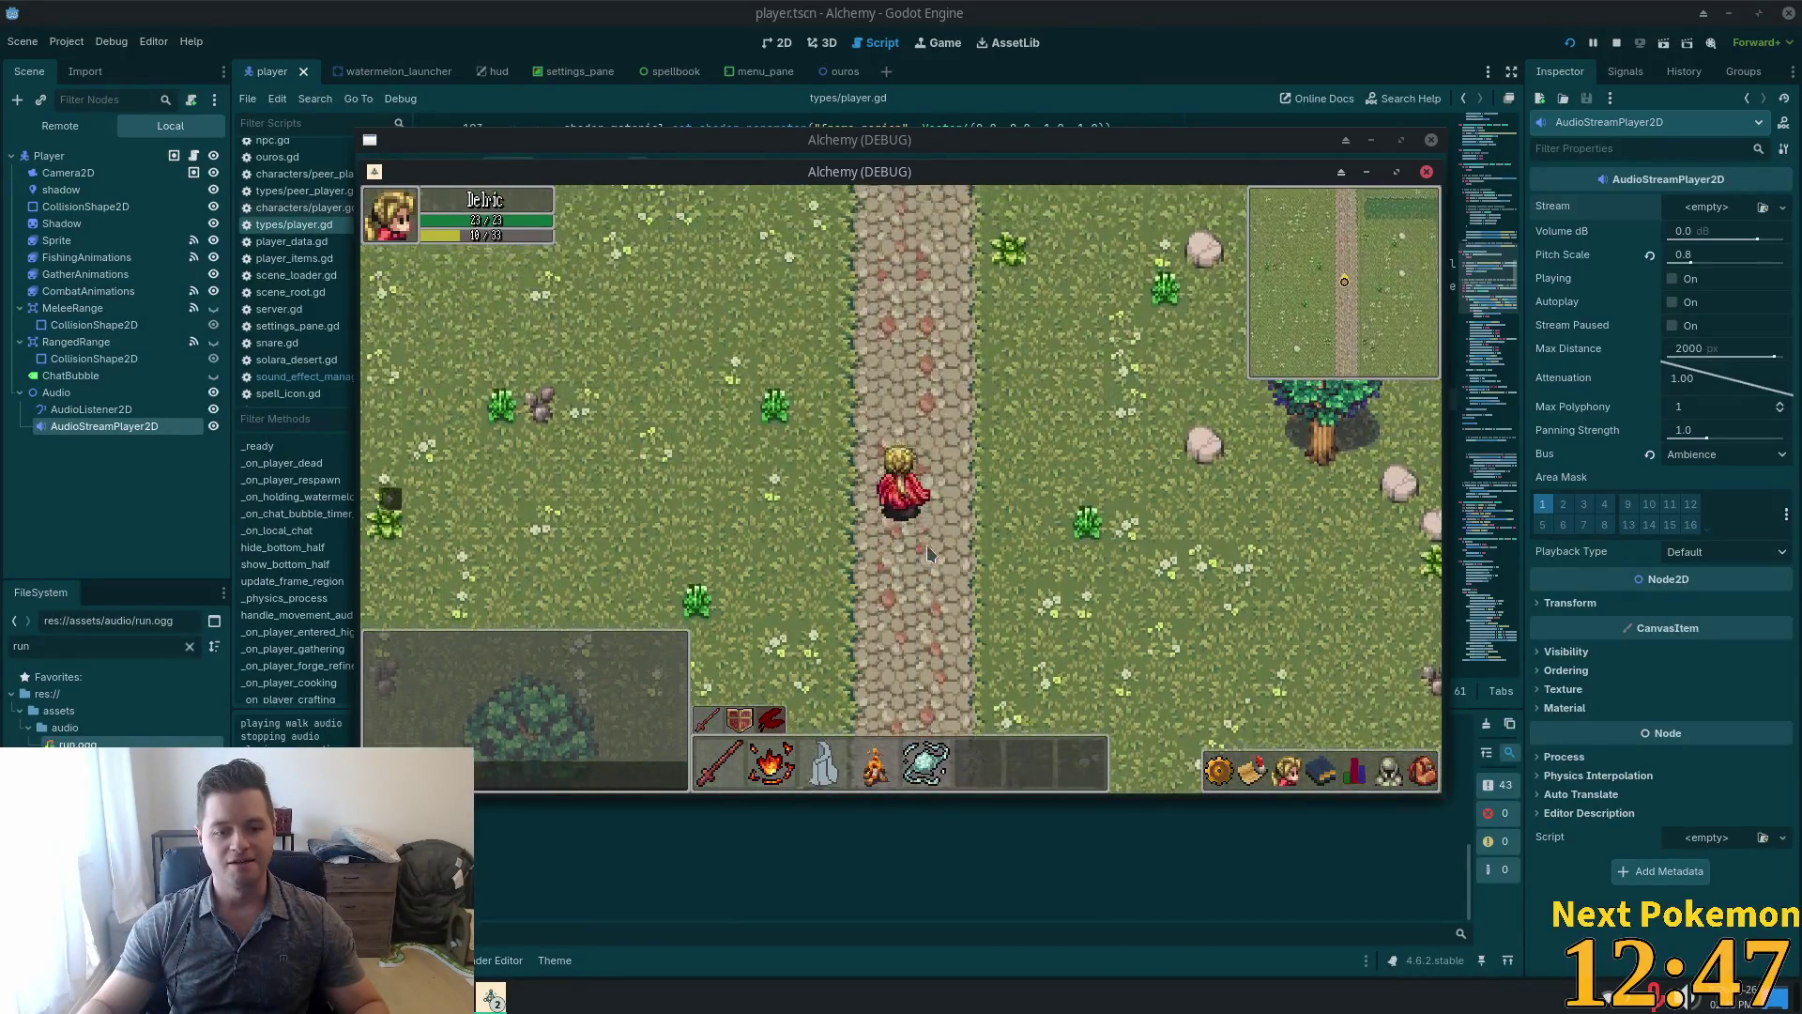
key(w)
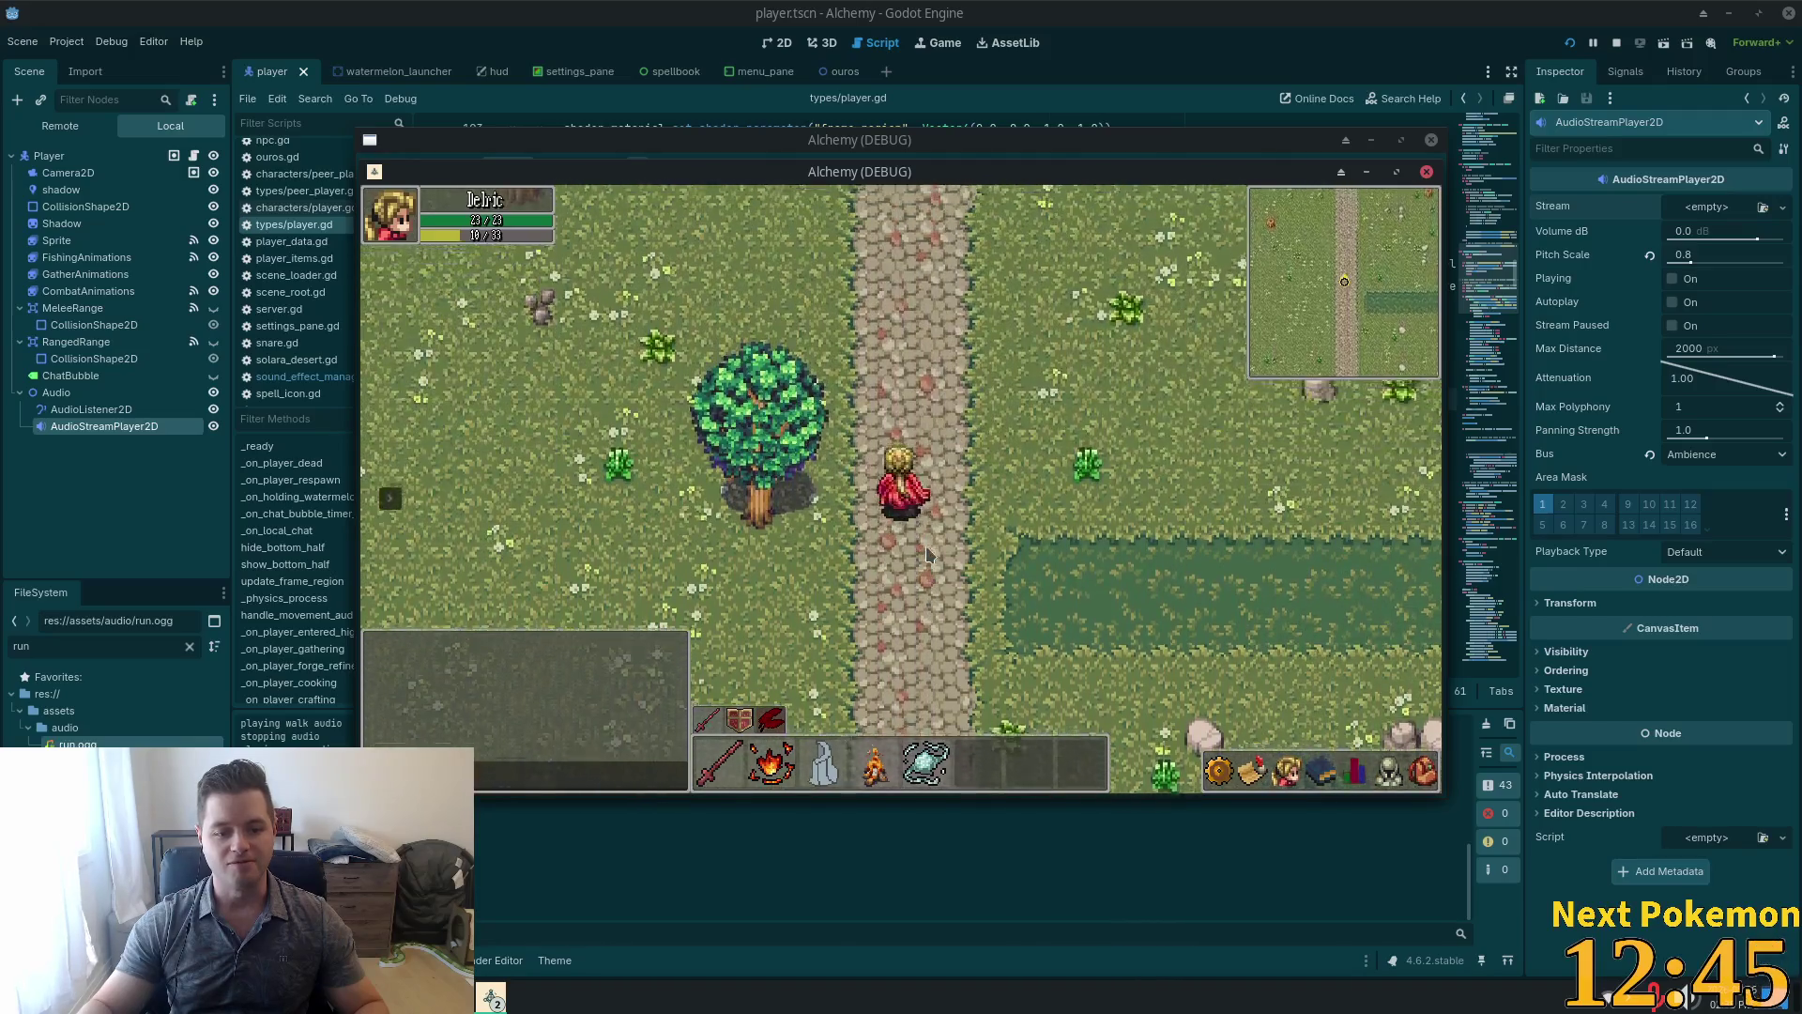
key(w)
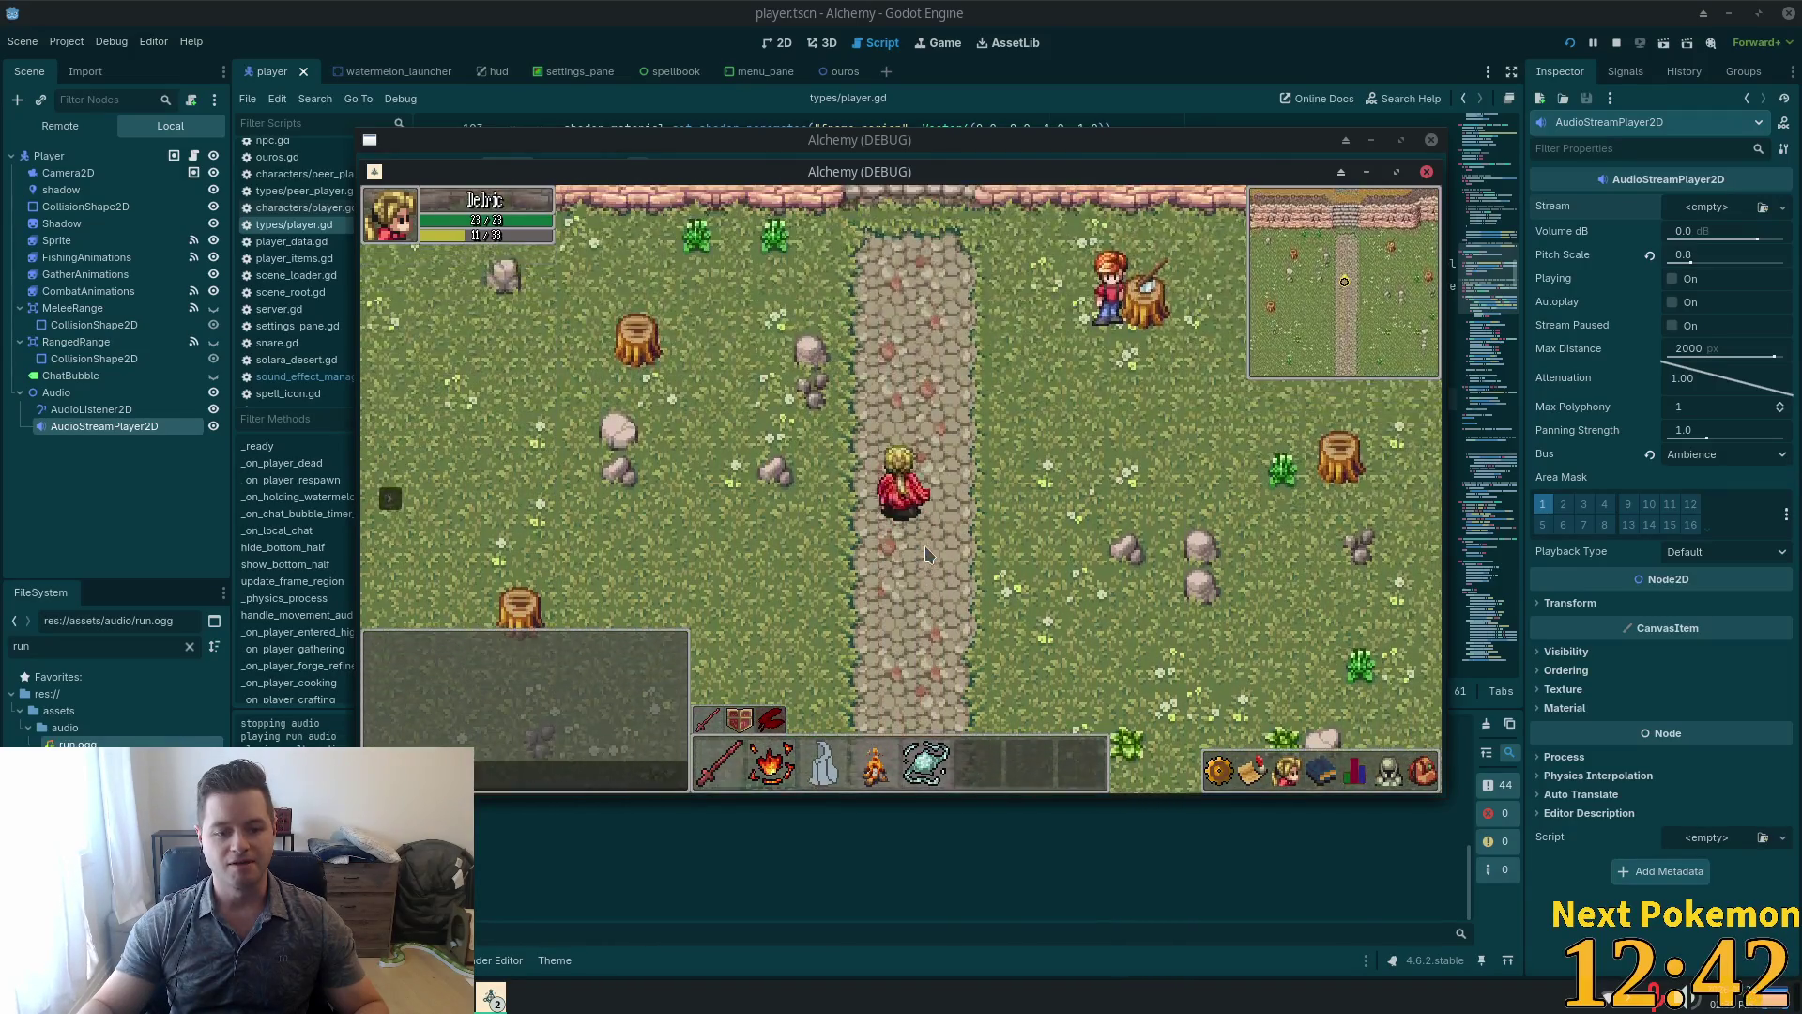
key(s)
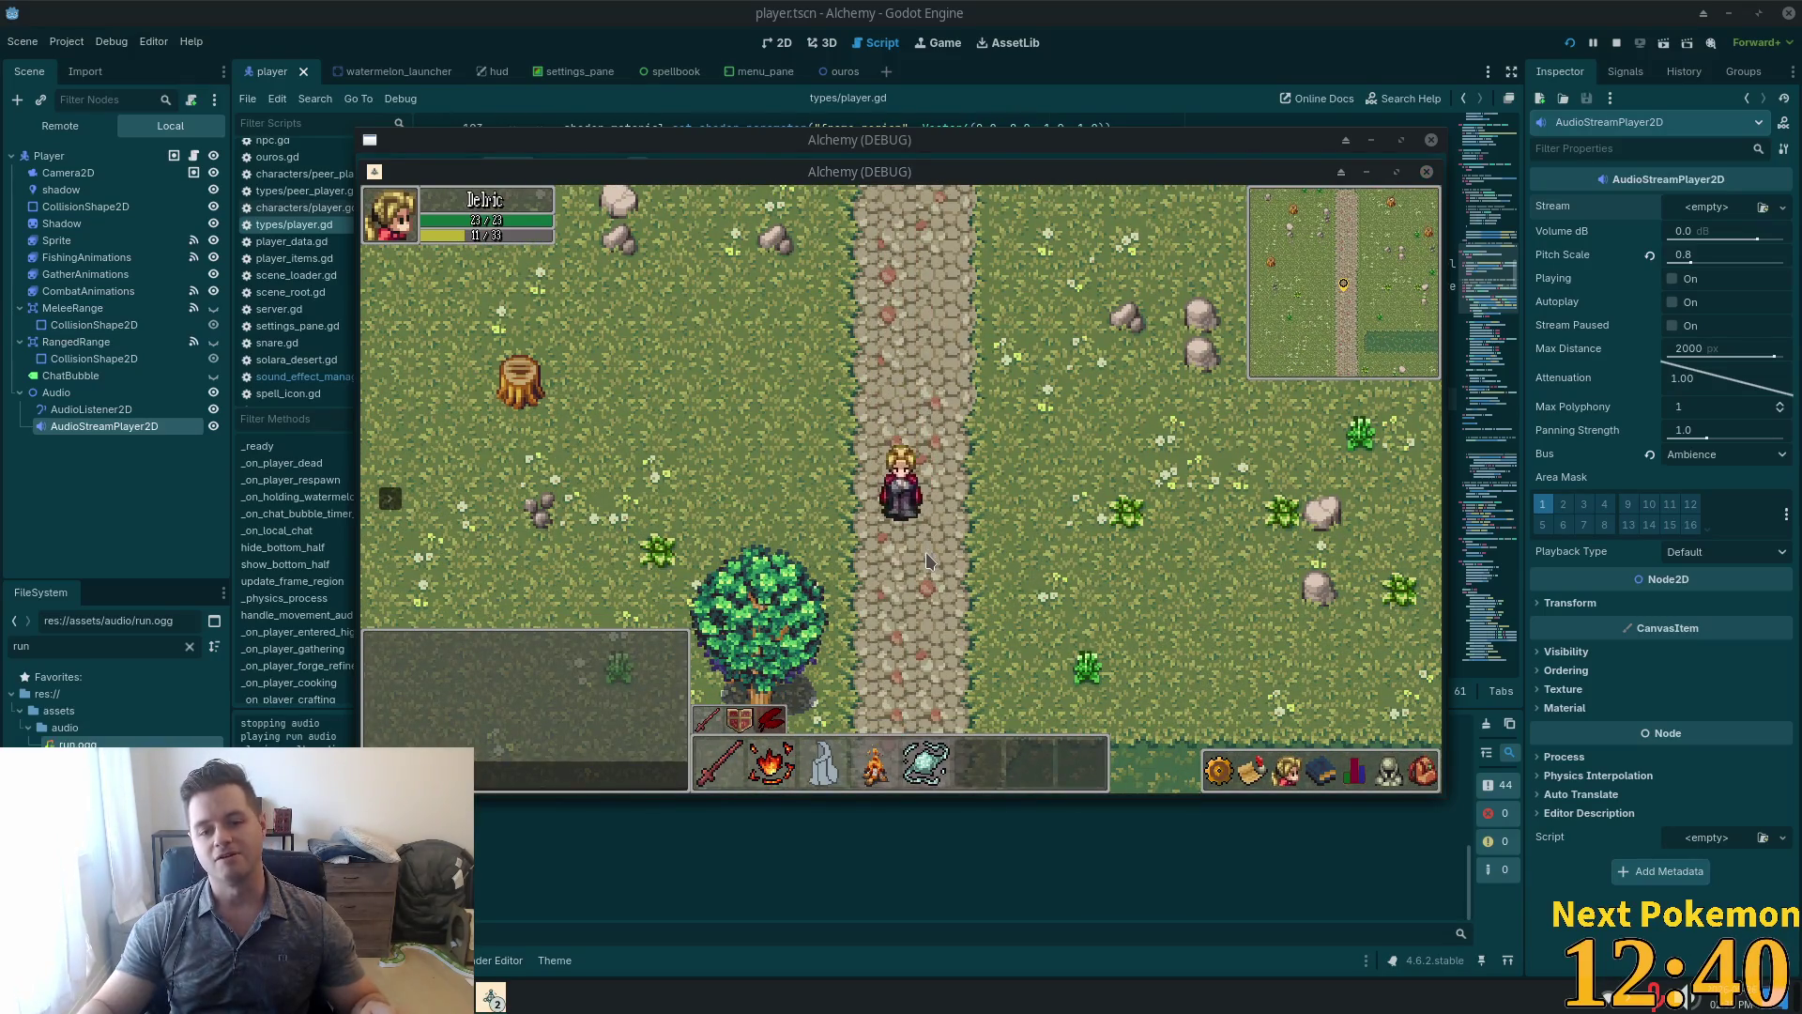
key(F8)
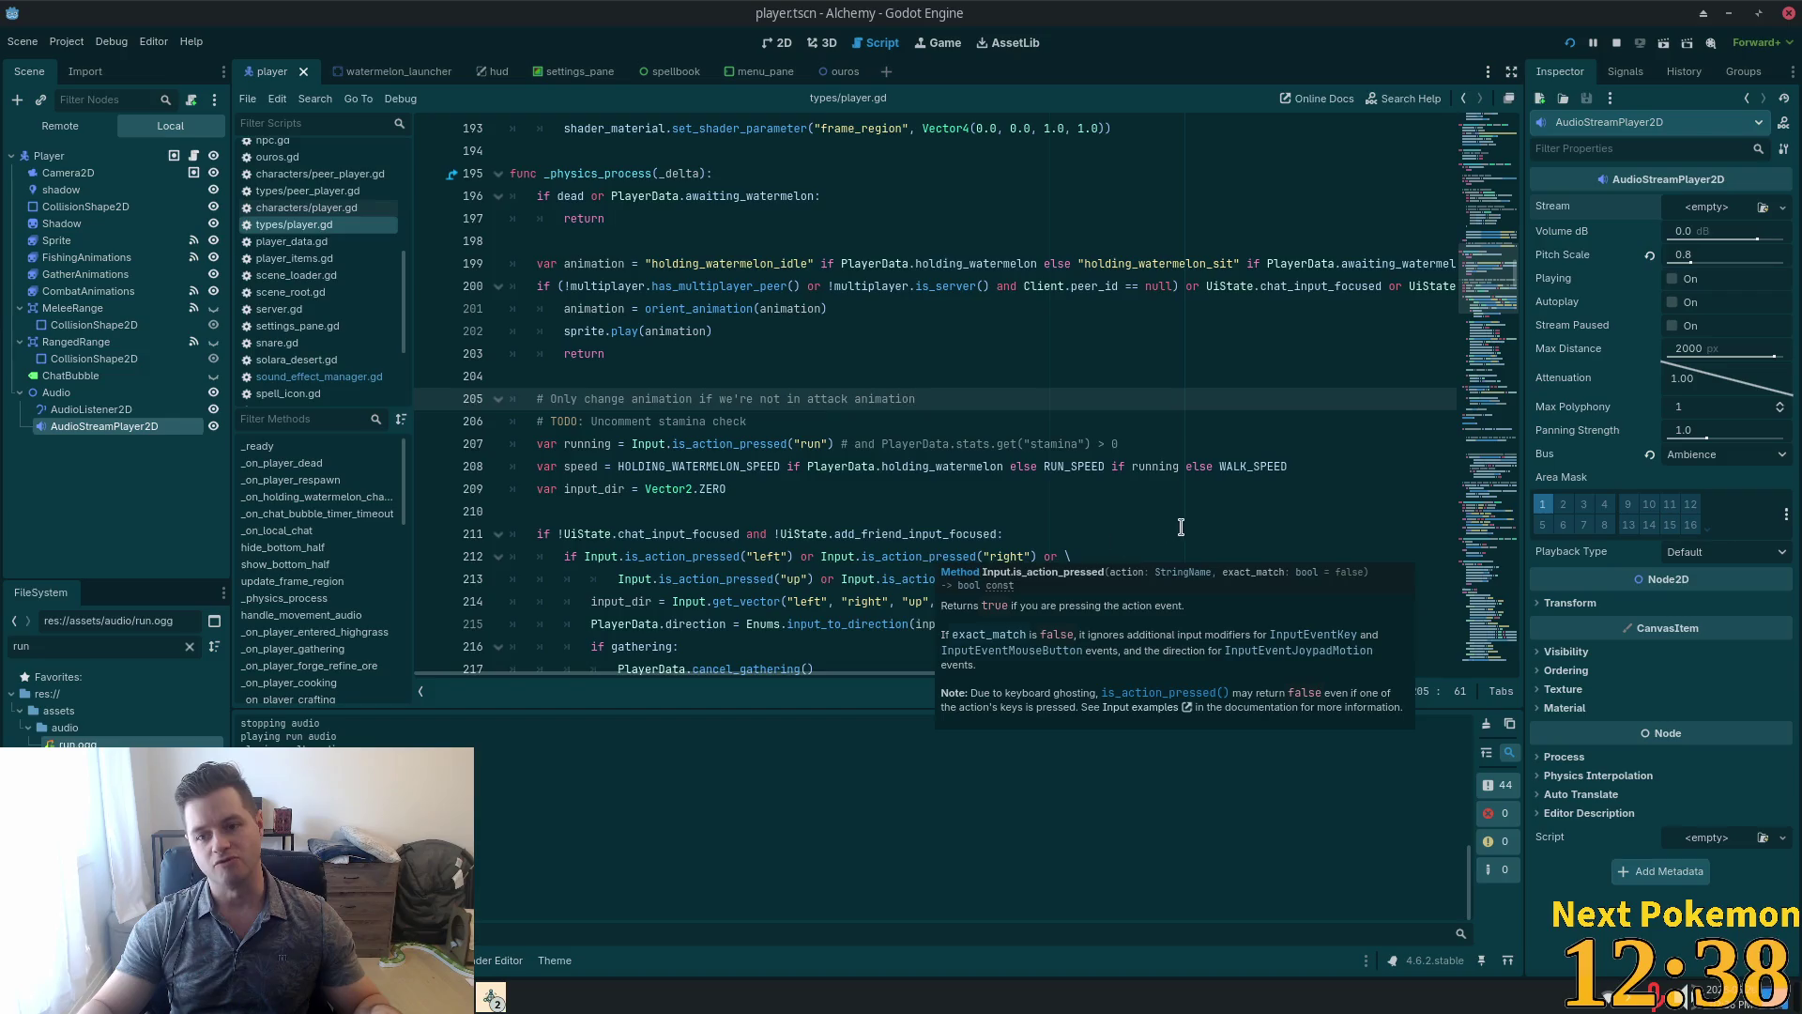
Scroll player.gd to handle_movement_audio and place the caret below the stop-audio line.
scroll(1181, 527, down, 14)
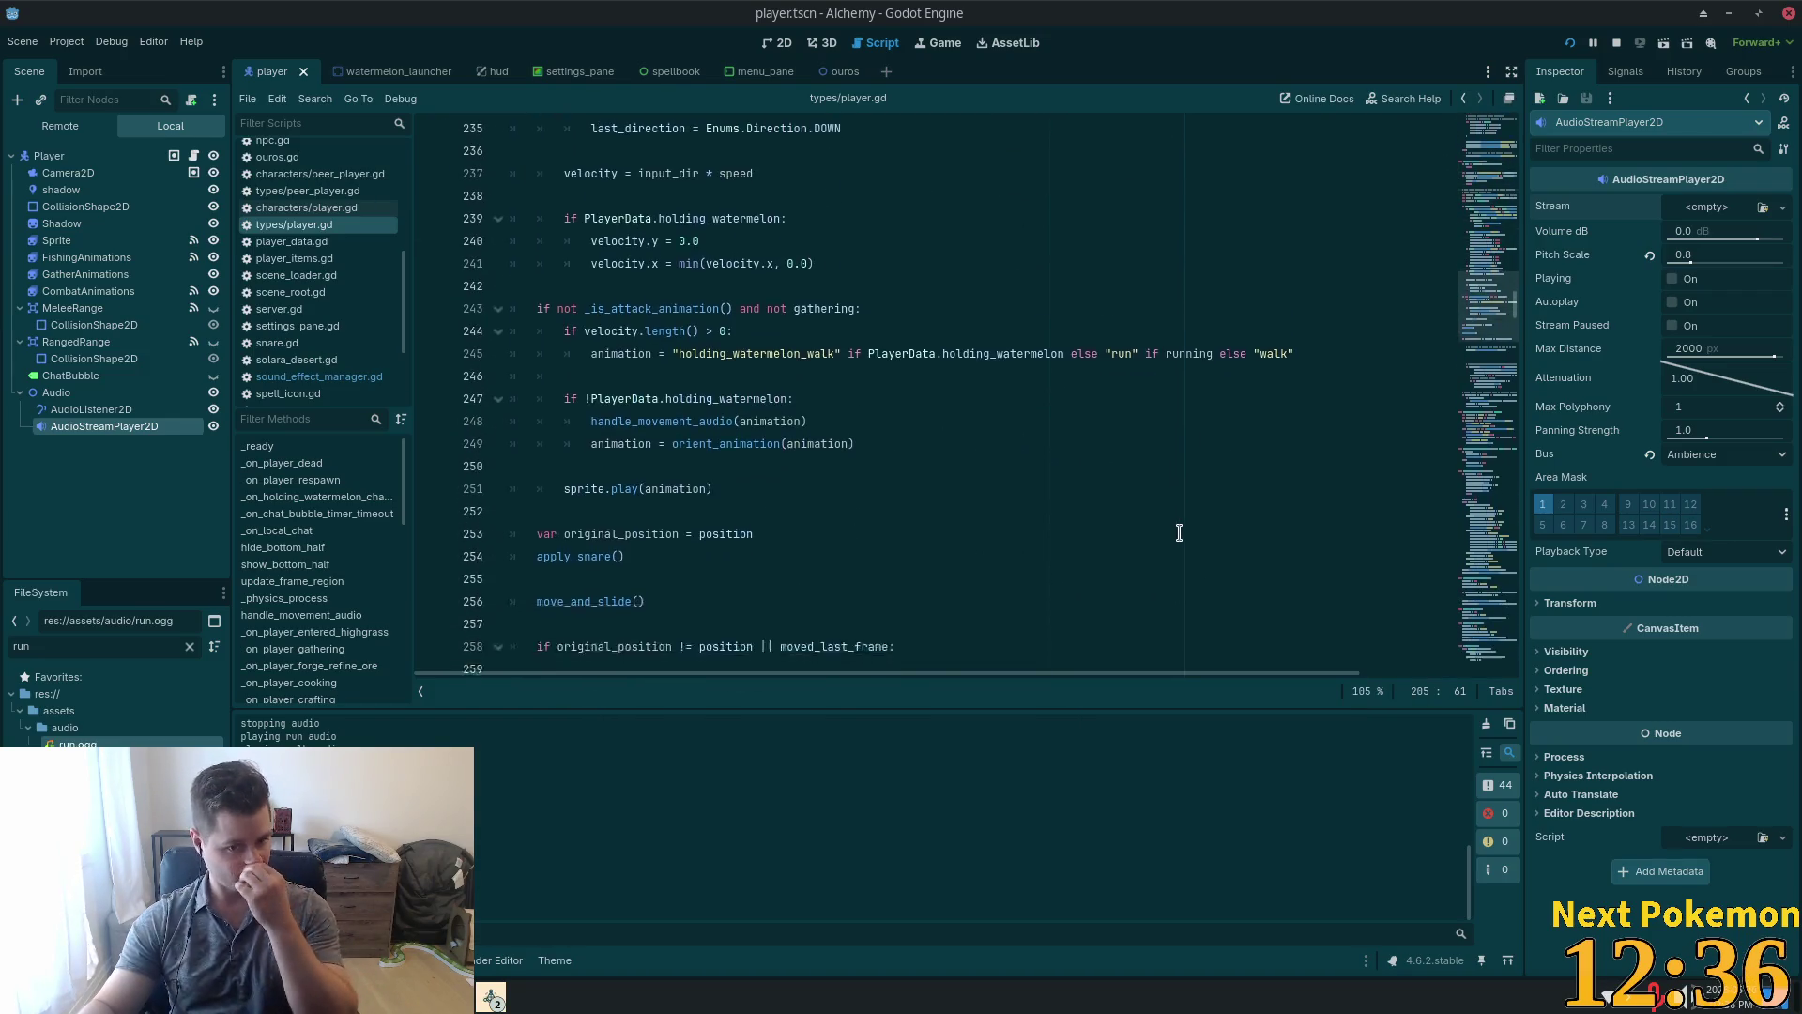
scroll(1179, 532, down, 9)
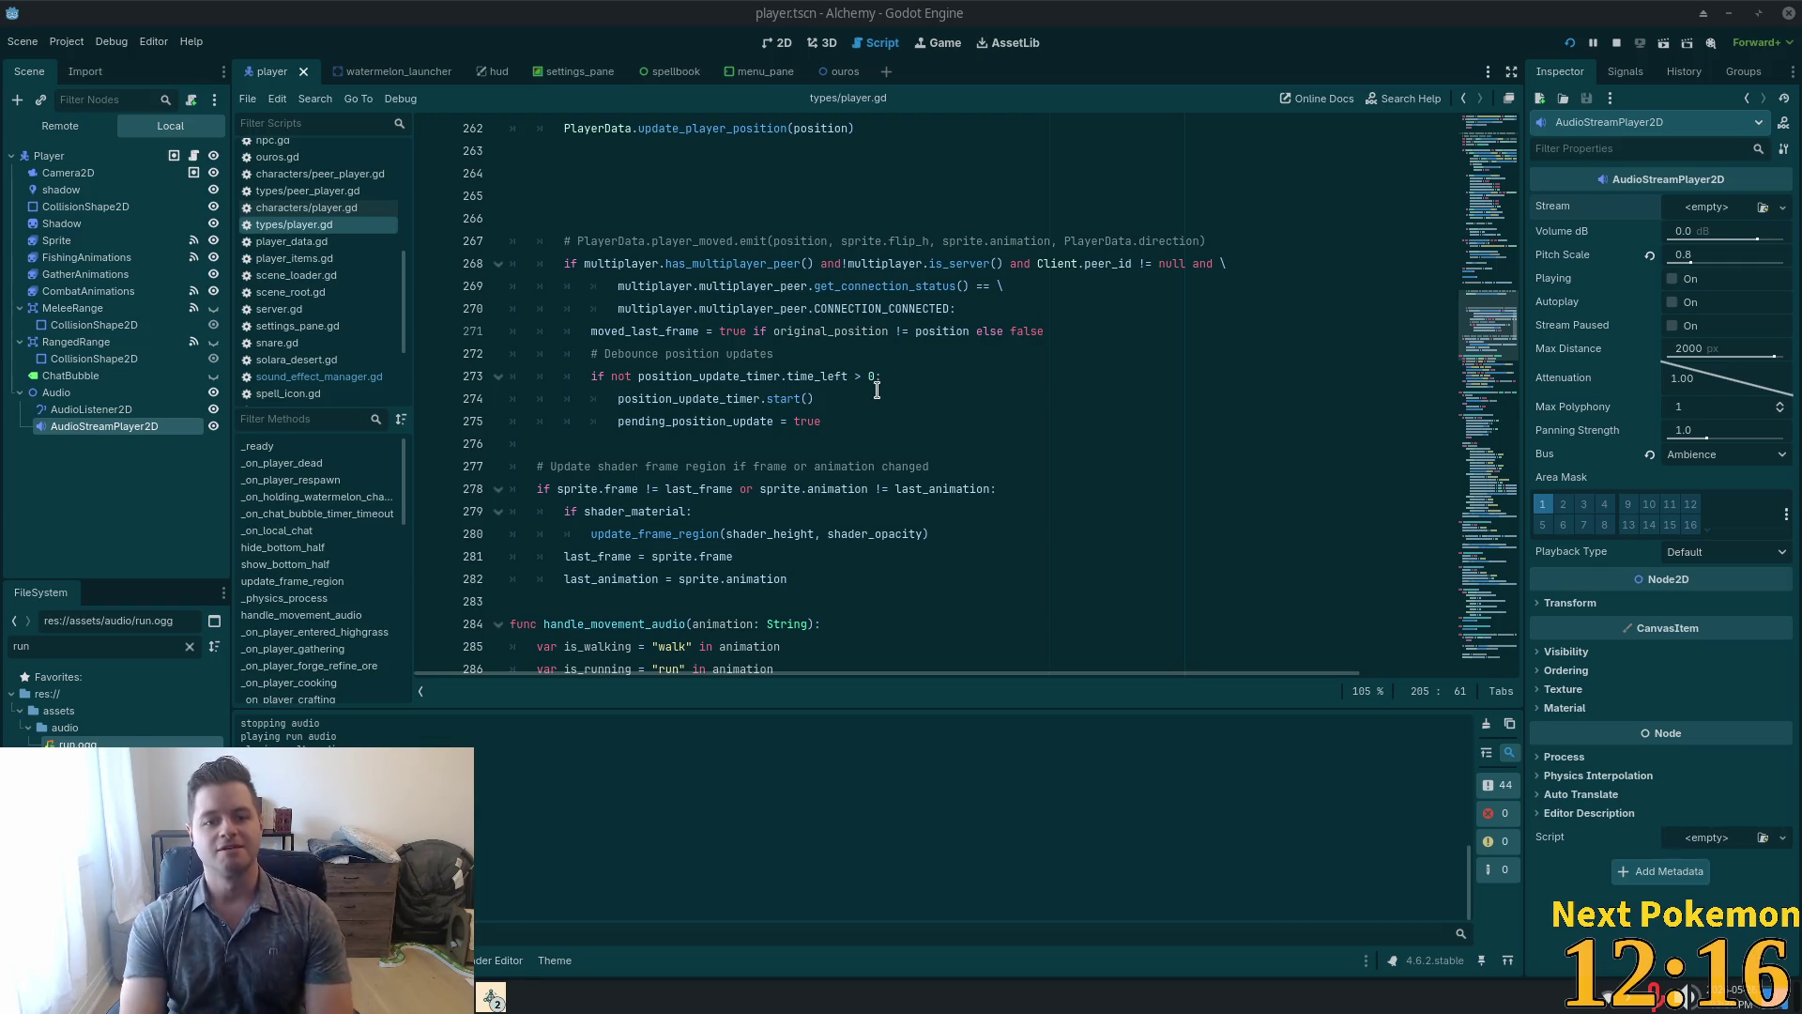
scroll(864, 368, down, 7)
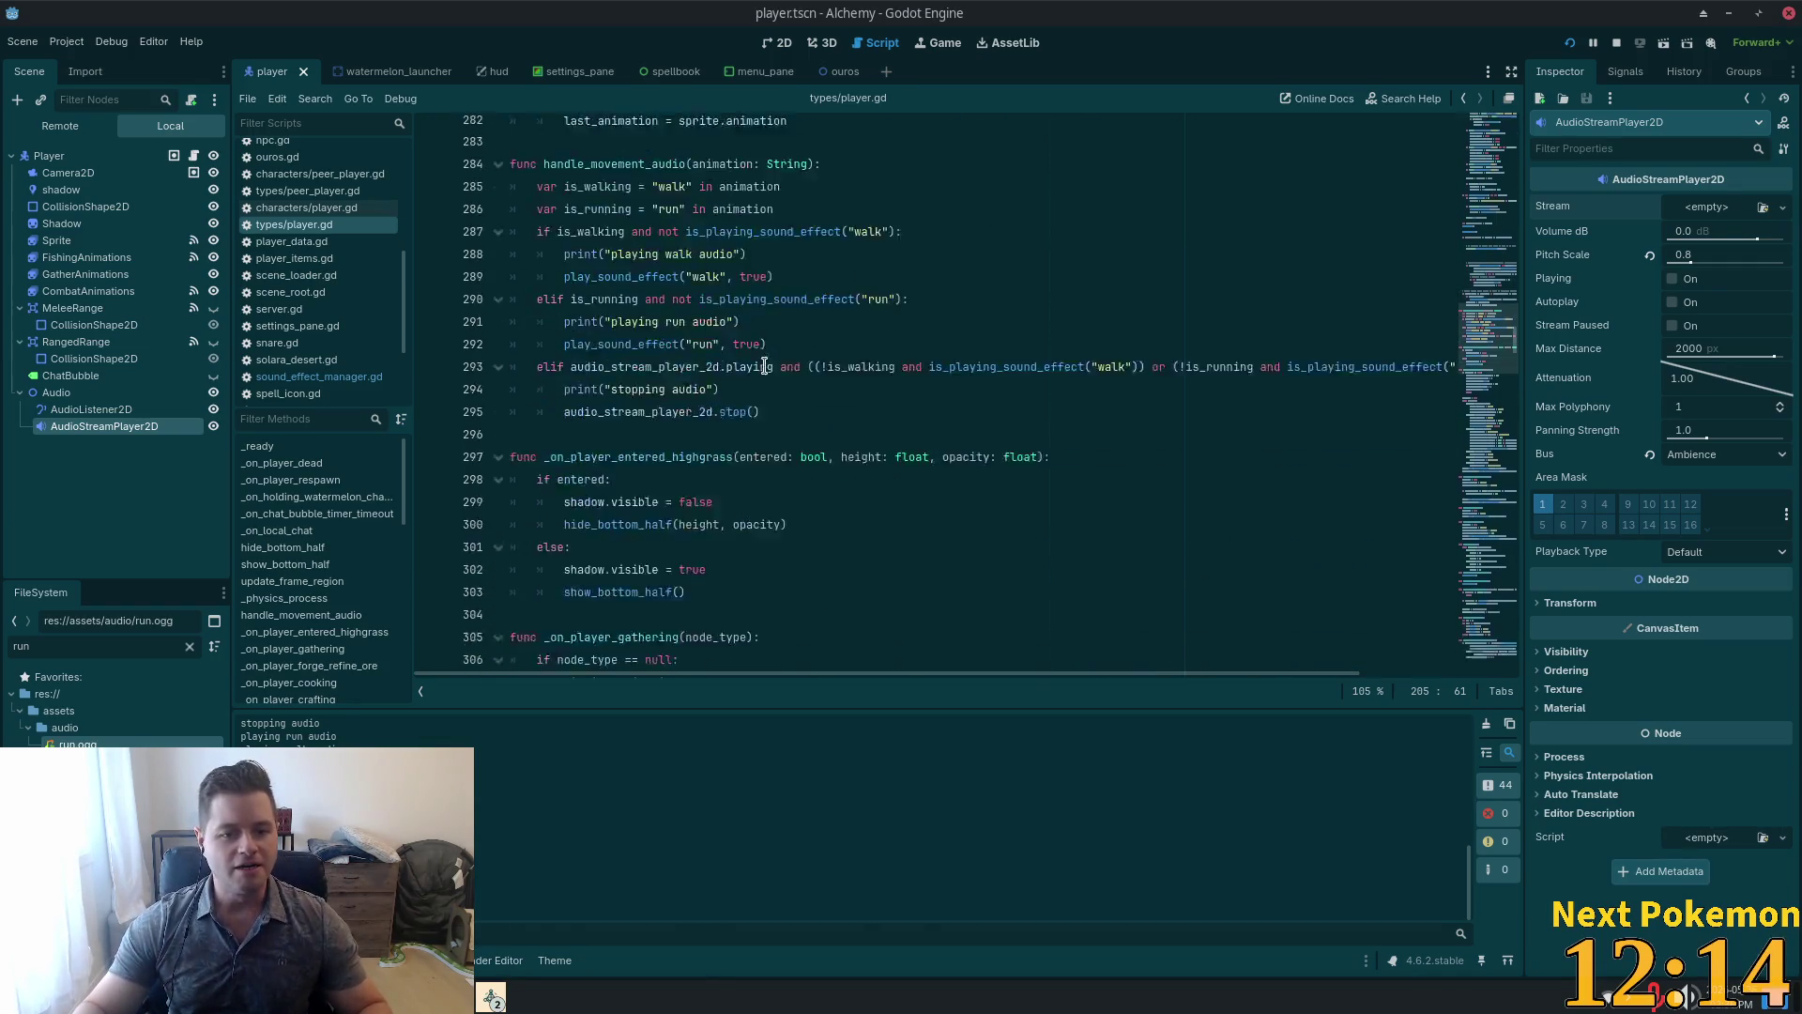
scroll(765, 366, down, 2)
scroll(704, 310, up, 5)
scroll(668, 489, down, 5)
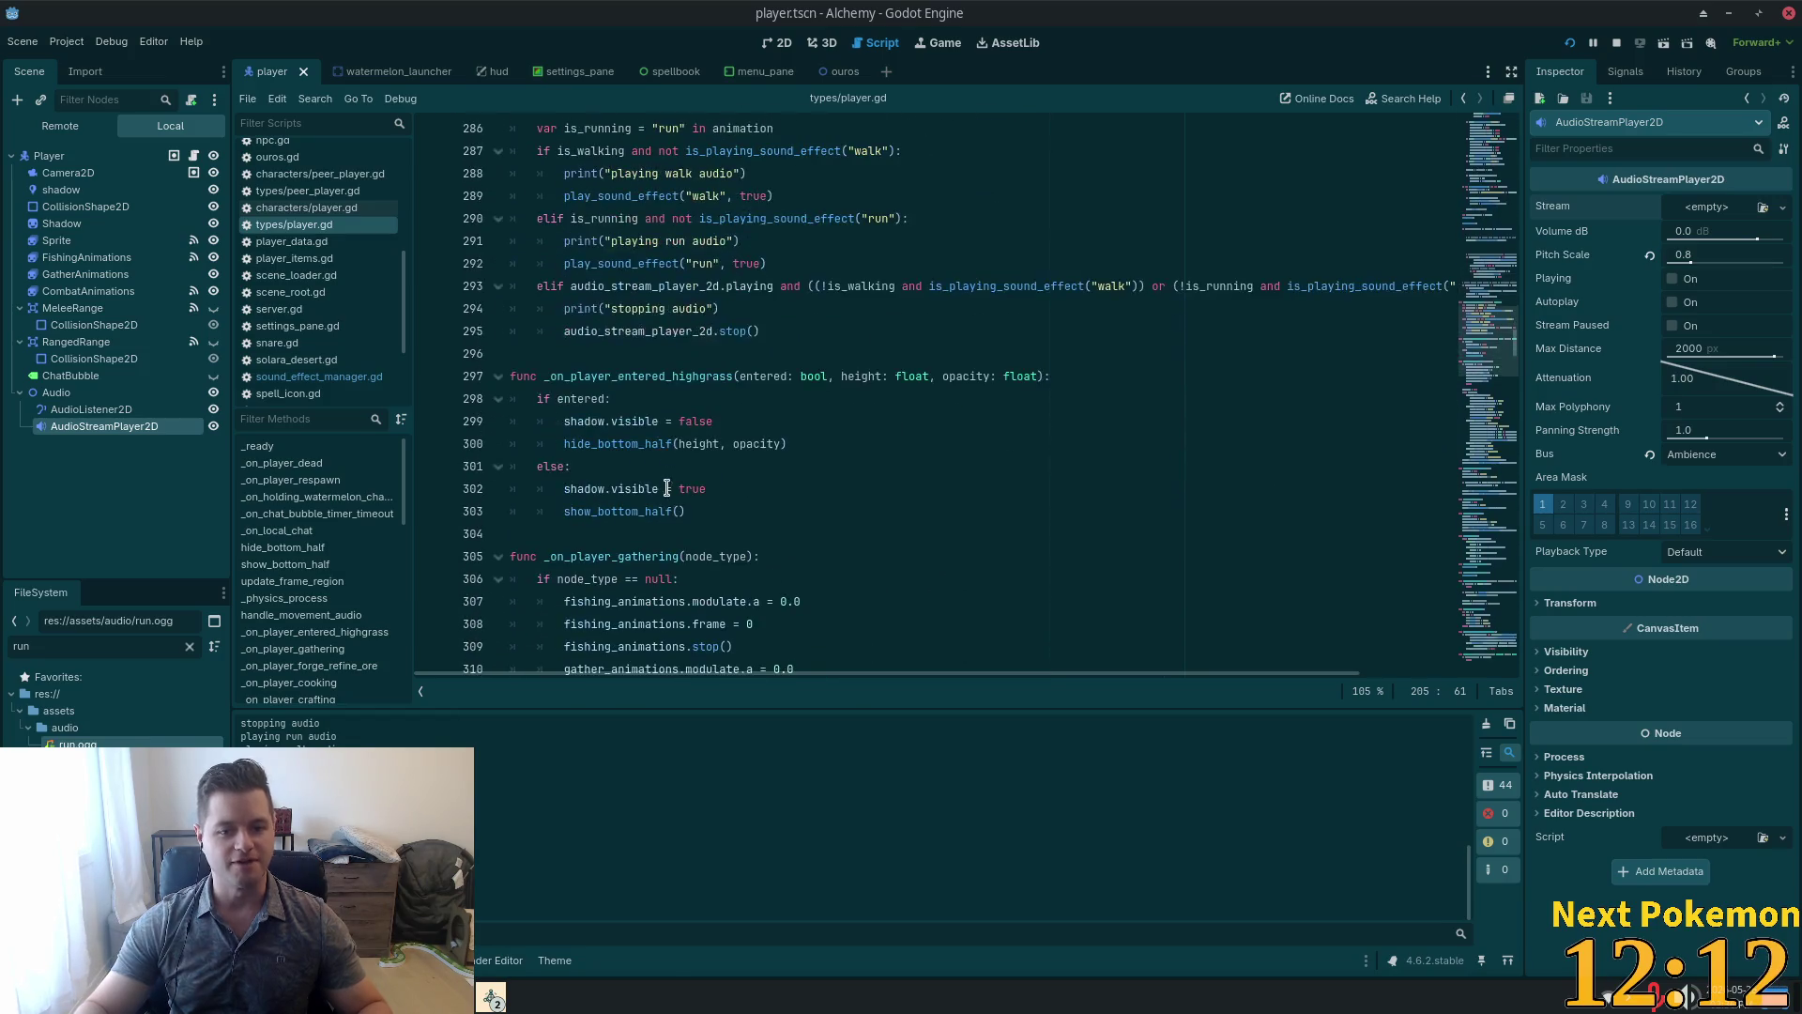
scroll(665, 482, up, 1)
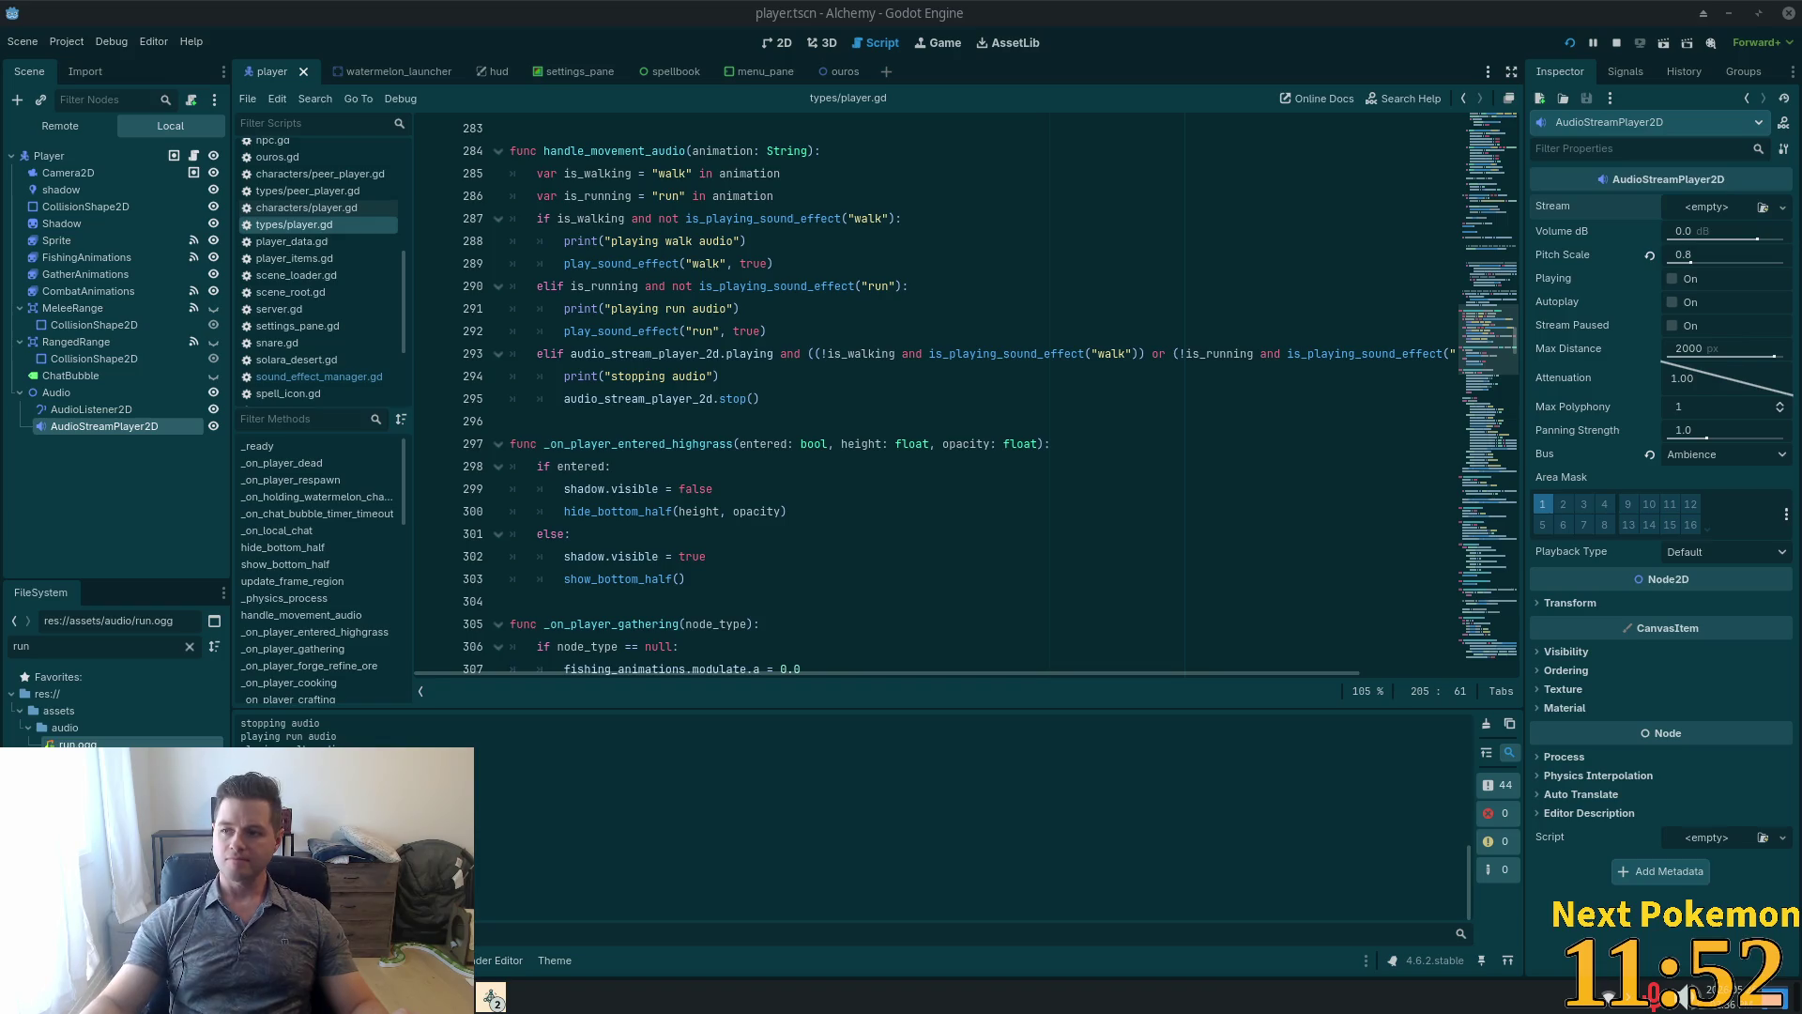
click(865, 421)
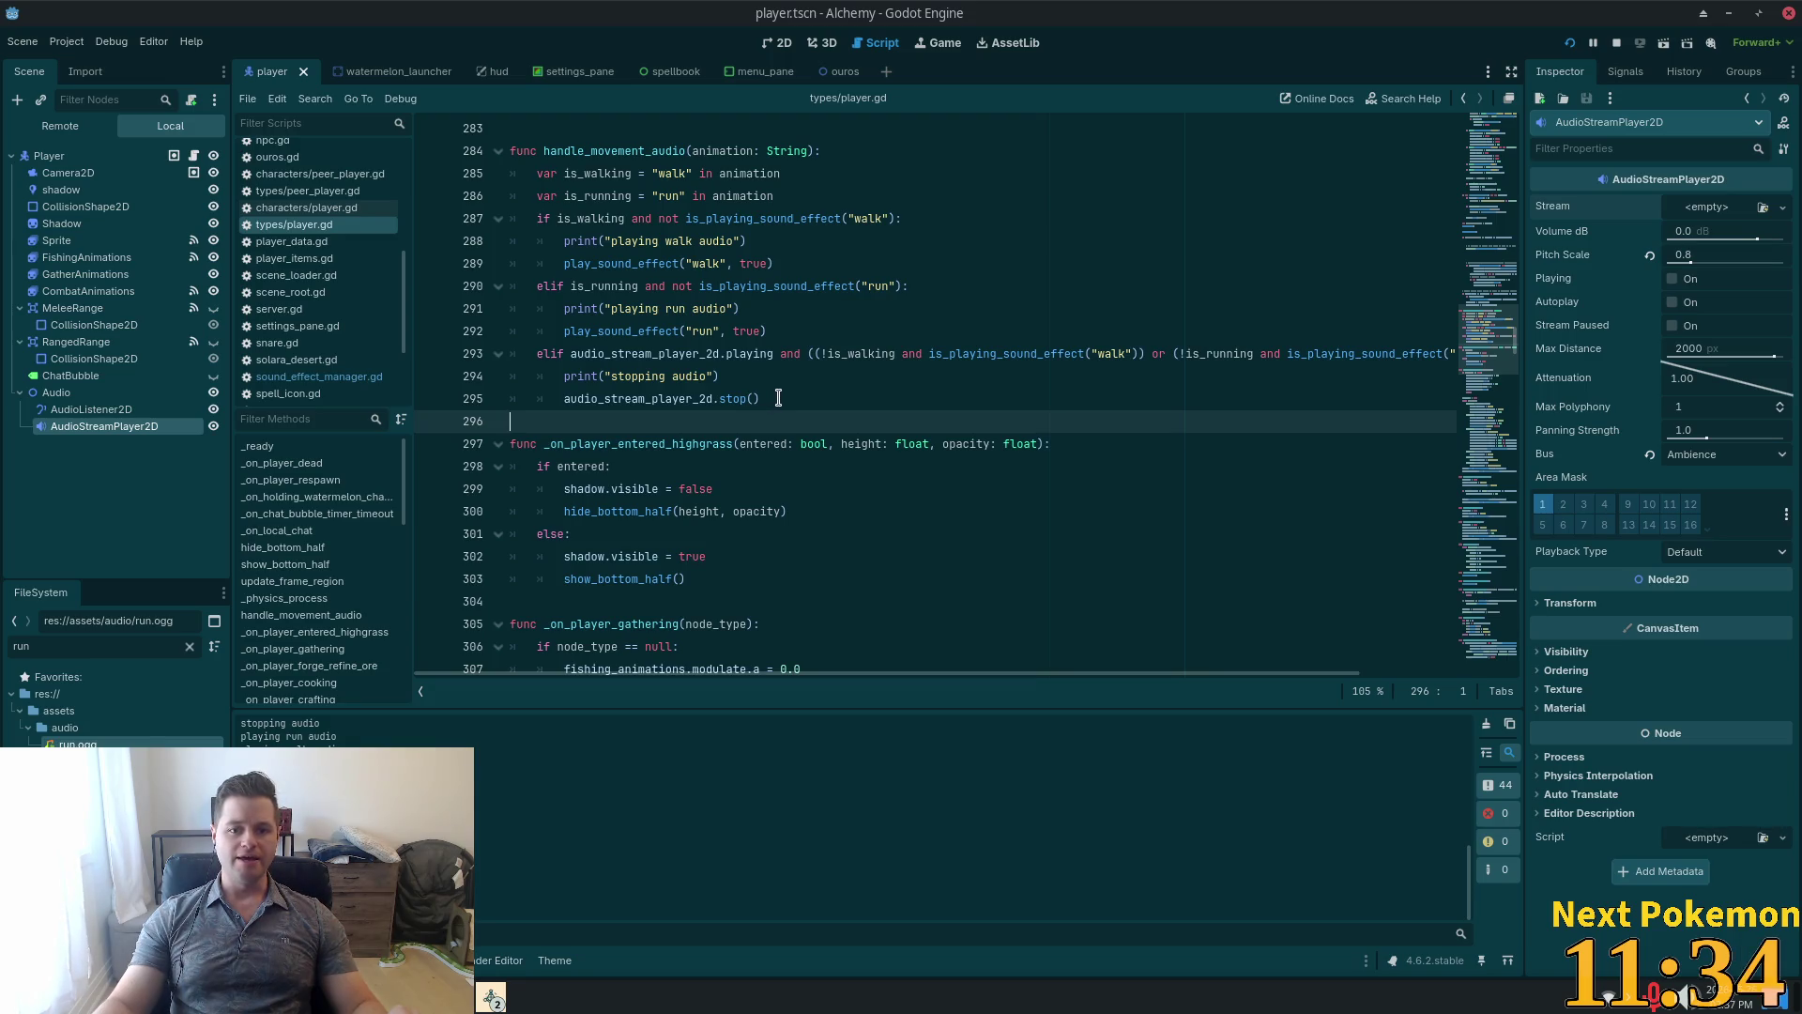
Remove the extra blank line after the audio player's stop() call.
click(781, 399)
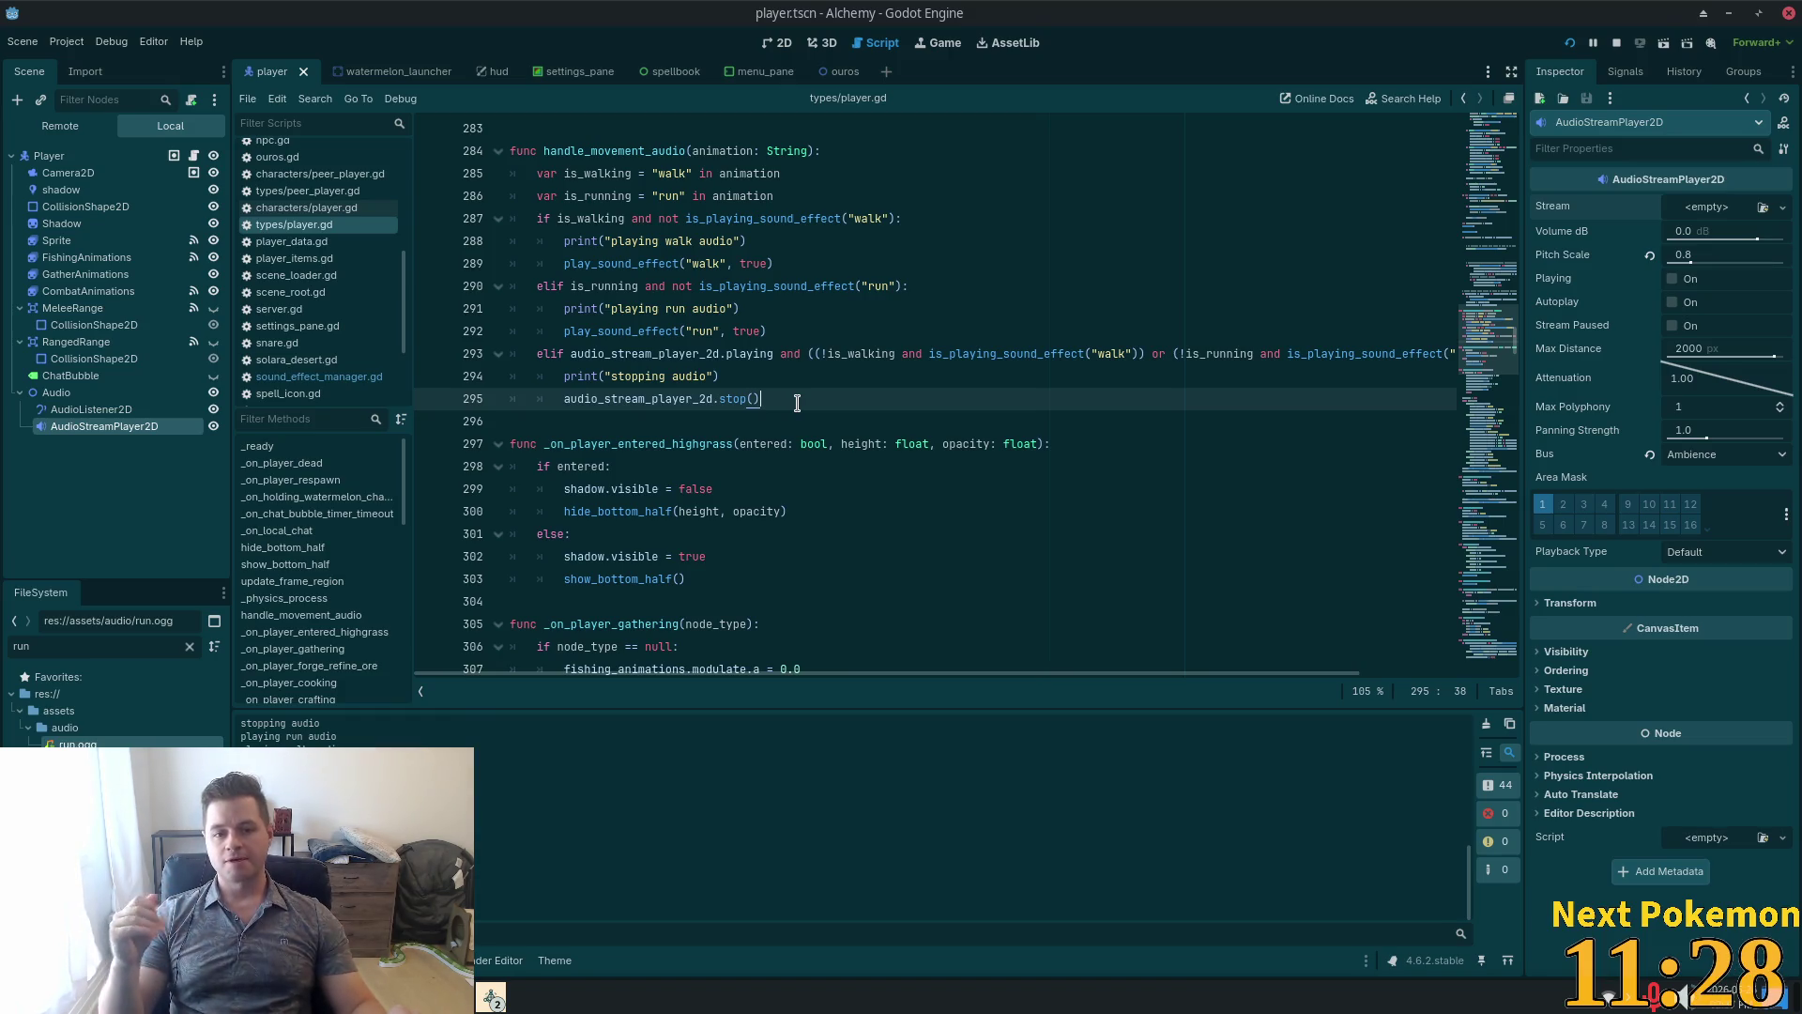
double_click(683, 391)
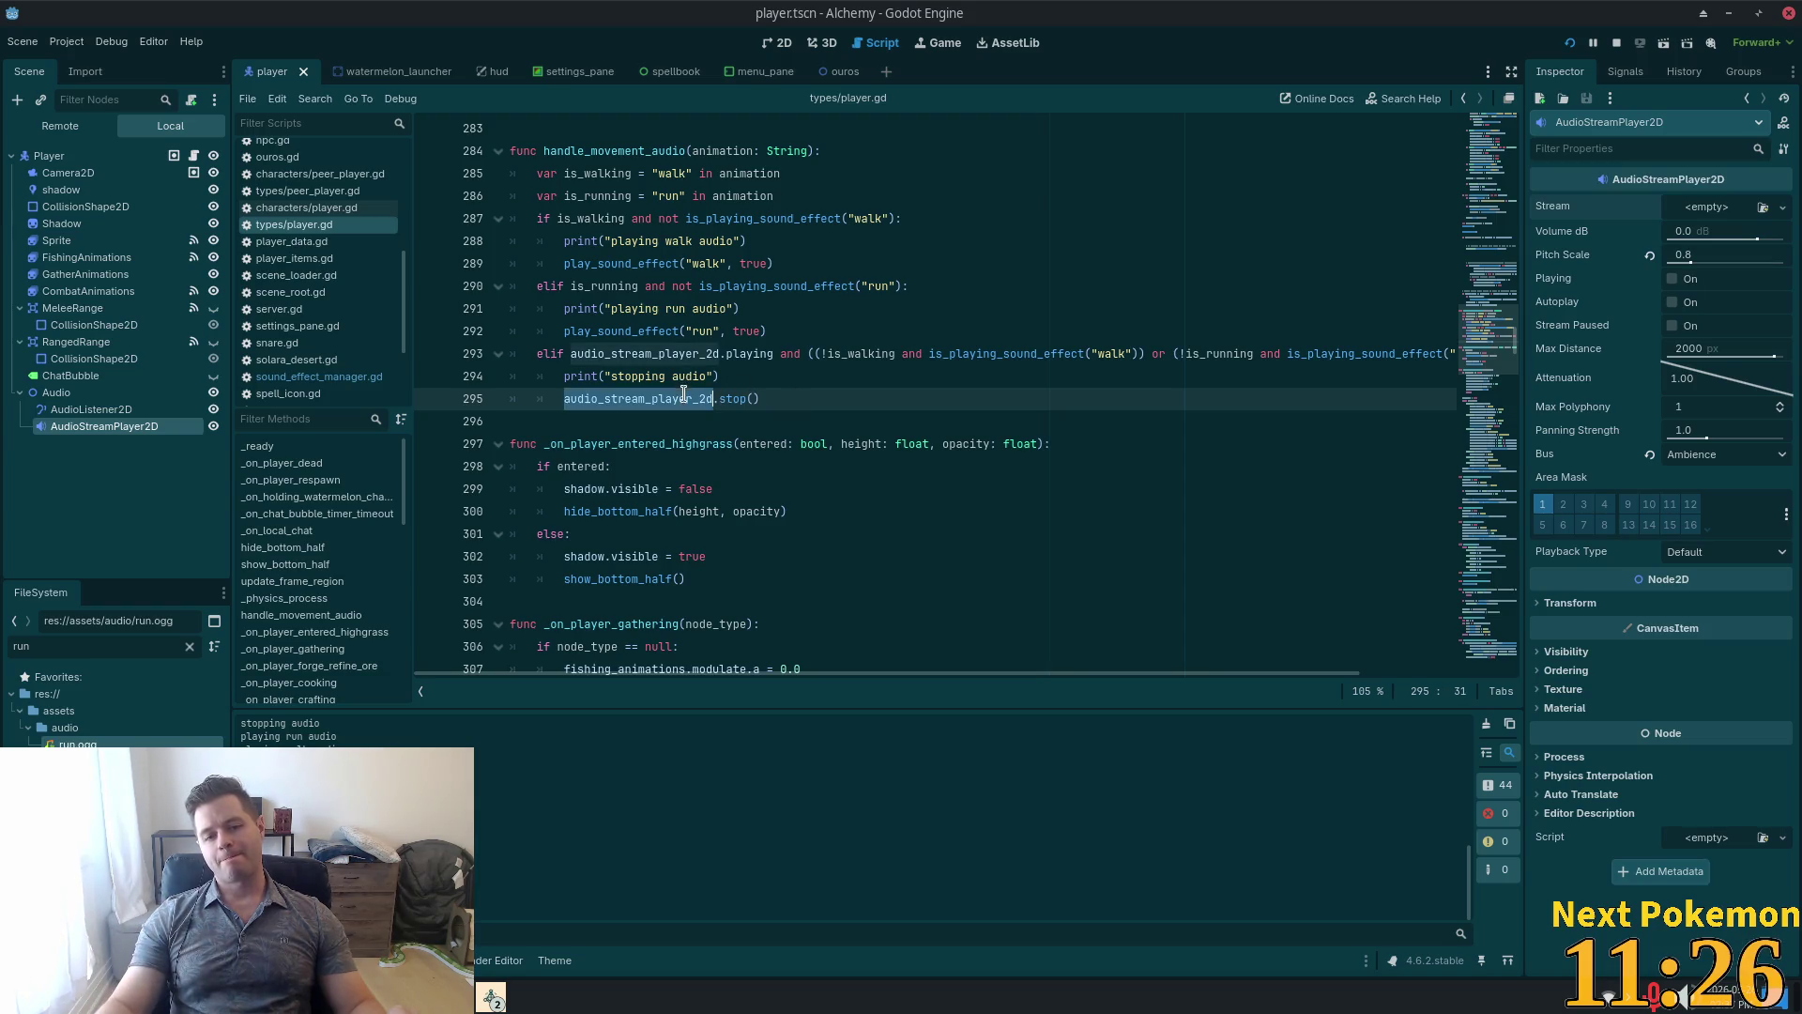
click(769, 385)
click(779, 403)
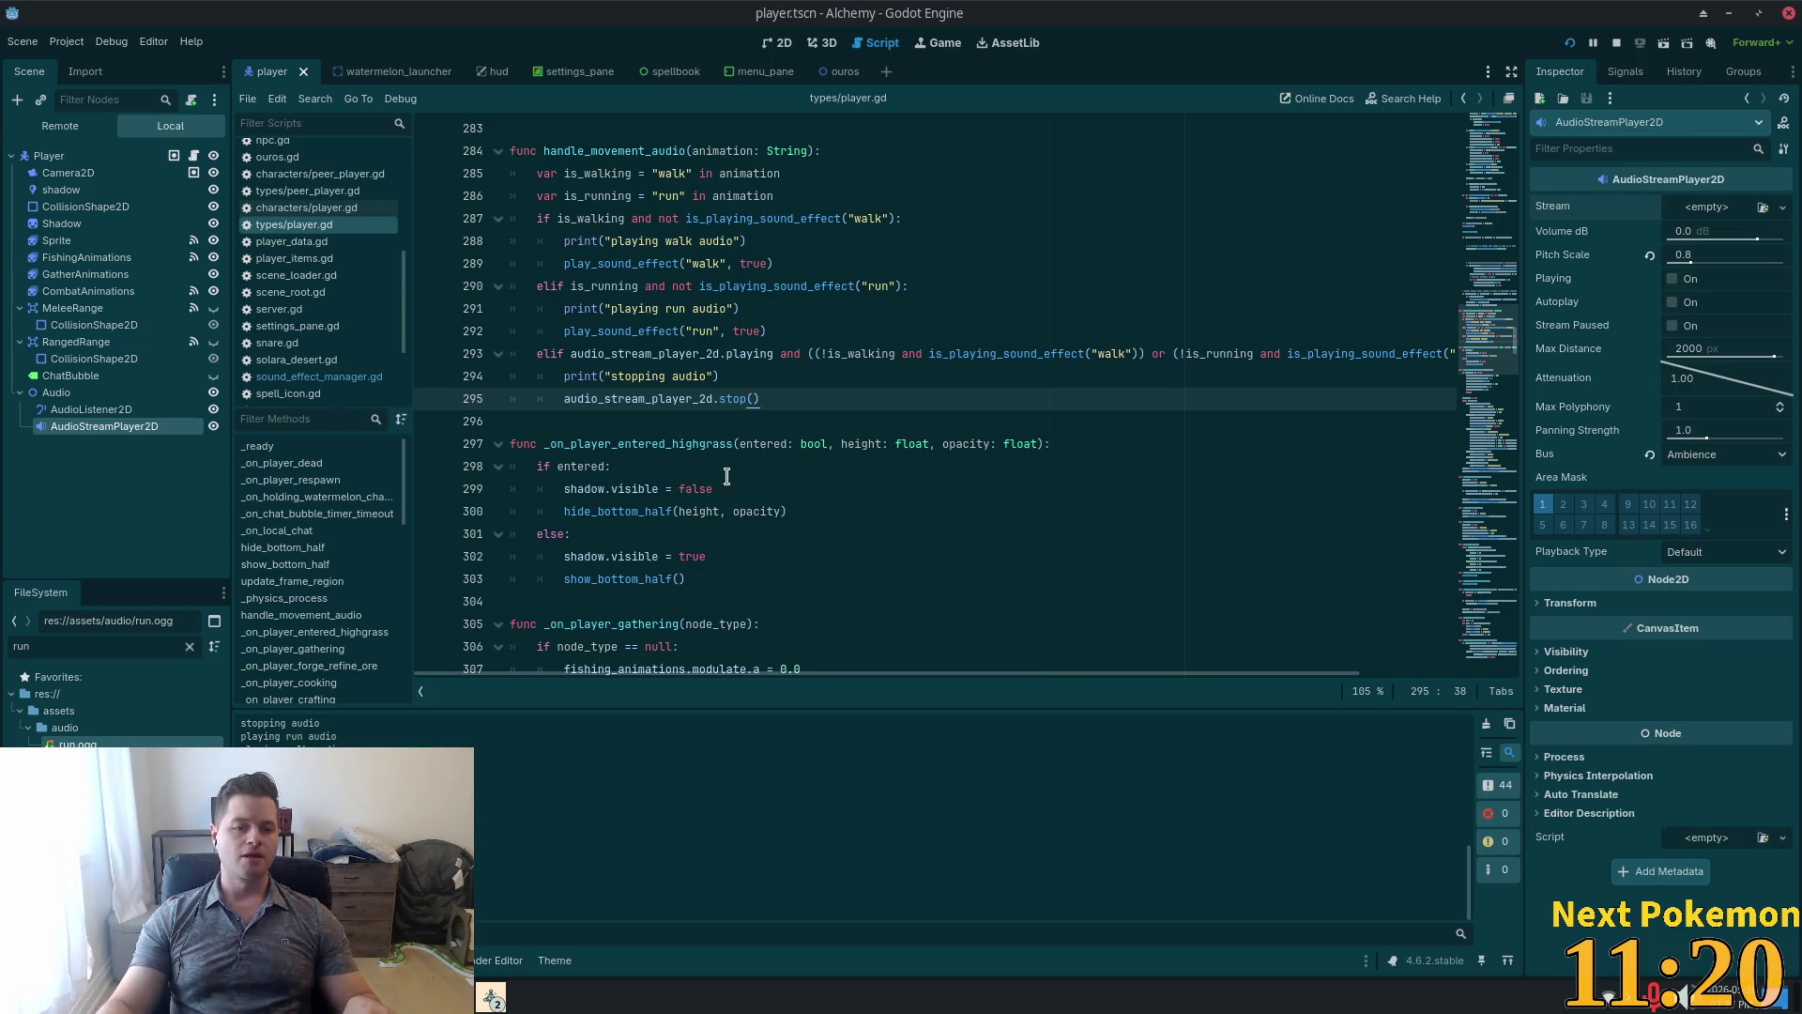
key(Return)
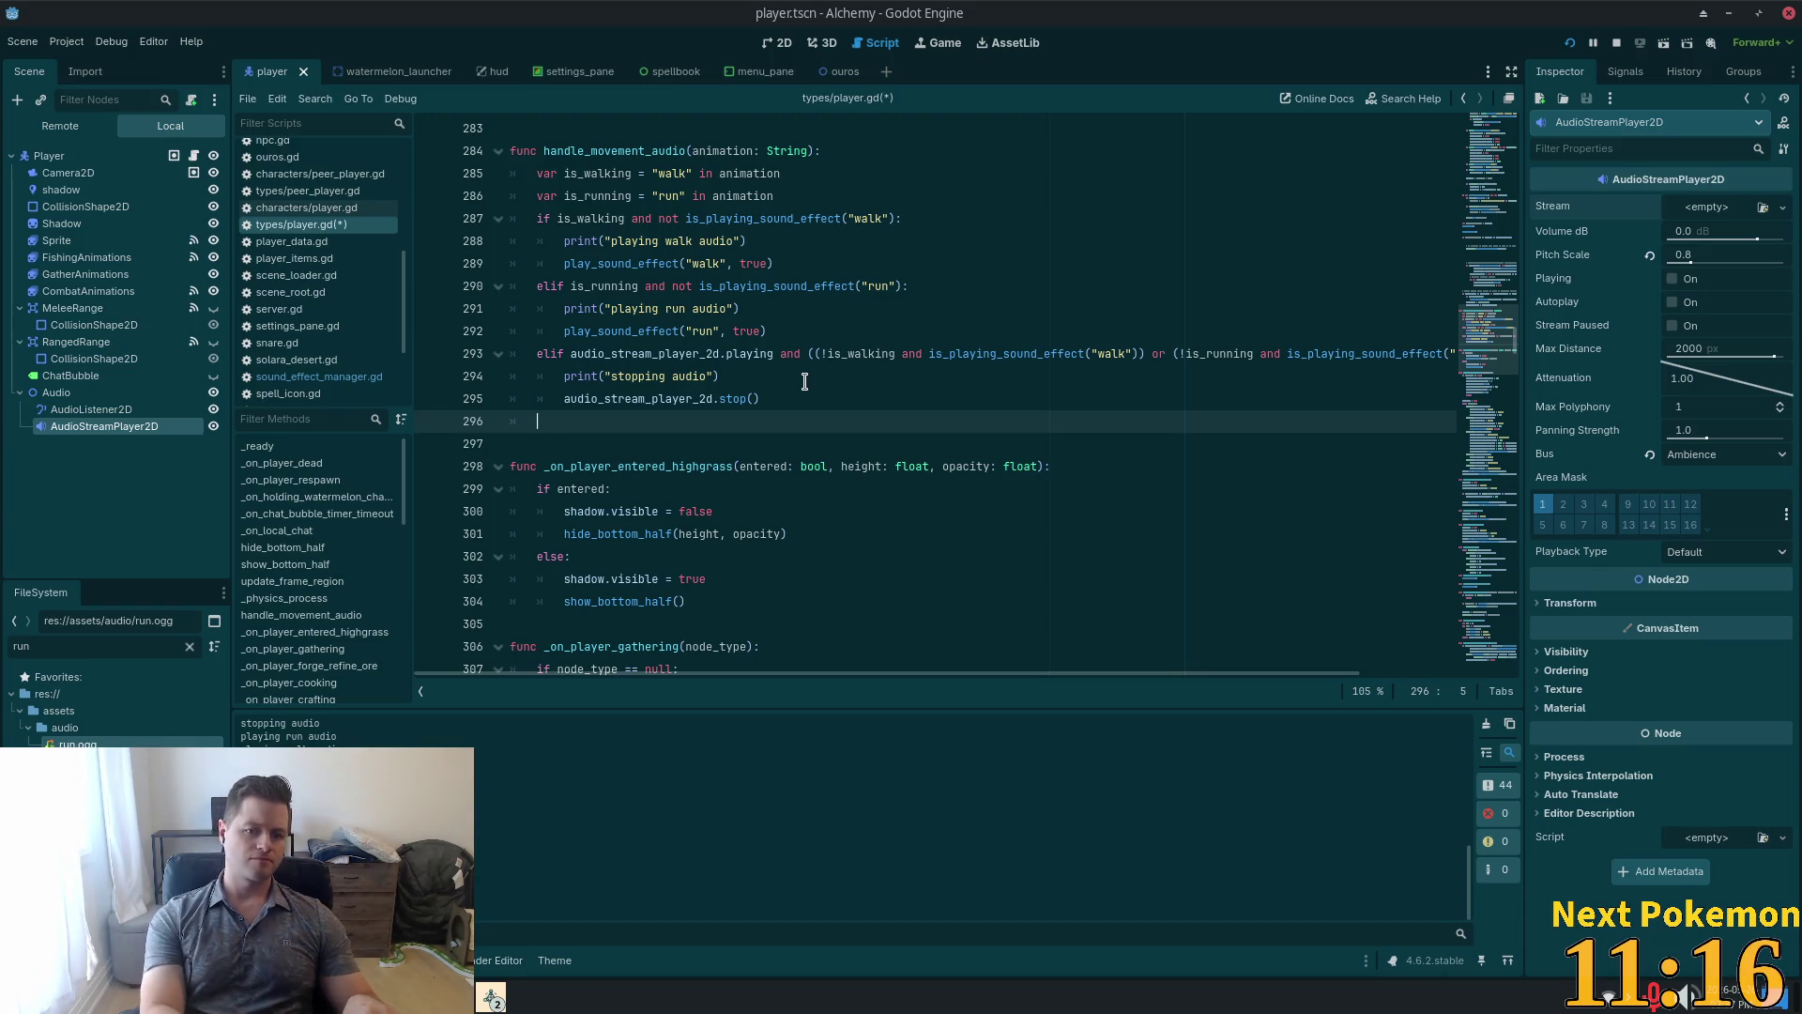
key(BackSpace)
key(BackSpace)
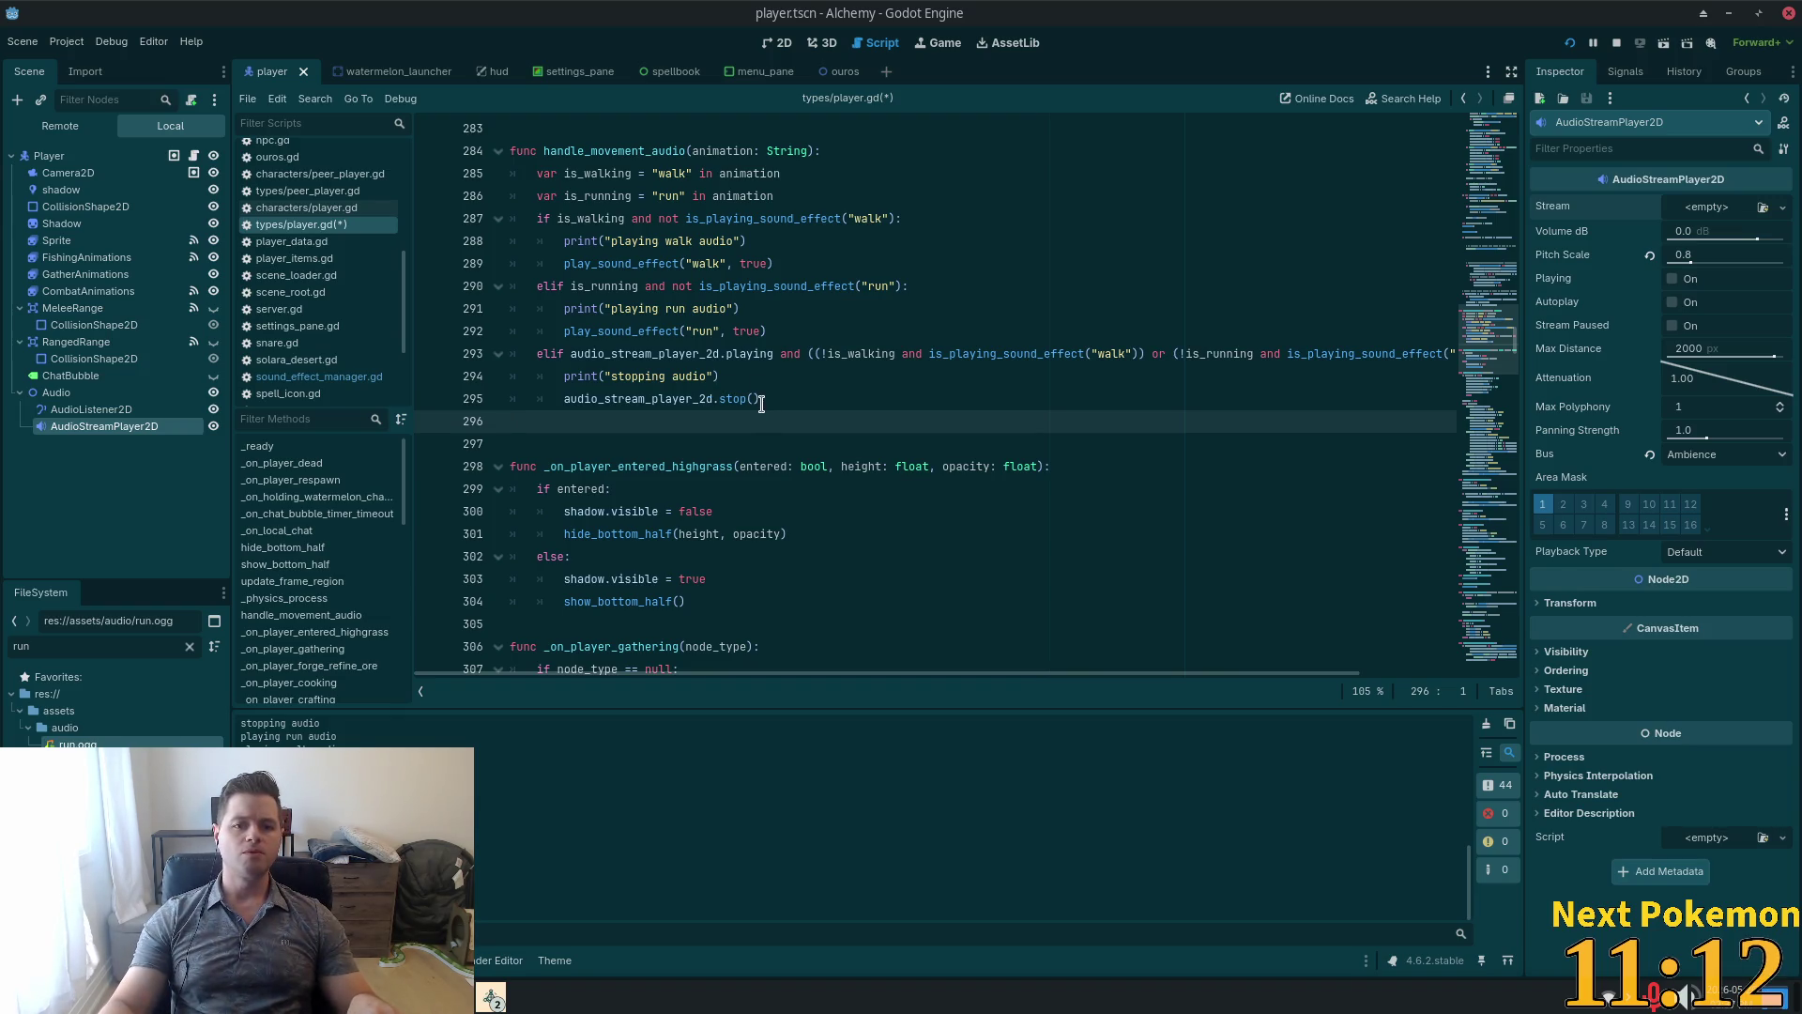
double_click(682, 406)
click(740, 419)
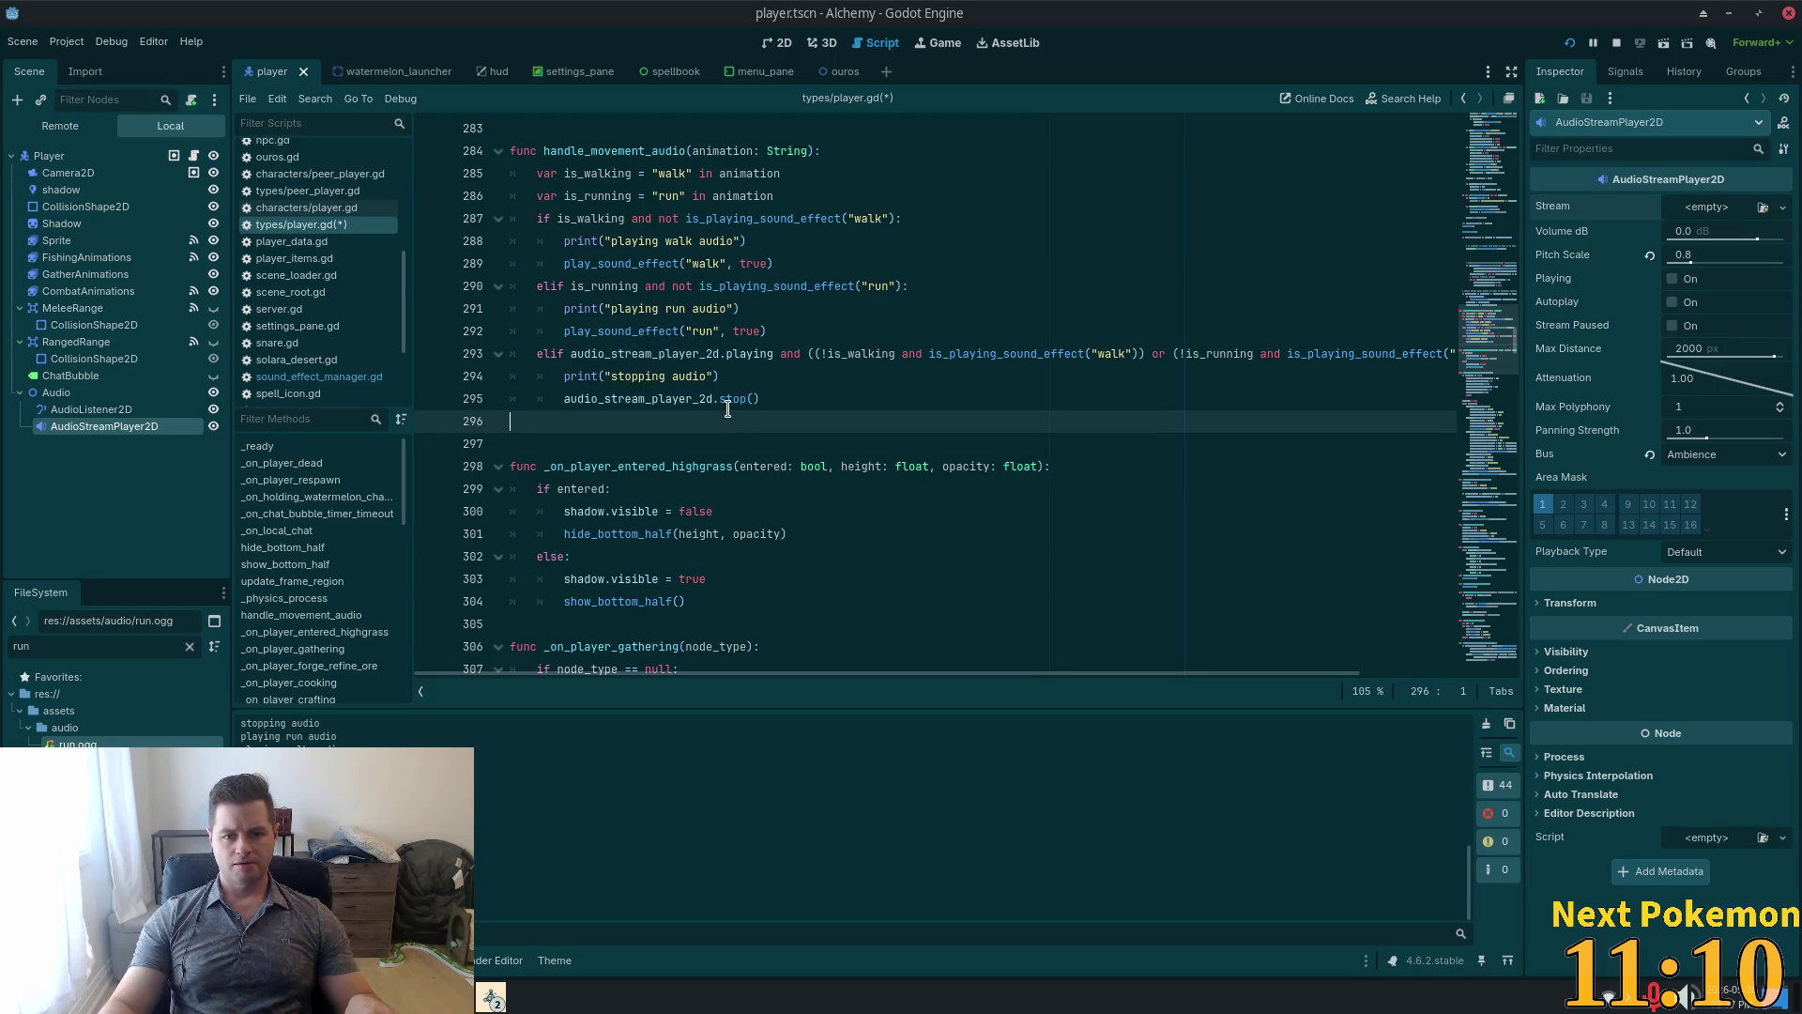
key(BackSpace)
click(632, 398)
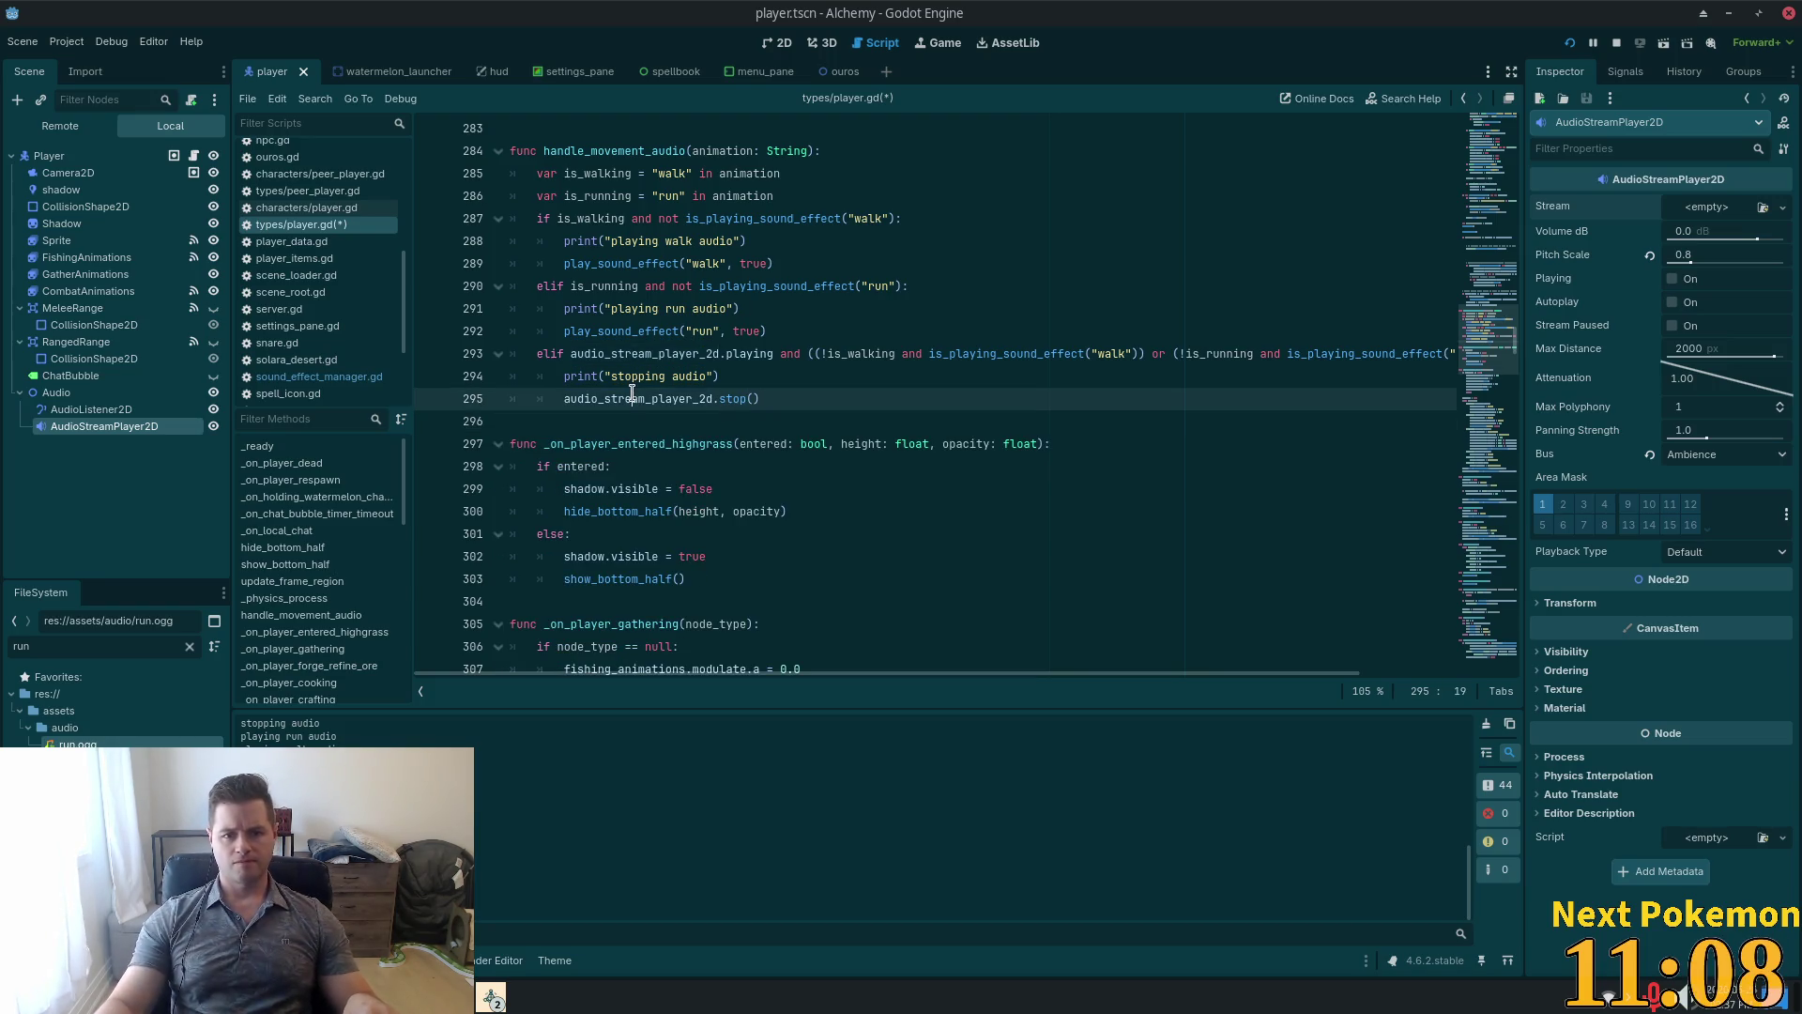
double_click(631, 398)
Jump to play_sound_effect and start a 'func stop_sound_effect' header on new lines above it.
ctrl+click(622, 263)
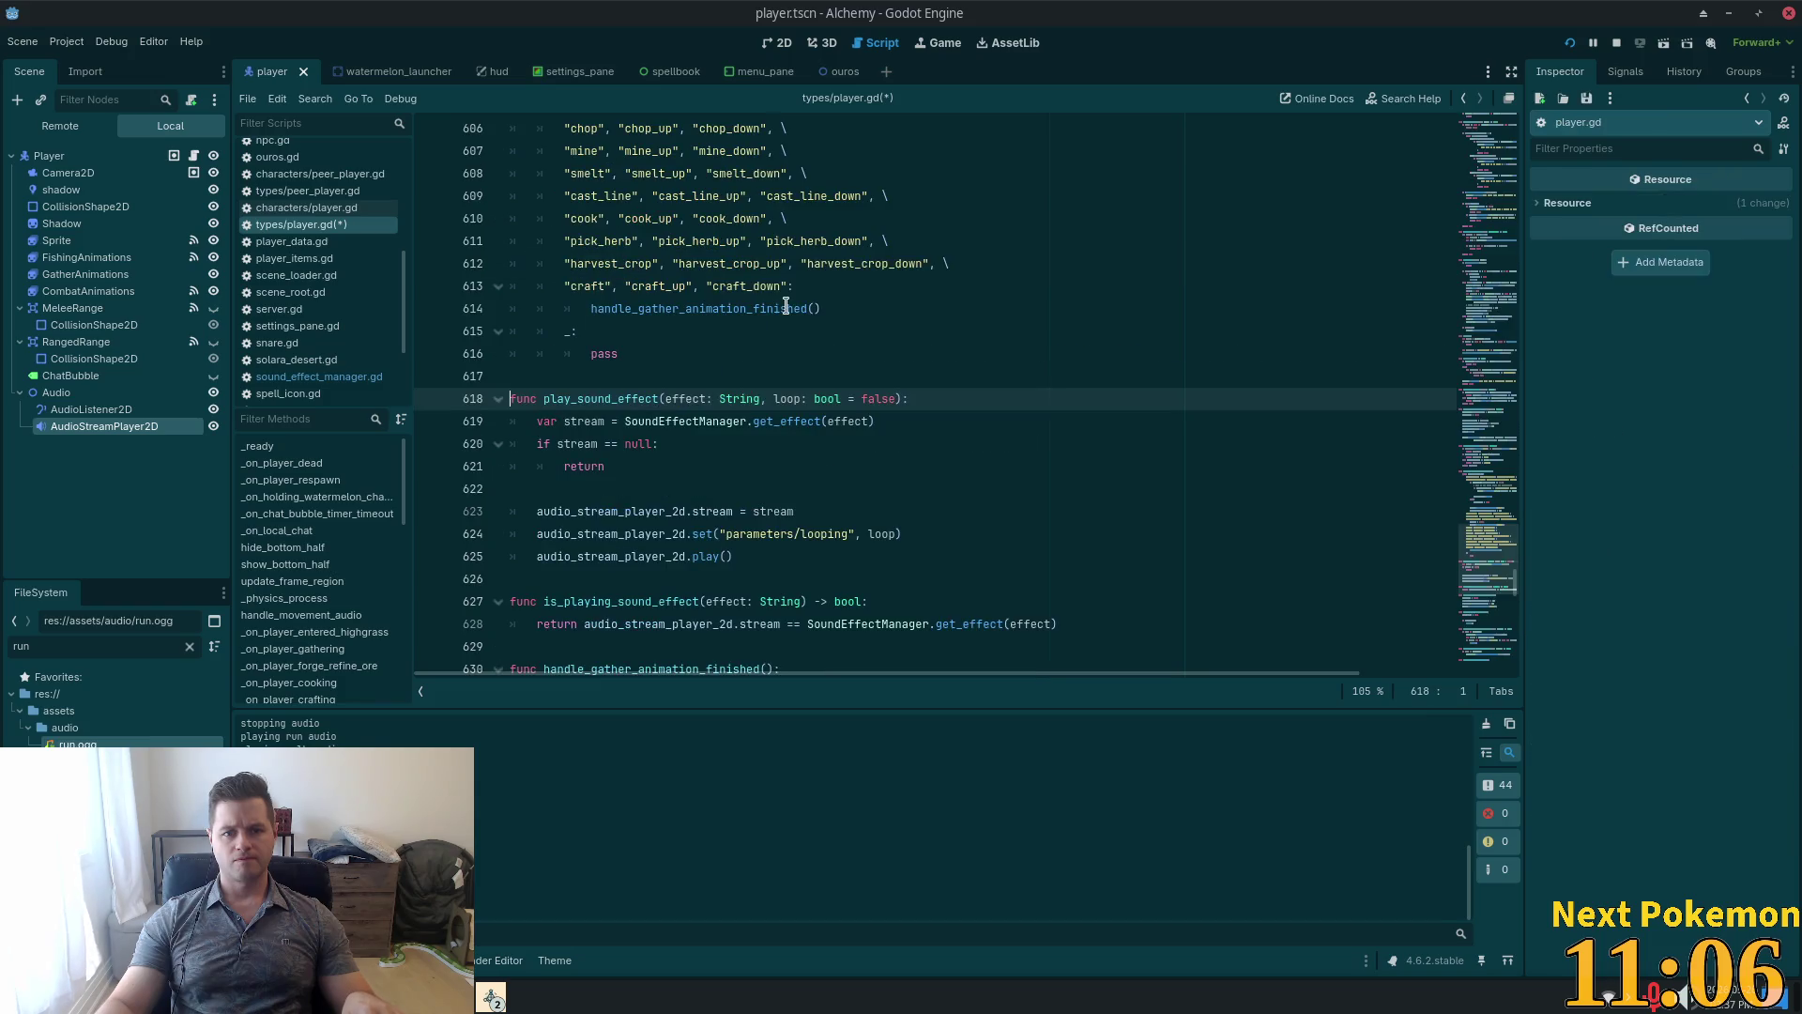
click(561, 375)
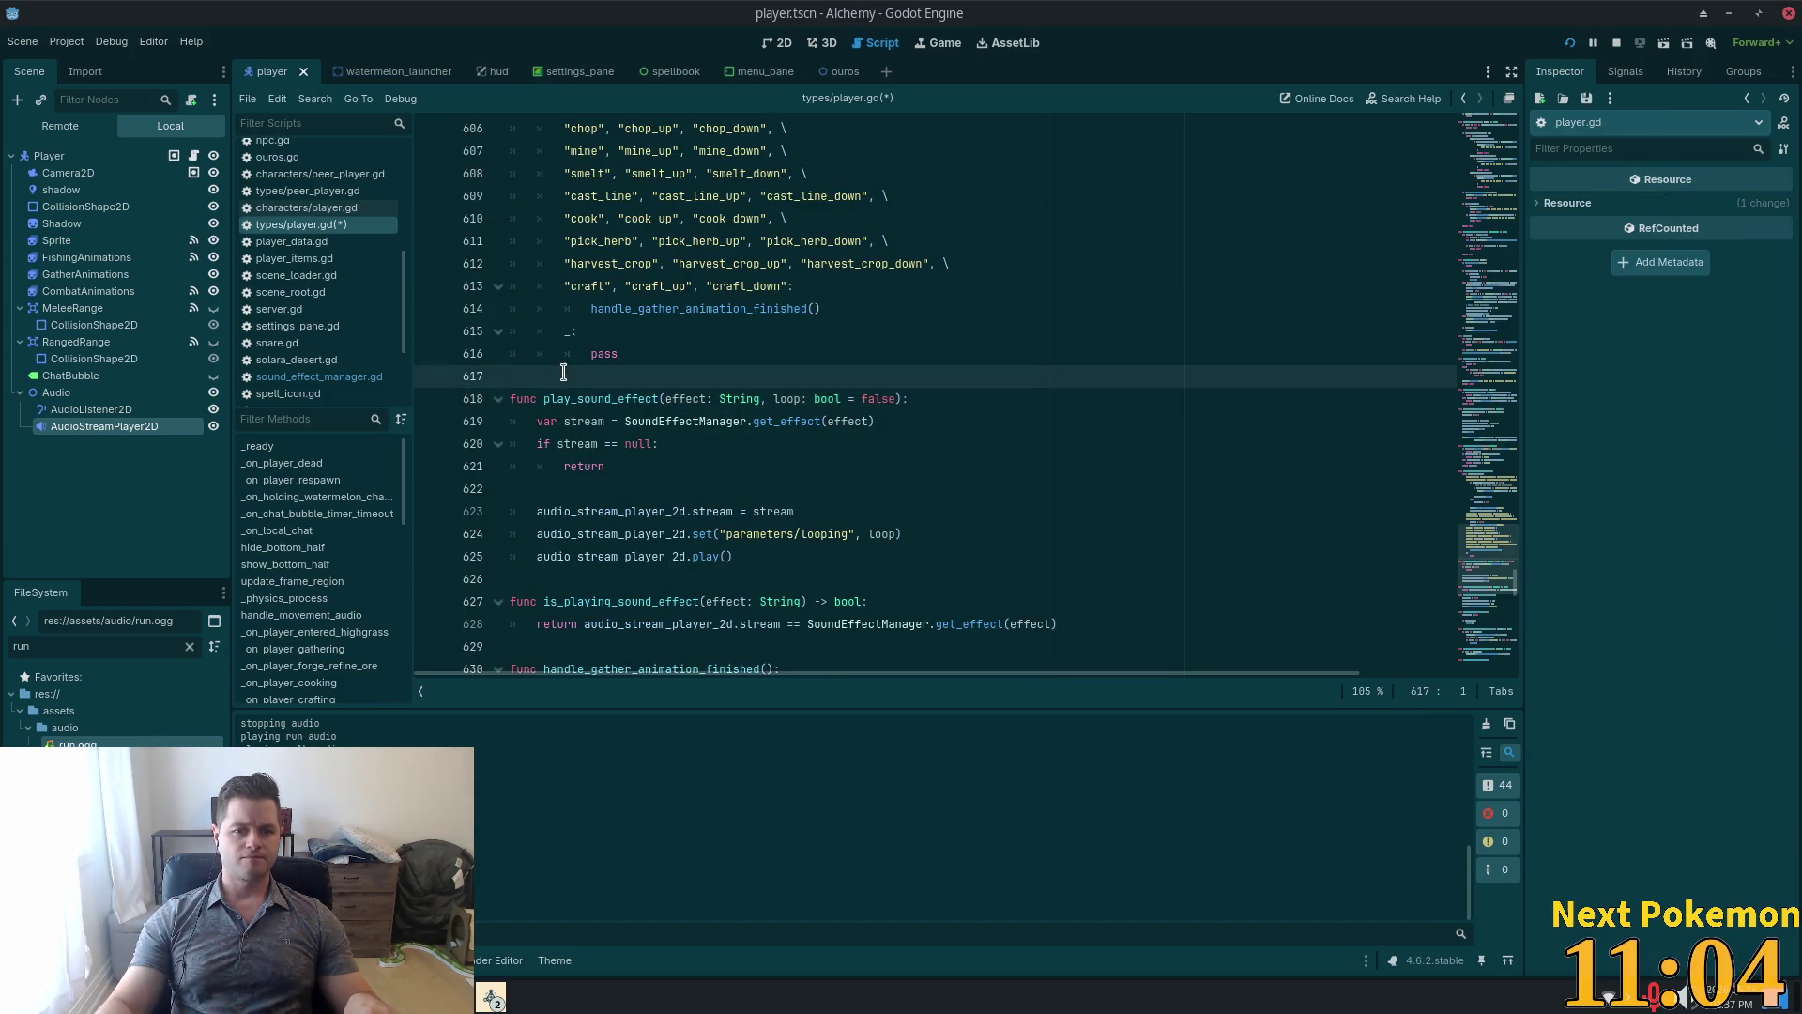
key(Return)
key(Return)
key(Up)
text(c)
text(un)
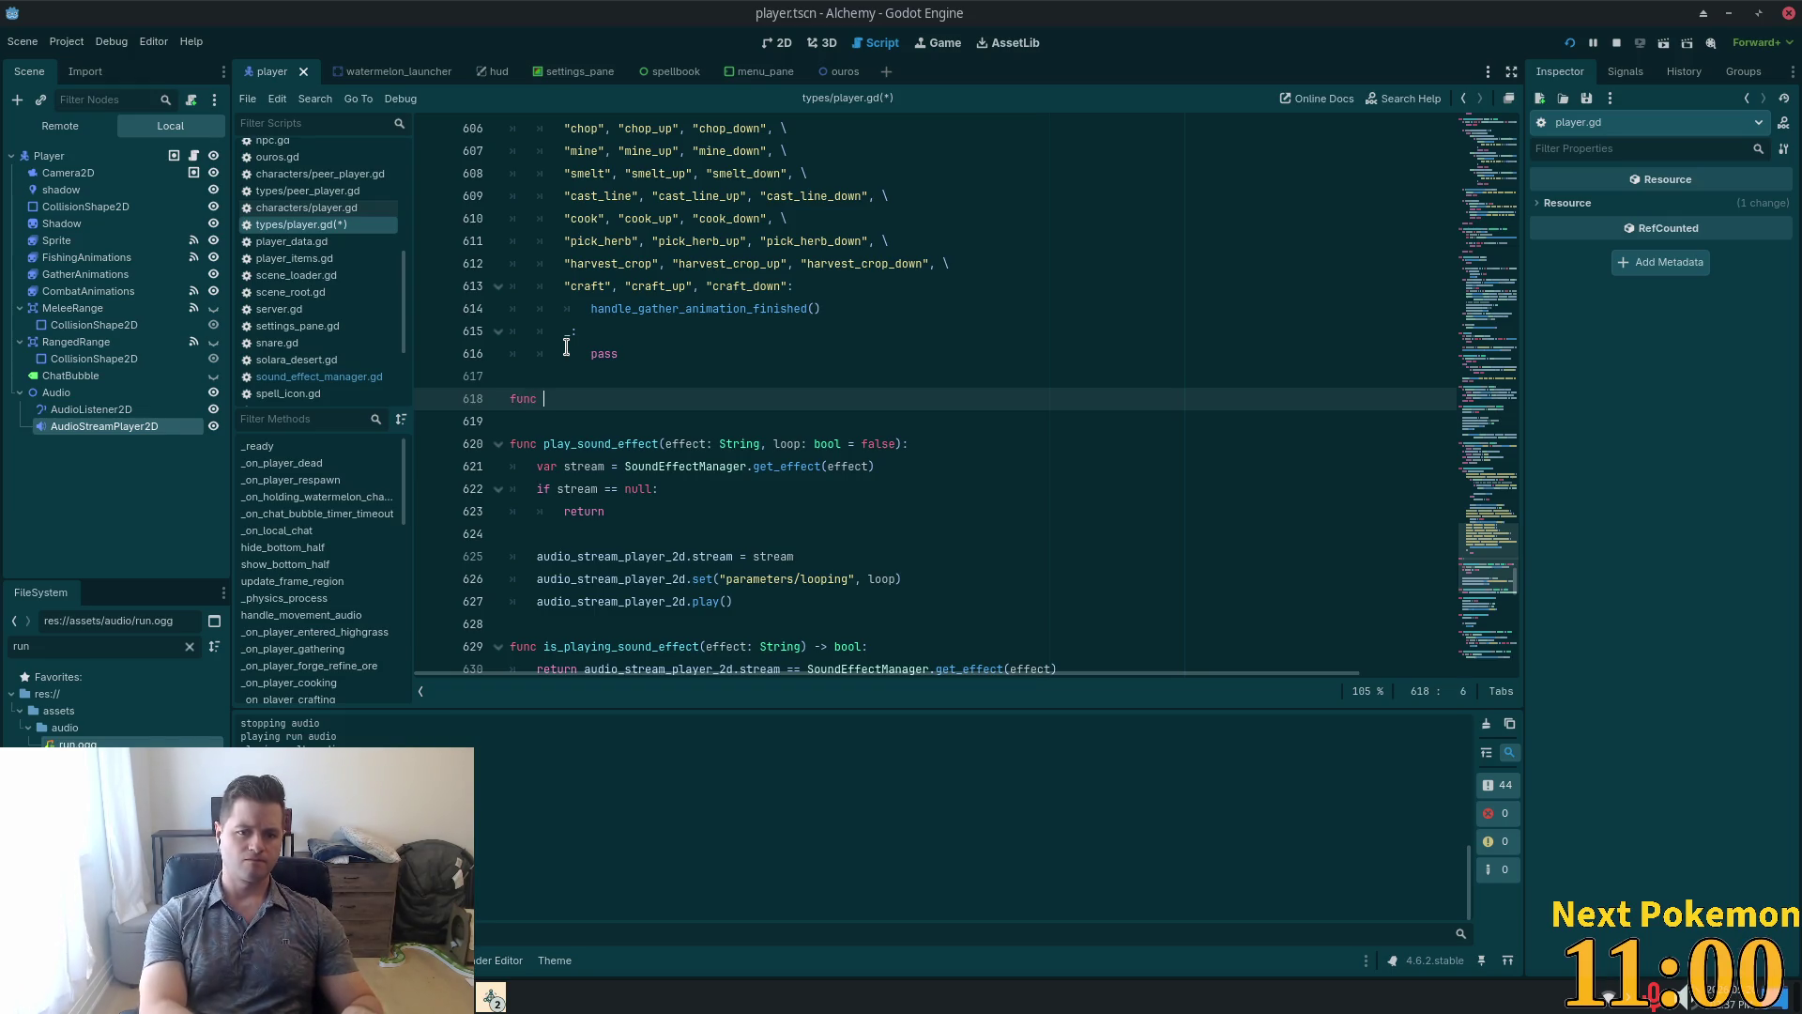
text(stop_)
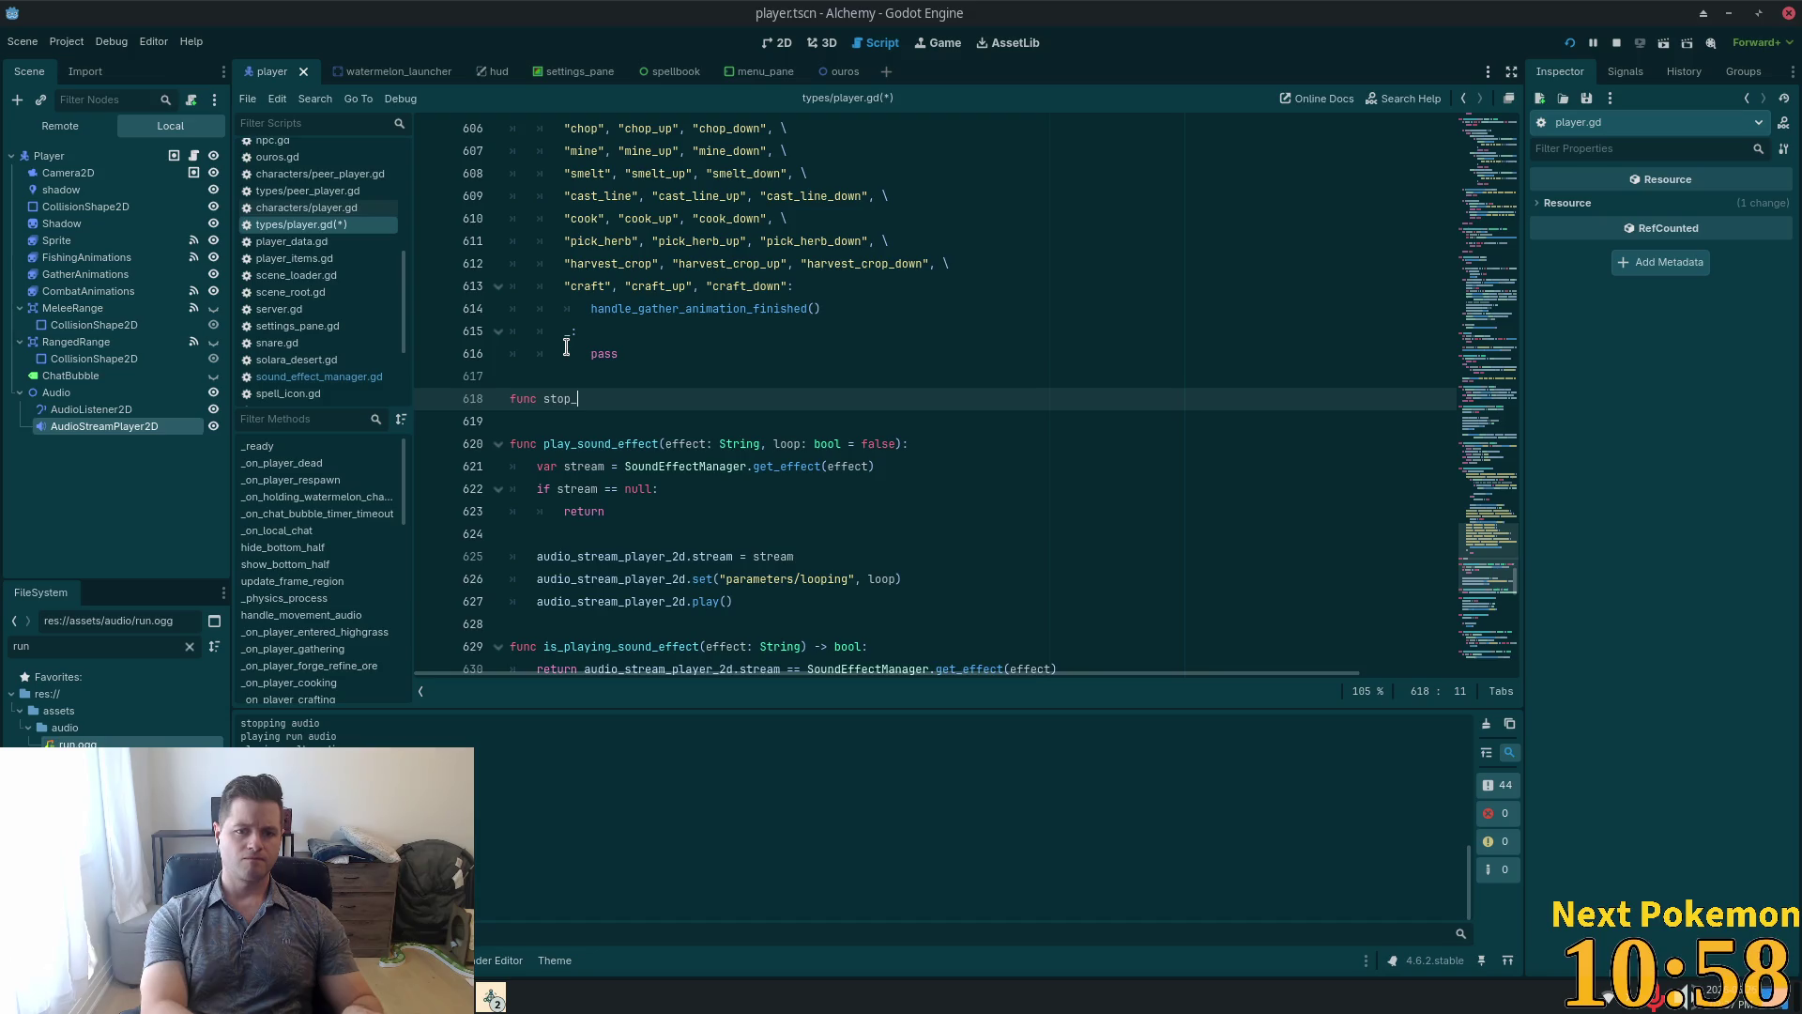
text(sound_effec)
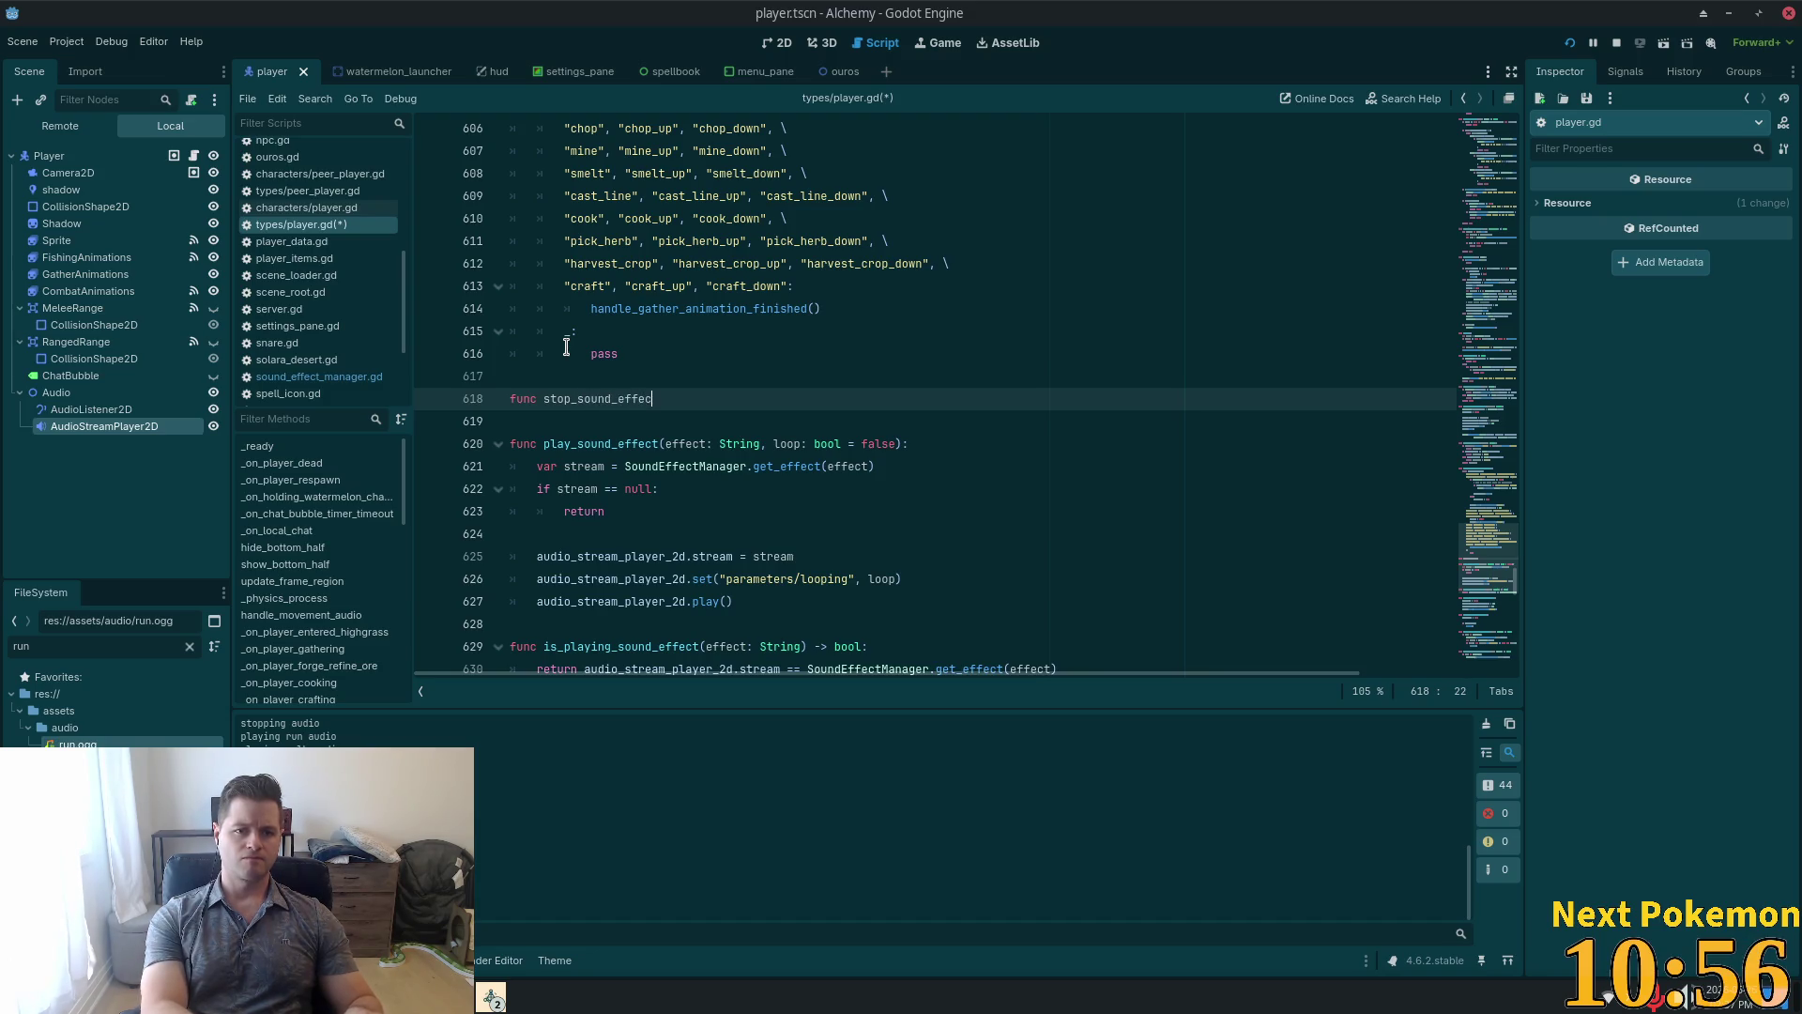
text(t)
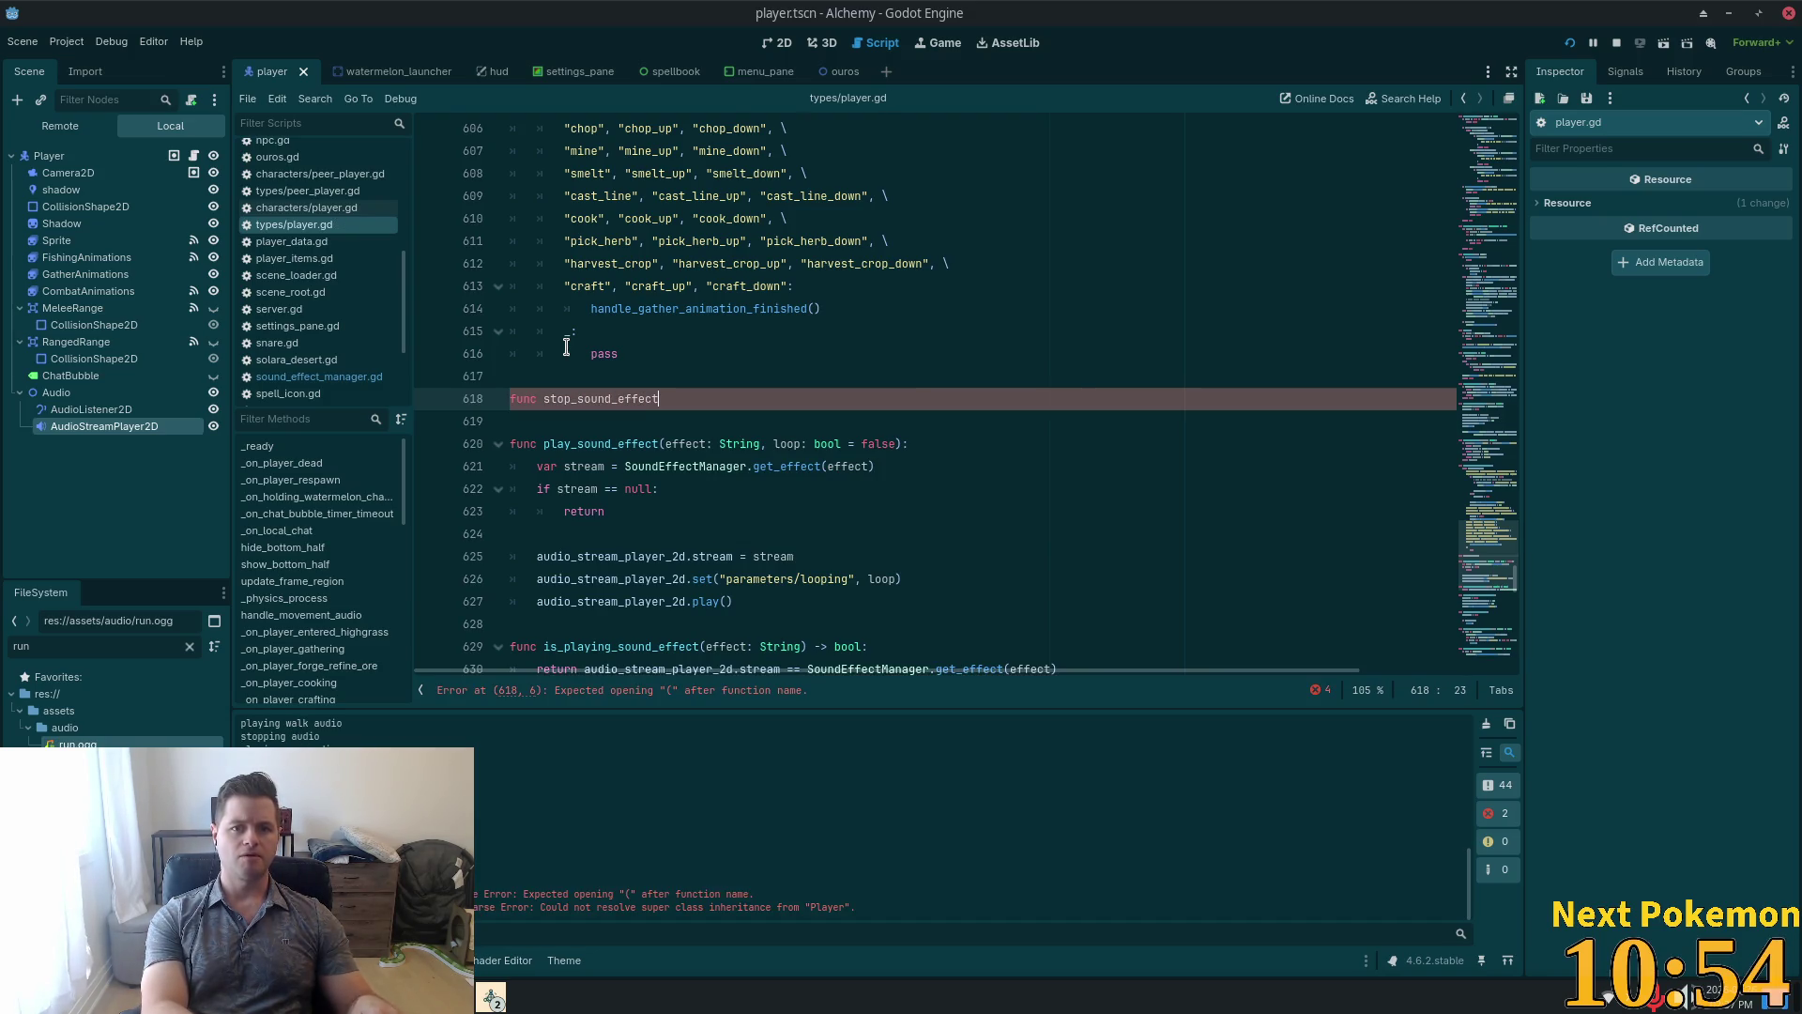
key(alt+Tab)
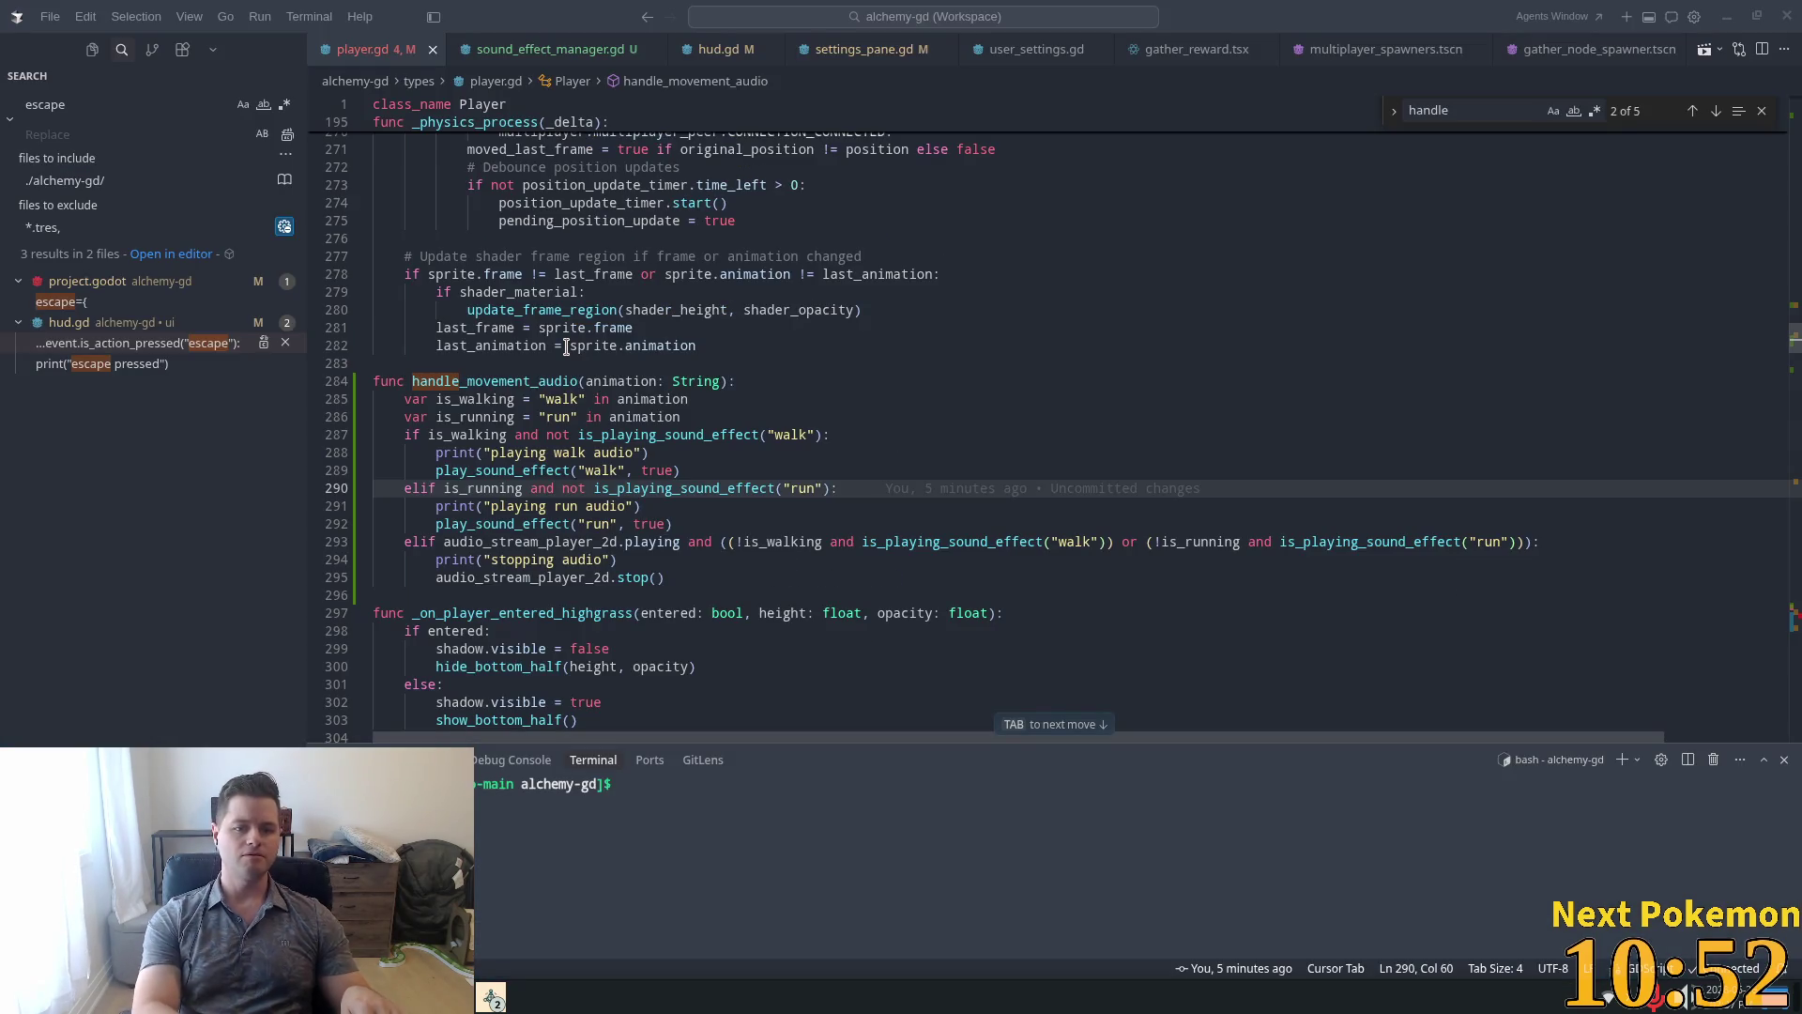
Undo the stray space on line 288 and accept the suggested stop_sound_effect function.
click(1036, 458)
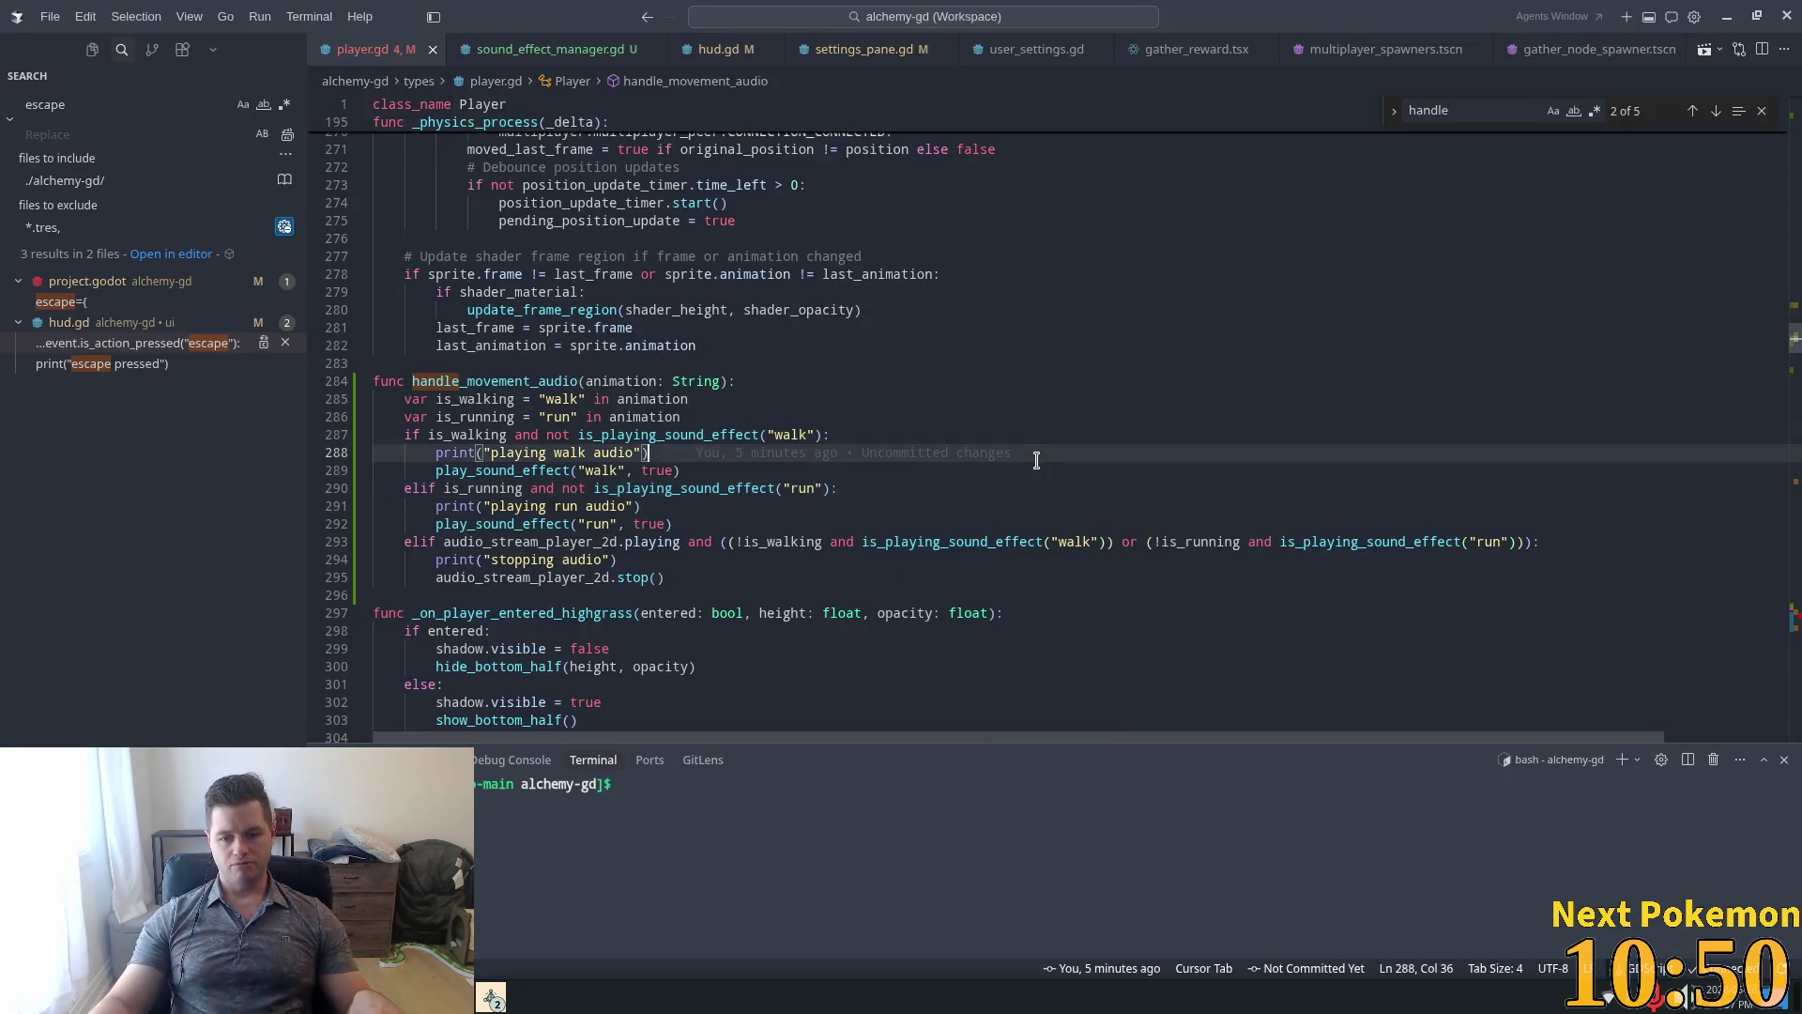
click(1001, 435)
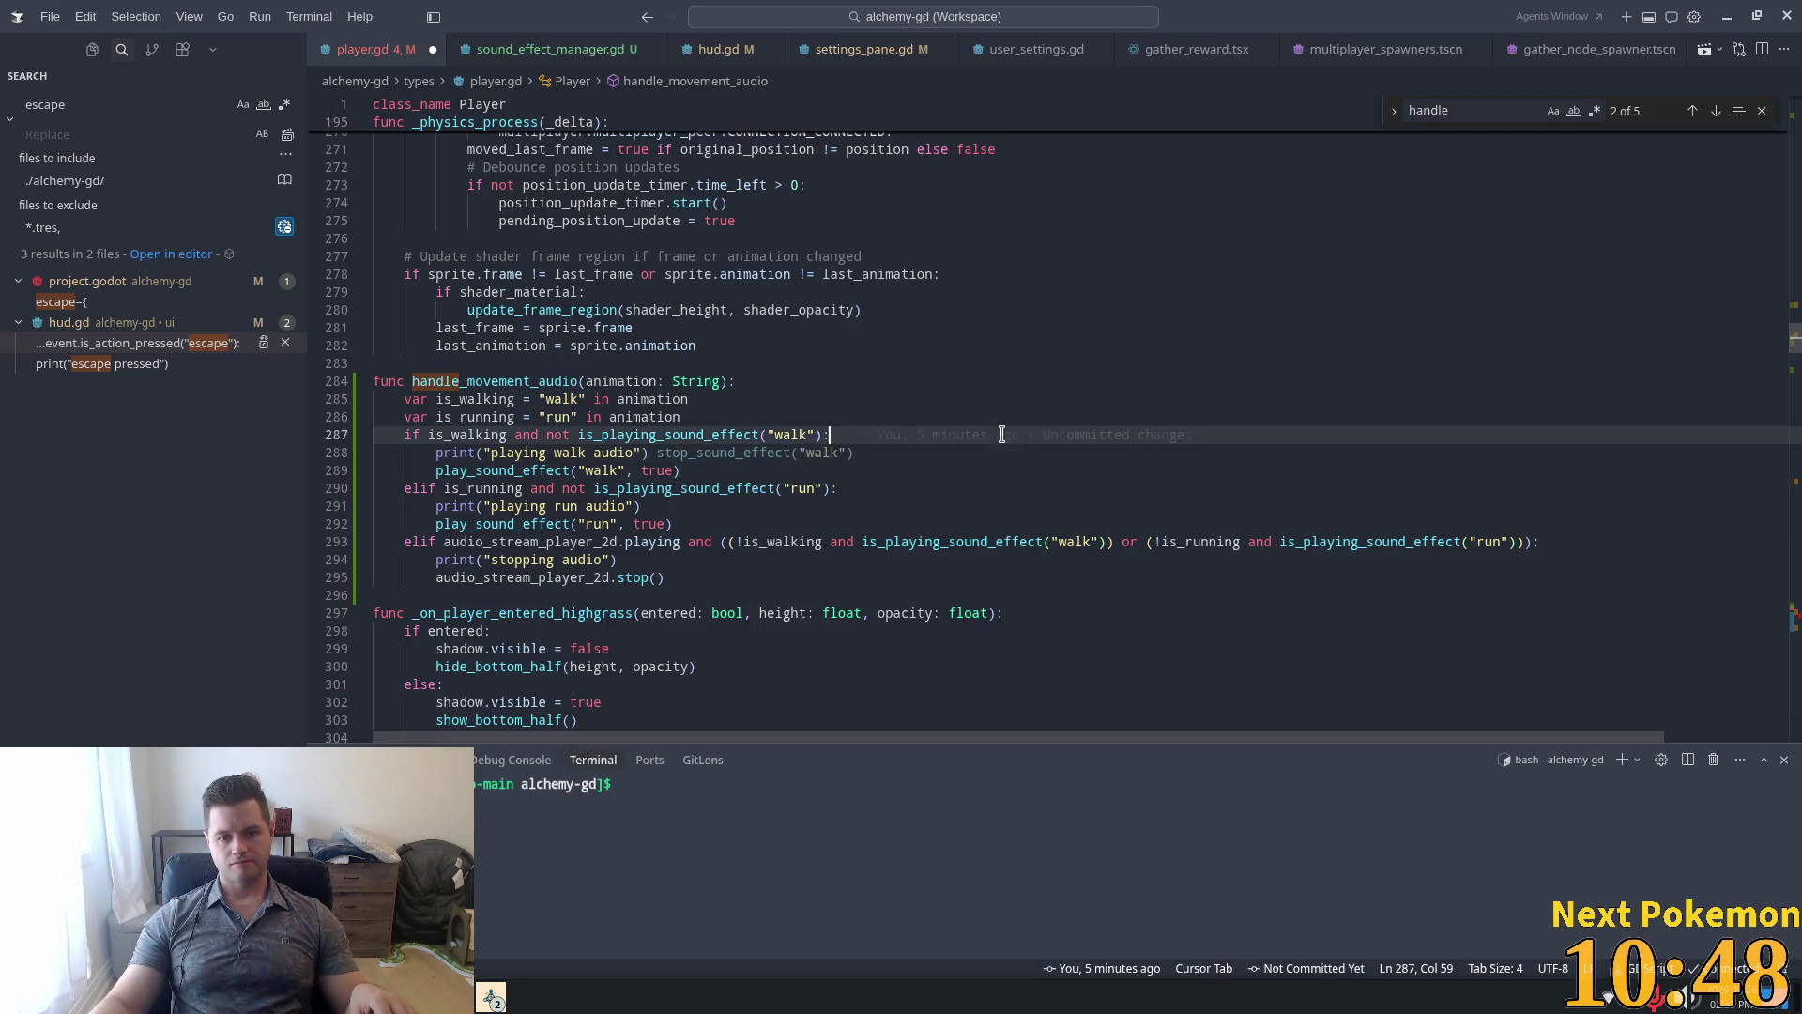
key(ctrl+z)
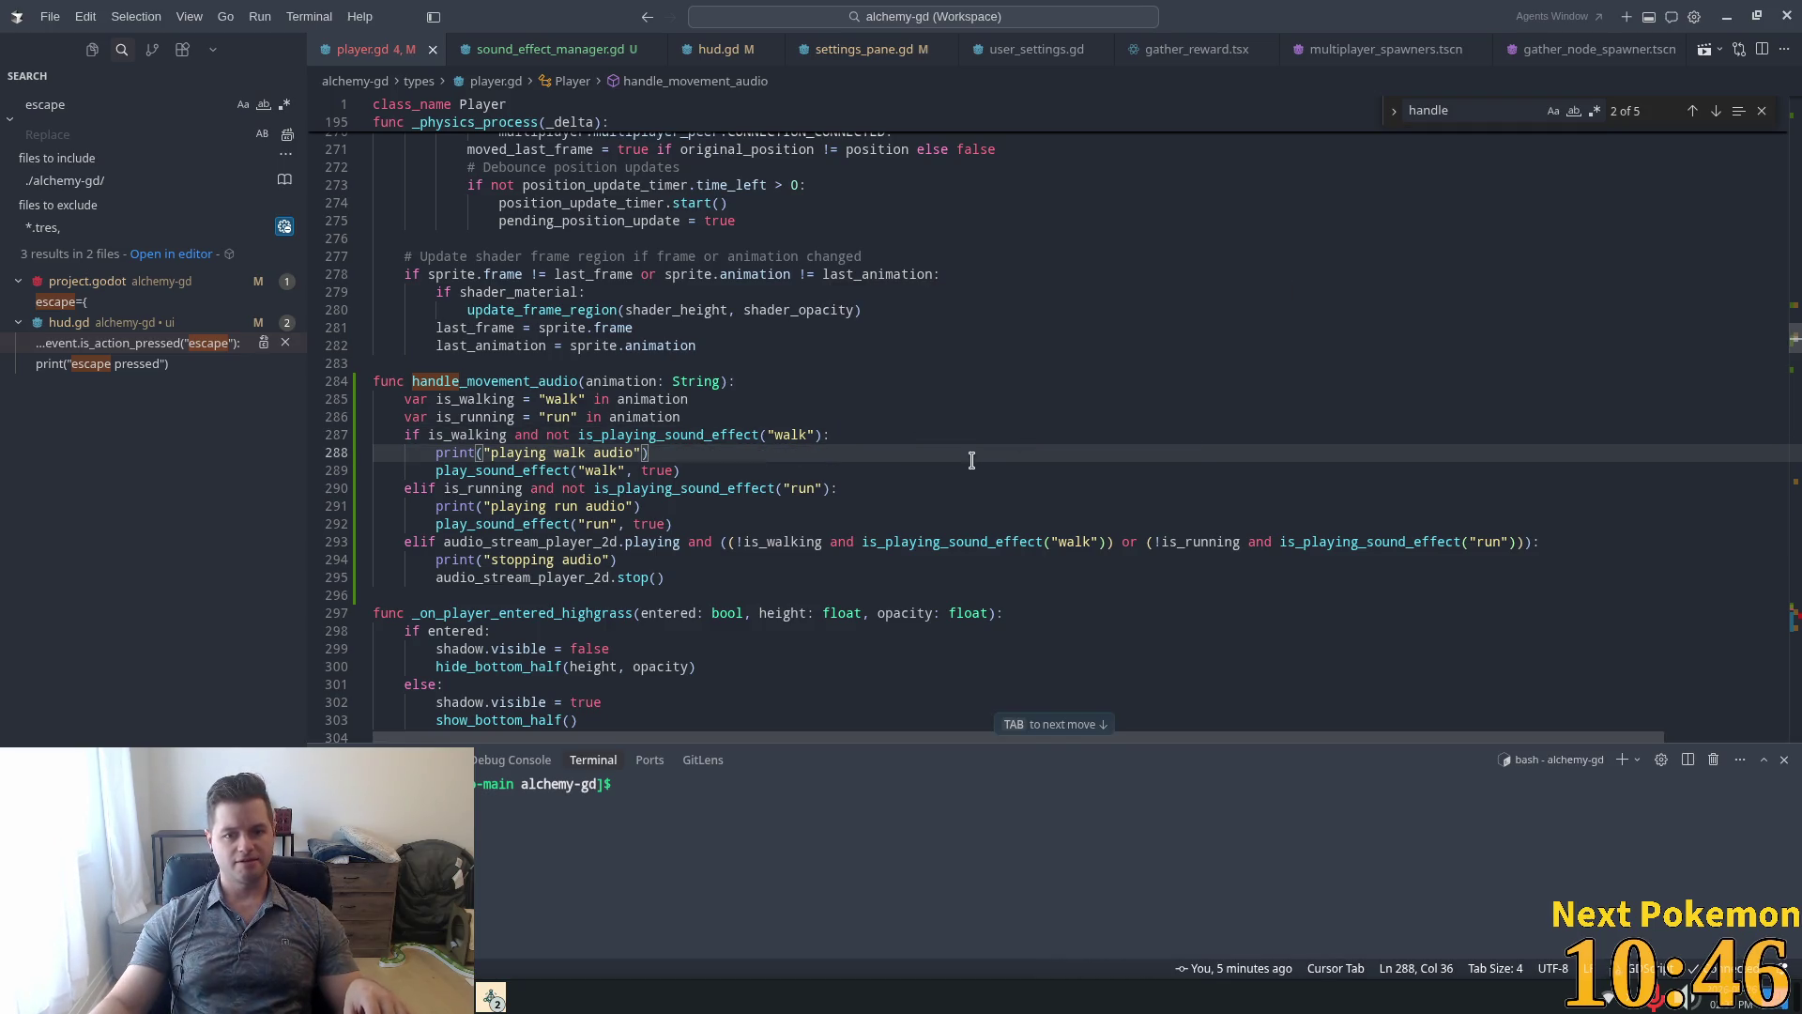
key(Tab)
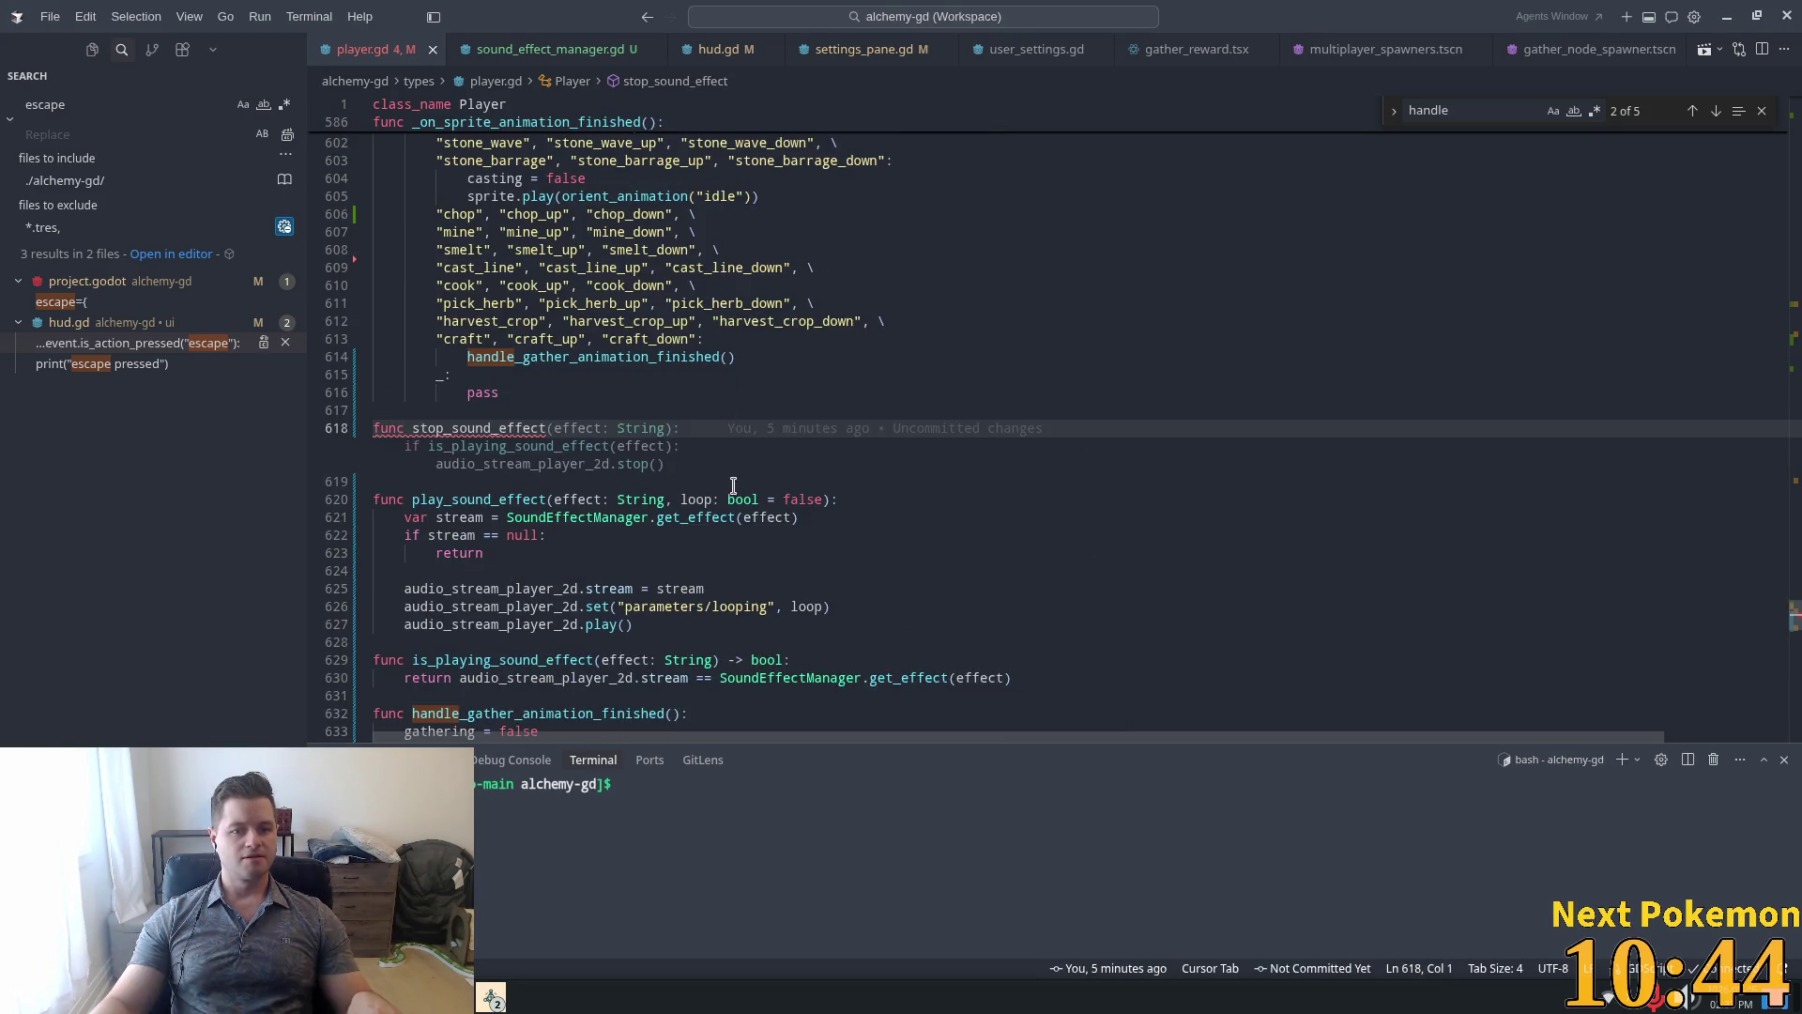
key(Tab)
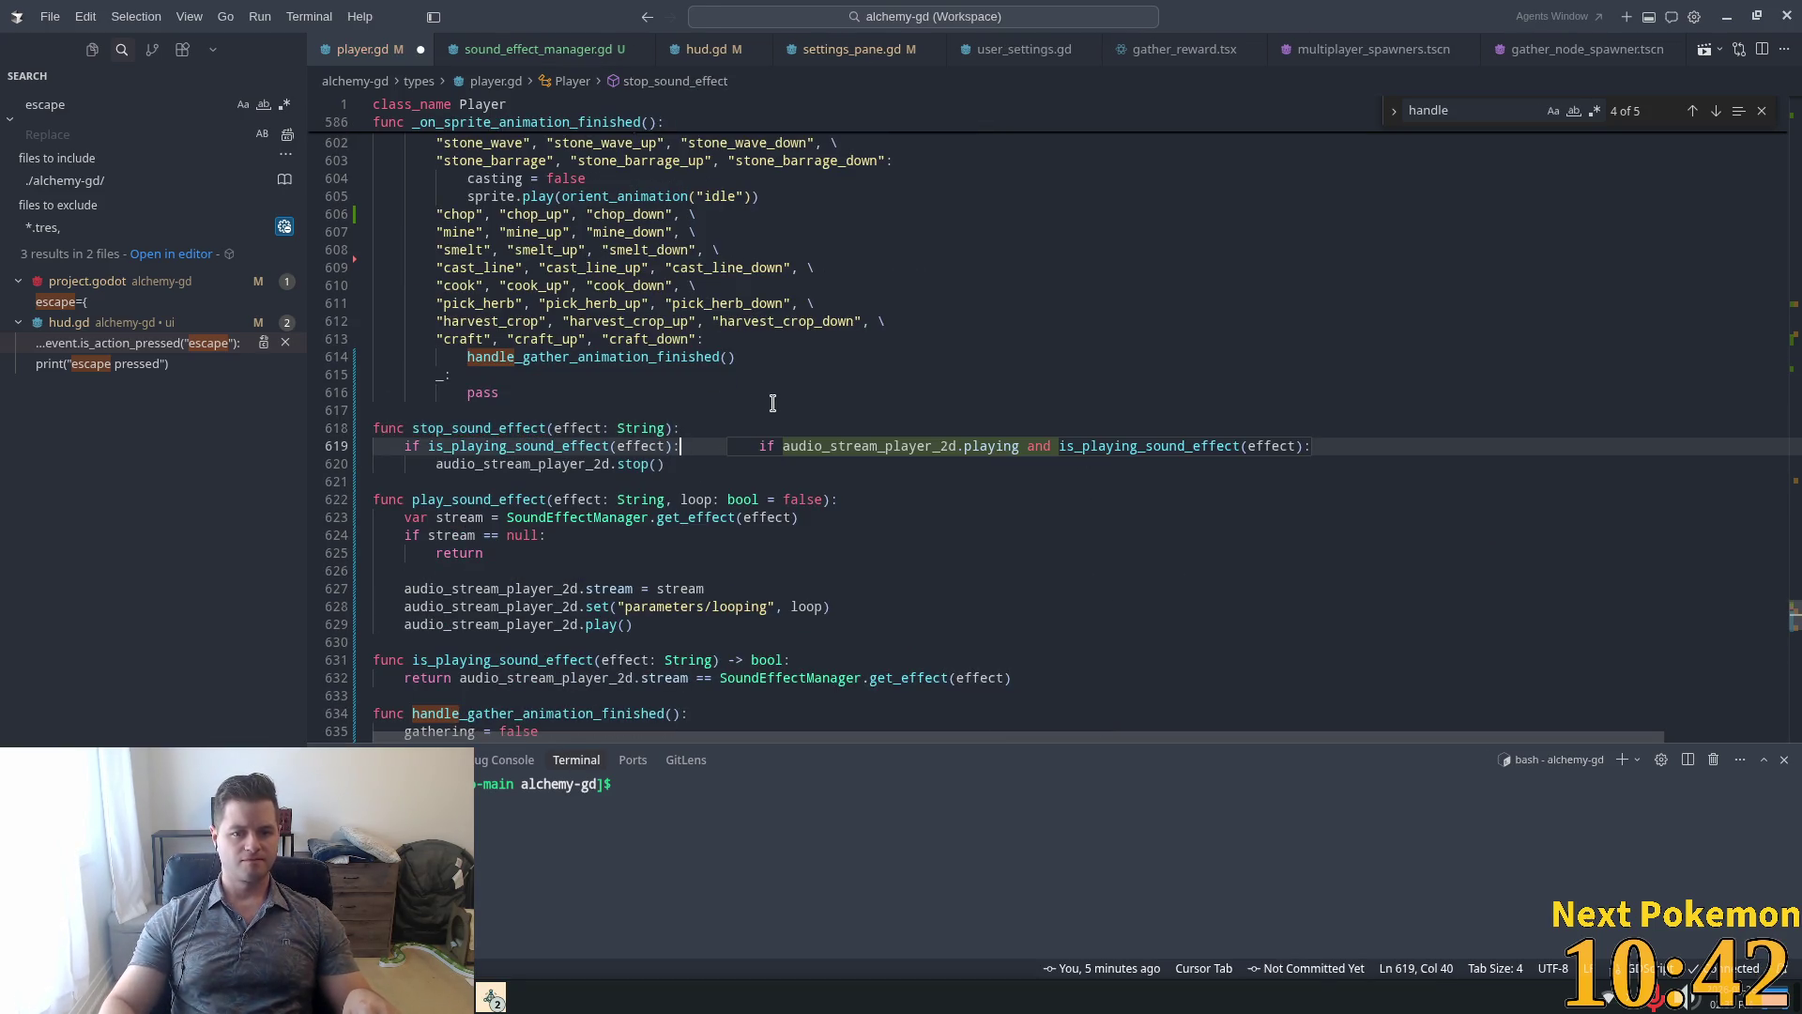
Add stream = null and looping = false lines to stop_sound_effect and save player.gd.
key(Down)
key(Return)
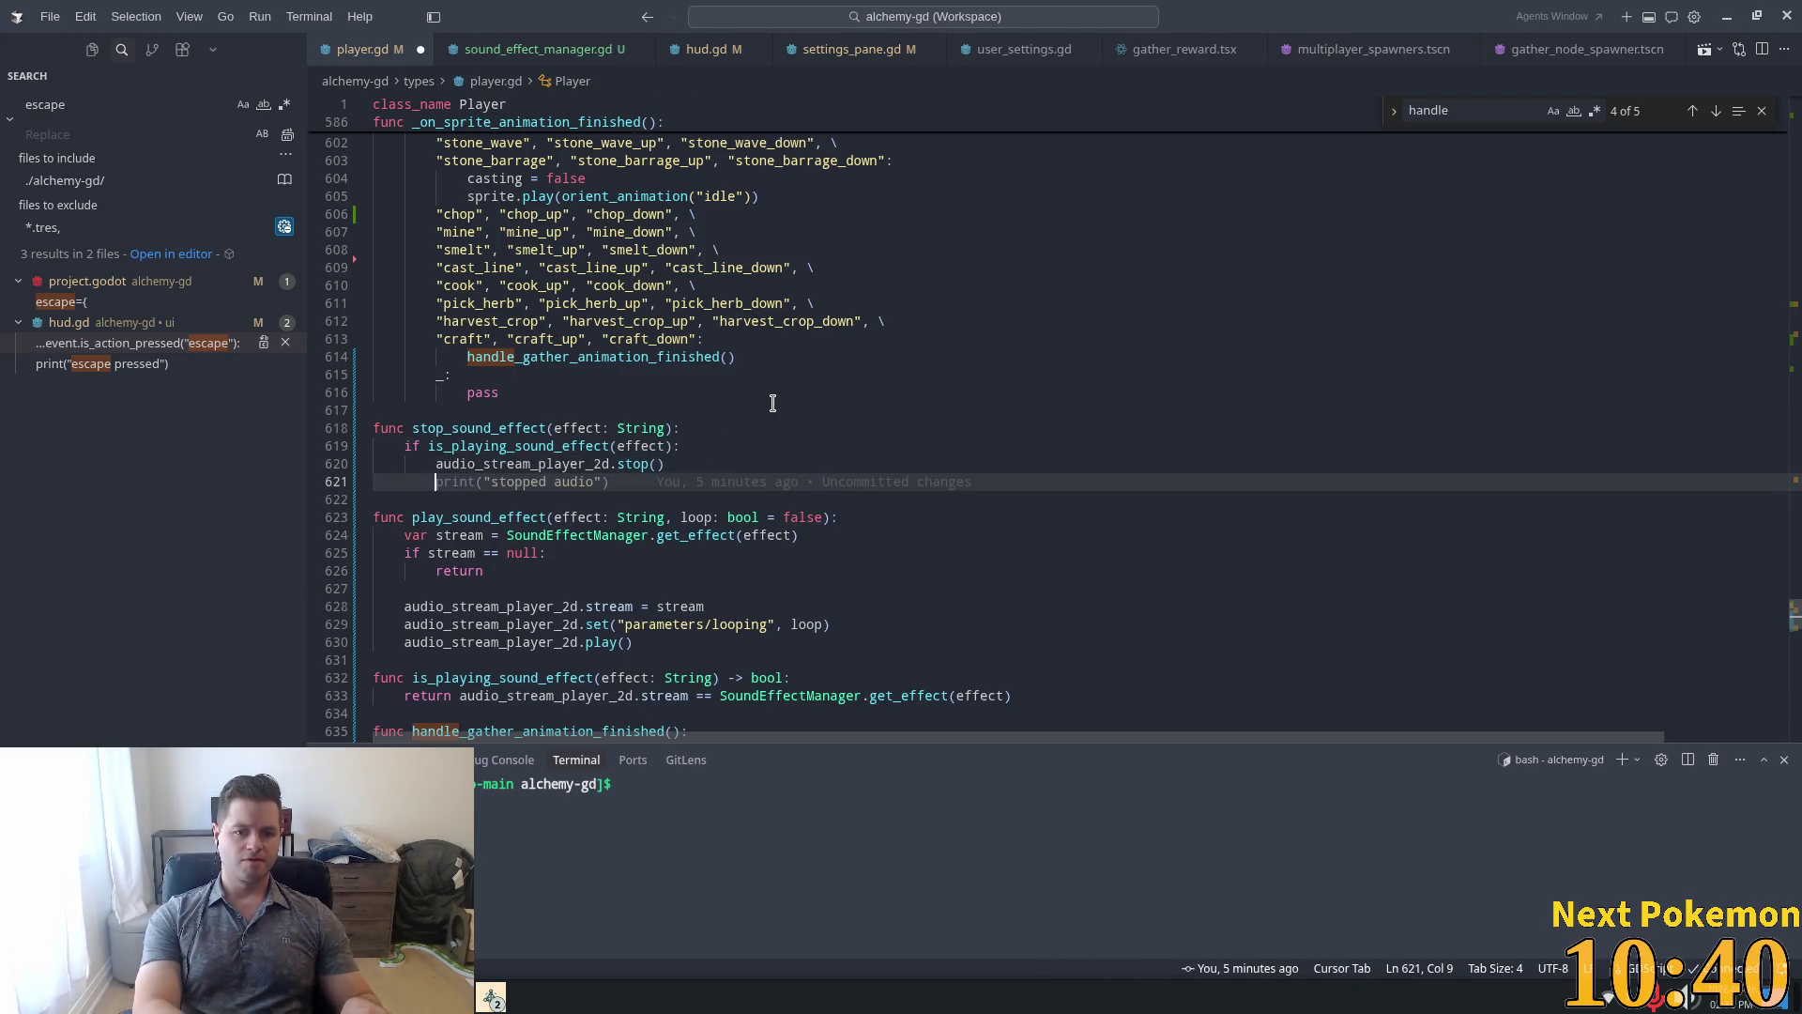
text(a)
key(Tab)
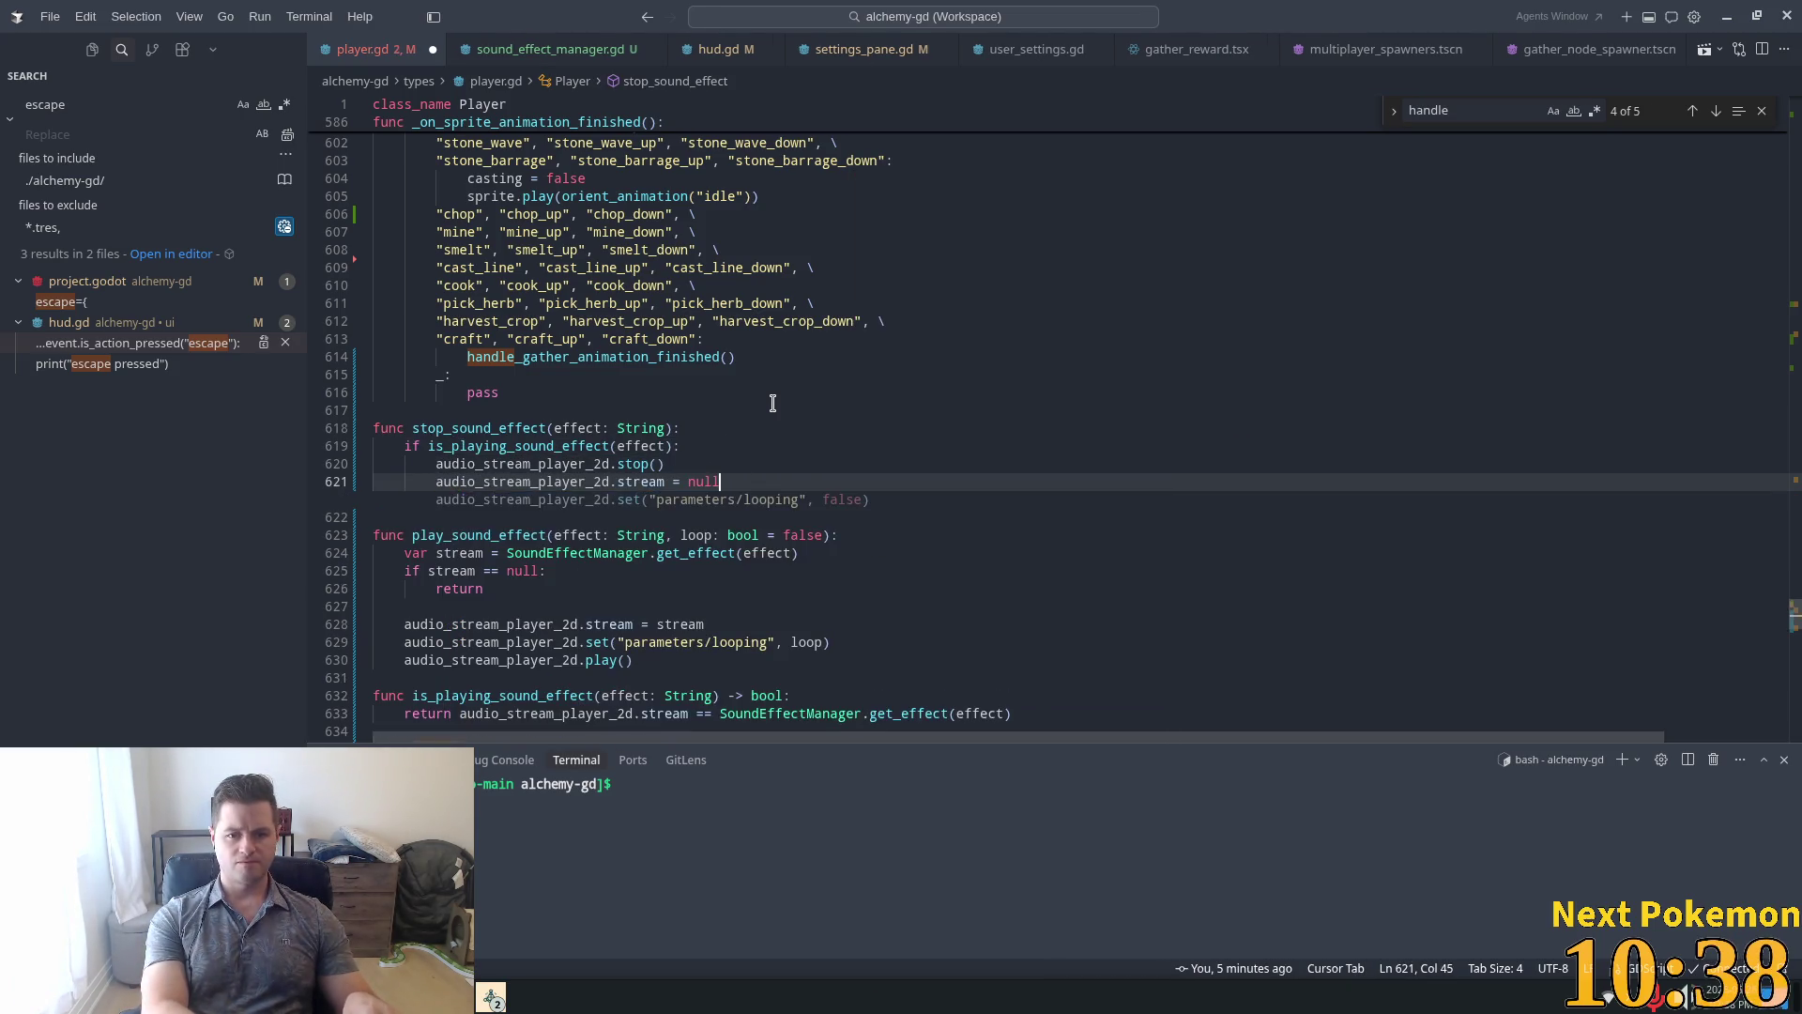
key(ctrl+s)
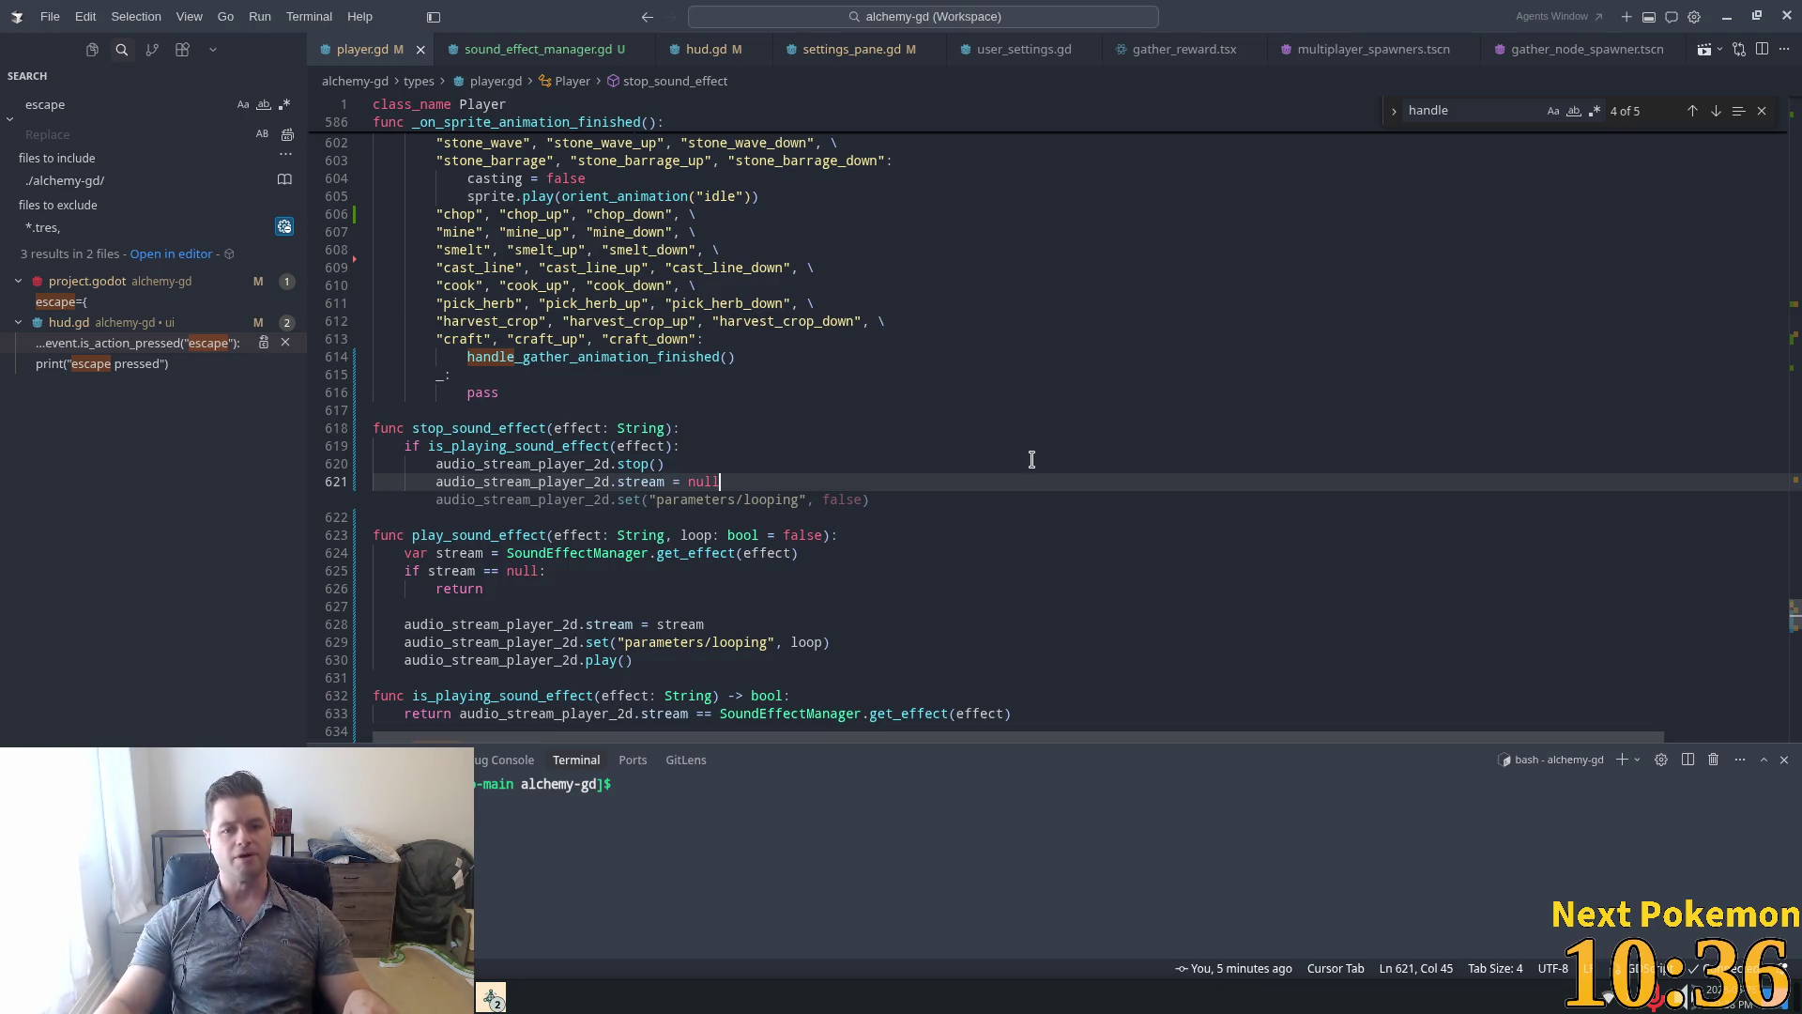
key(Tab)
click(893, 441)
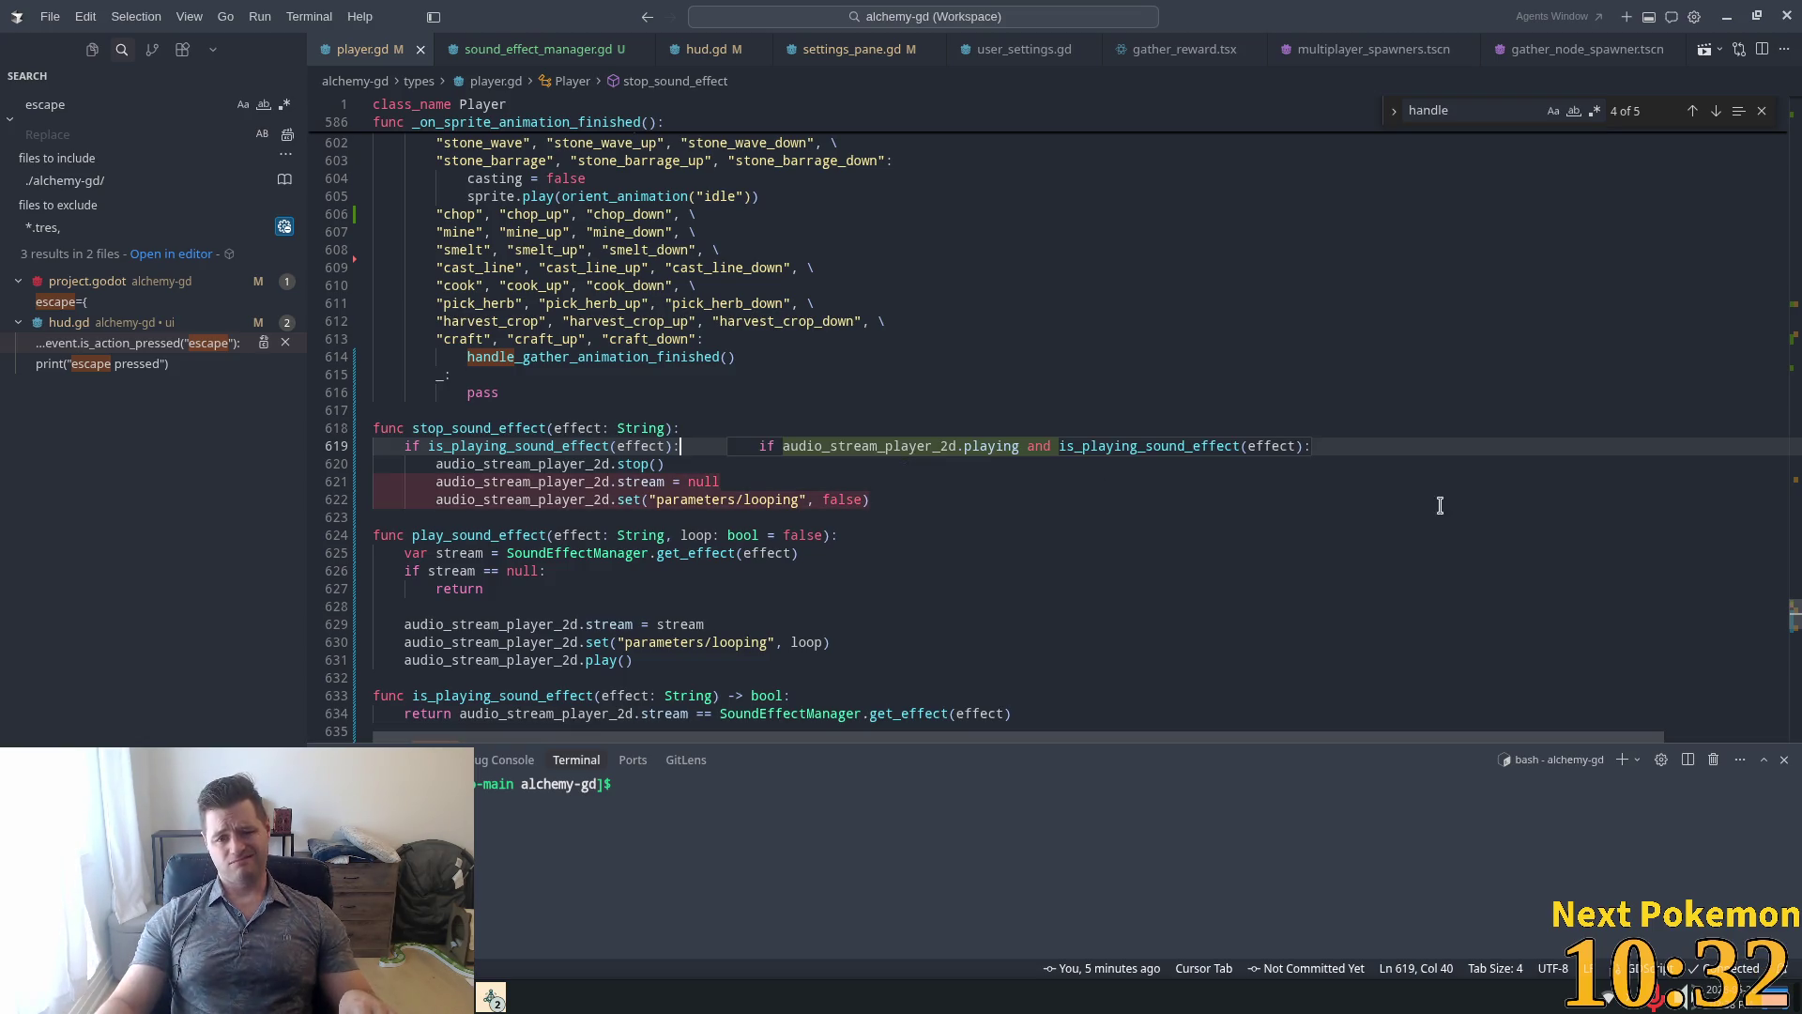
click(853, 251)
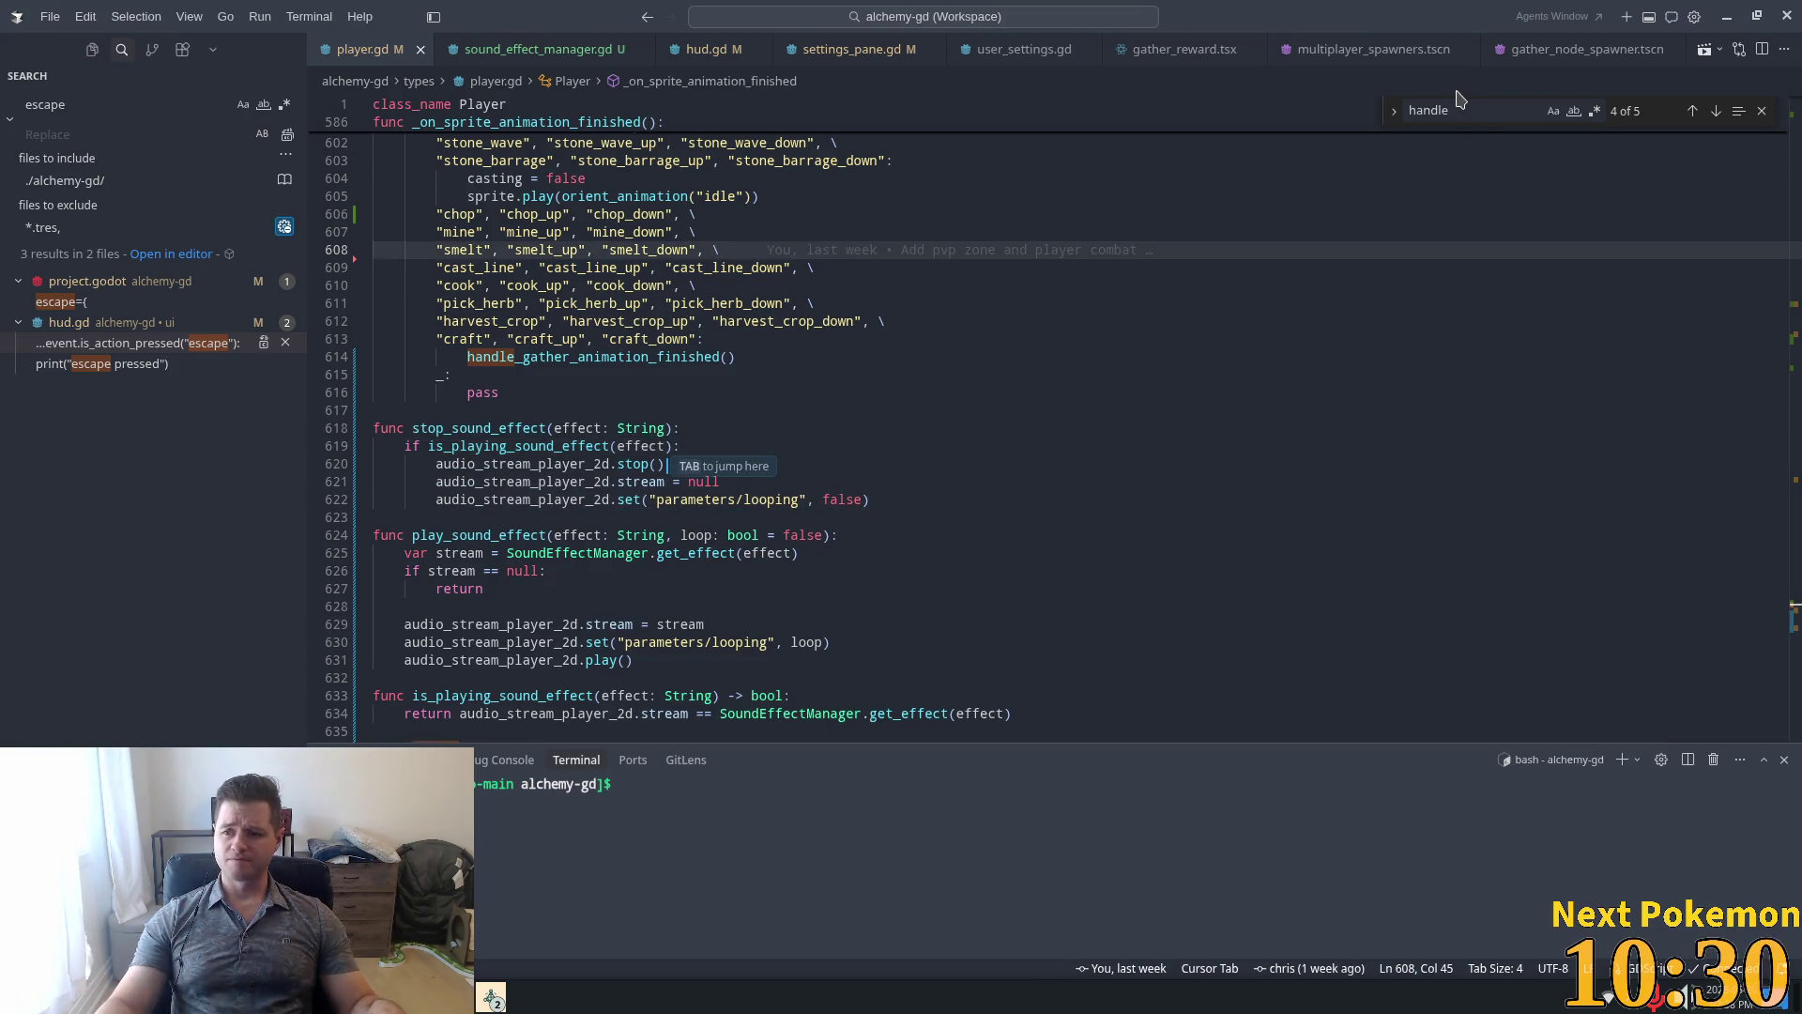
key(alt+Tab)
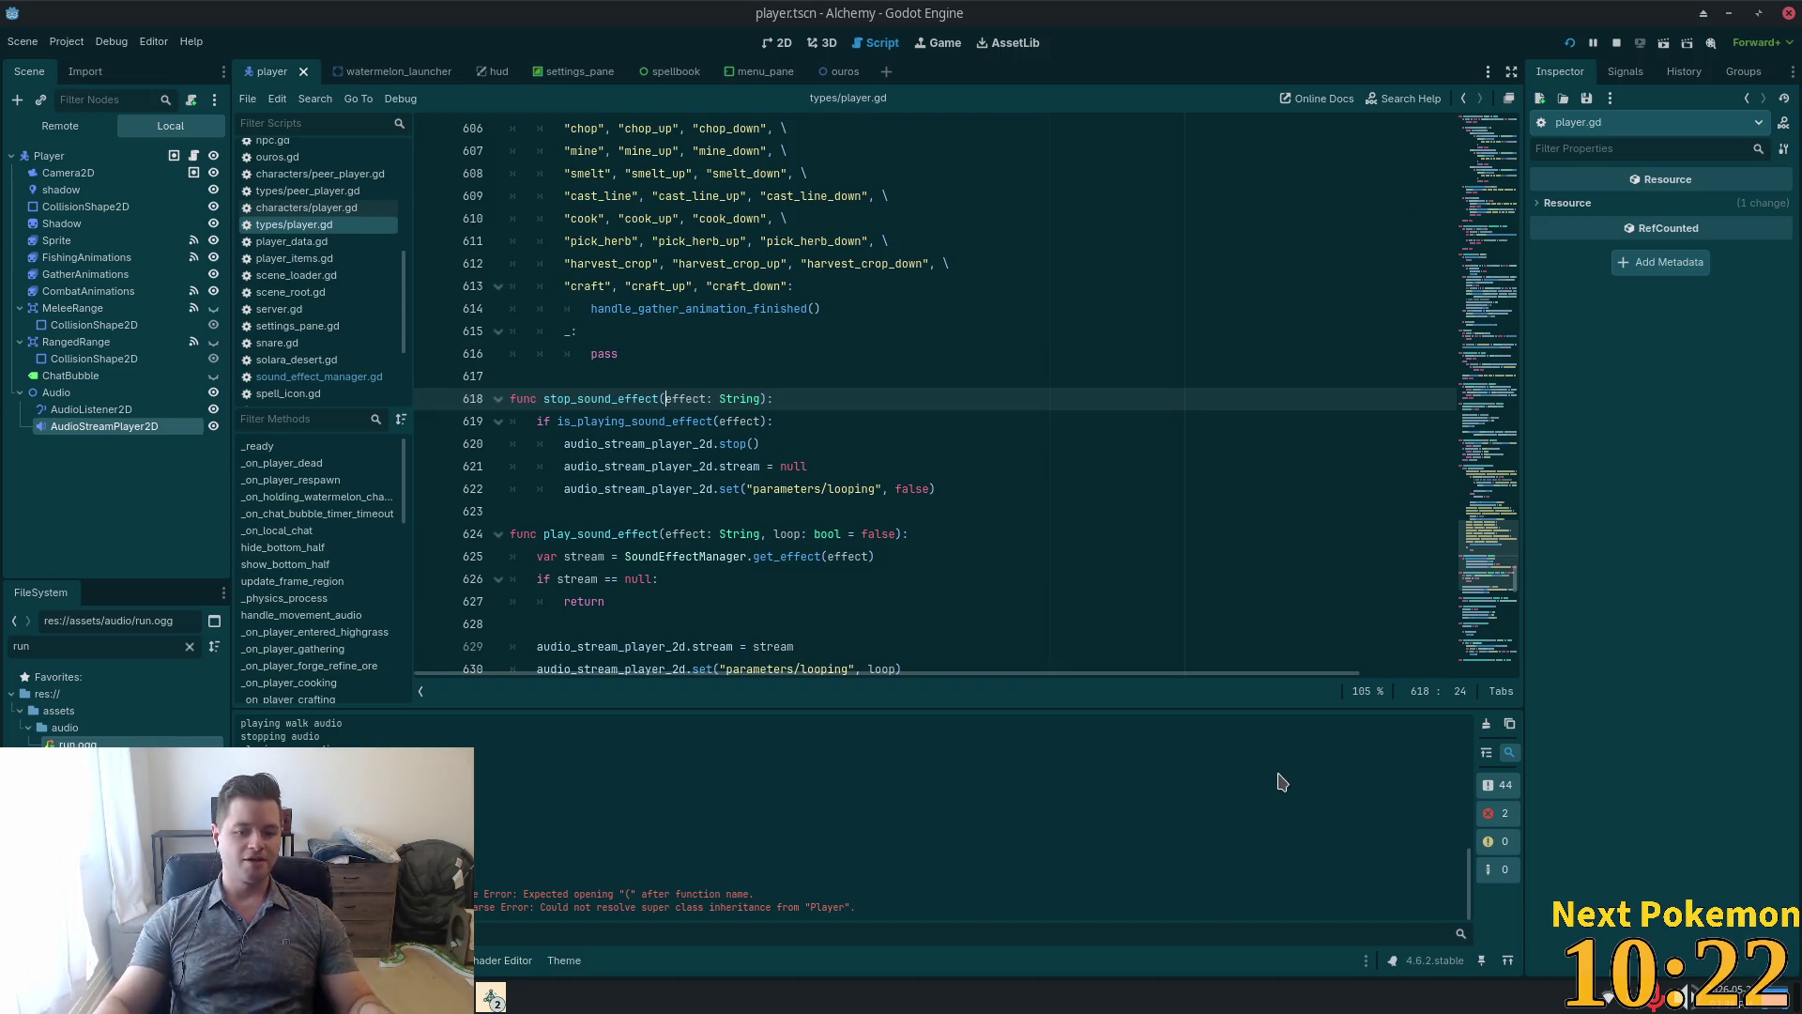
In the first Alchemy debug window, run the character across the field toward the stone path.
click(489, 997)
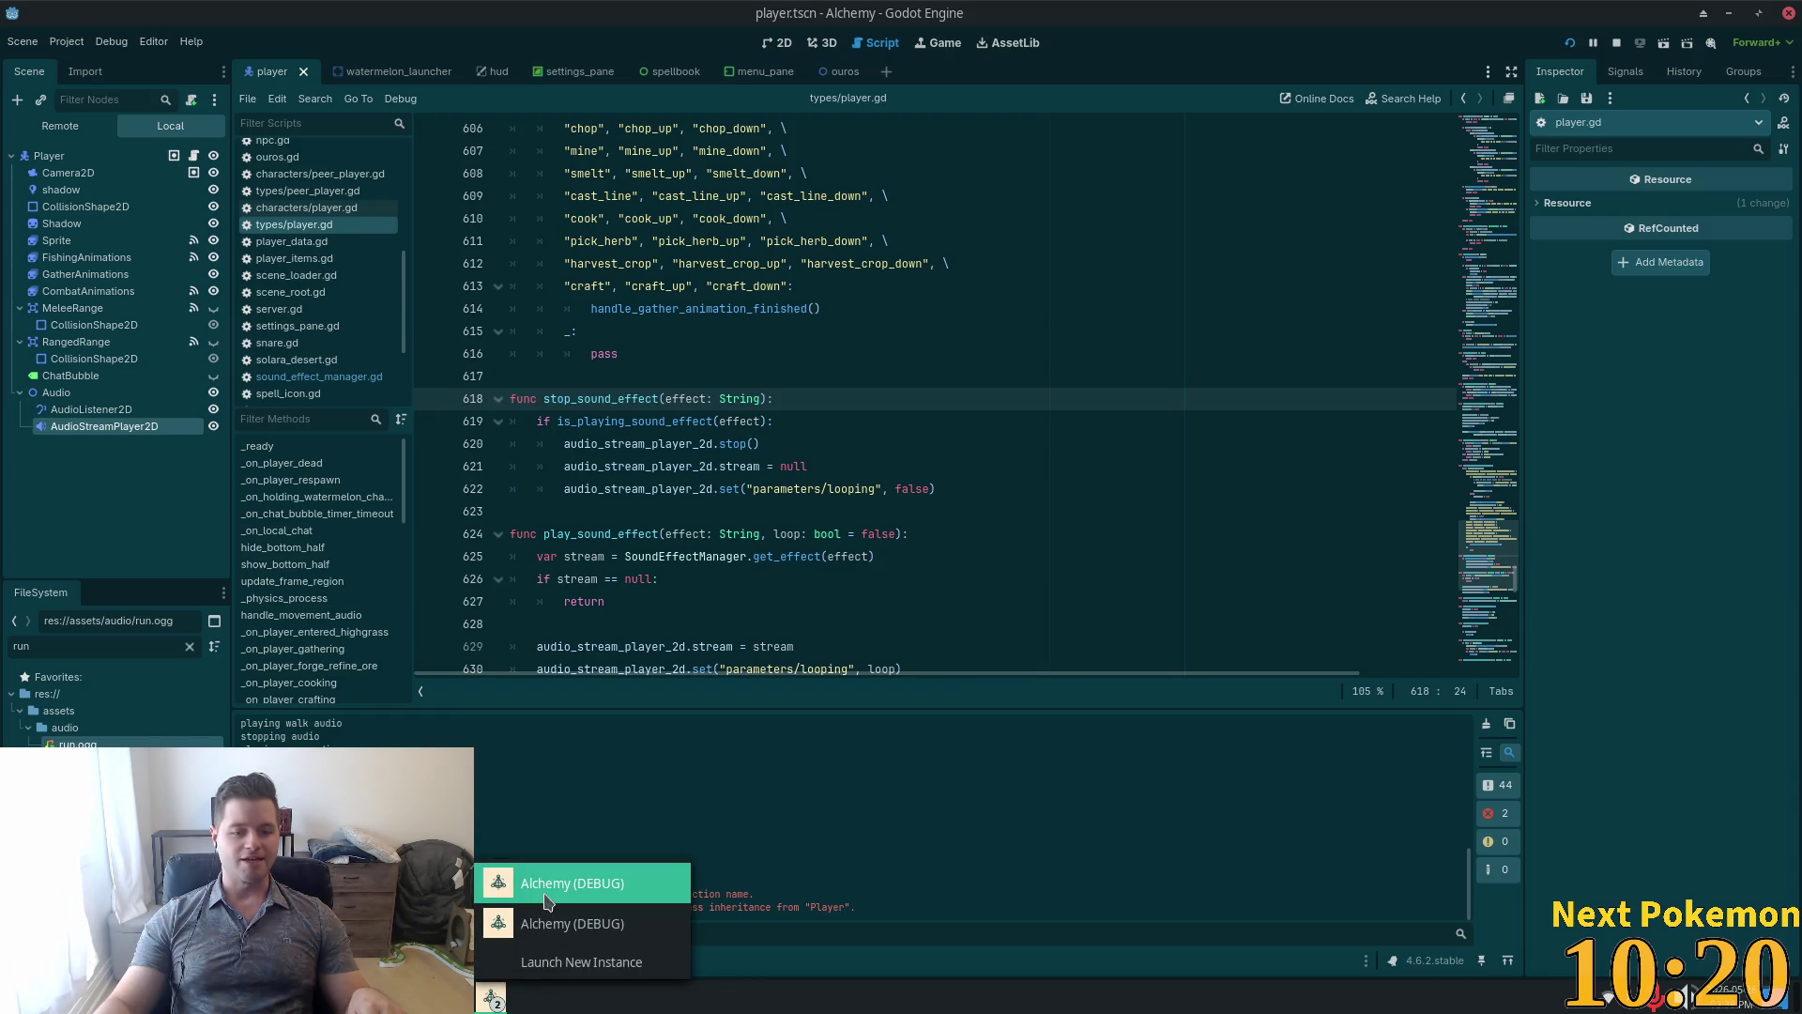
click(554, 877)
click(1374, 699)
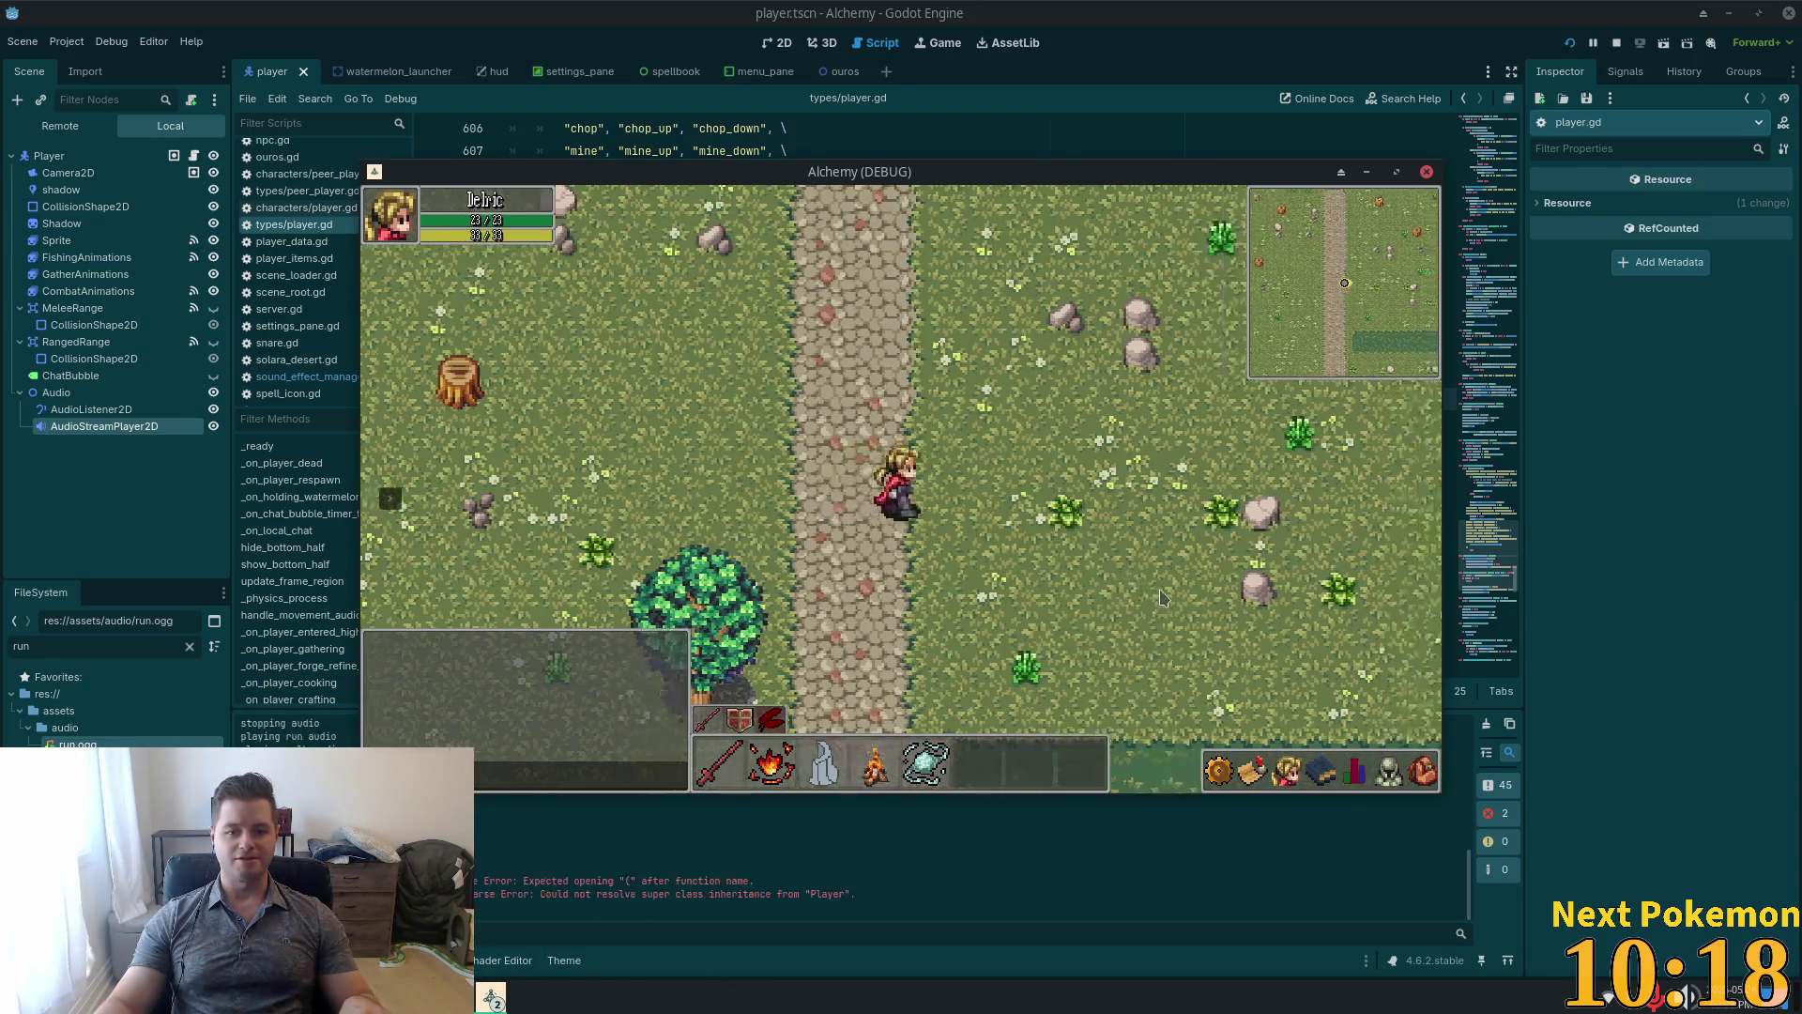
key(w)
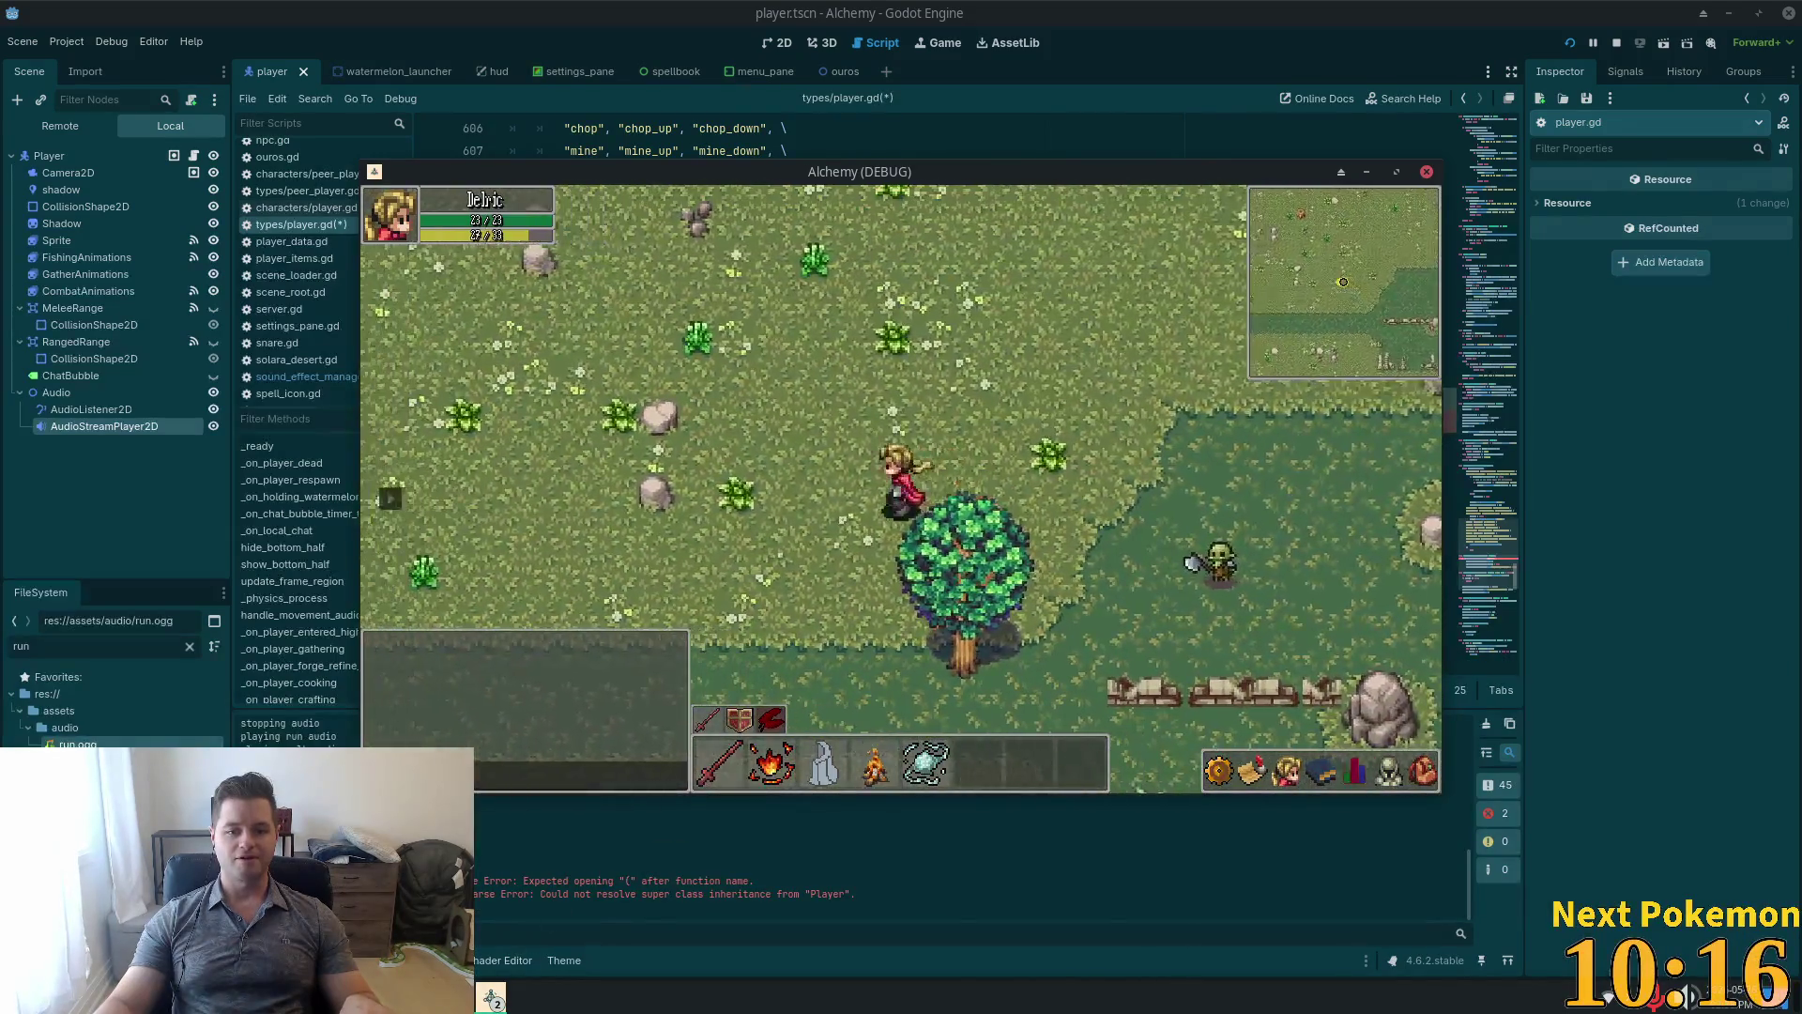
key(a)
In the second debug window, warp to Greenspan, walk east and north-east, and swing a tool at the wooden structure.
click(493, 999)
click(563, 809)
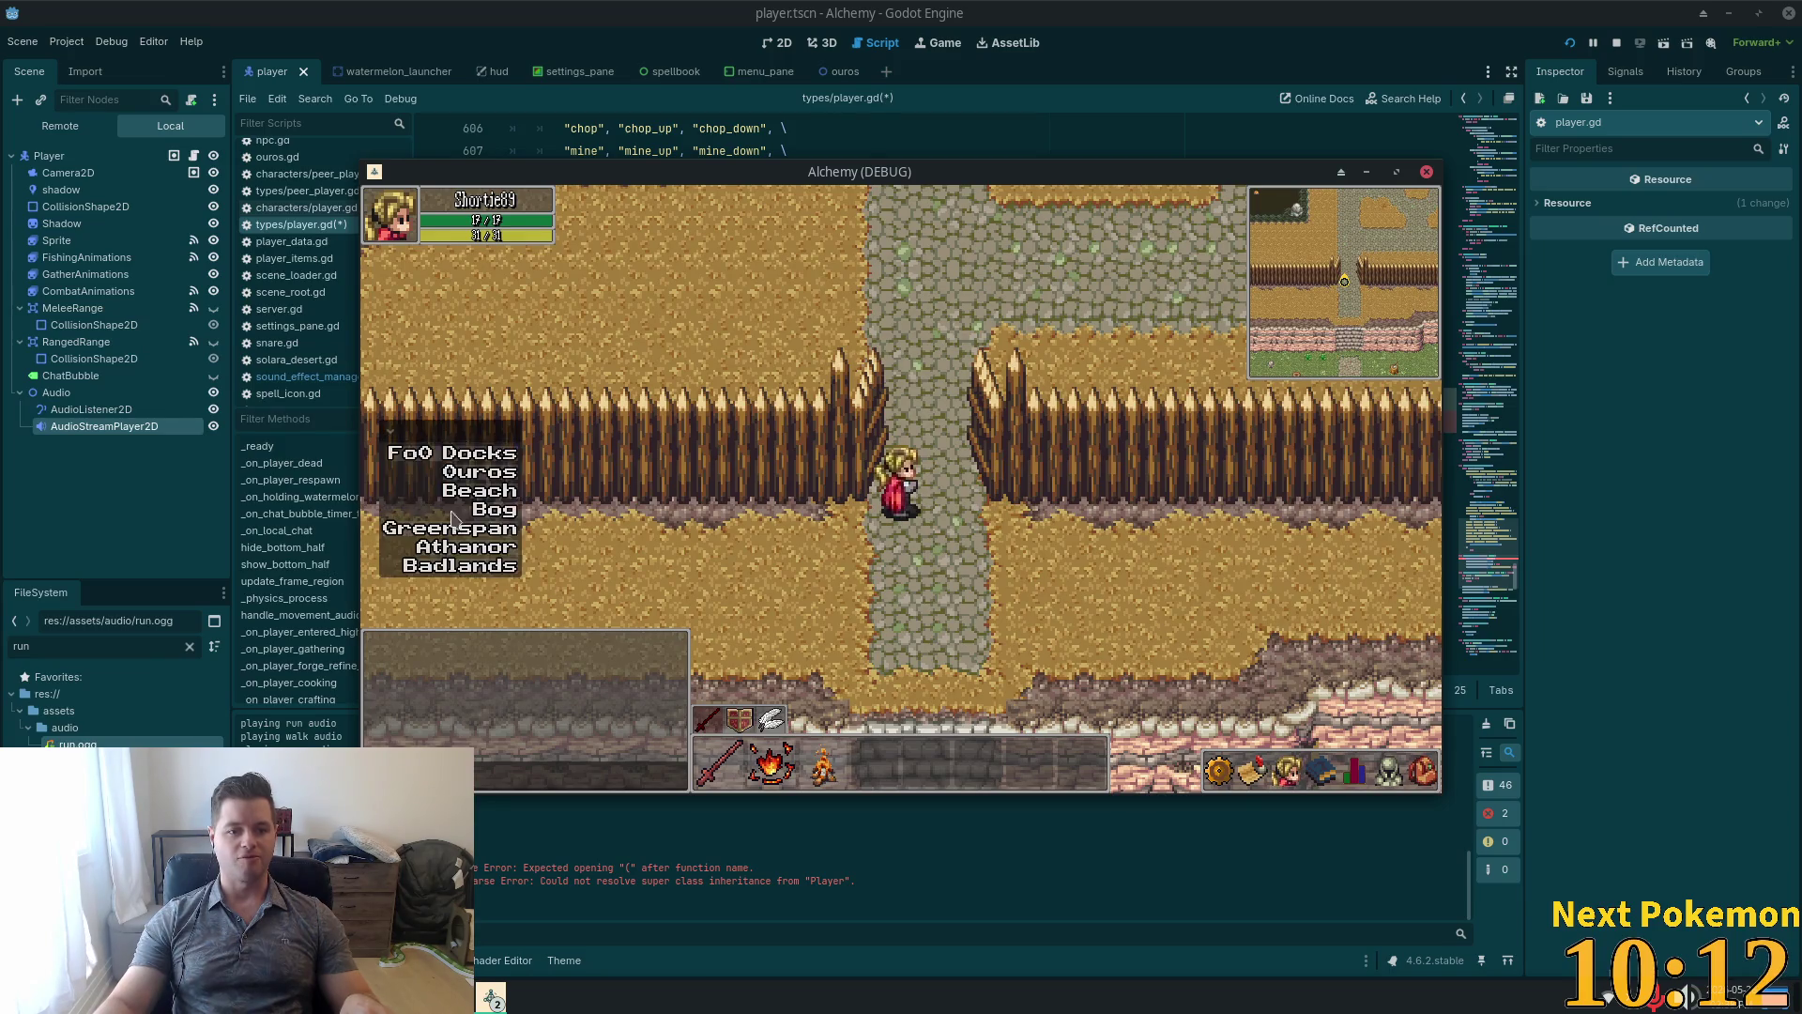
click(449, 529)
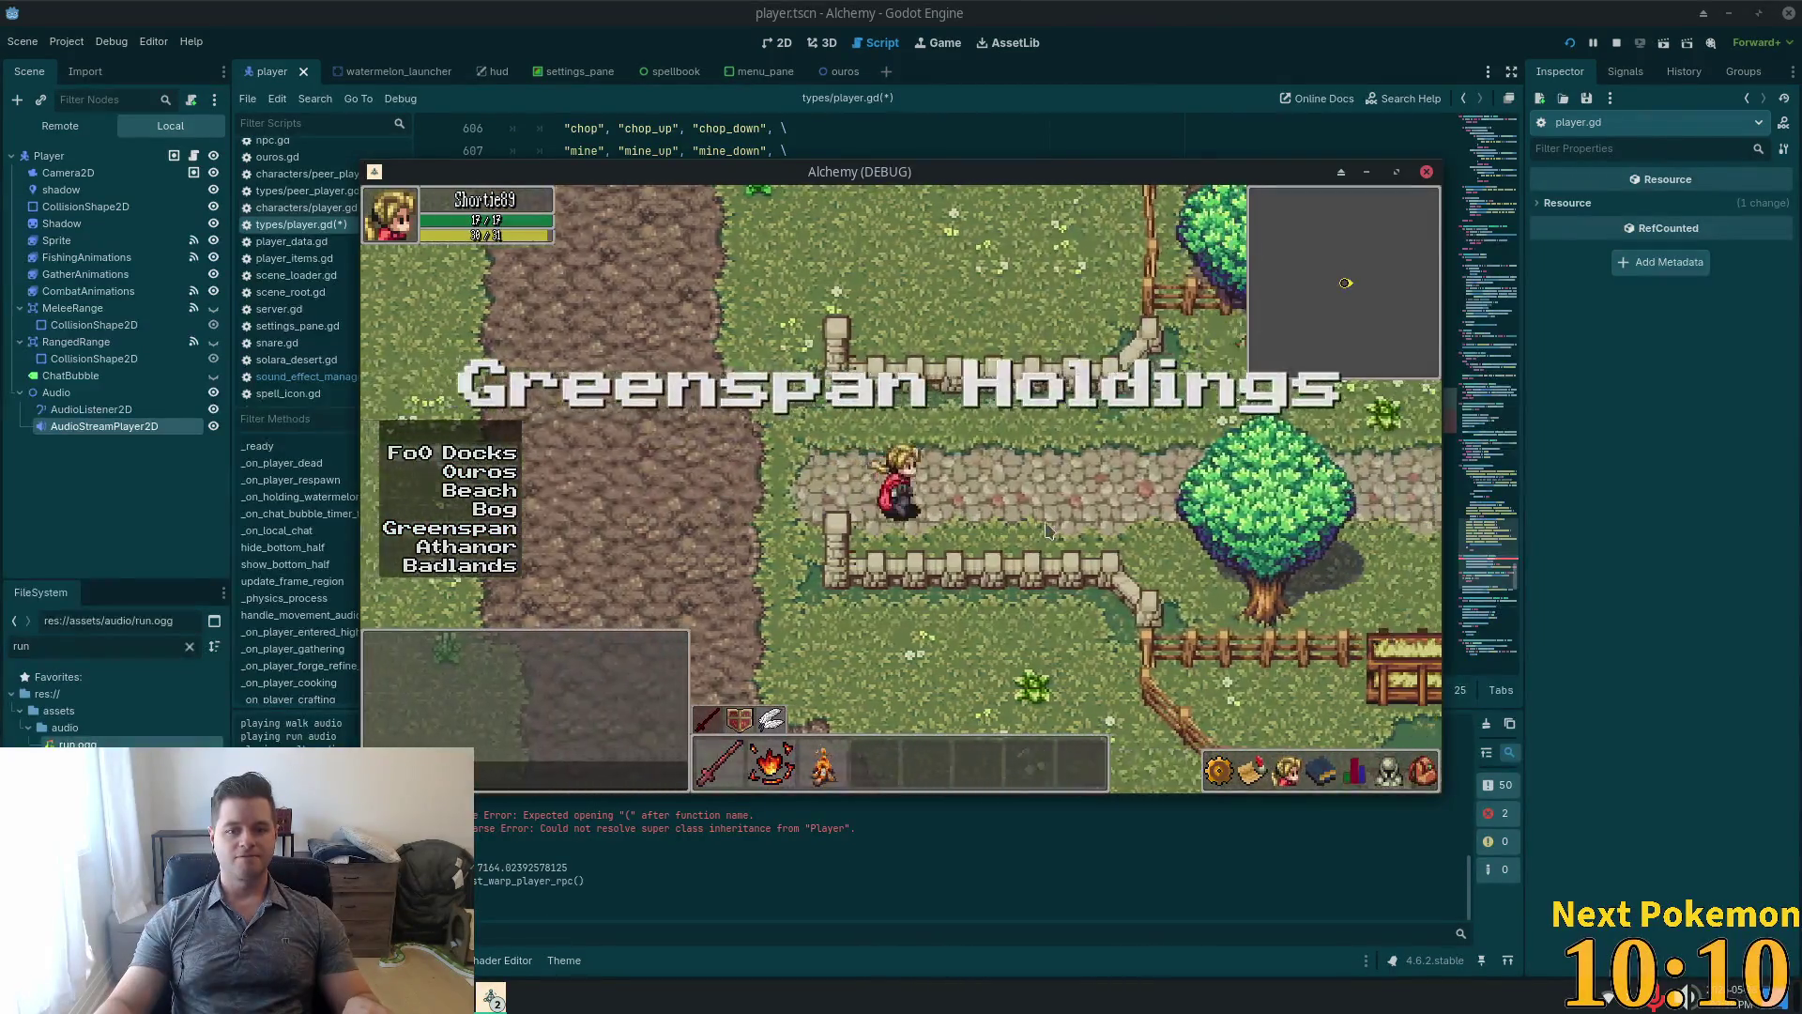
key(d)
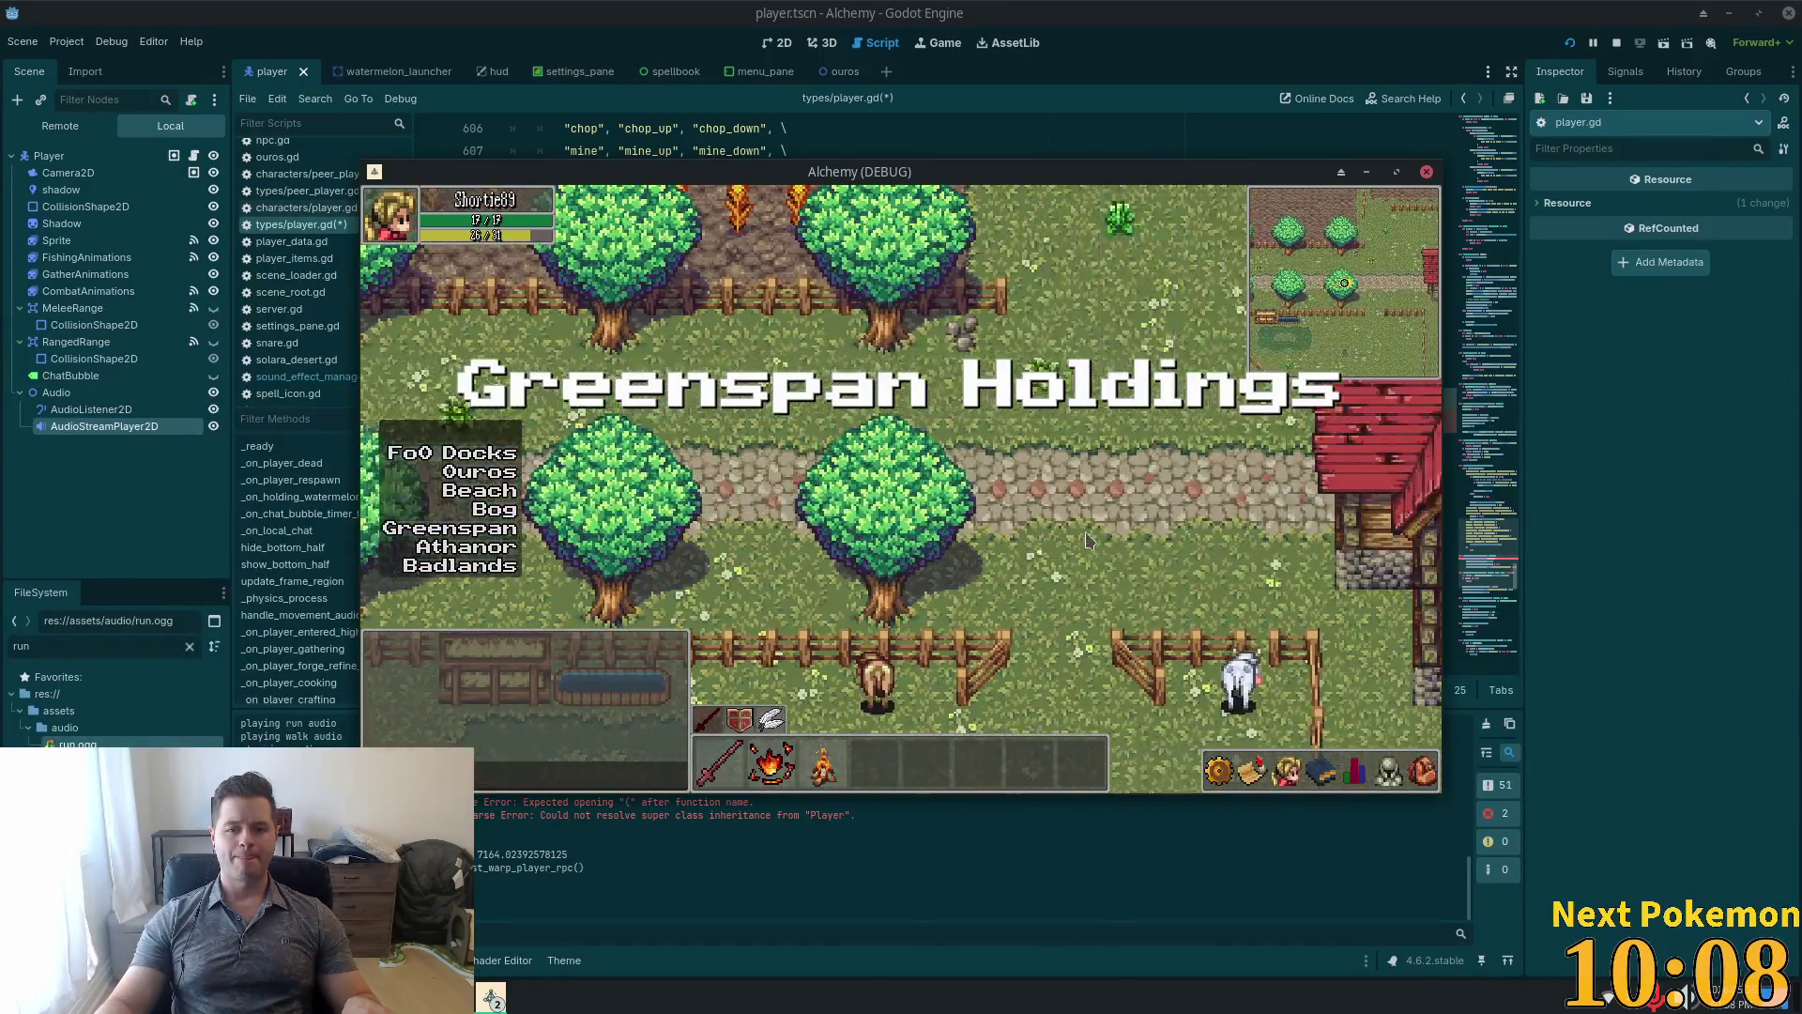
key(d)
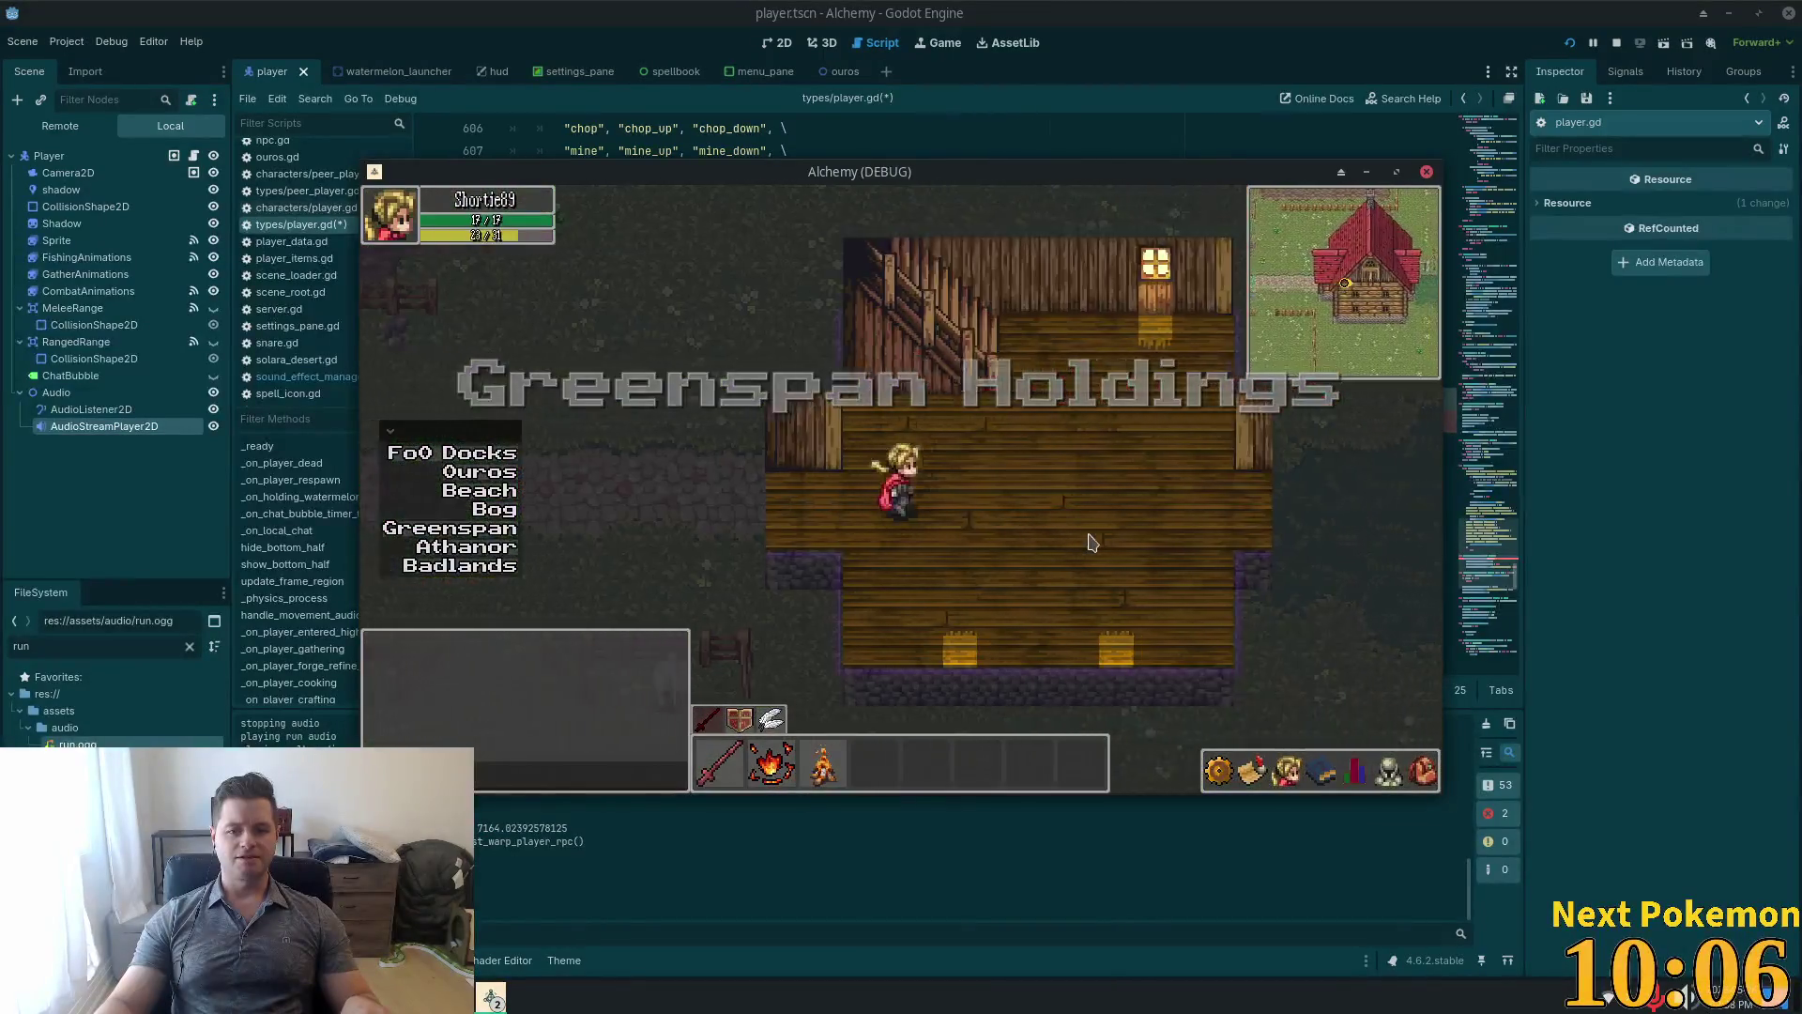
key(w)
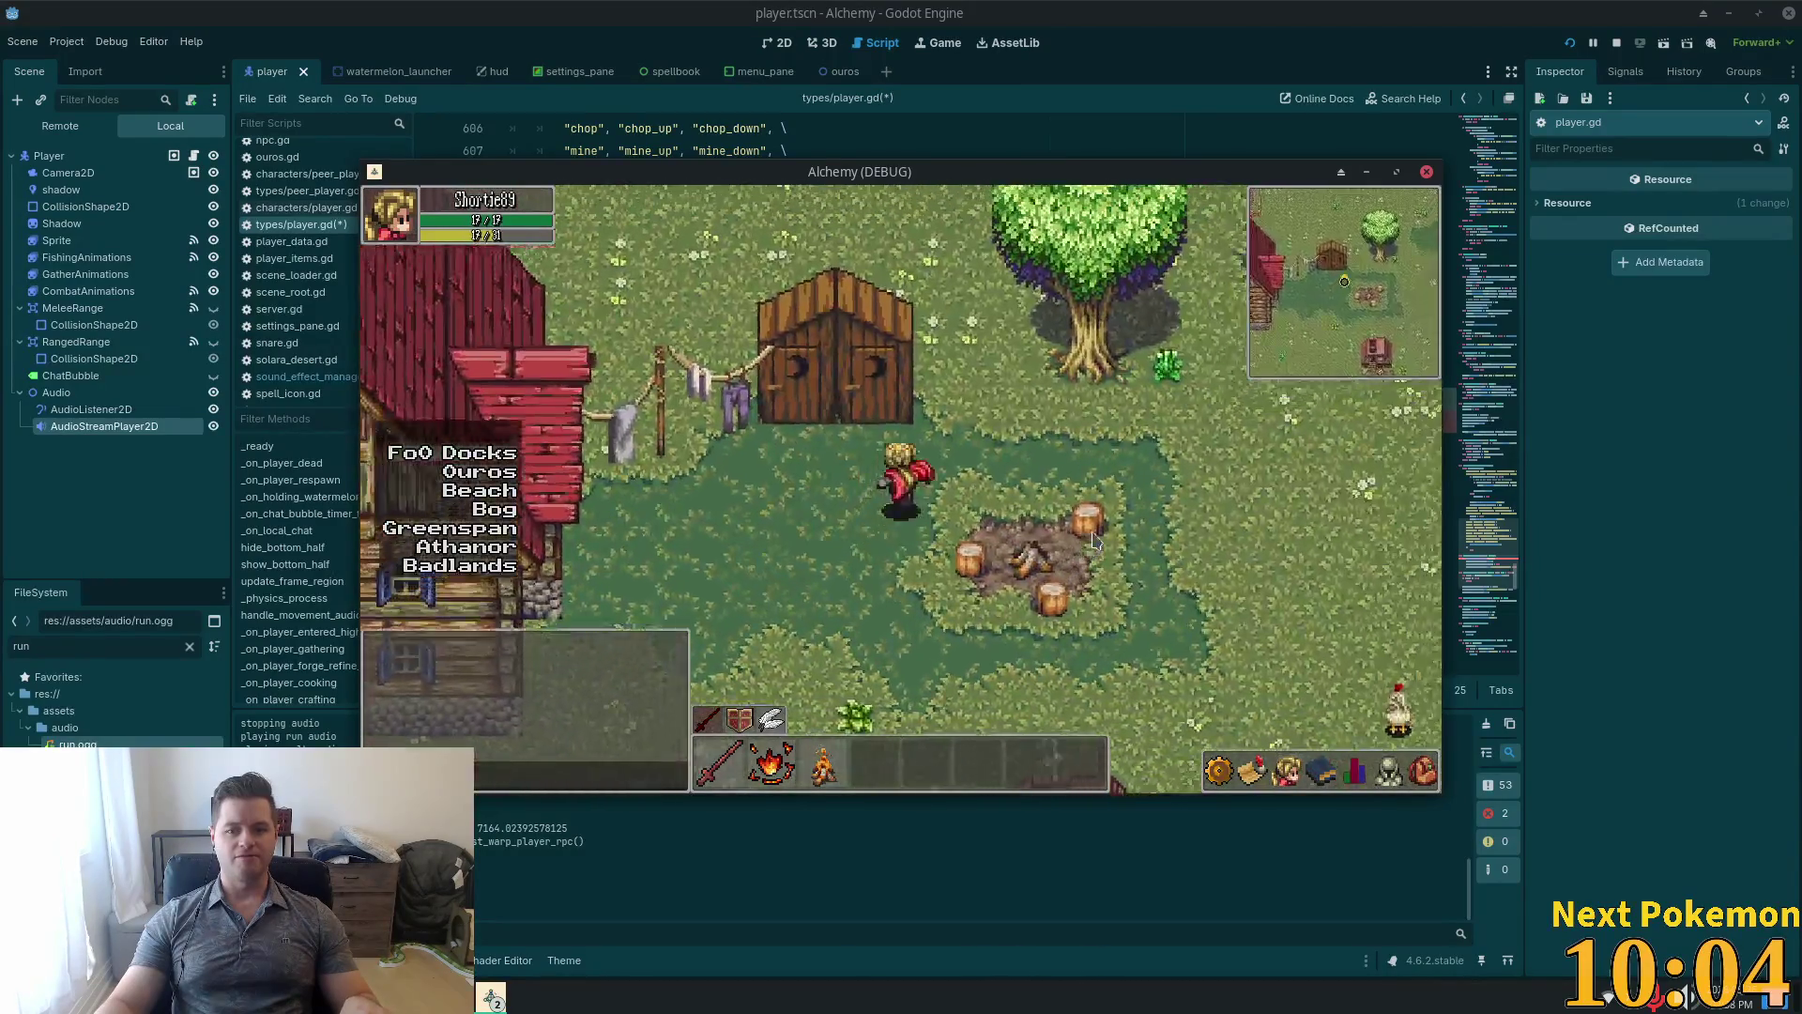
key(w)
key(d)
key(w)
key(d)
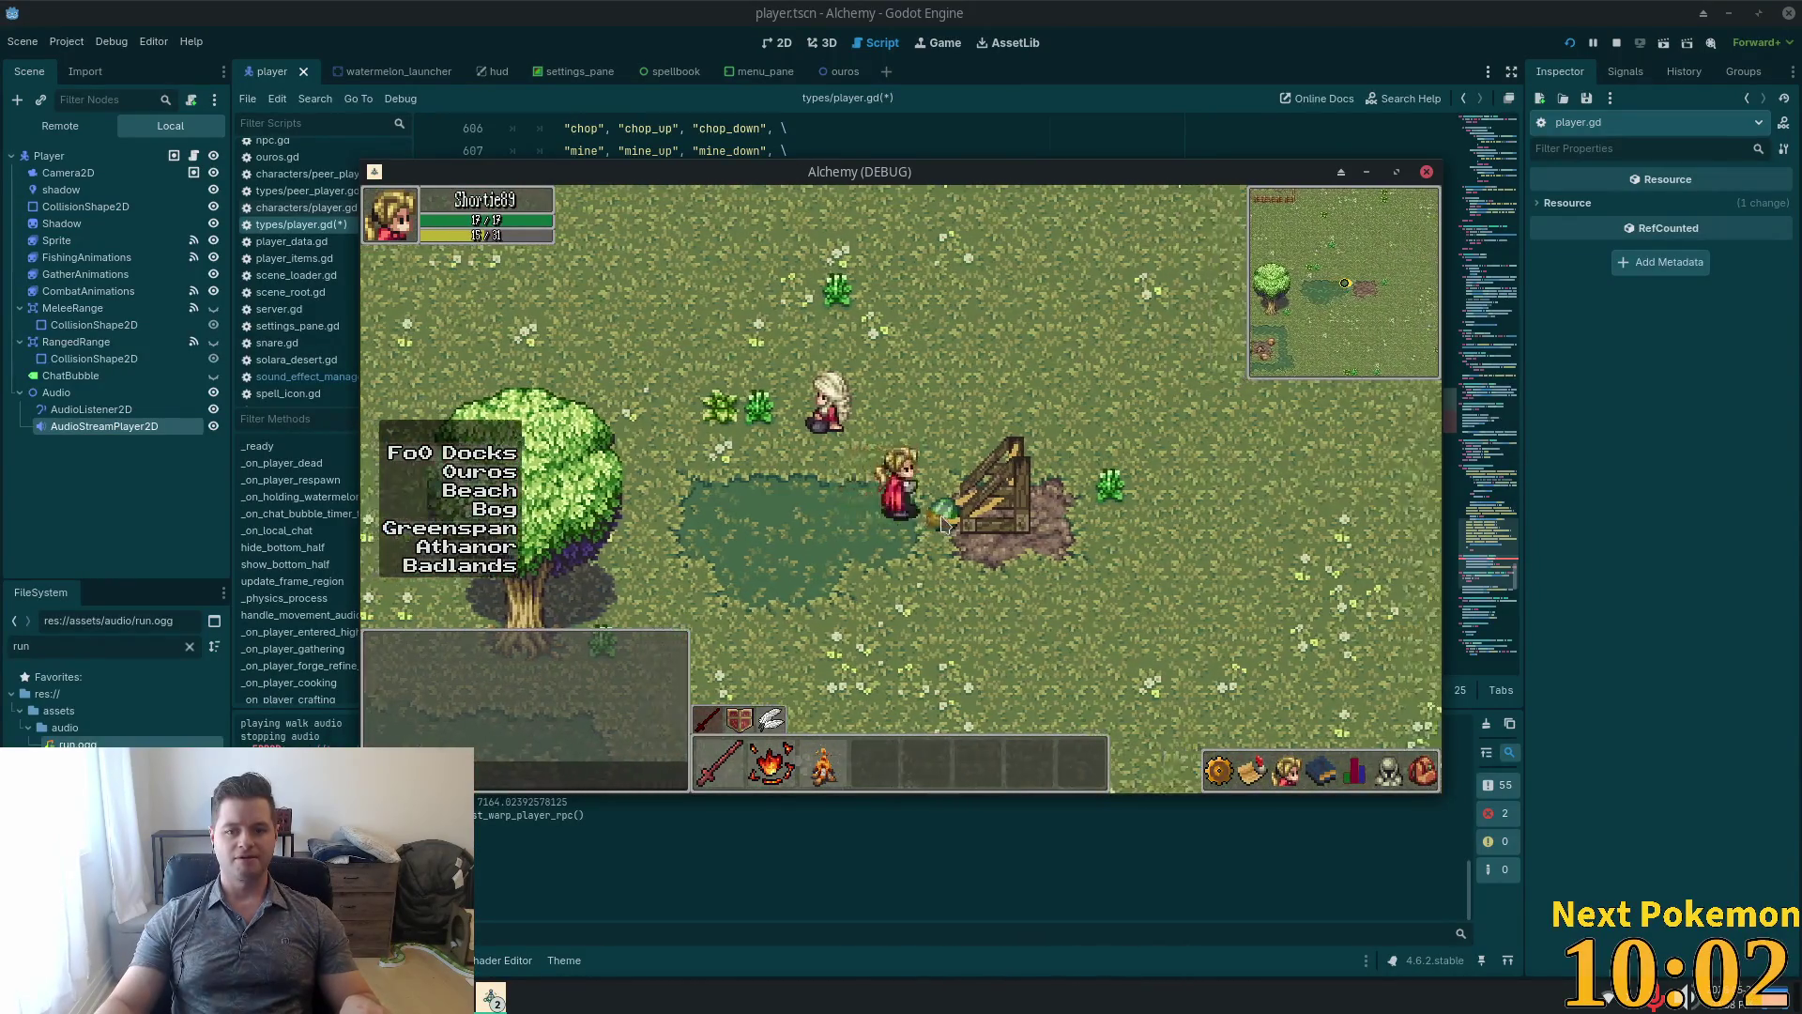
click(943, 523)
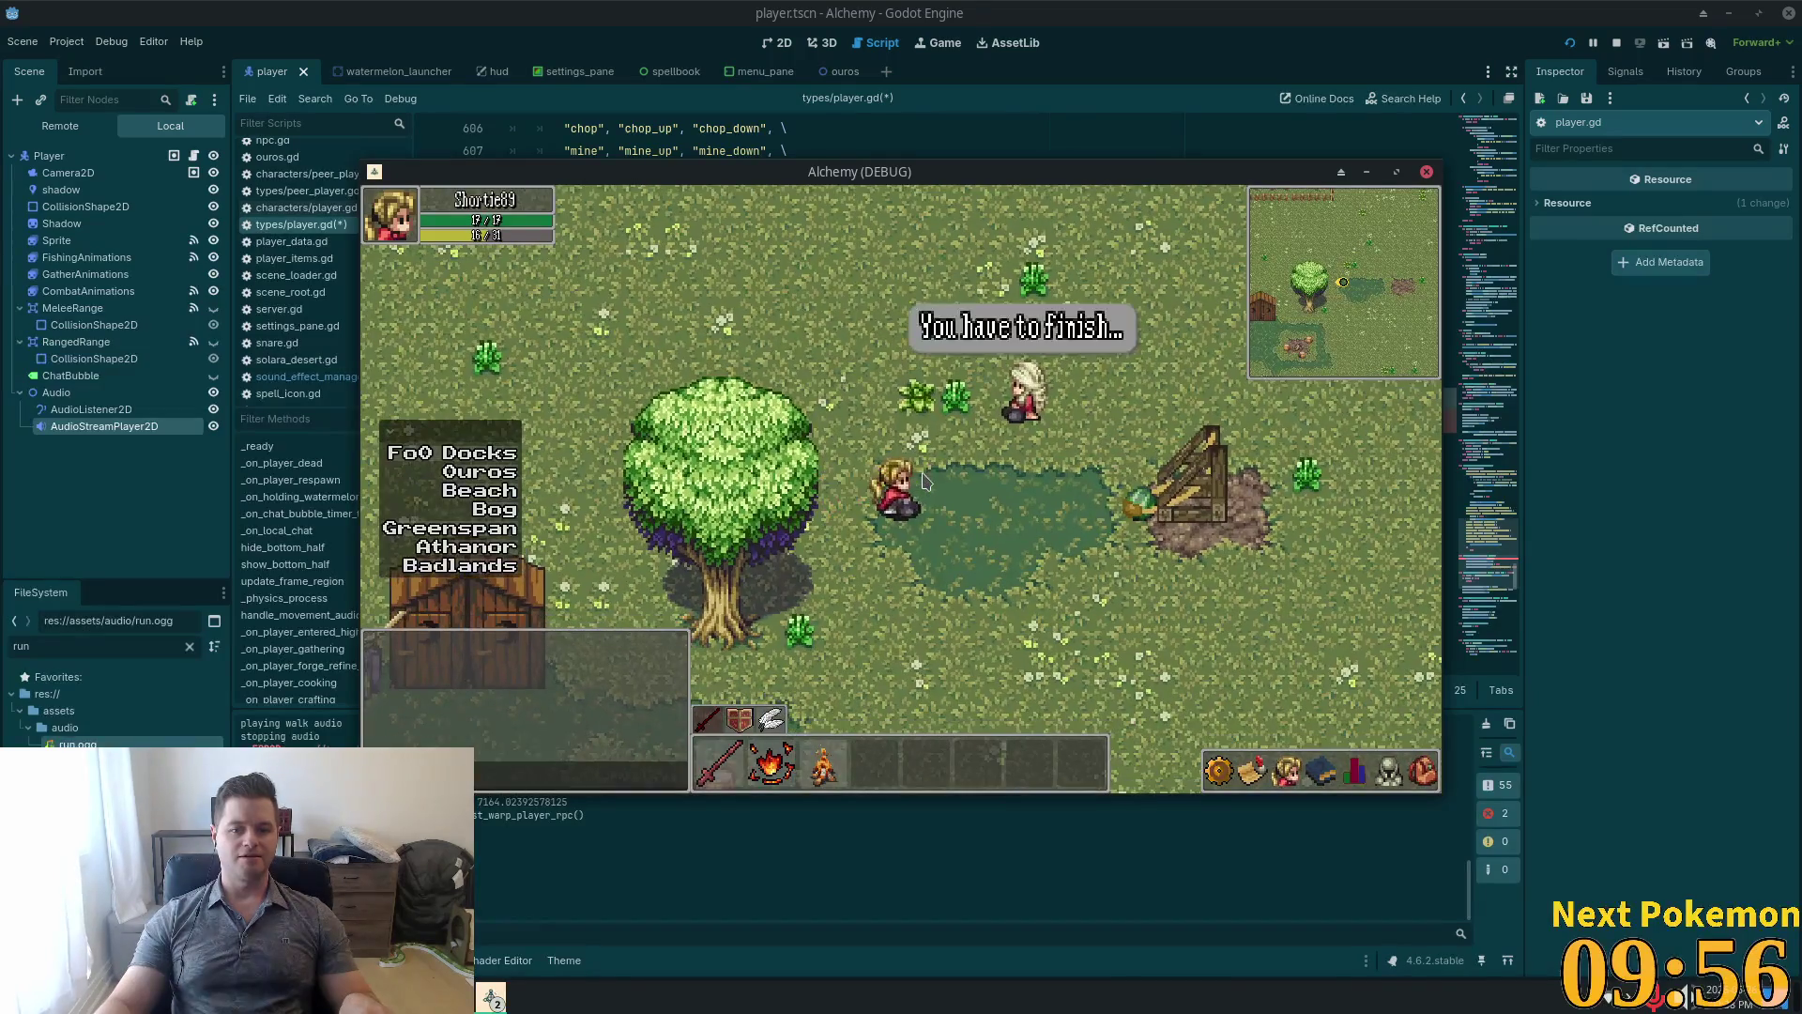
Walk toward the melon, run down-right, and gather at the wooden rack.
click(1010, 500)
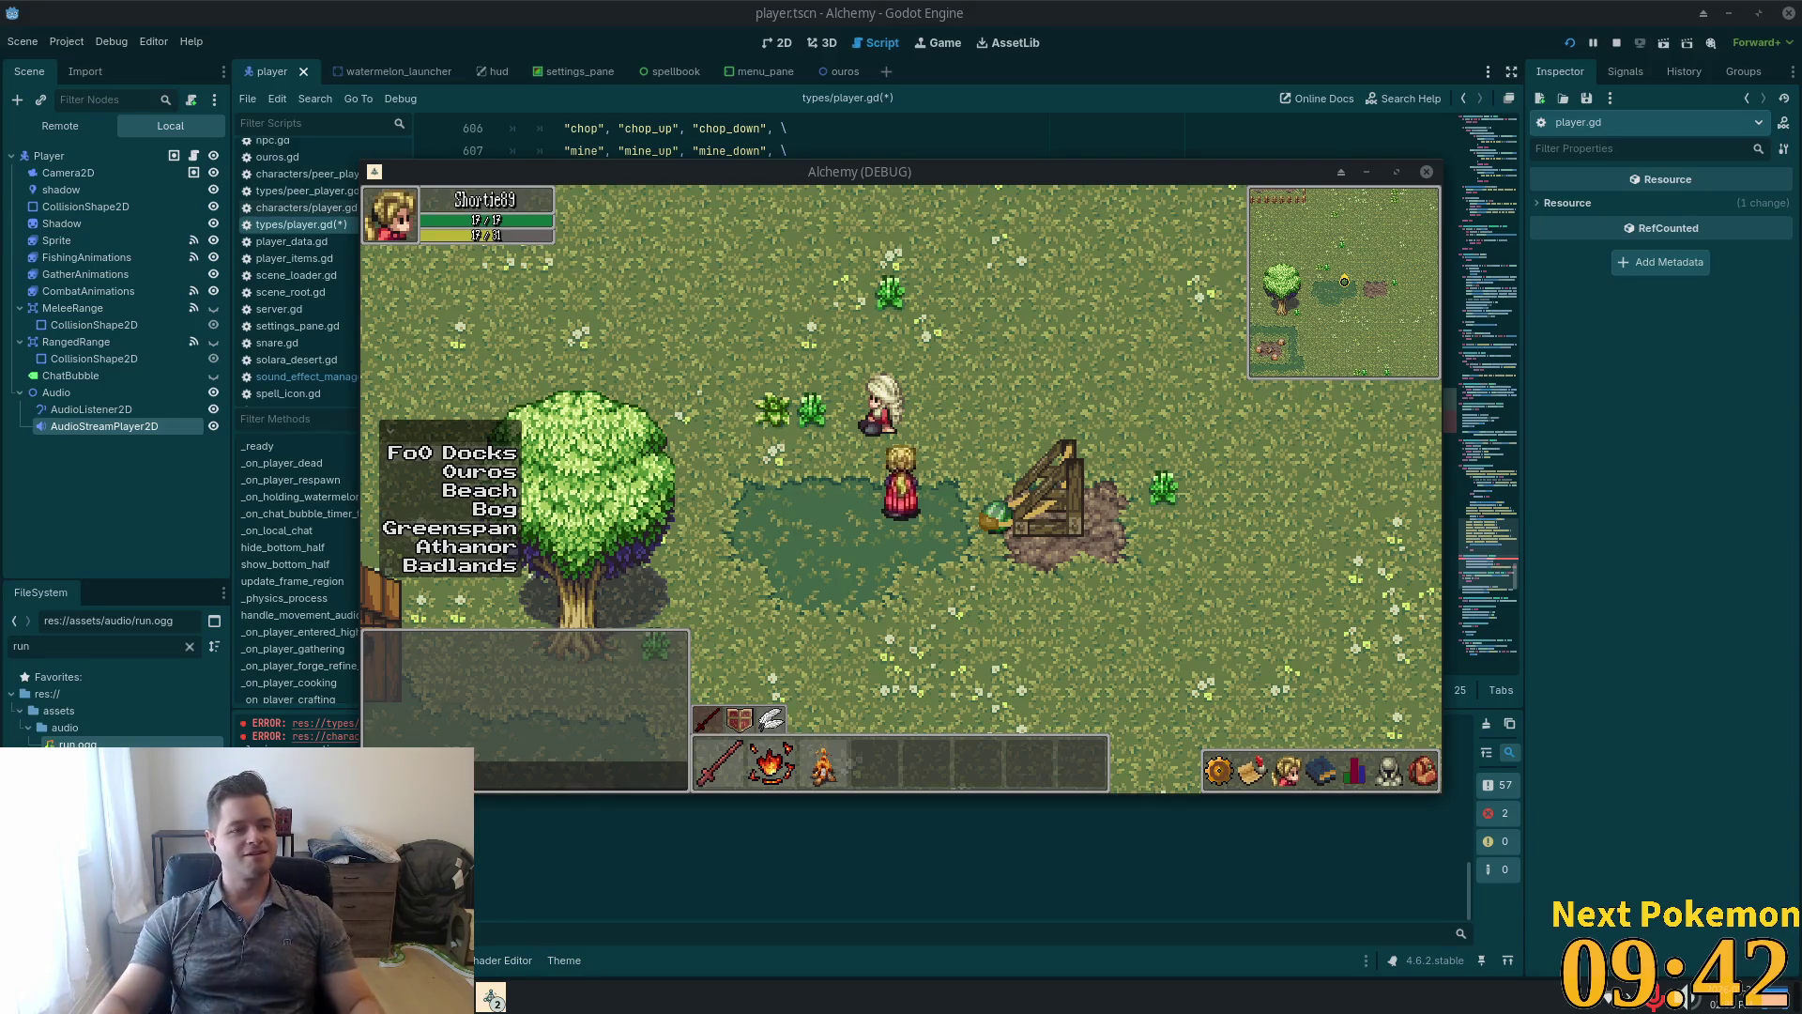
click(955, 524)
click(942, 489)
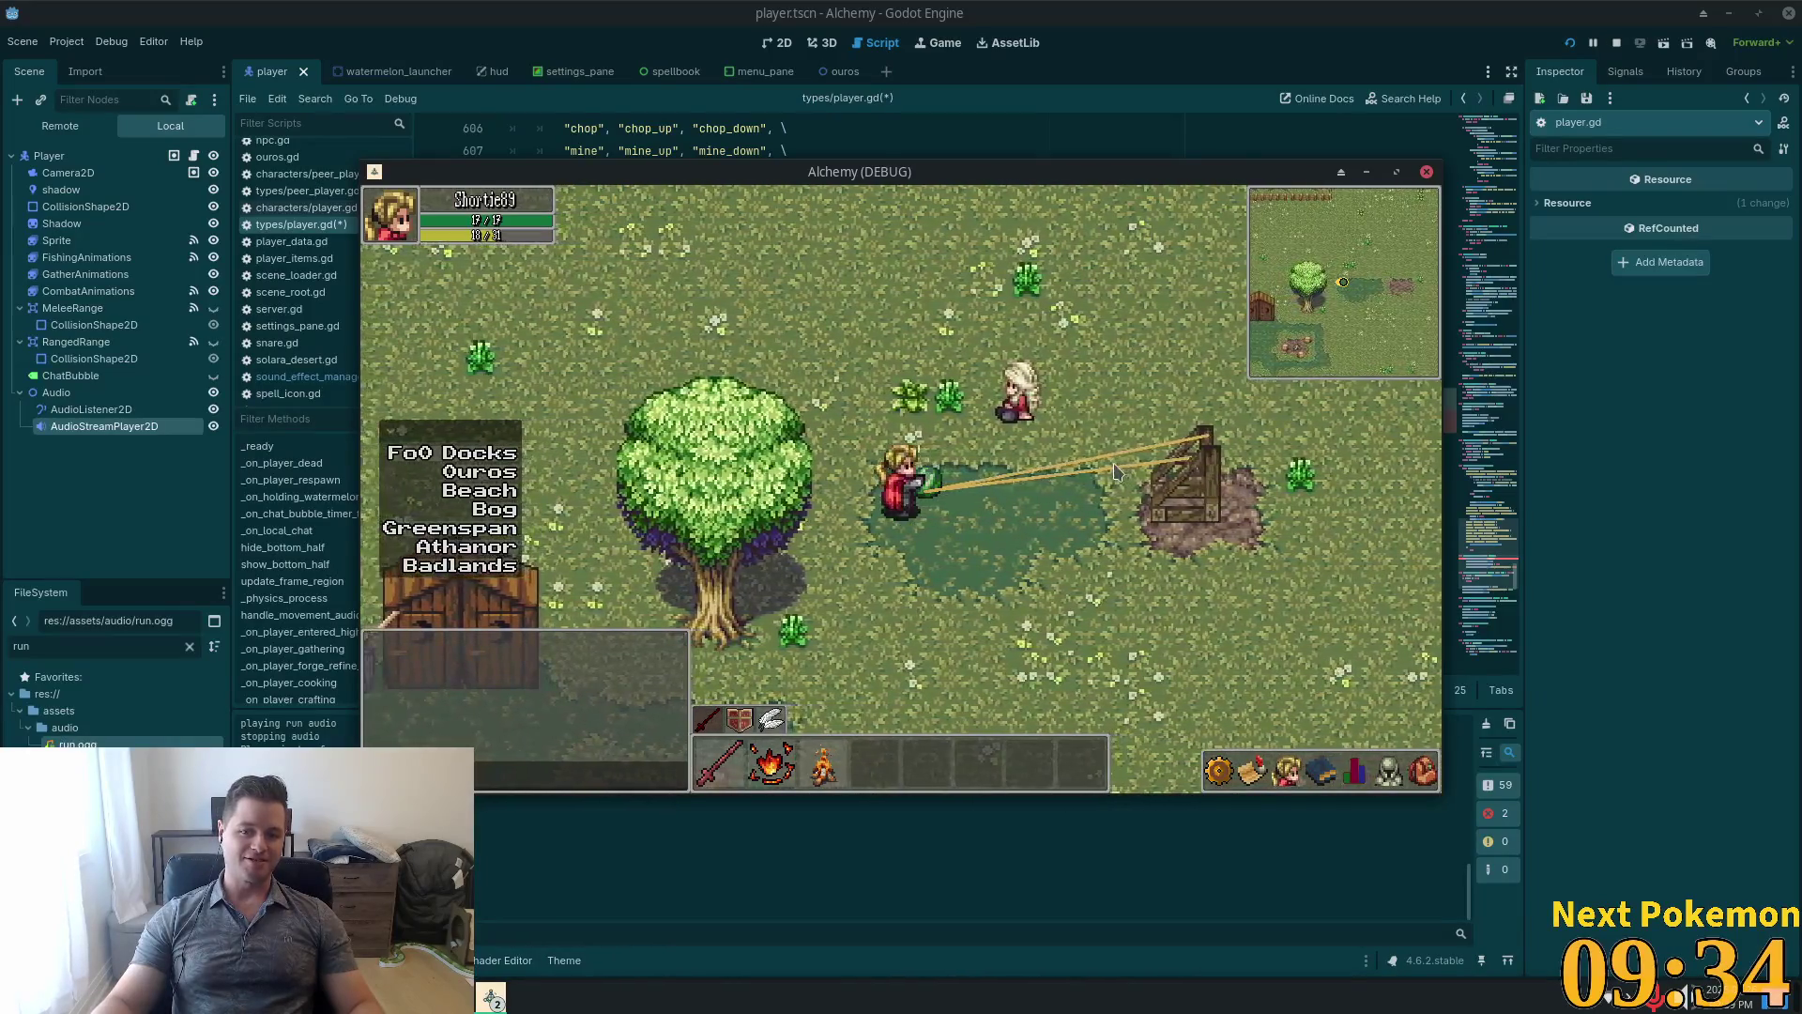
click(1089, 517)
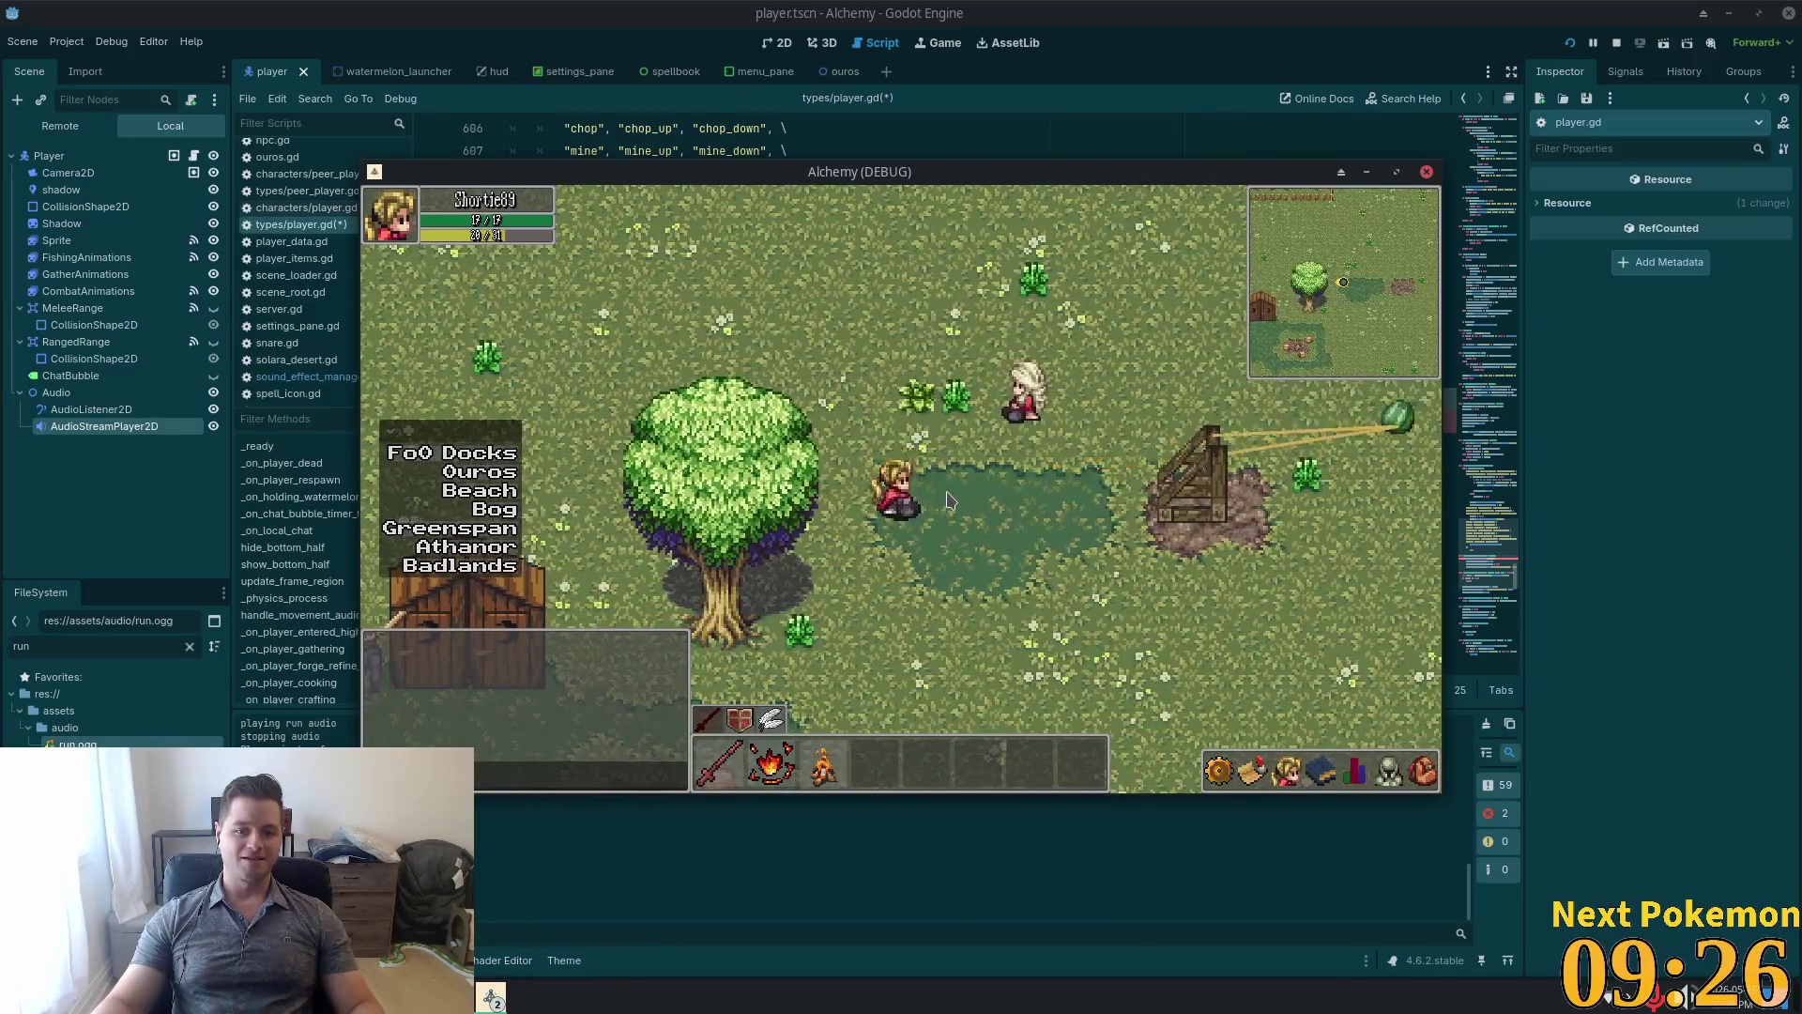
key(d)
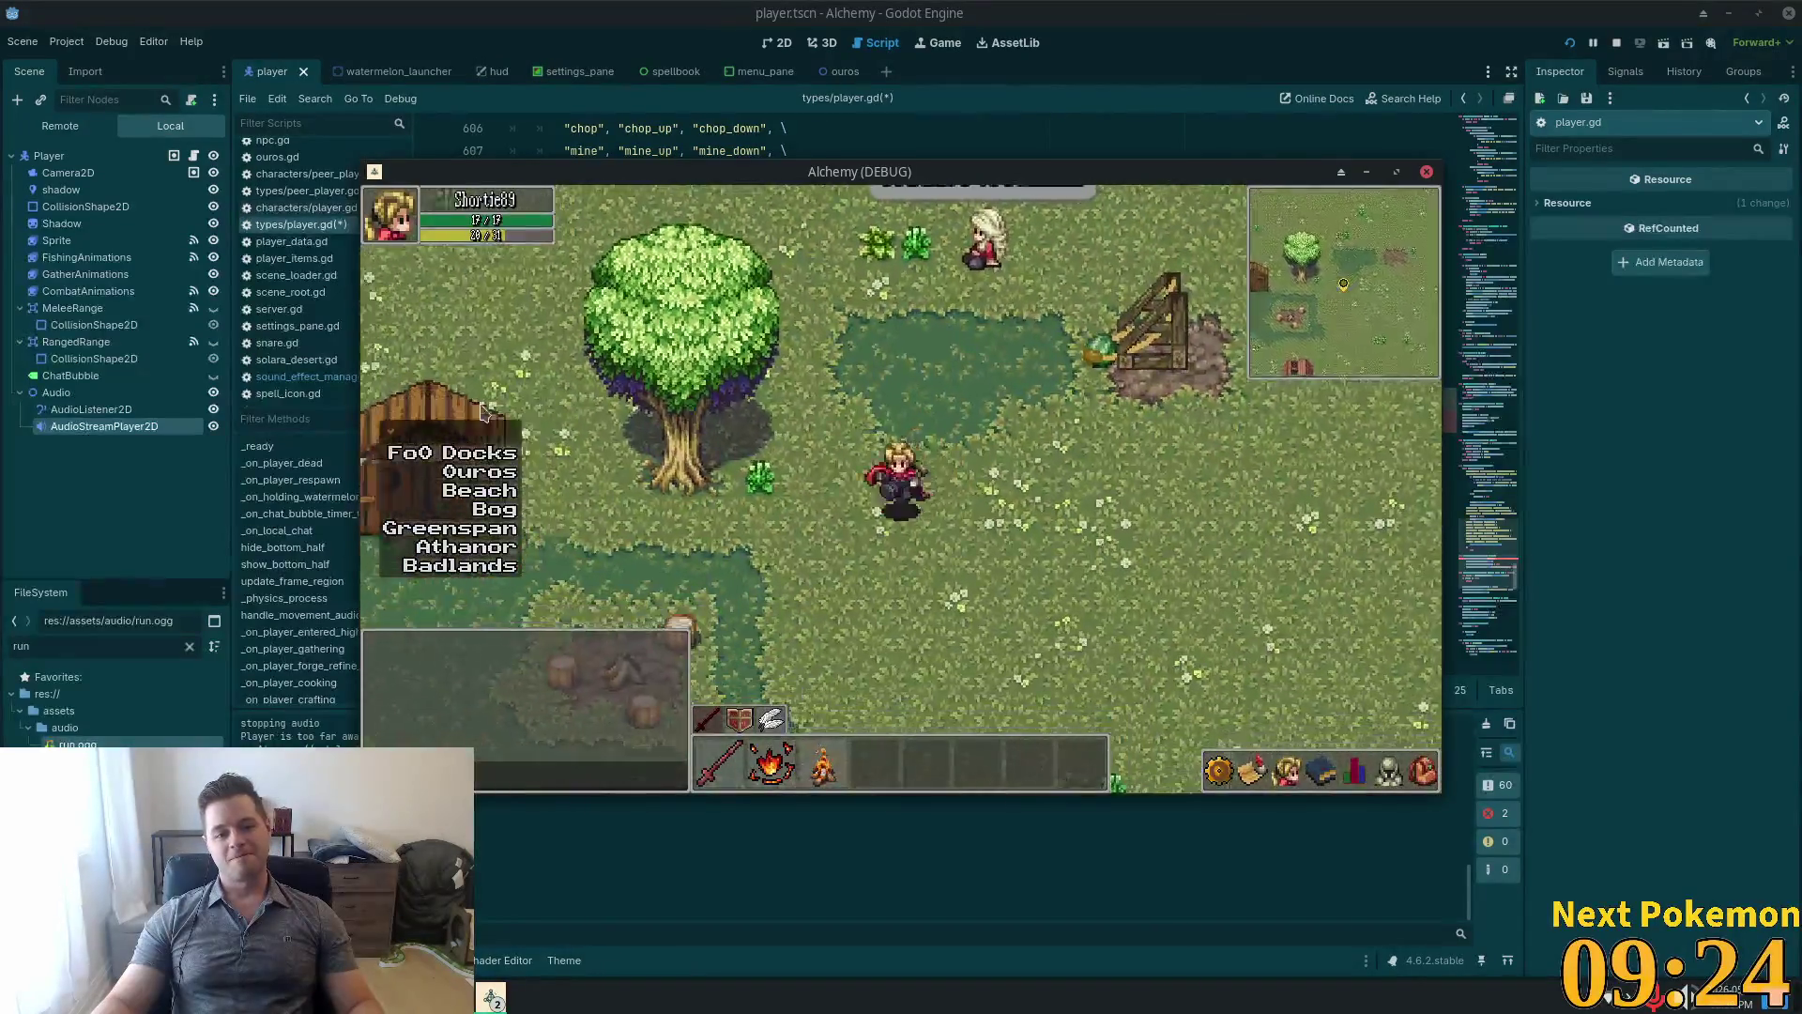
Walk the character down-left, up-right and around the shed to test walk sounds.
key(a)
key(s)
key(s)
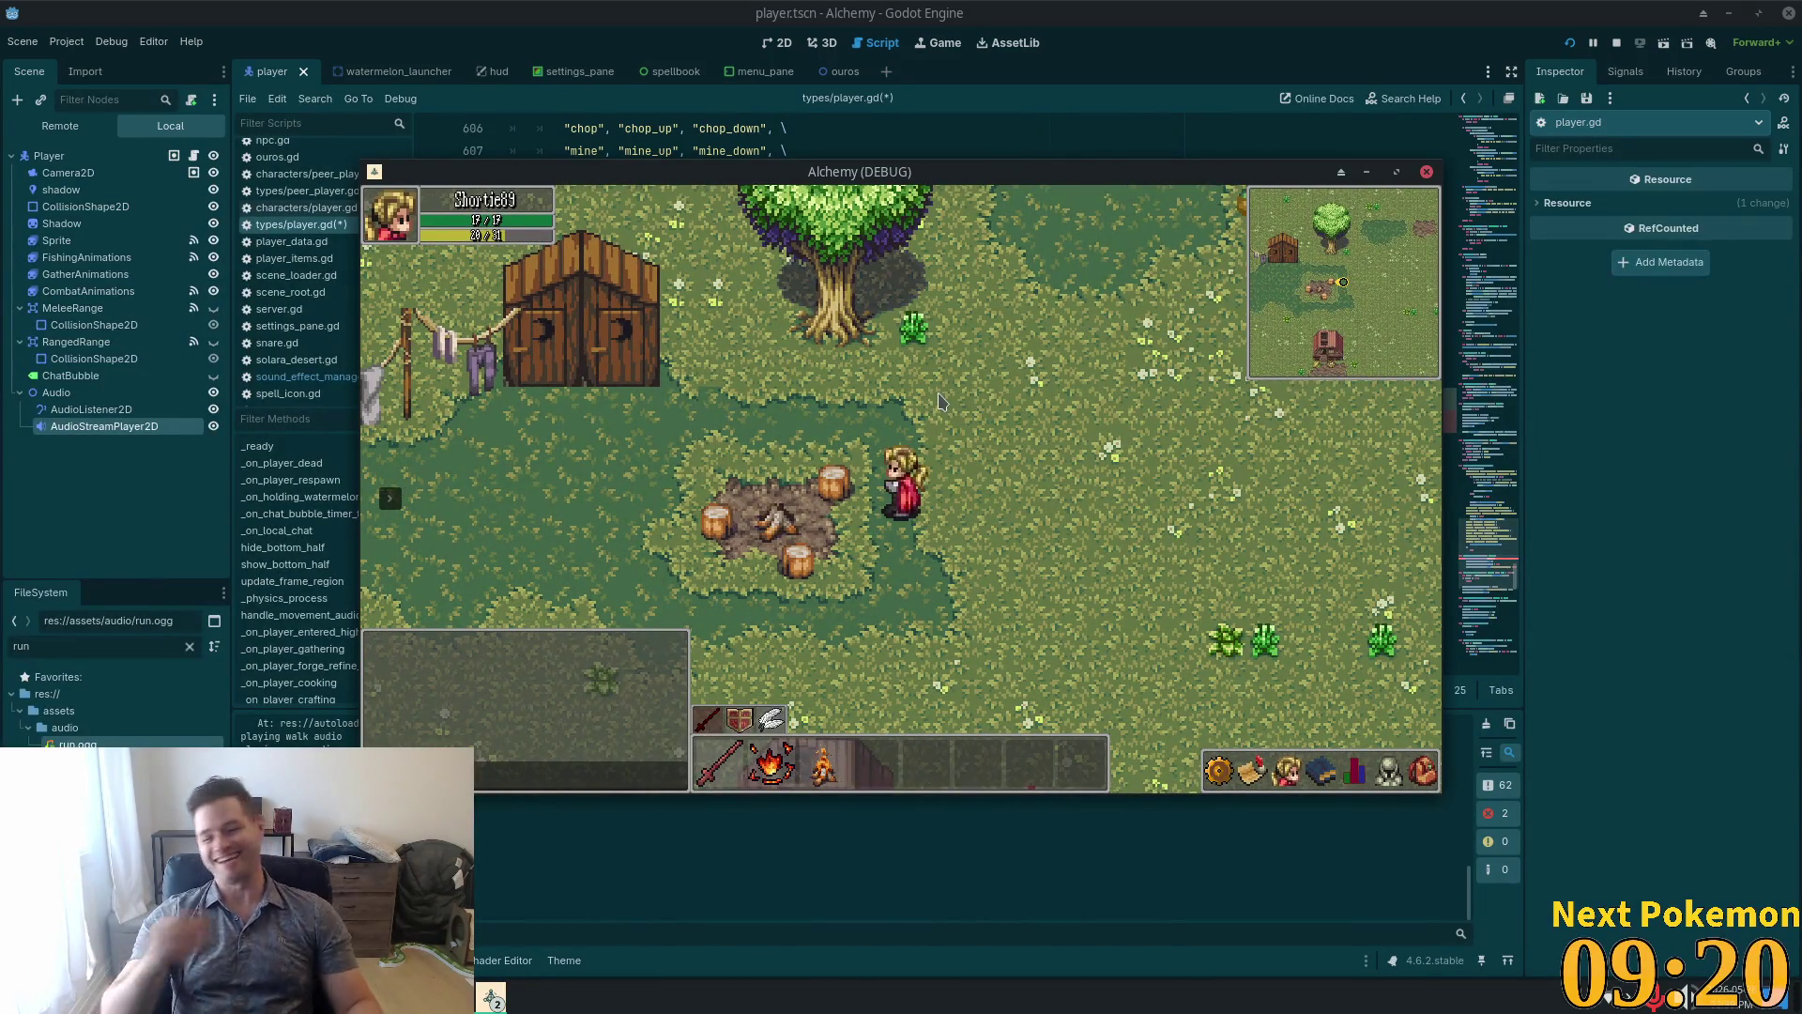
key(w)
key(d)
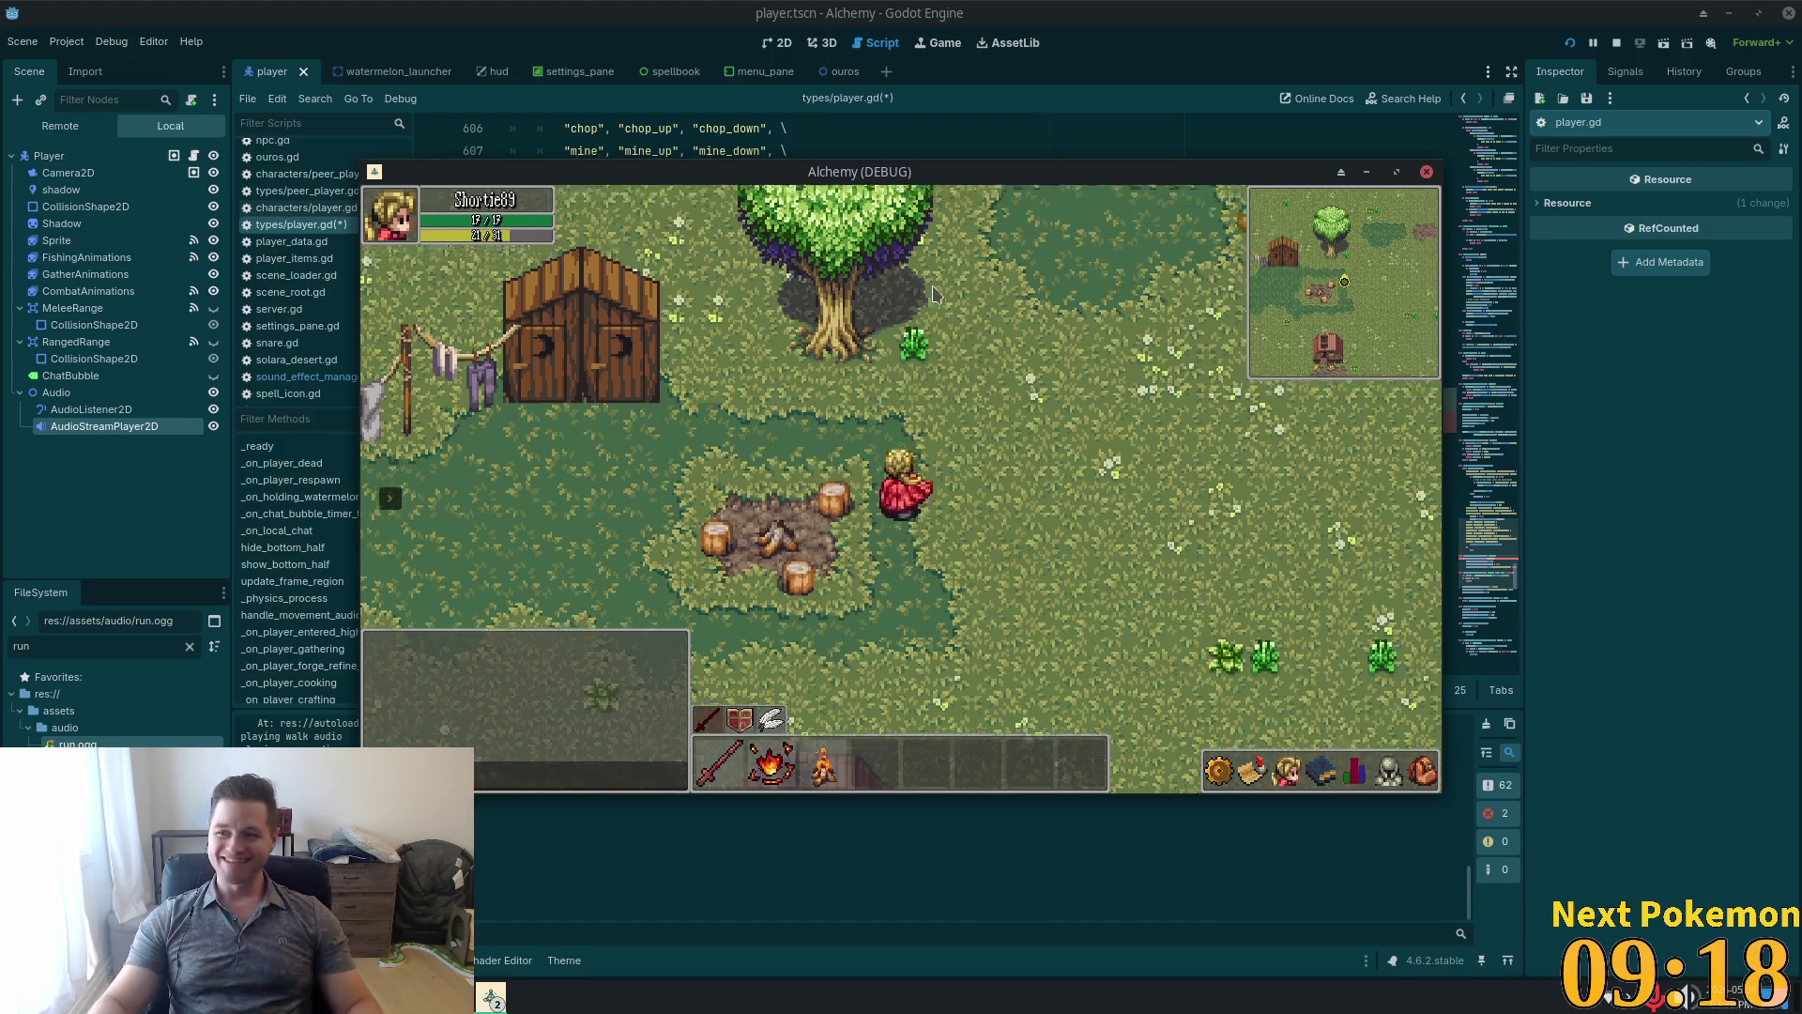
key(w)
key(d)
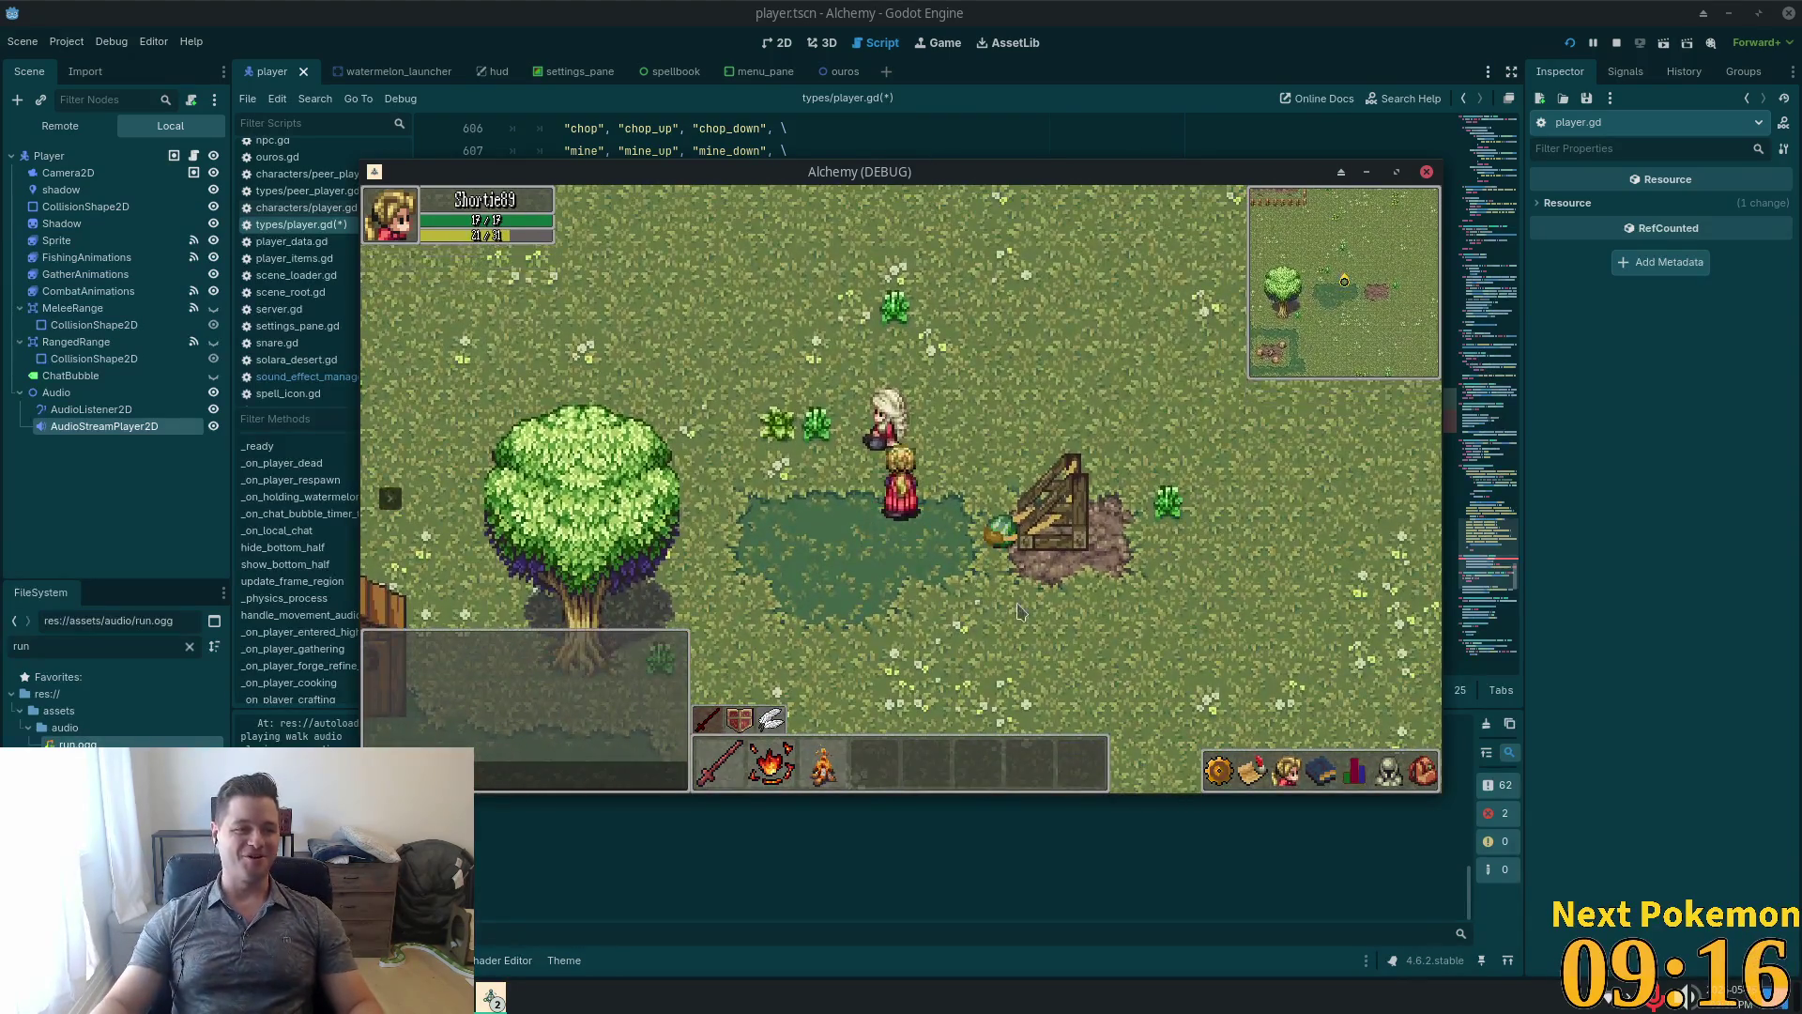
key(d)
key(s)
key(w)
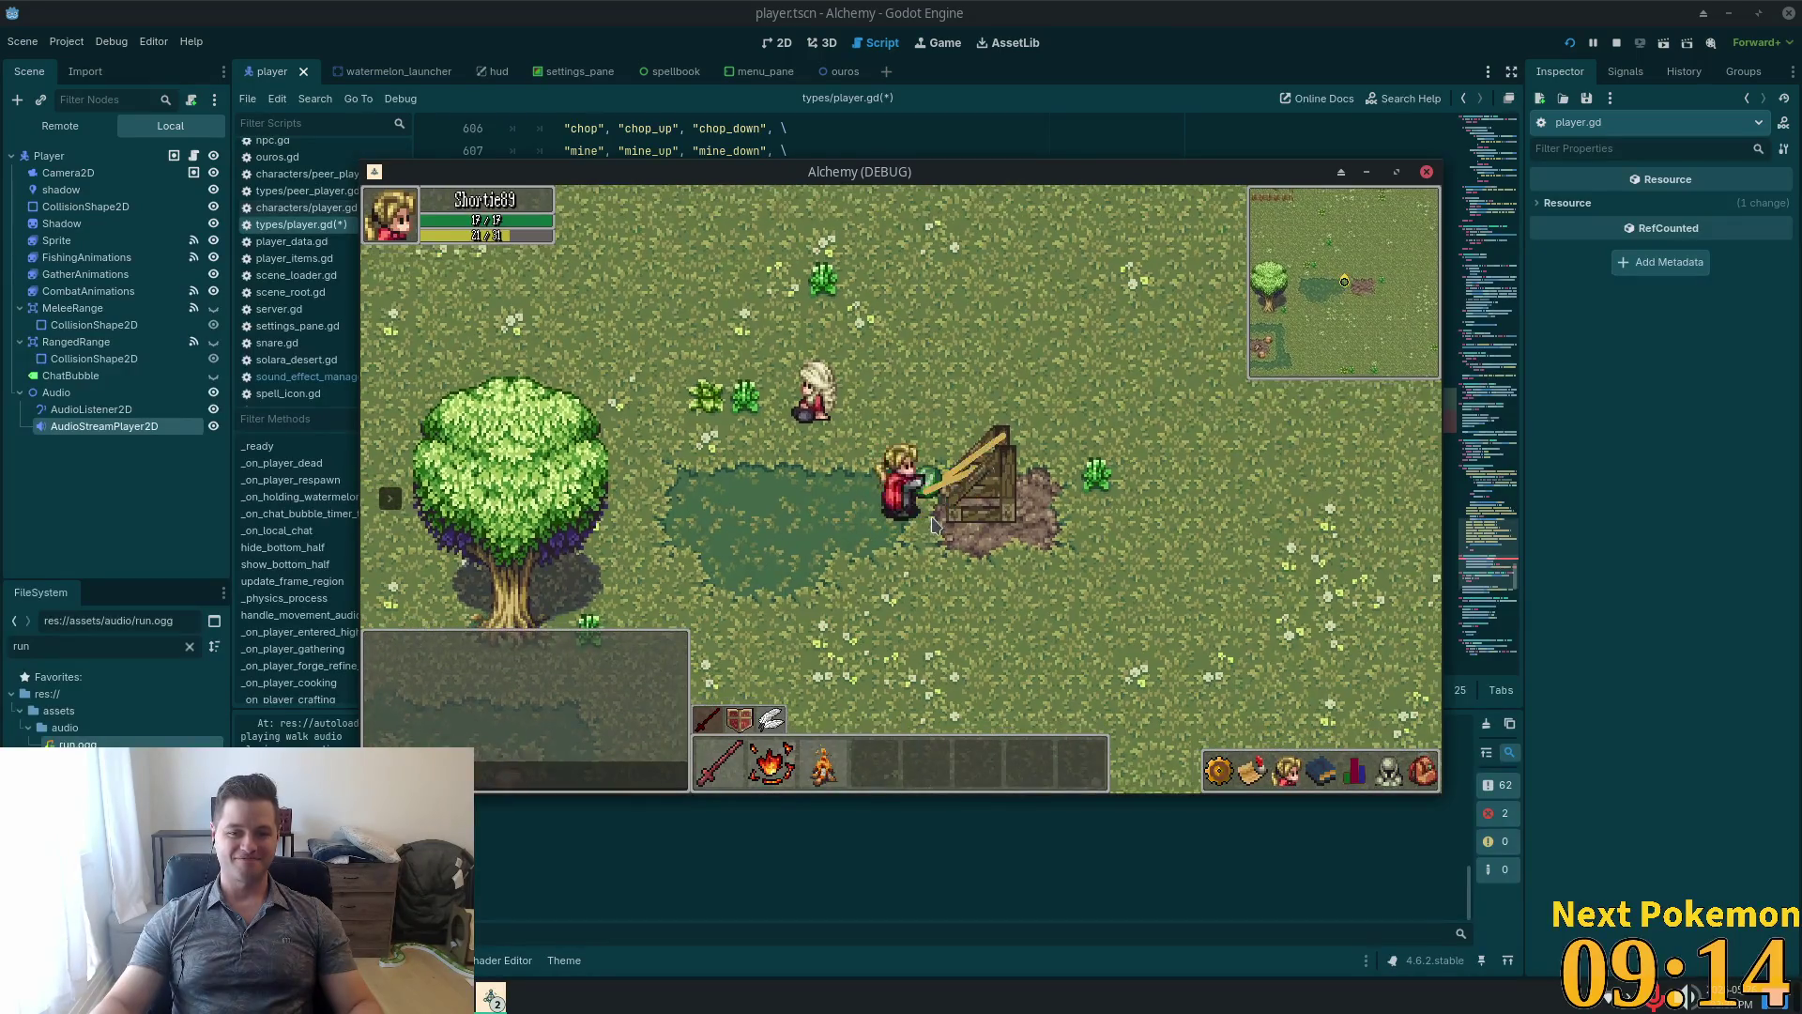
Walk left across the map, then run right, and return to the code above stop_sound_effect.
key(a)
key(a)
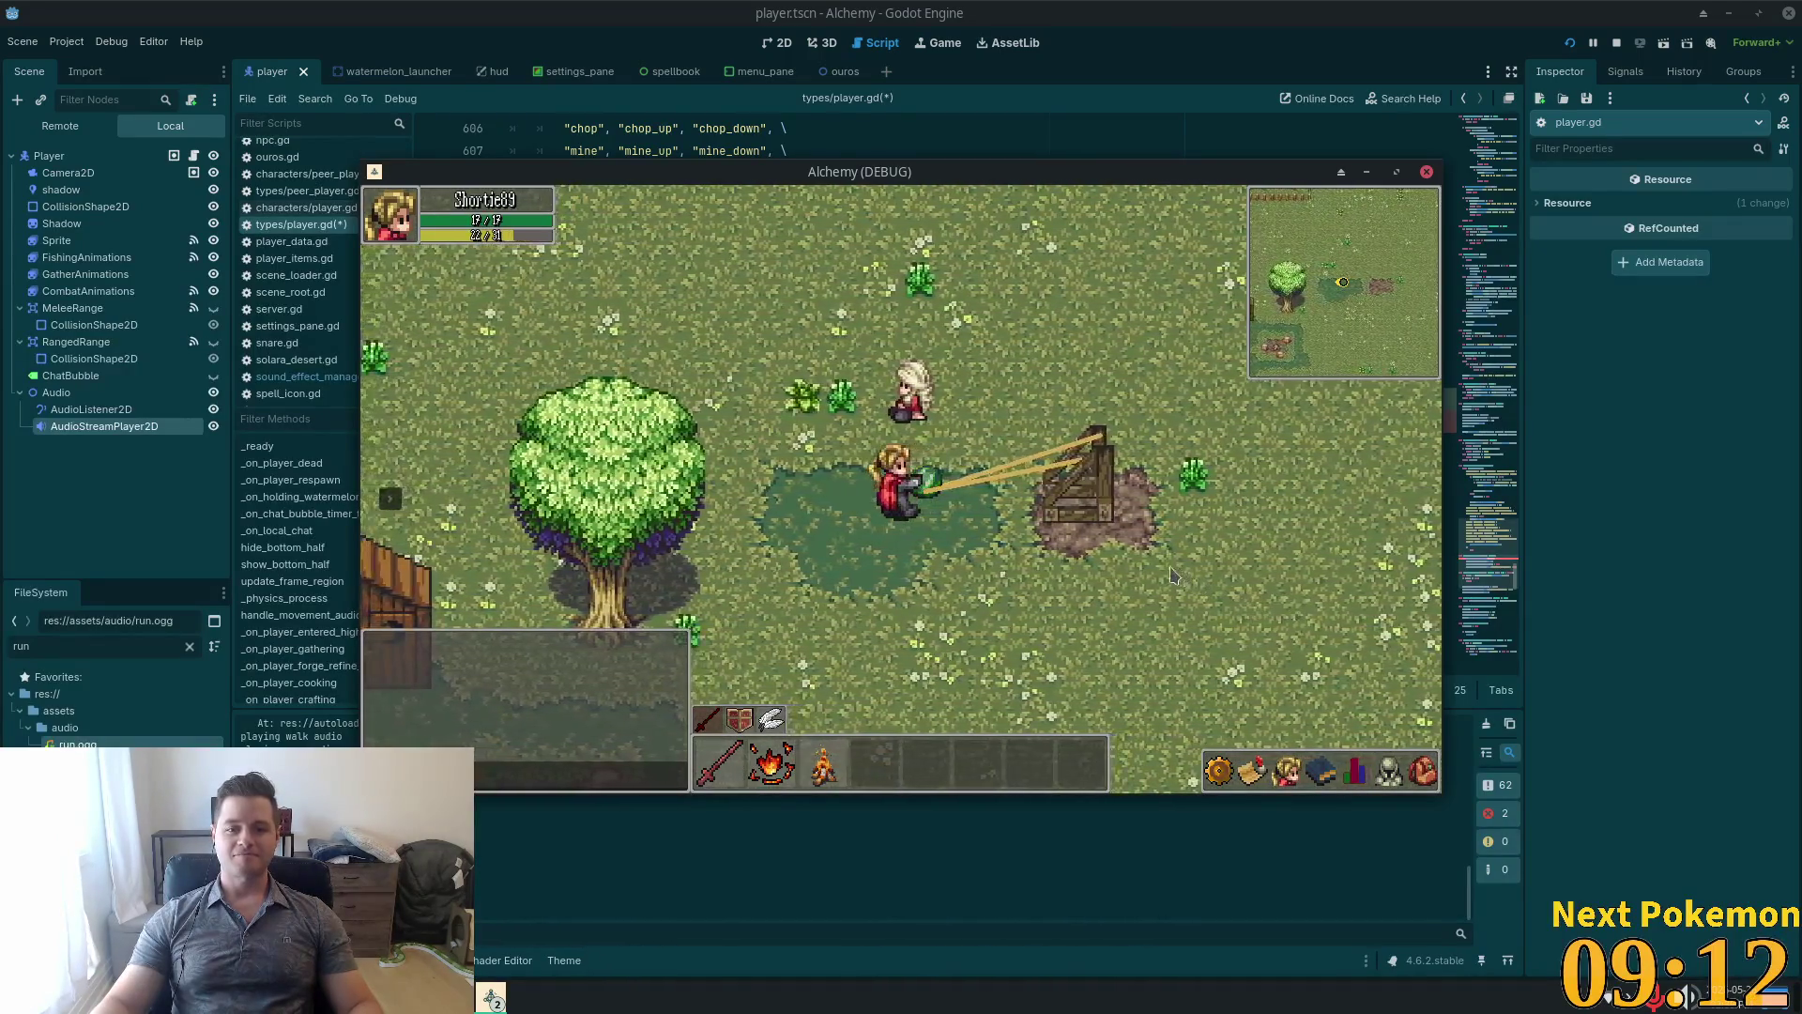
key(a)
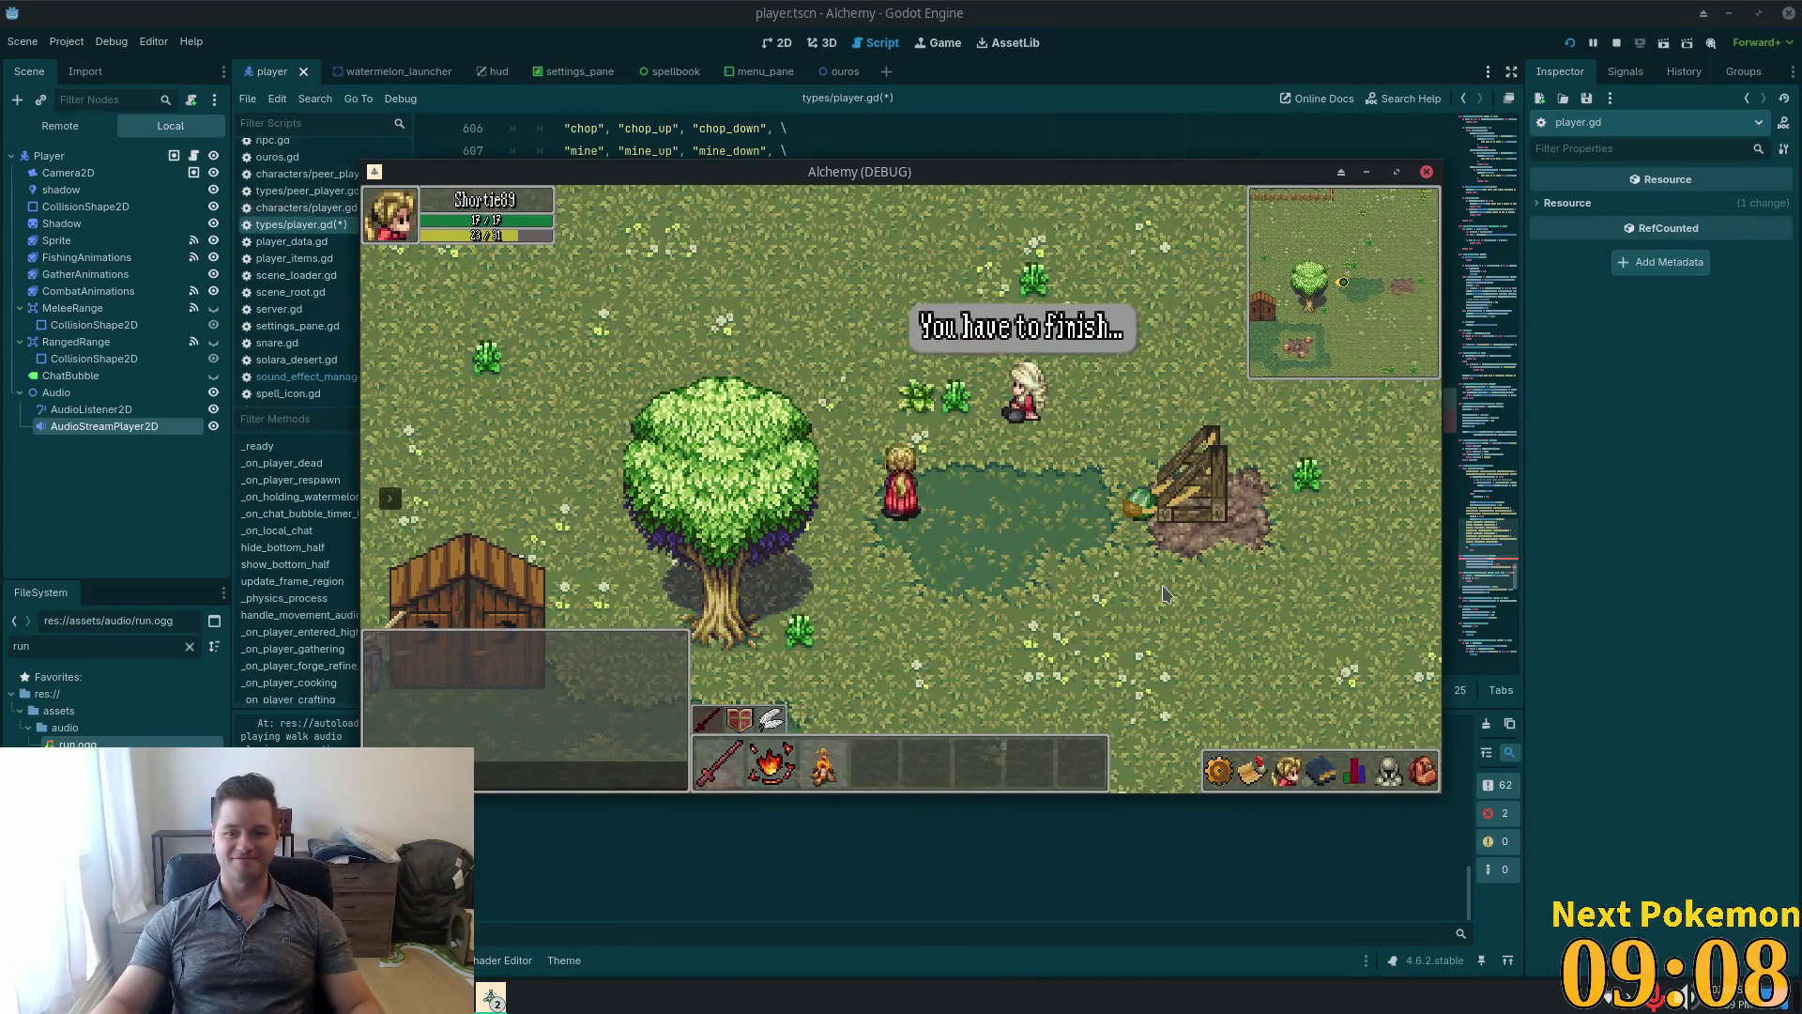
key(s)
key(a)
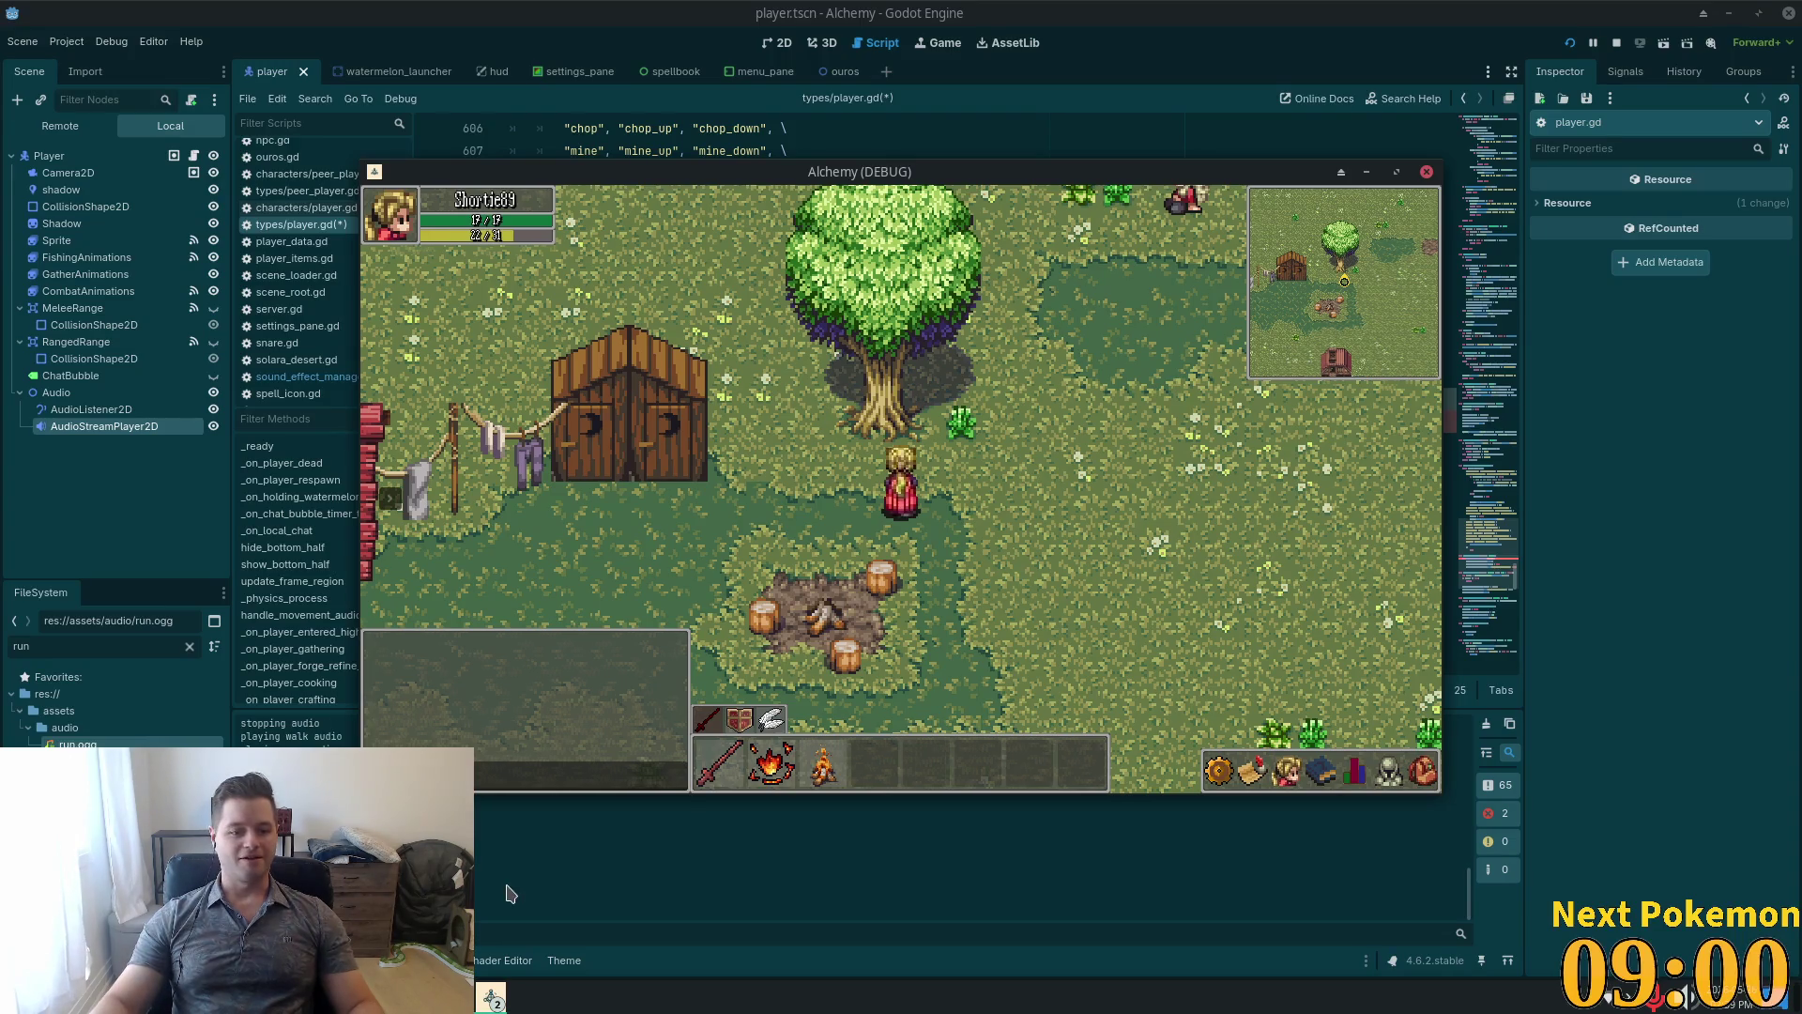
key(d)
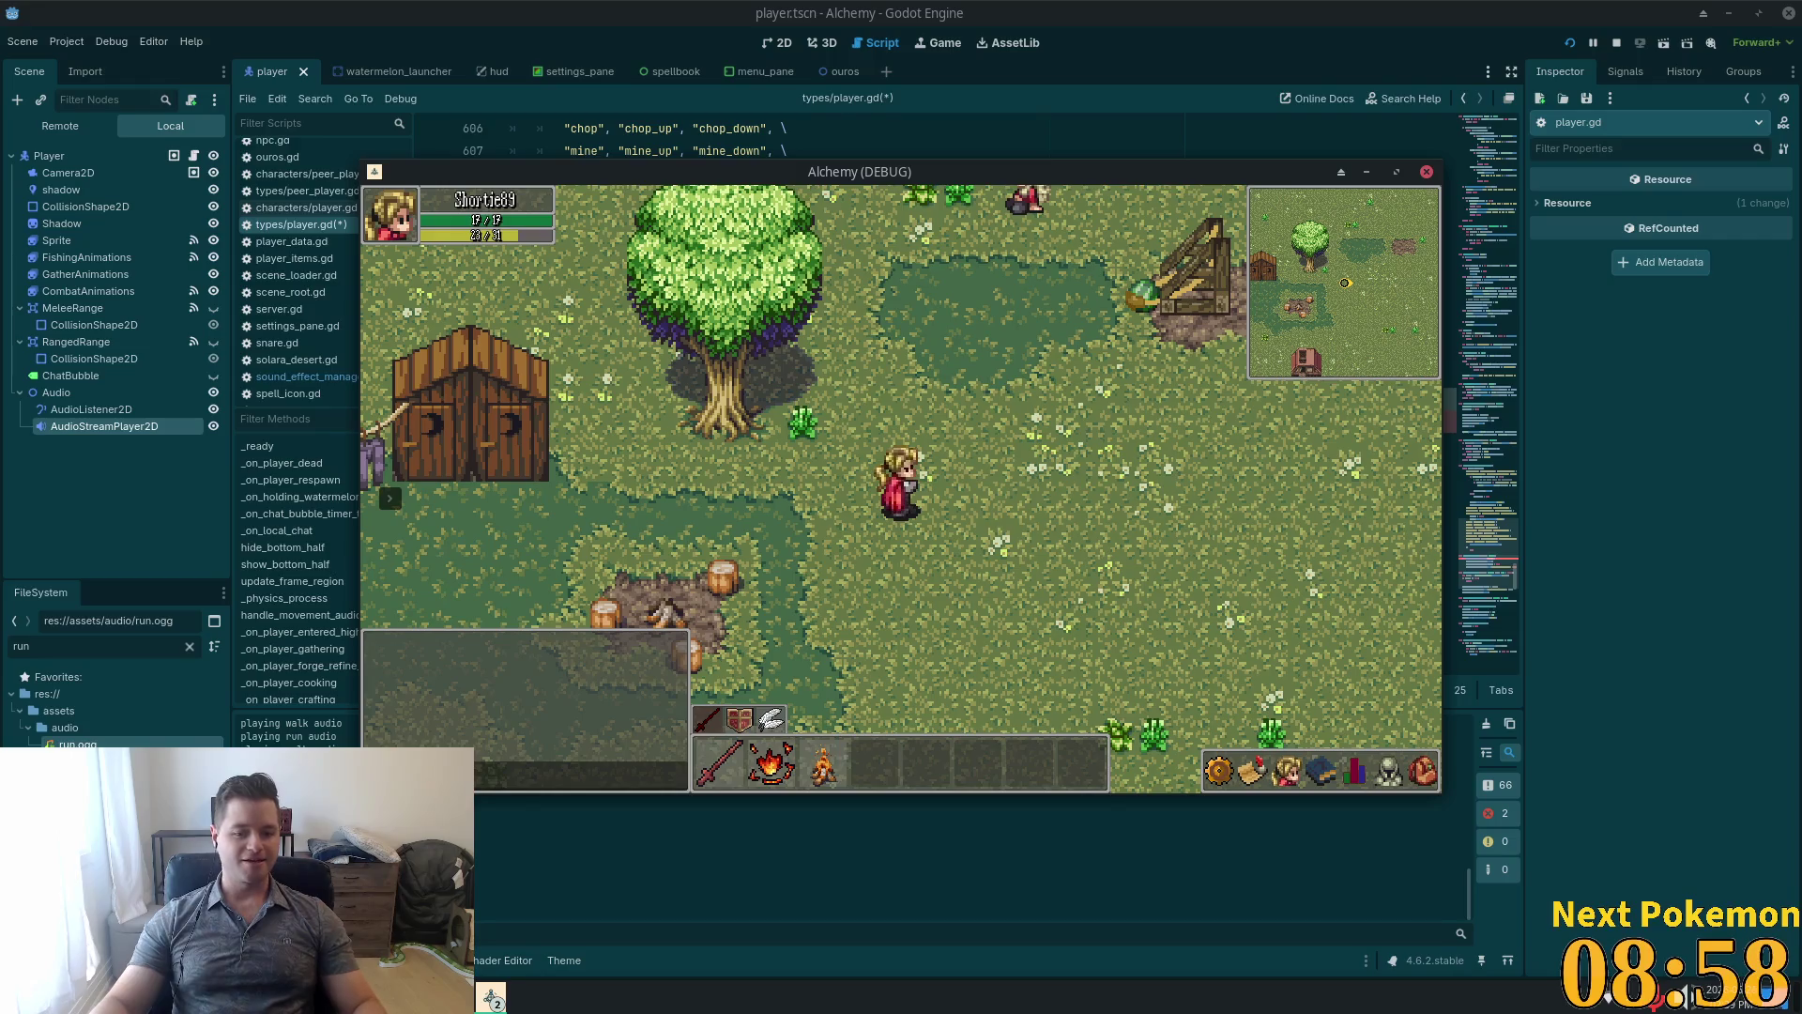
key(d)
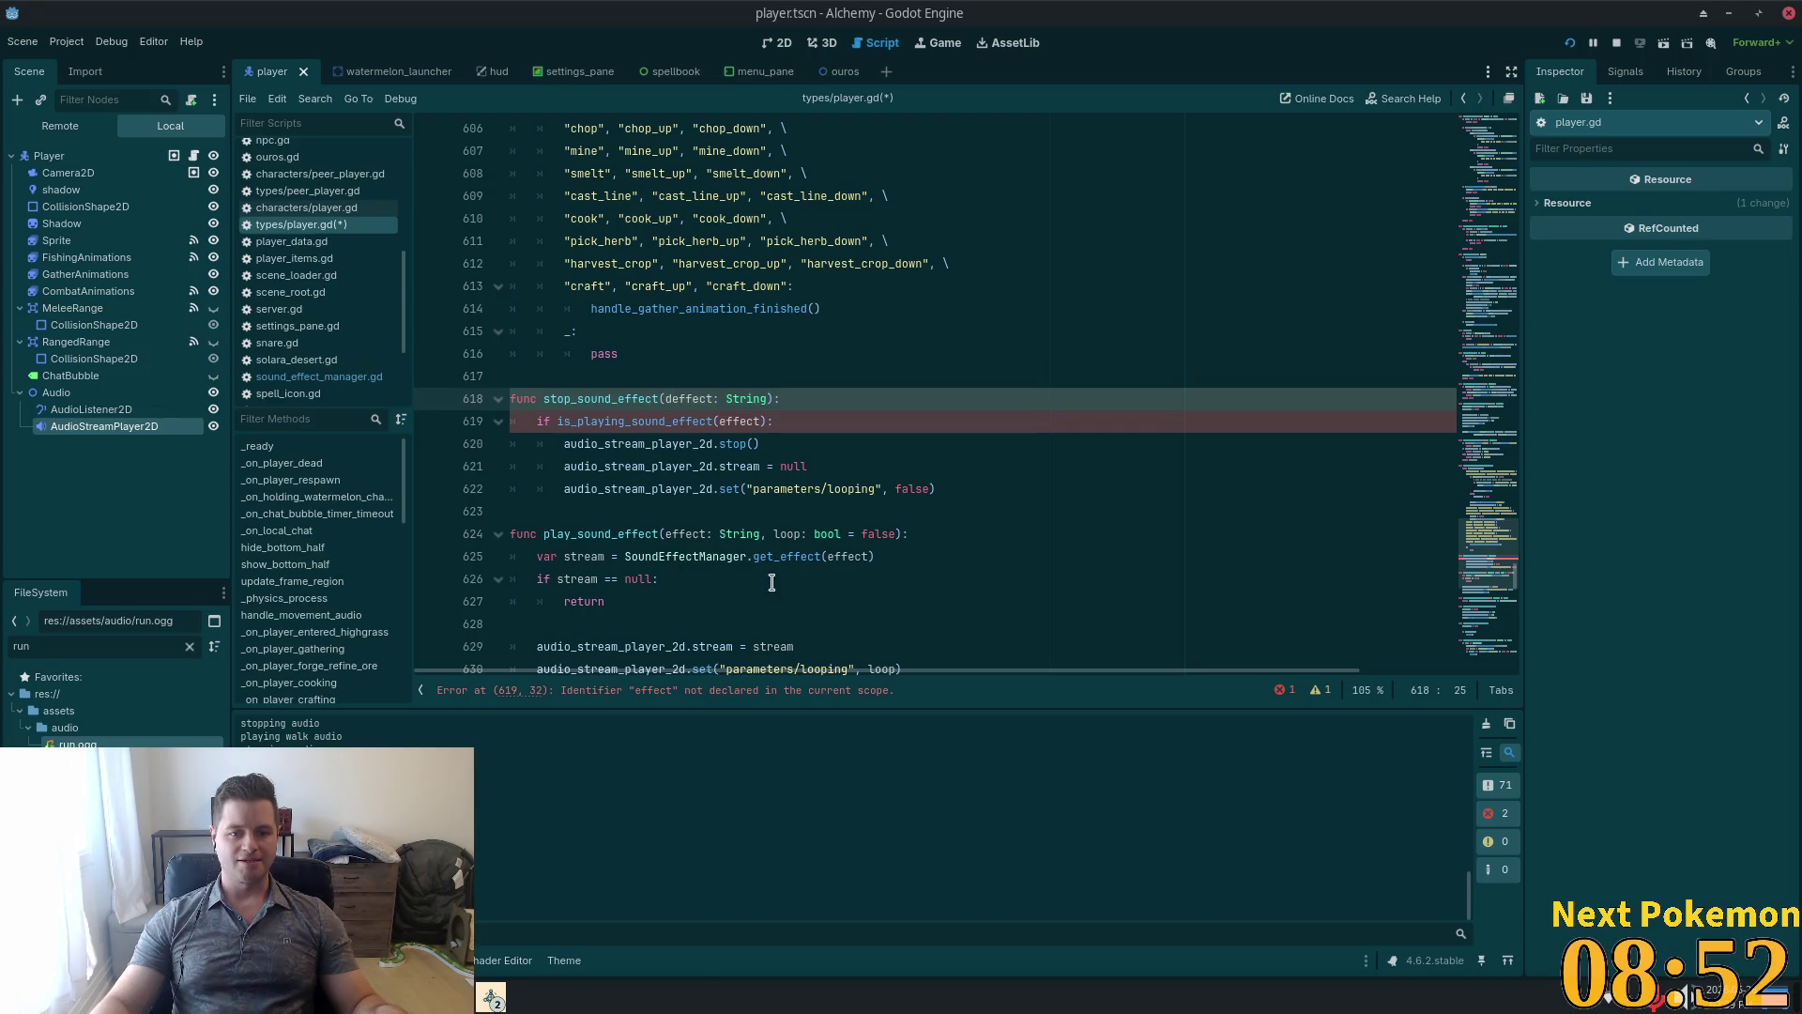
click(674, 328)
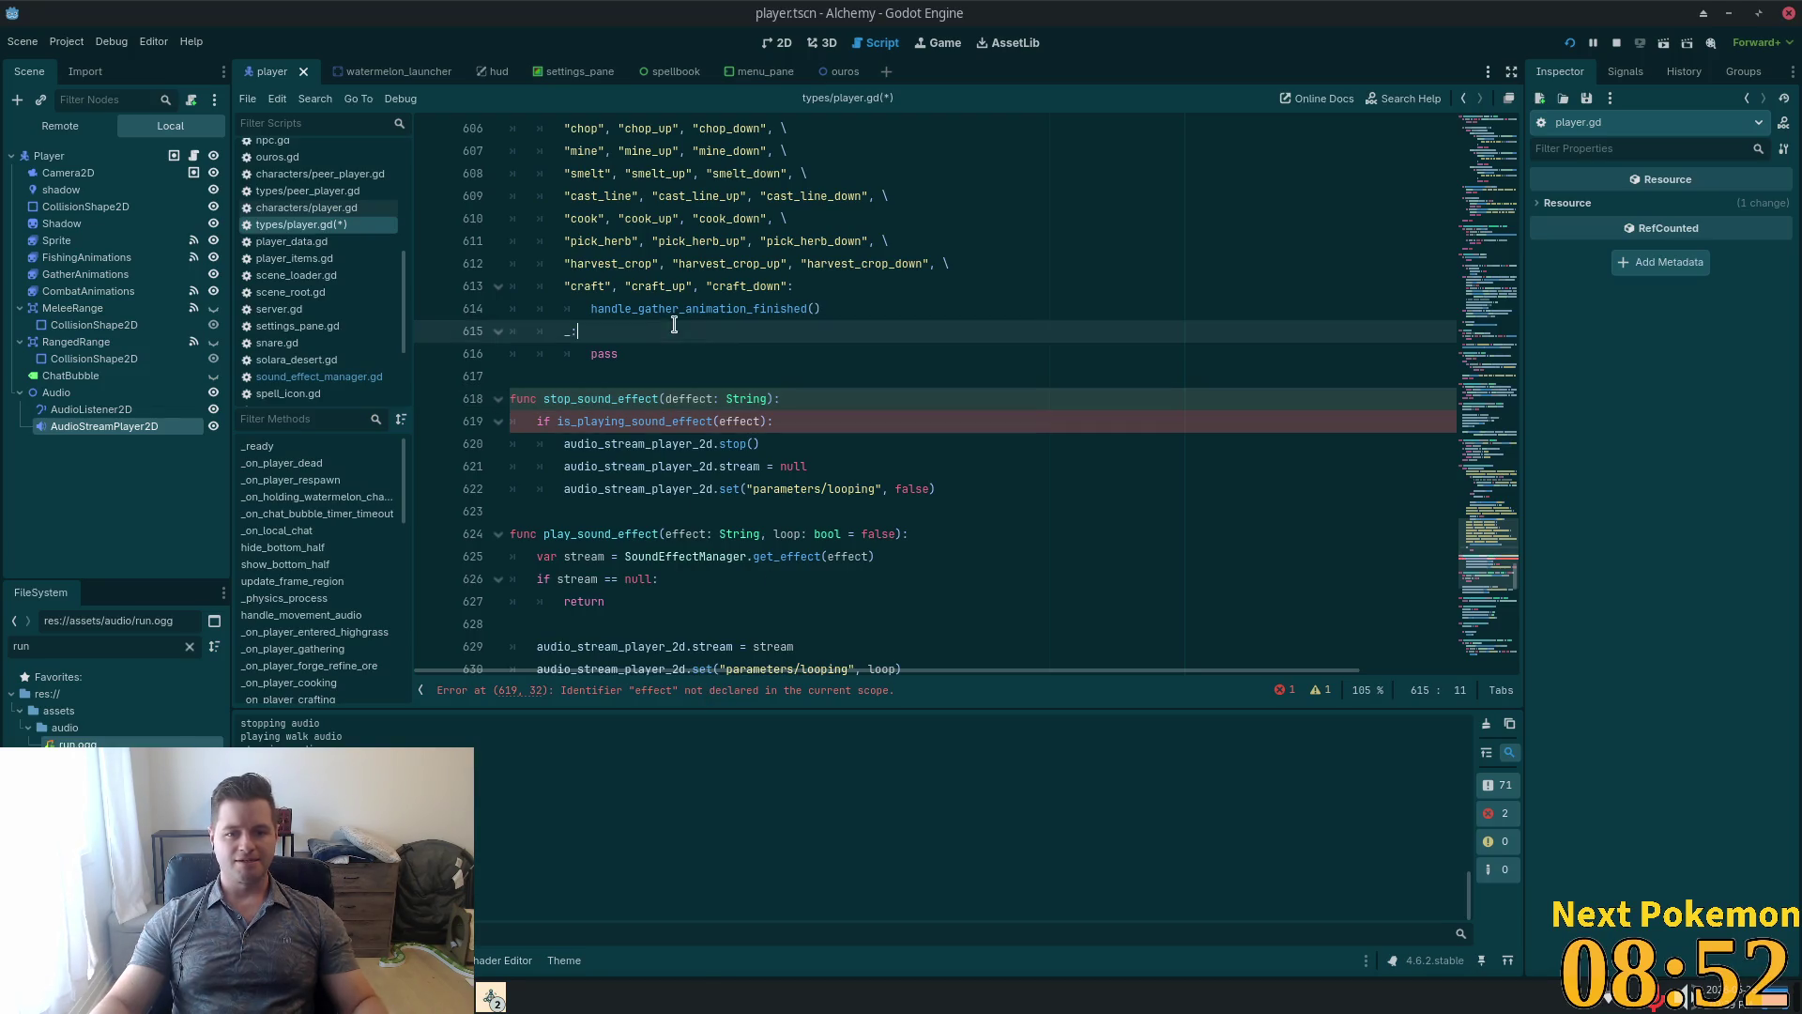
Fix the 'deffect' typo in the stop_sound_effect parameter to 'effect'.
drag(626, 398, 543, 398)
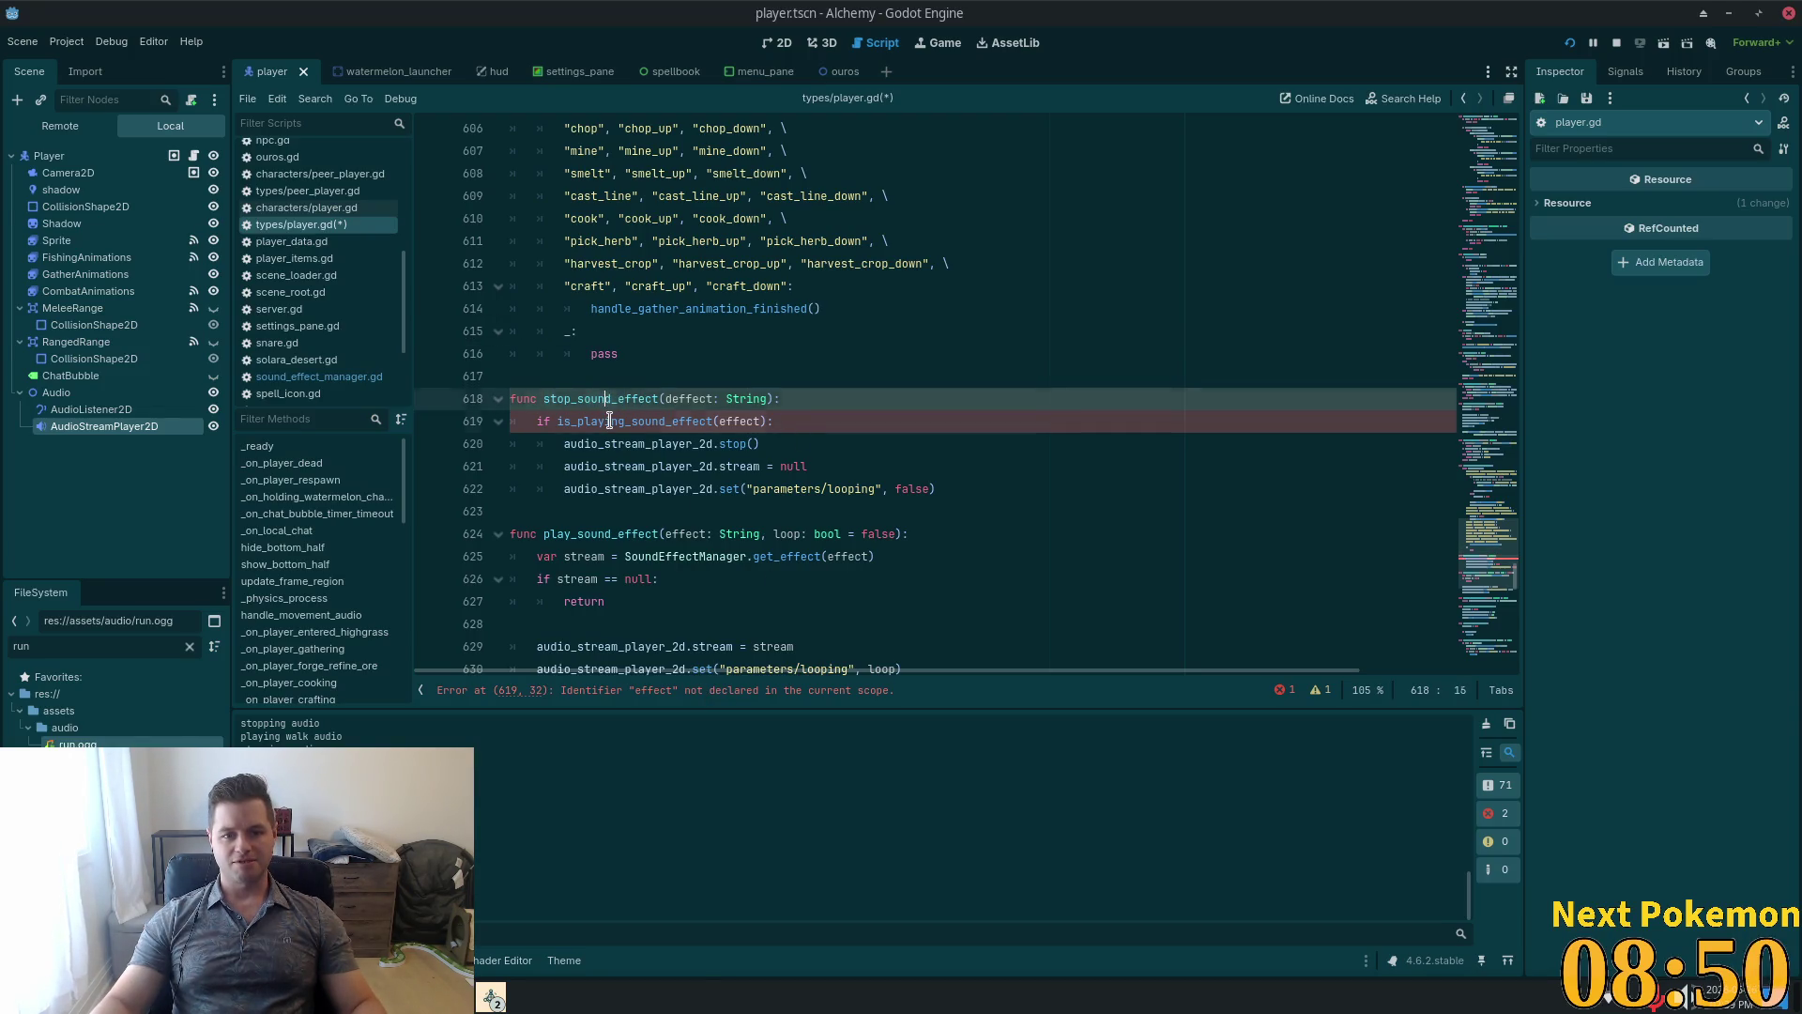
click(611, 421)
click(621, 398)
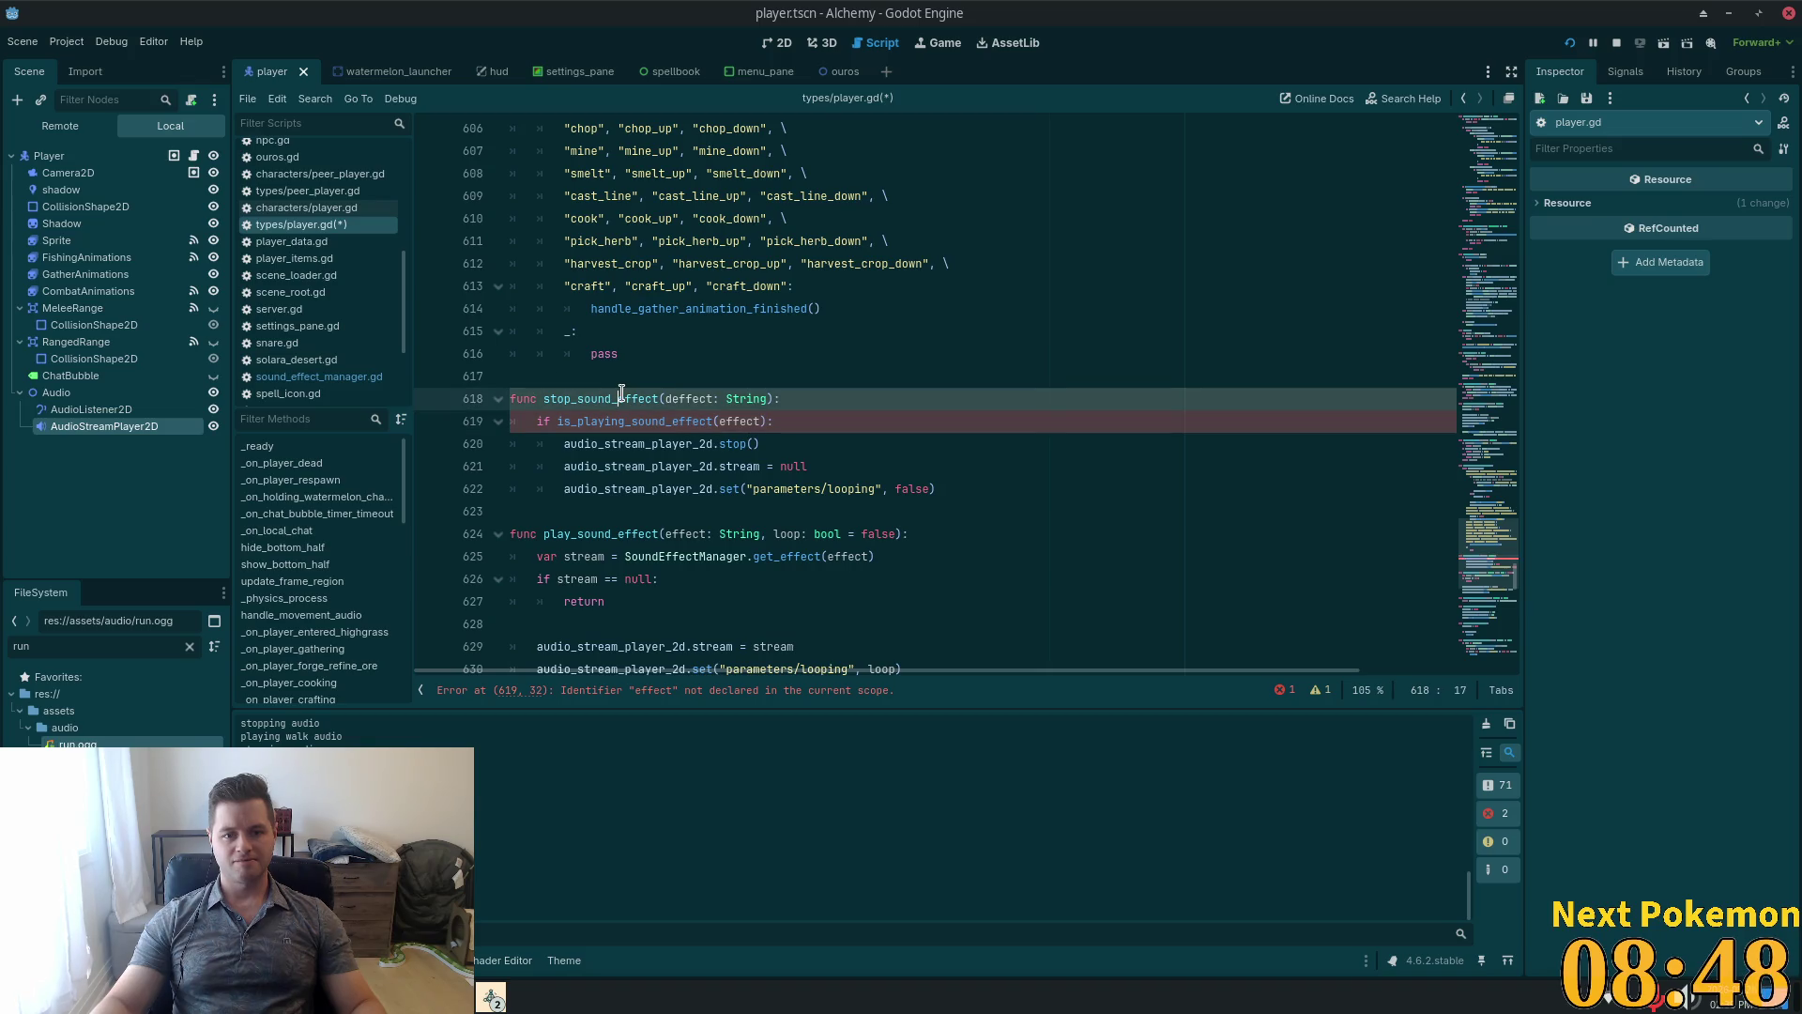
click(687, 398)
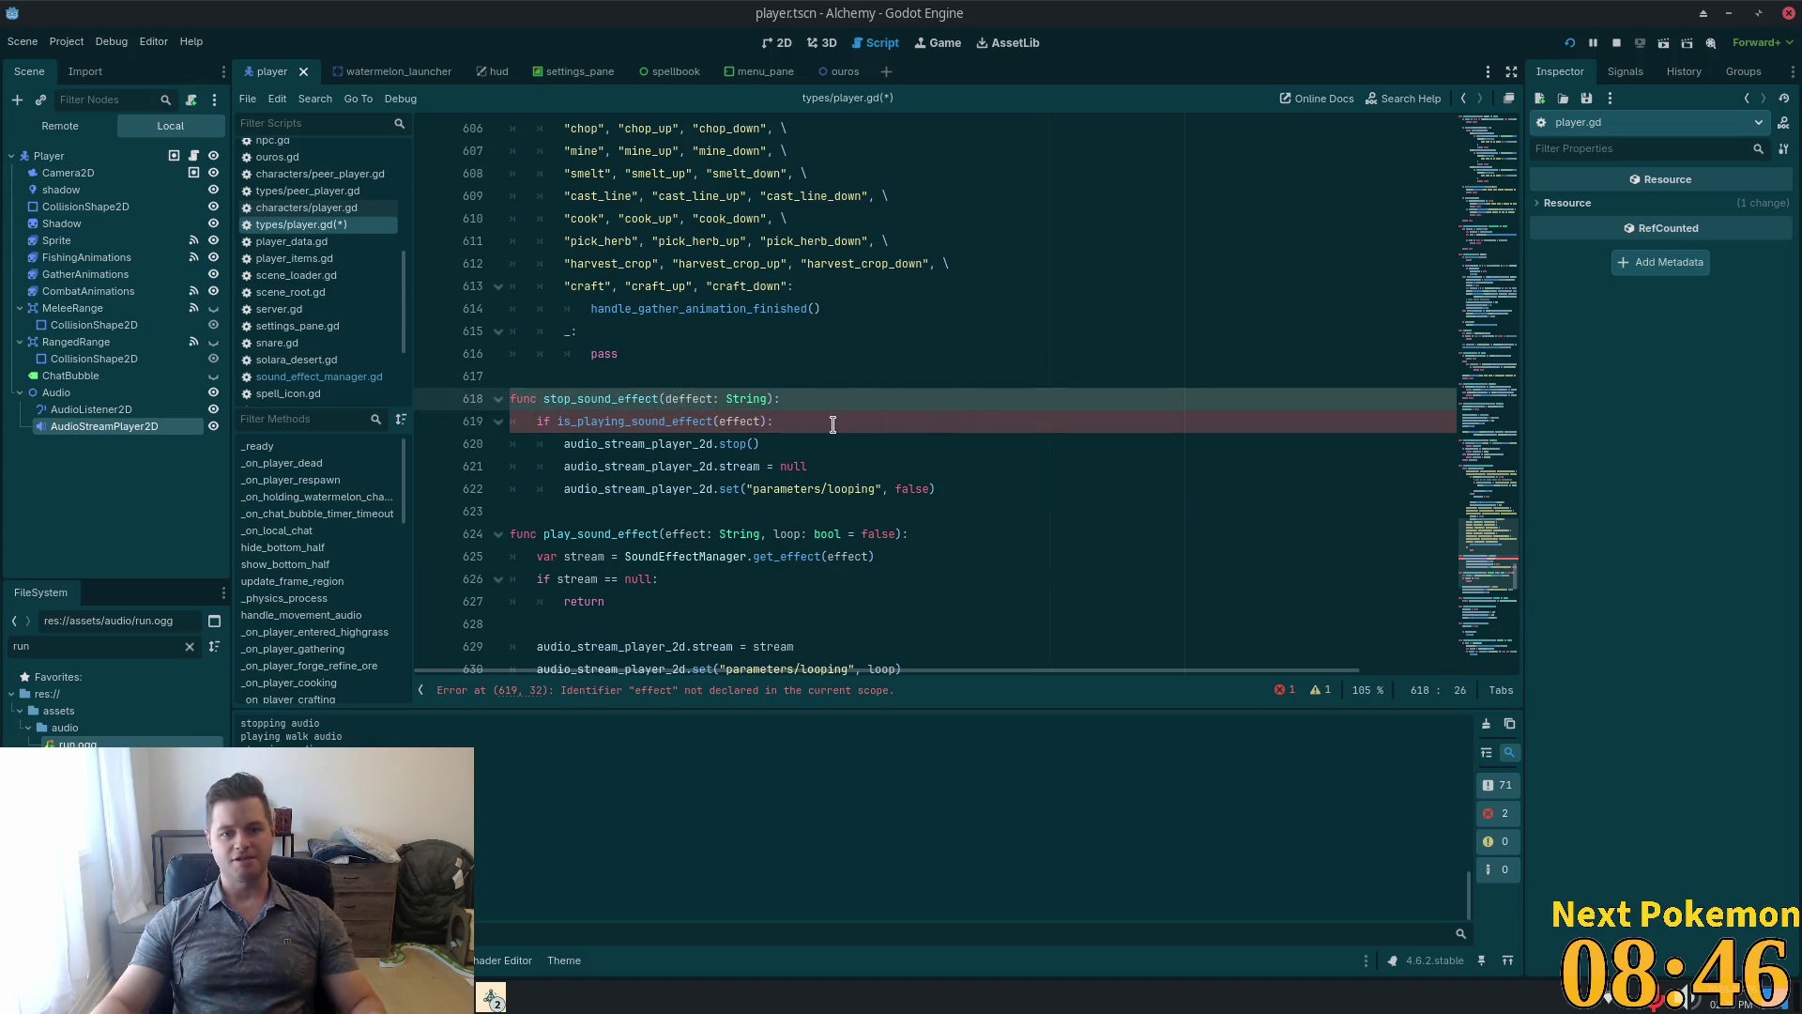
key(BackSpace)
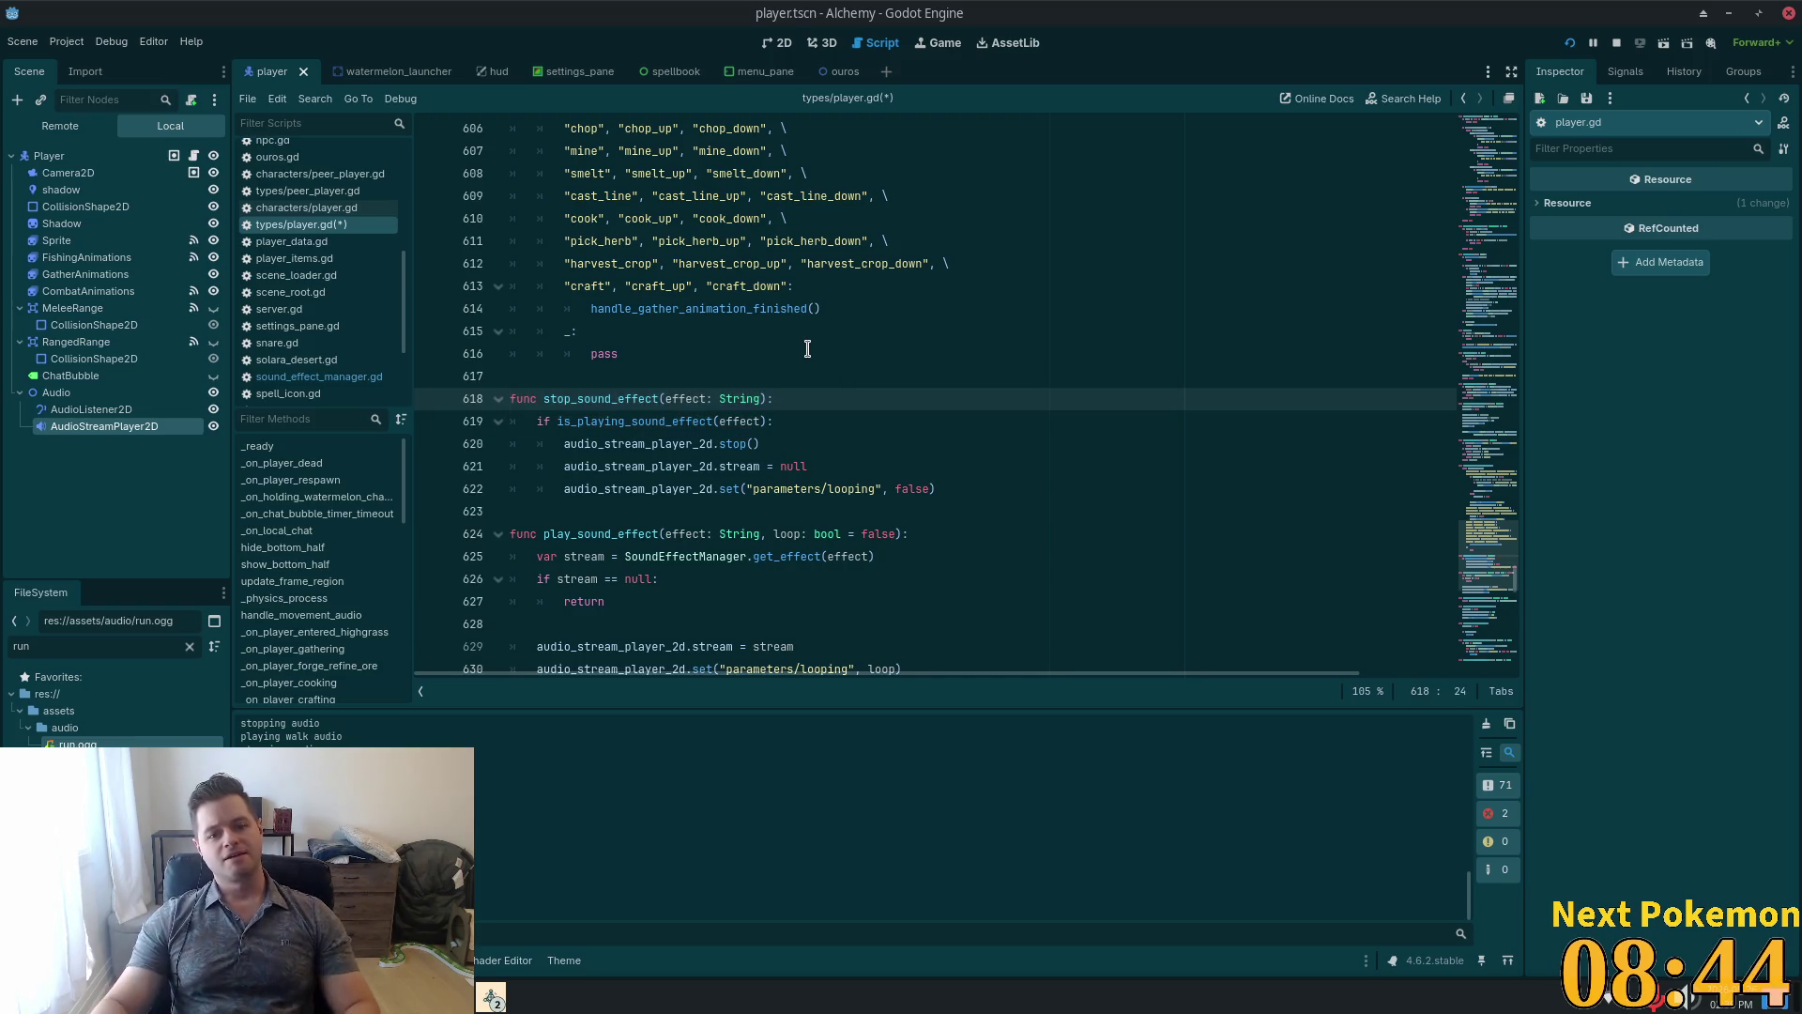
click(691, 355)
key(Down)
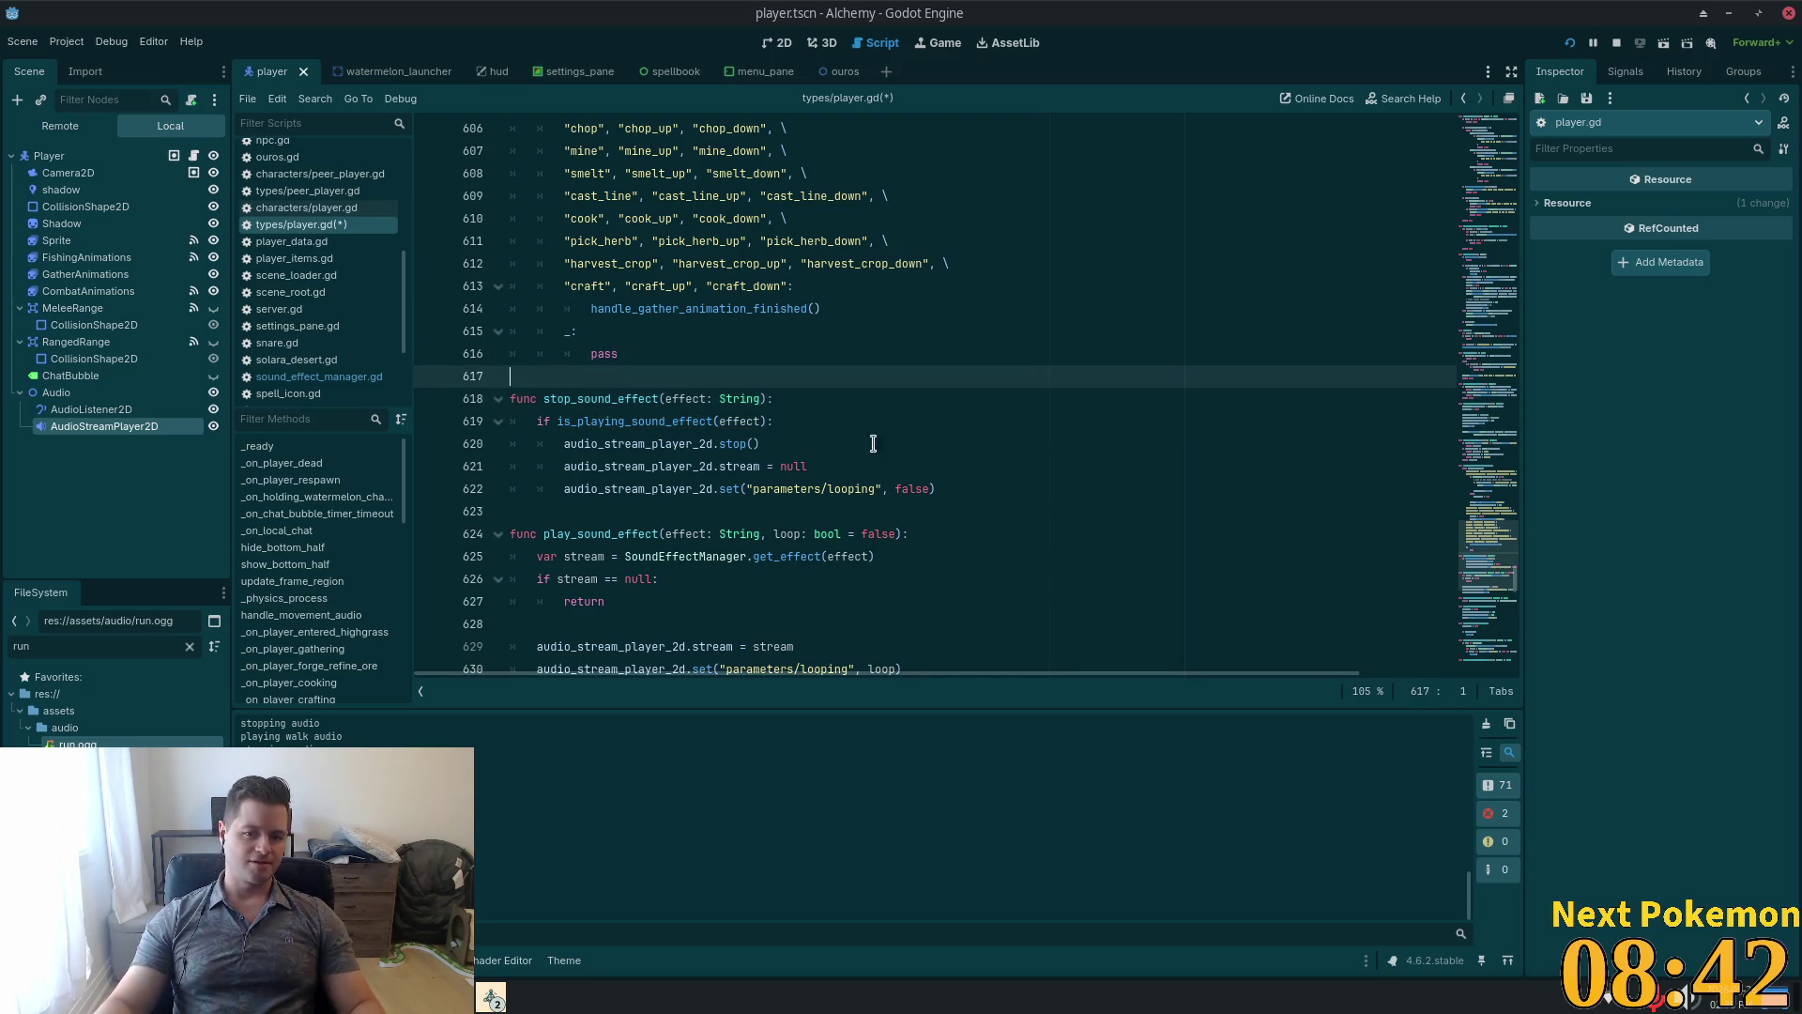
scroll(656, 469, up, 2)
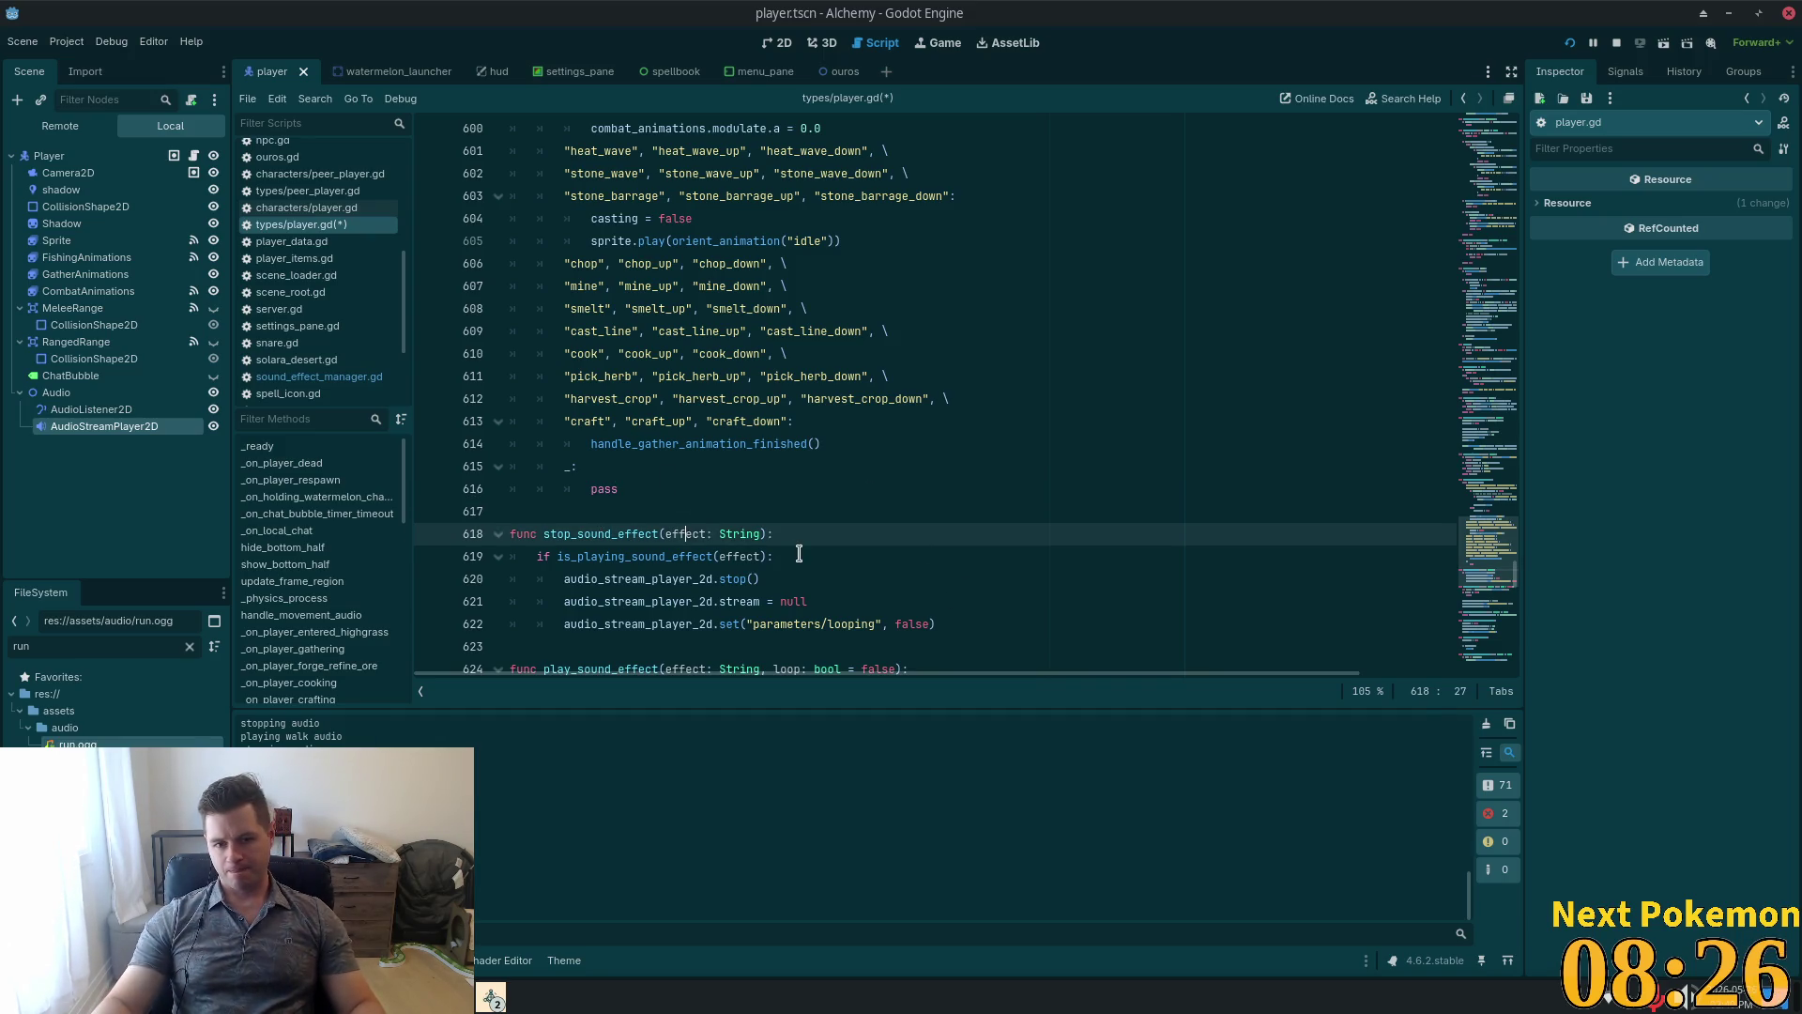
Delete the is_playing_sound_effect check and the effect: String parameter, then save player.gd.
drag(777, 556, 403, 568)
key(BackSpace)
key(BackSpace)
click(764, 534)
shift+click(667, 533)
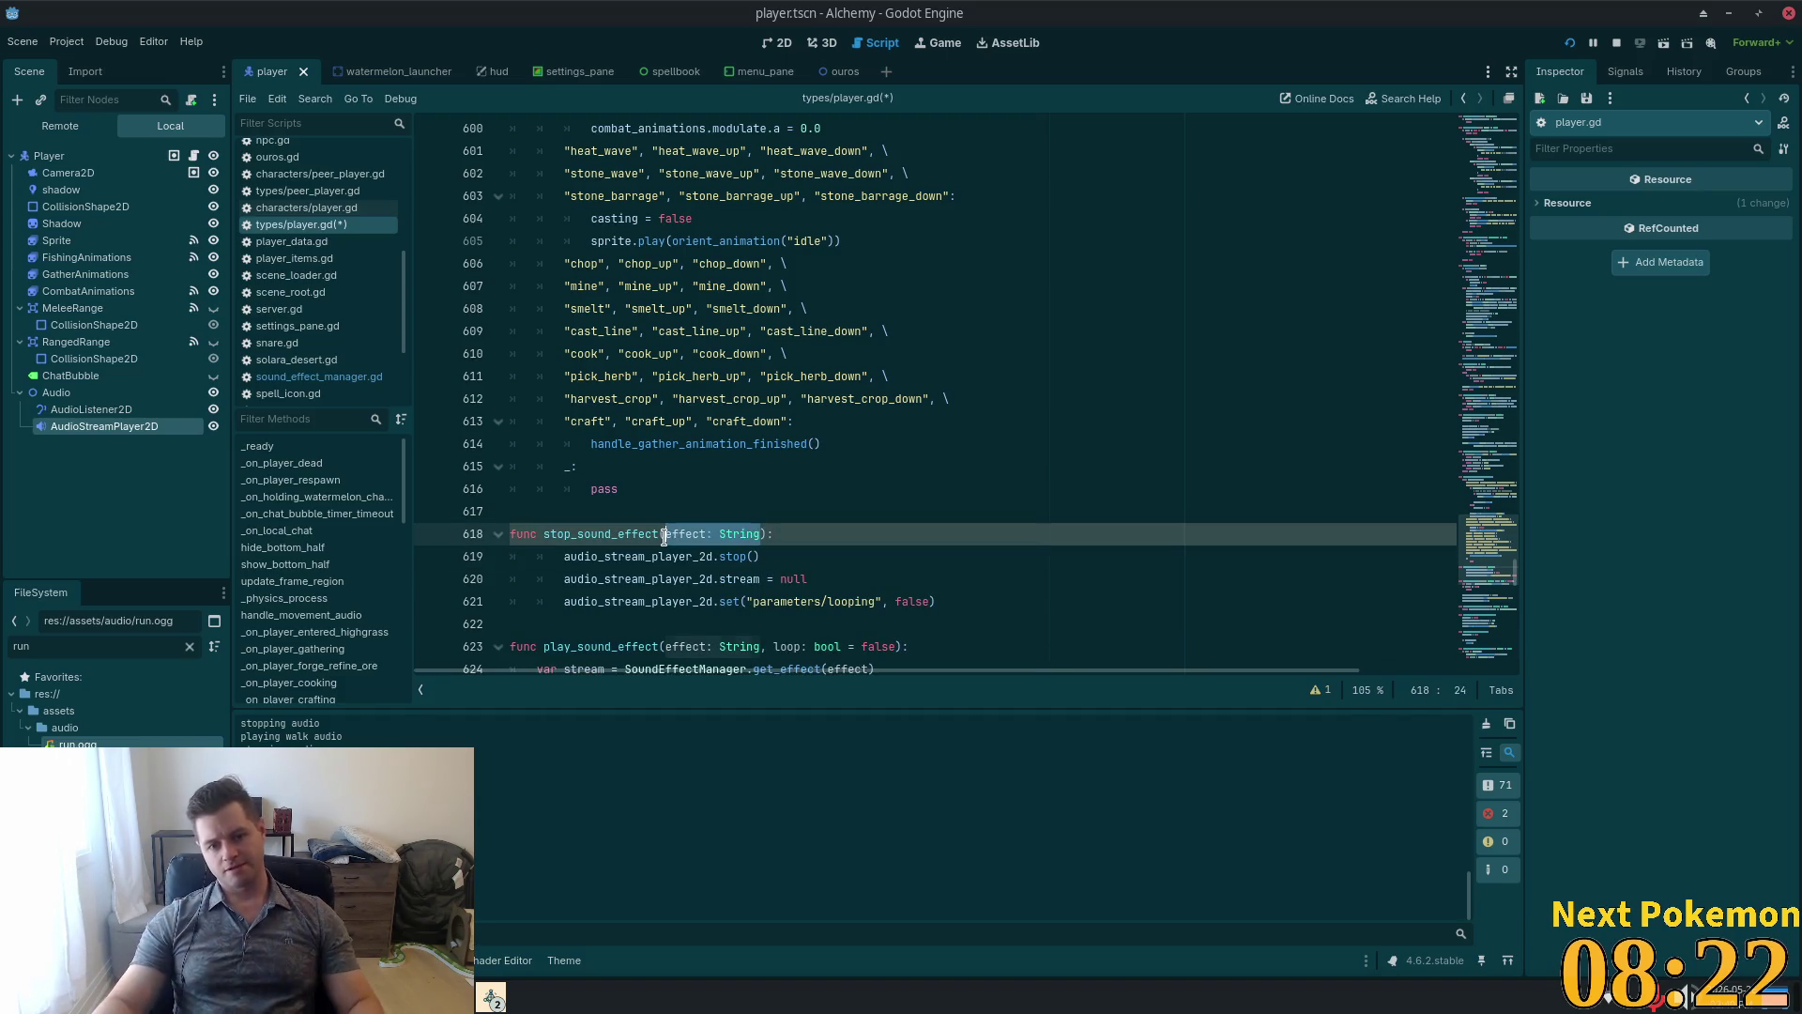
key(BackSpace)
key(Up)
key(ctrl+s)
double_click(601, 533)
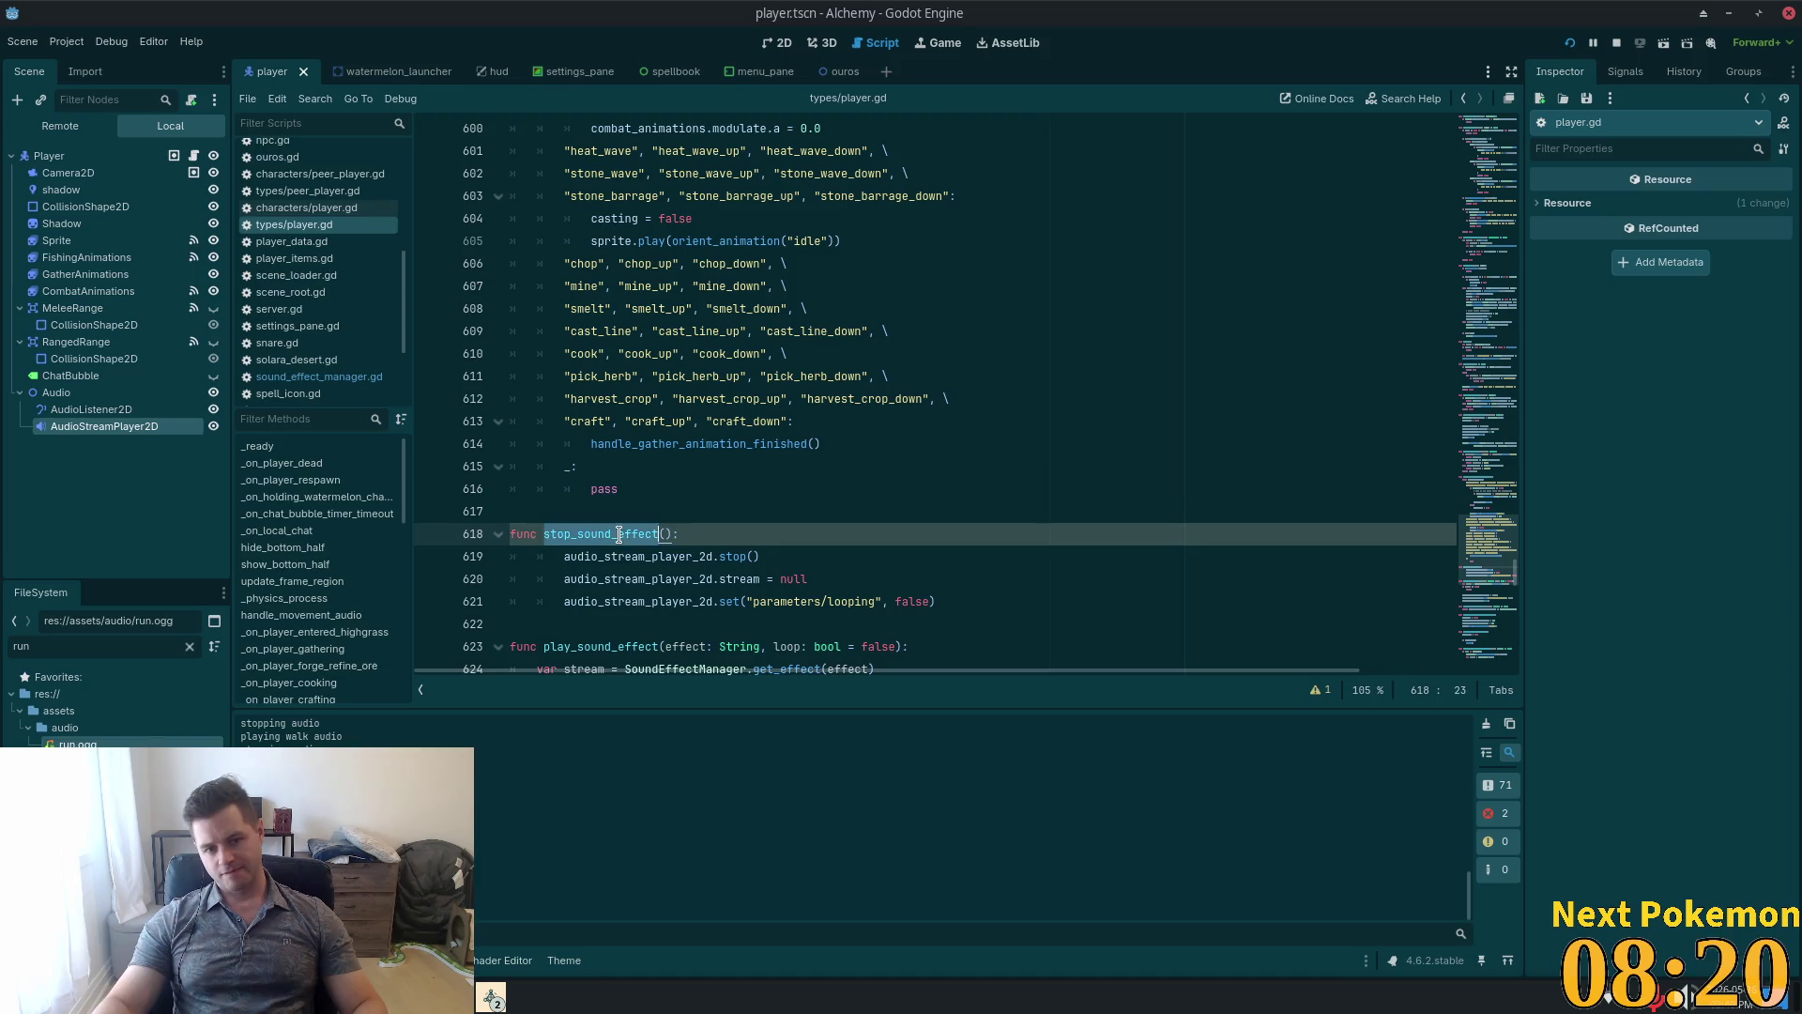
Browse player.gd and search for 'run' to reach handle_movement_audio.
scroll(815, 582, up, 6)
scroll(815, 582, up, 7)
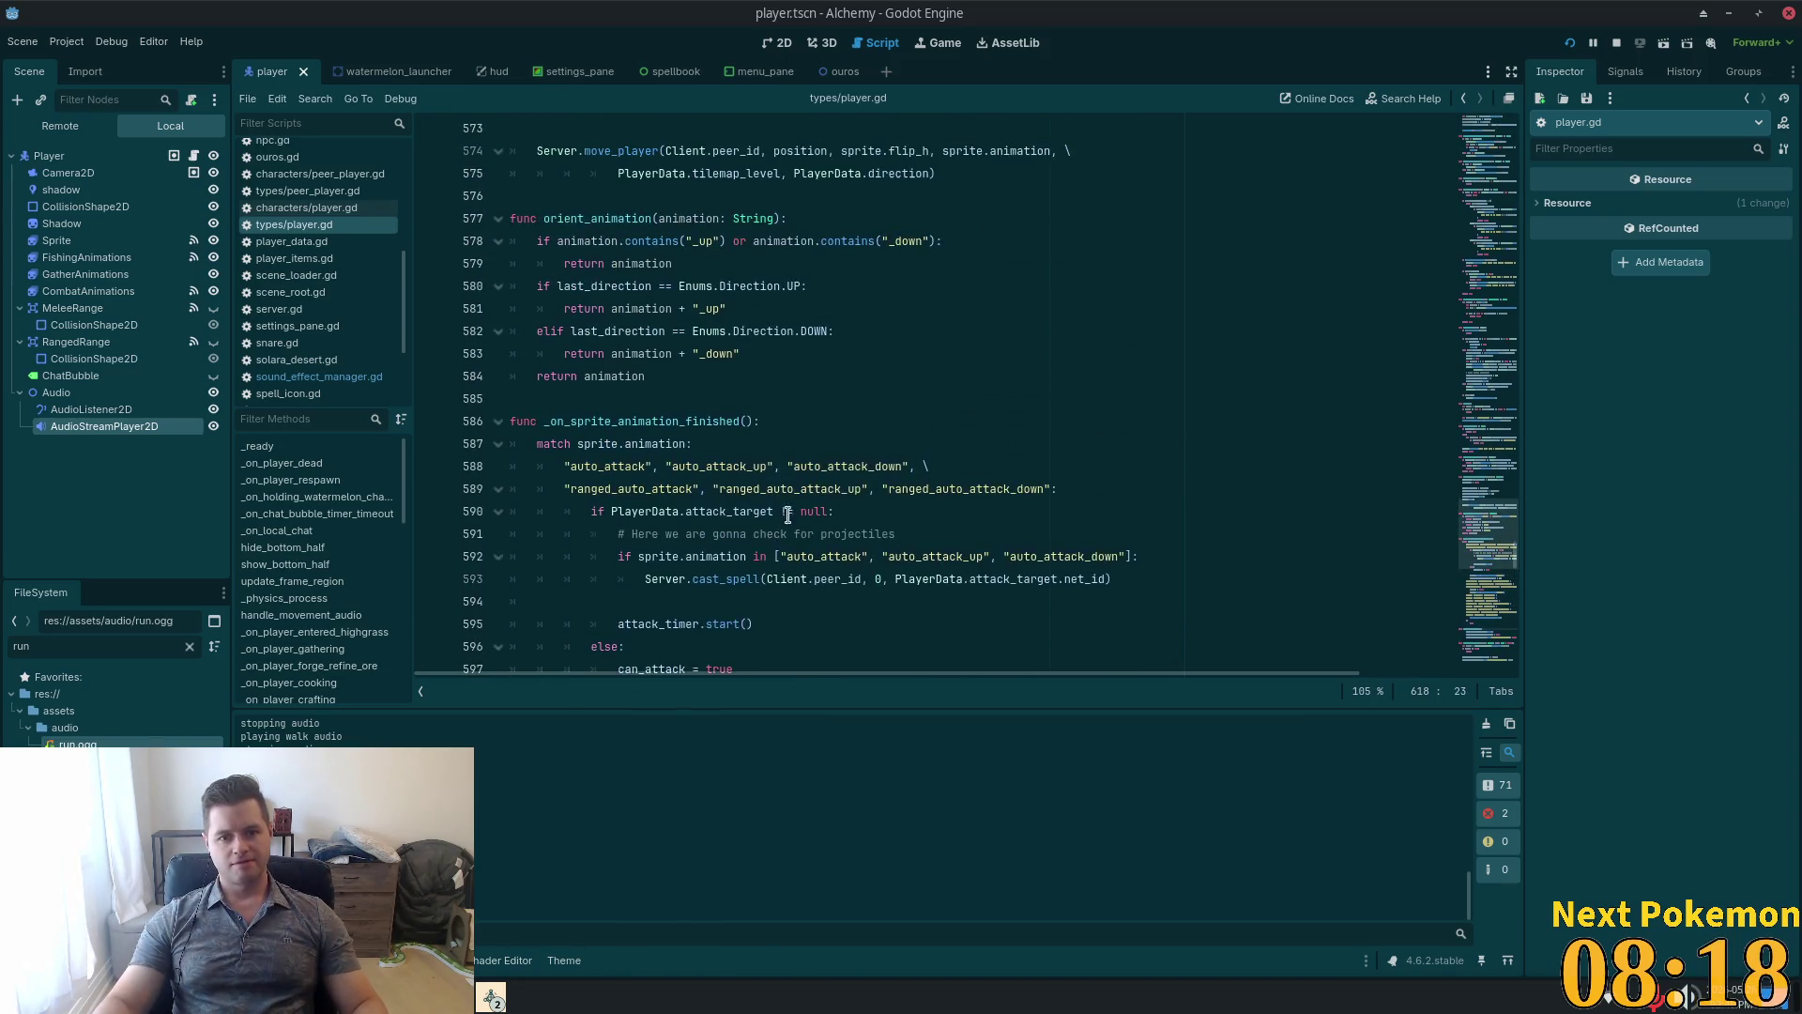
click(809, 580)
scroll(809, 582, up, 8)
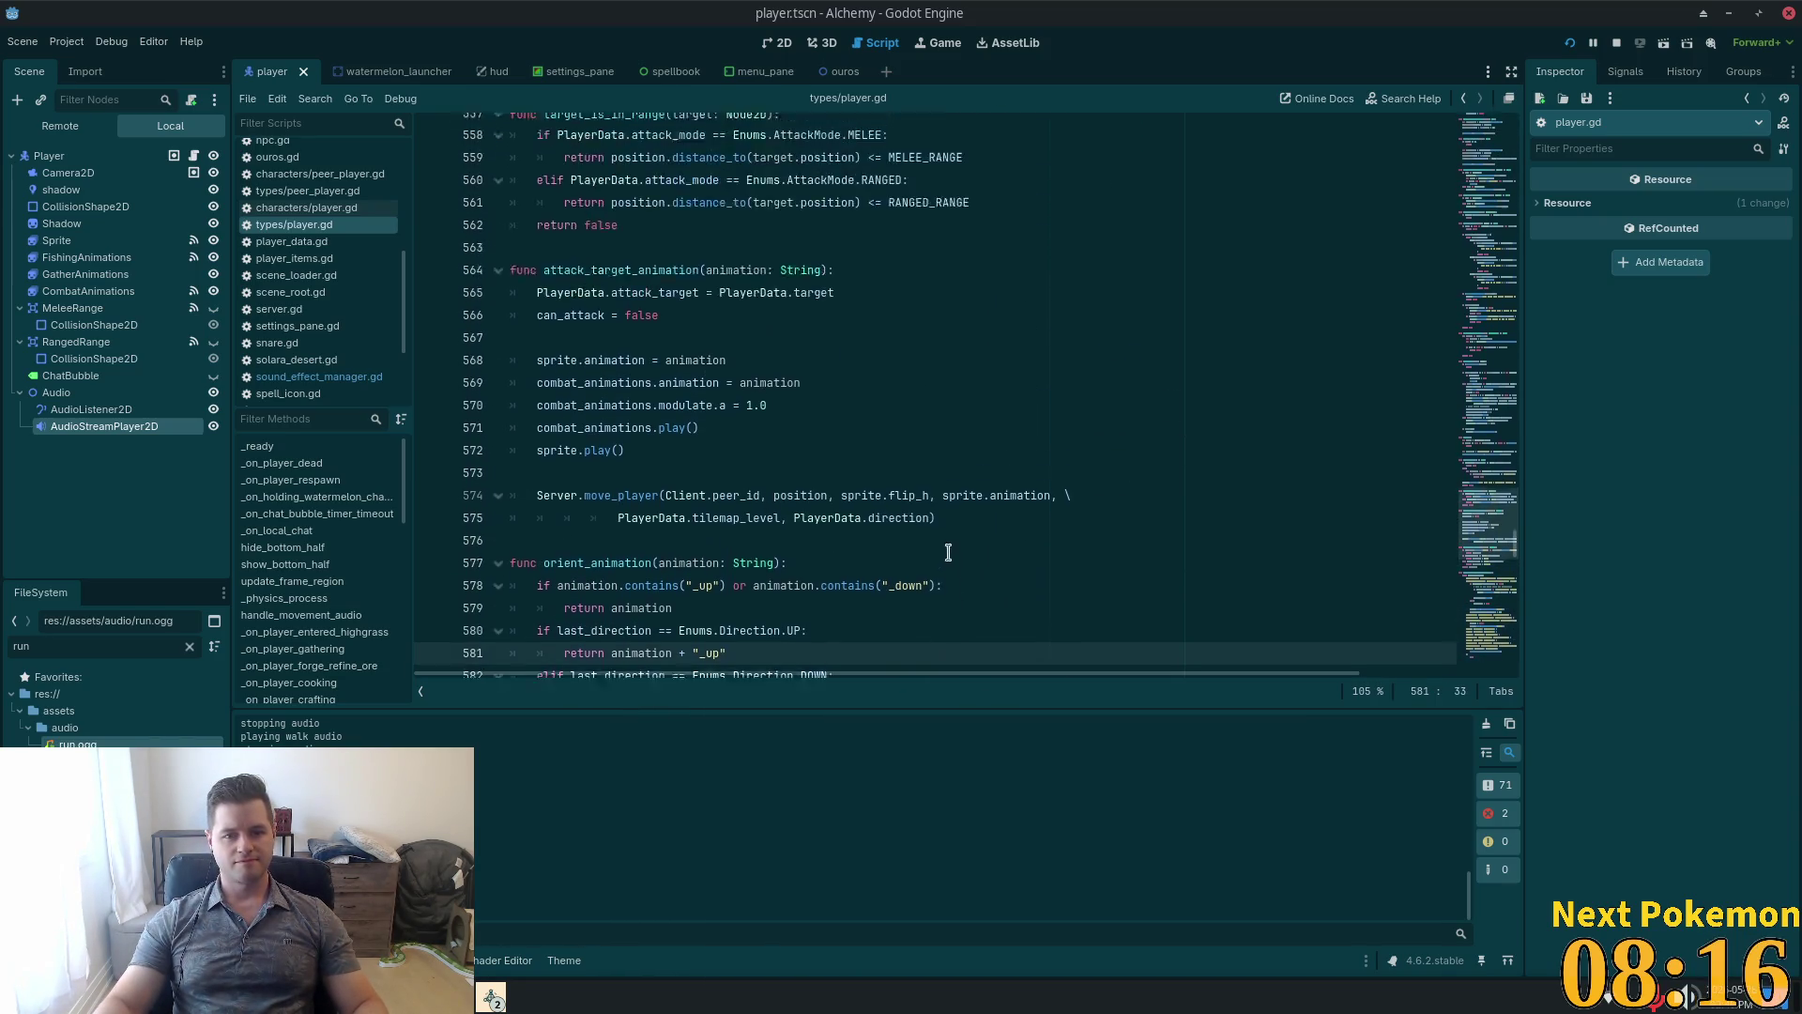
click(1060, 488)
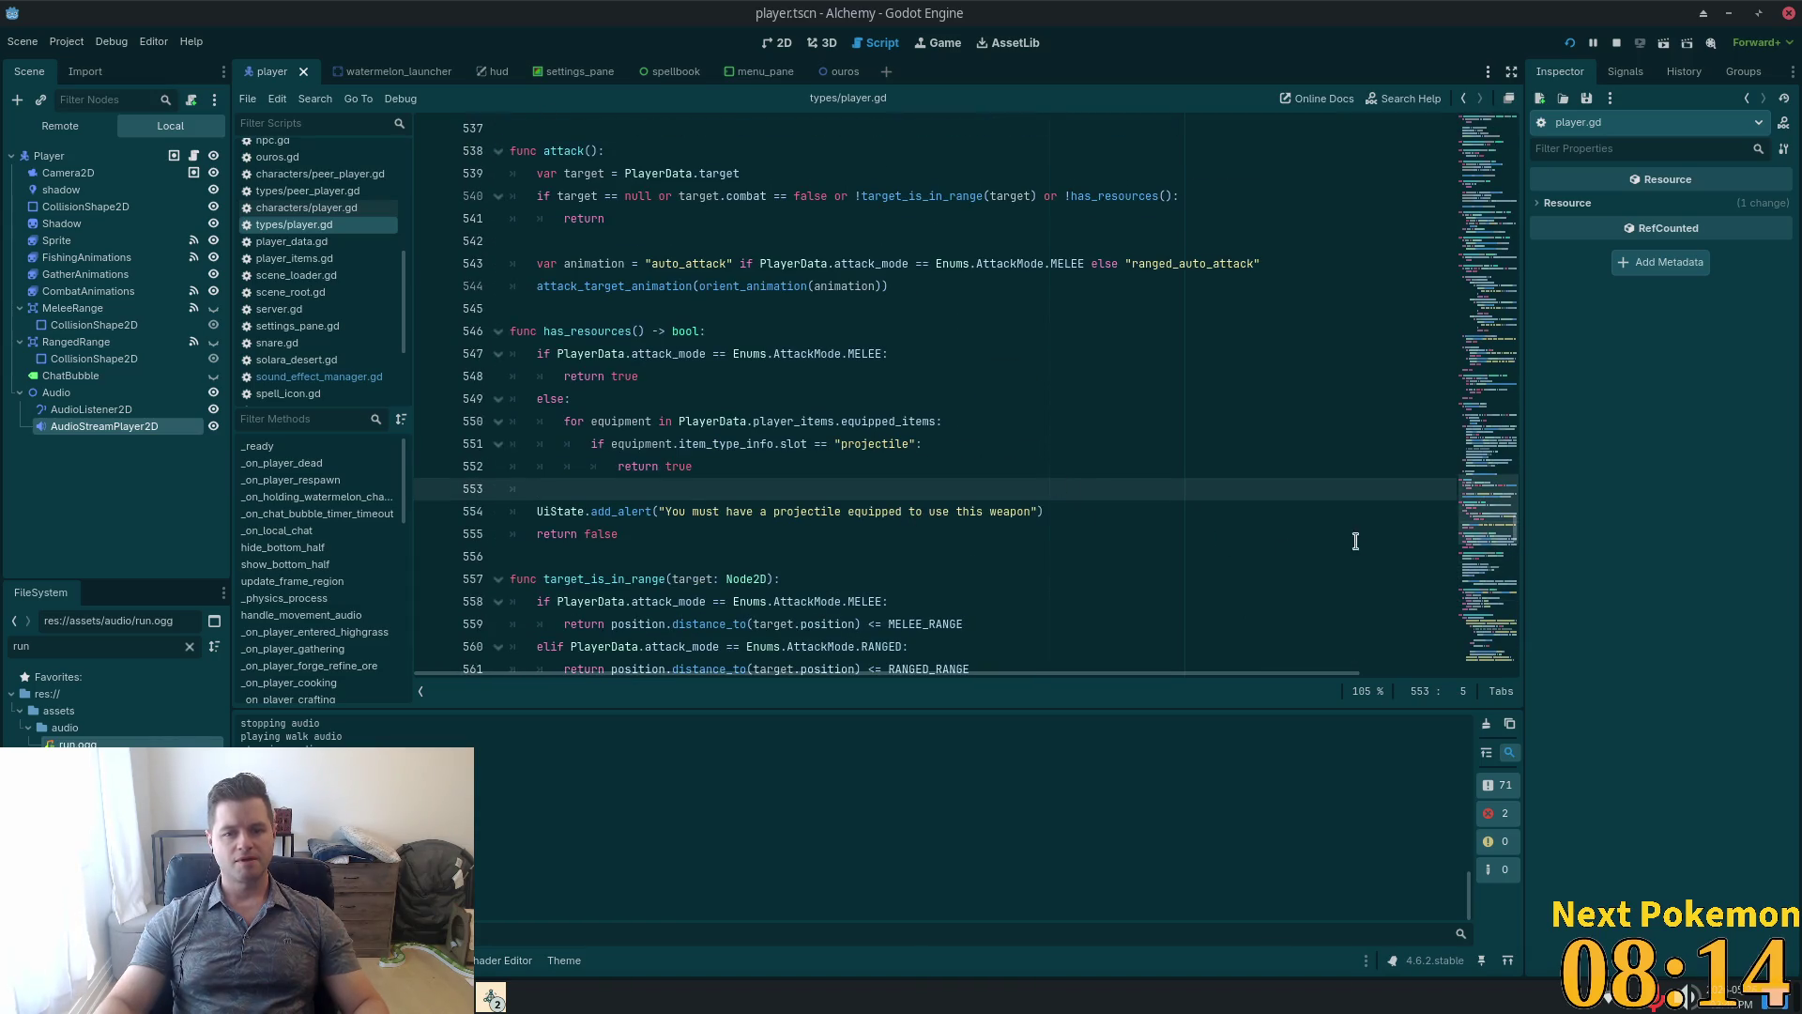
key(ctrl+f)
text("run.)
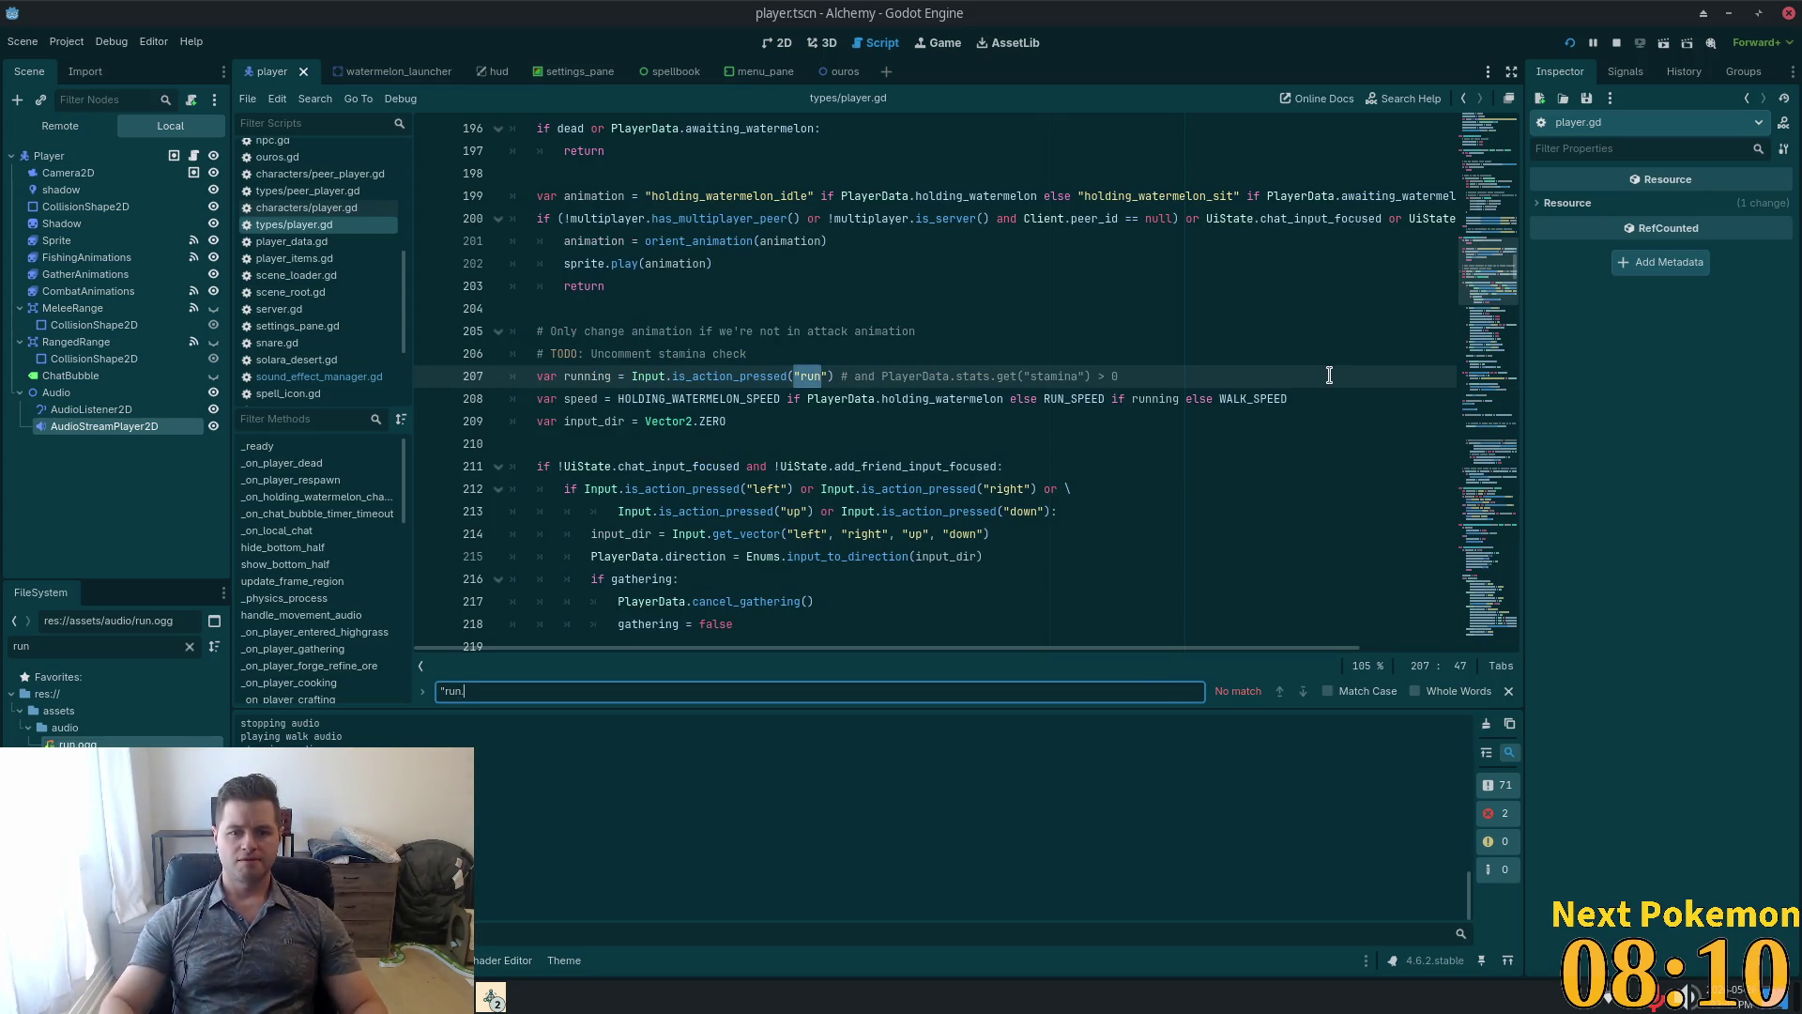
key(BackSpace)
key(Return)
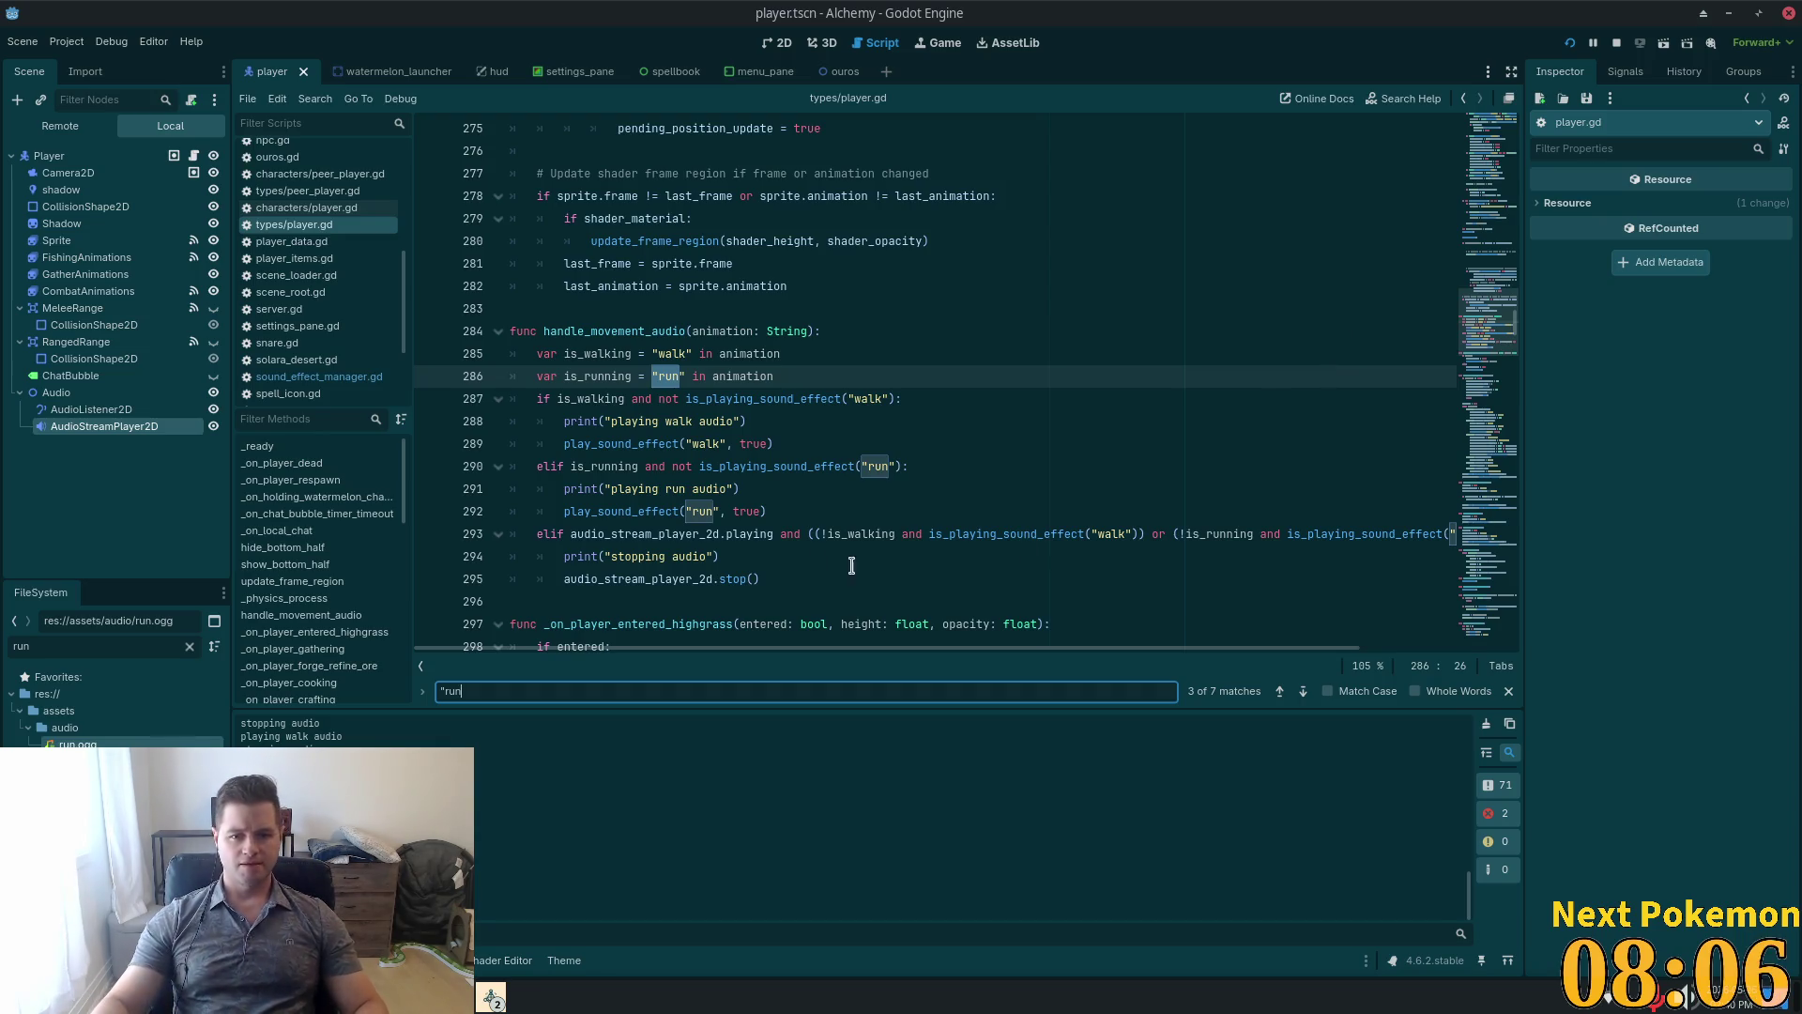
Replace audio_stream_player_2d.stop() on line 295 with stop_sound_effect() and run the project.
click(635, 494)
scroll(657, 488, down, 3)
click(744, 375)
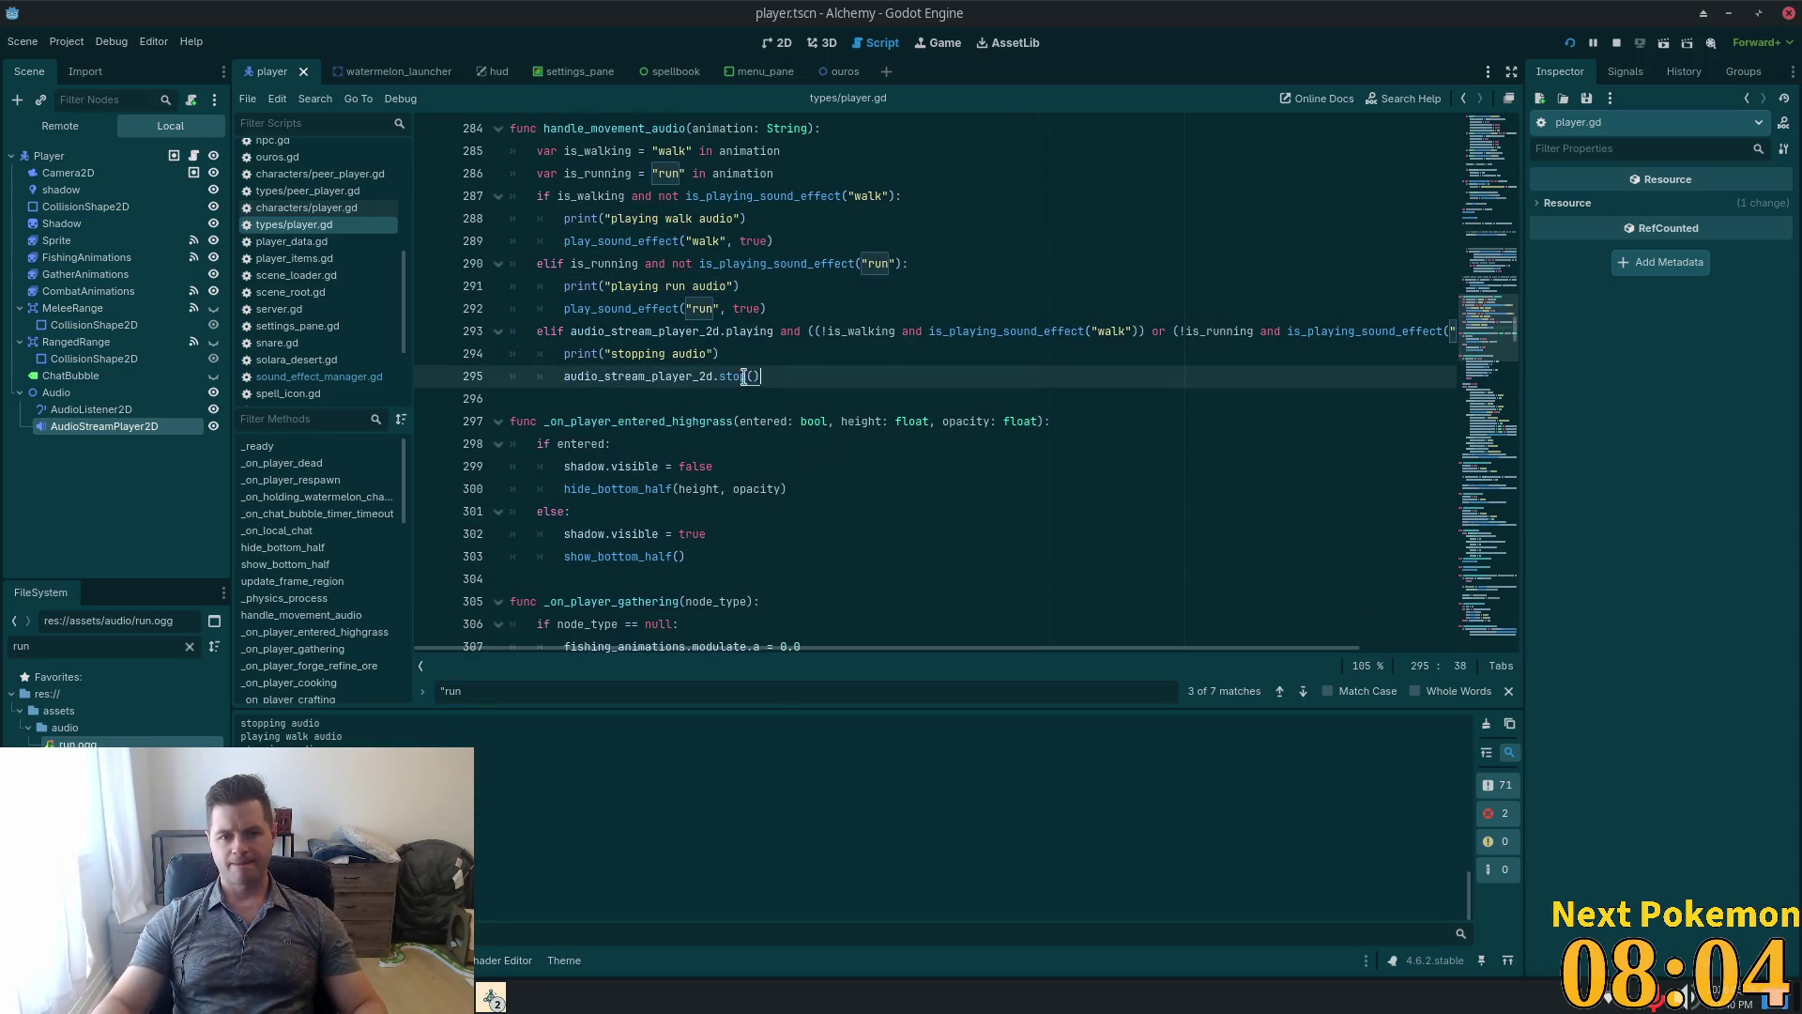
shift+click(555, 372)
text(stop_sound_effect)
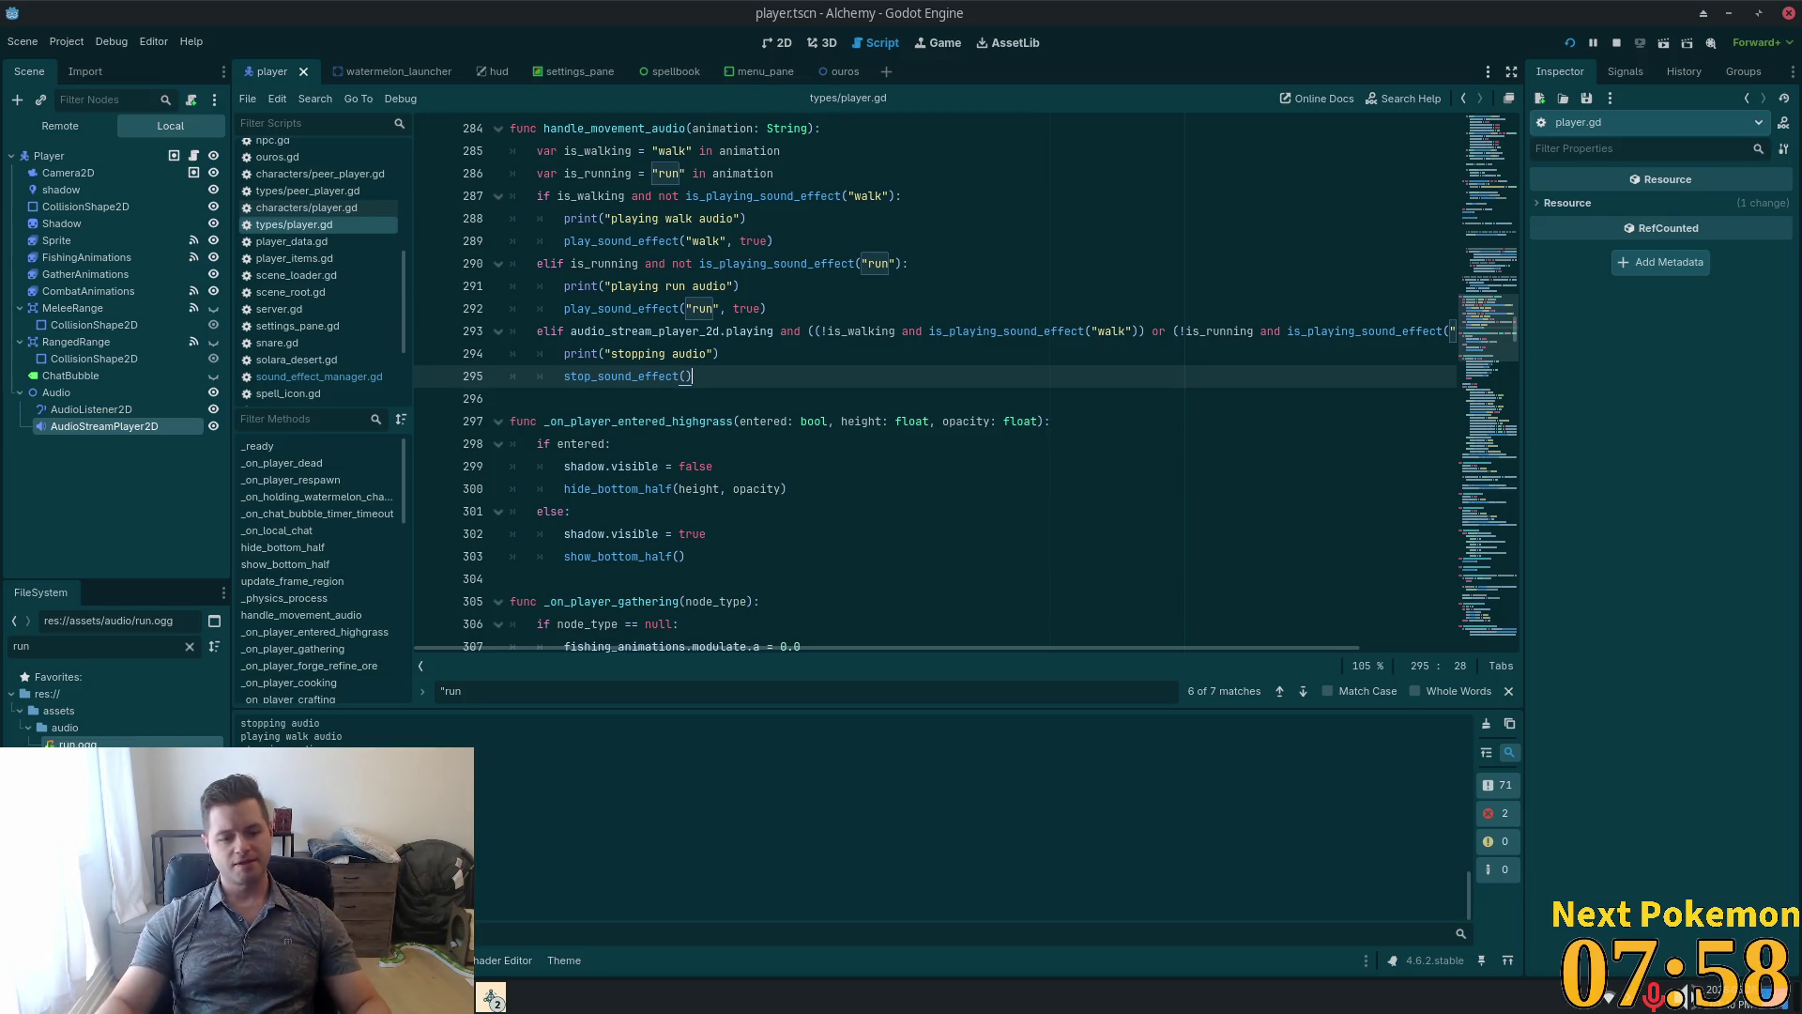
click(977, 578)
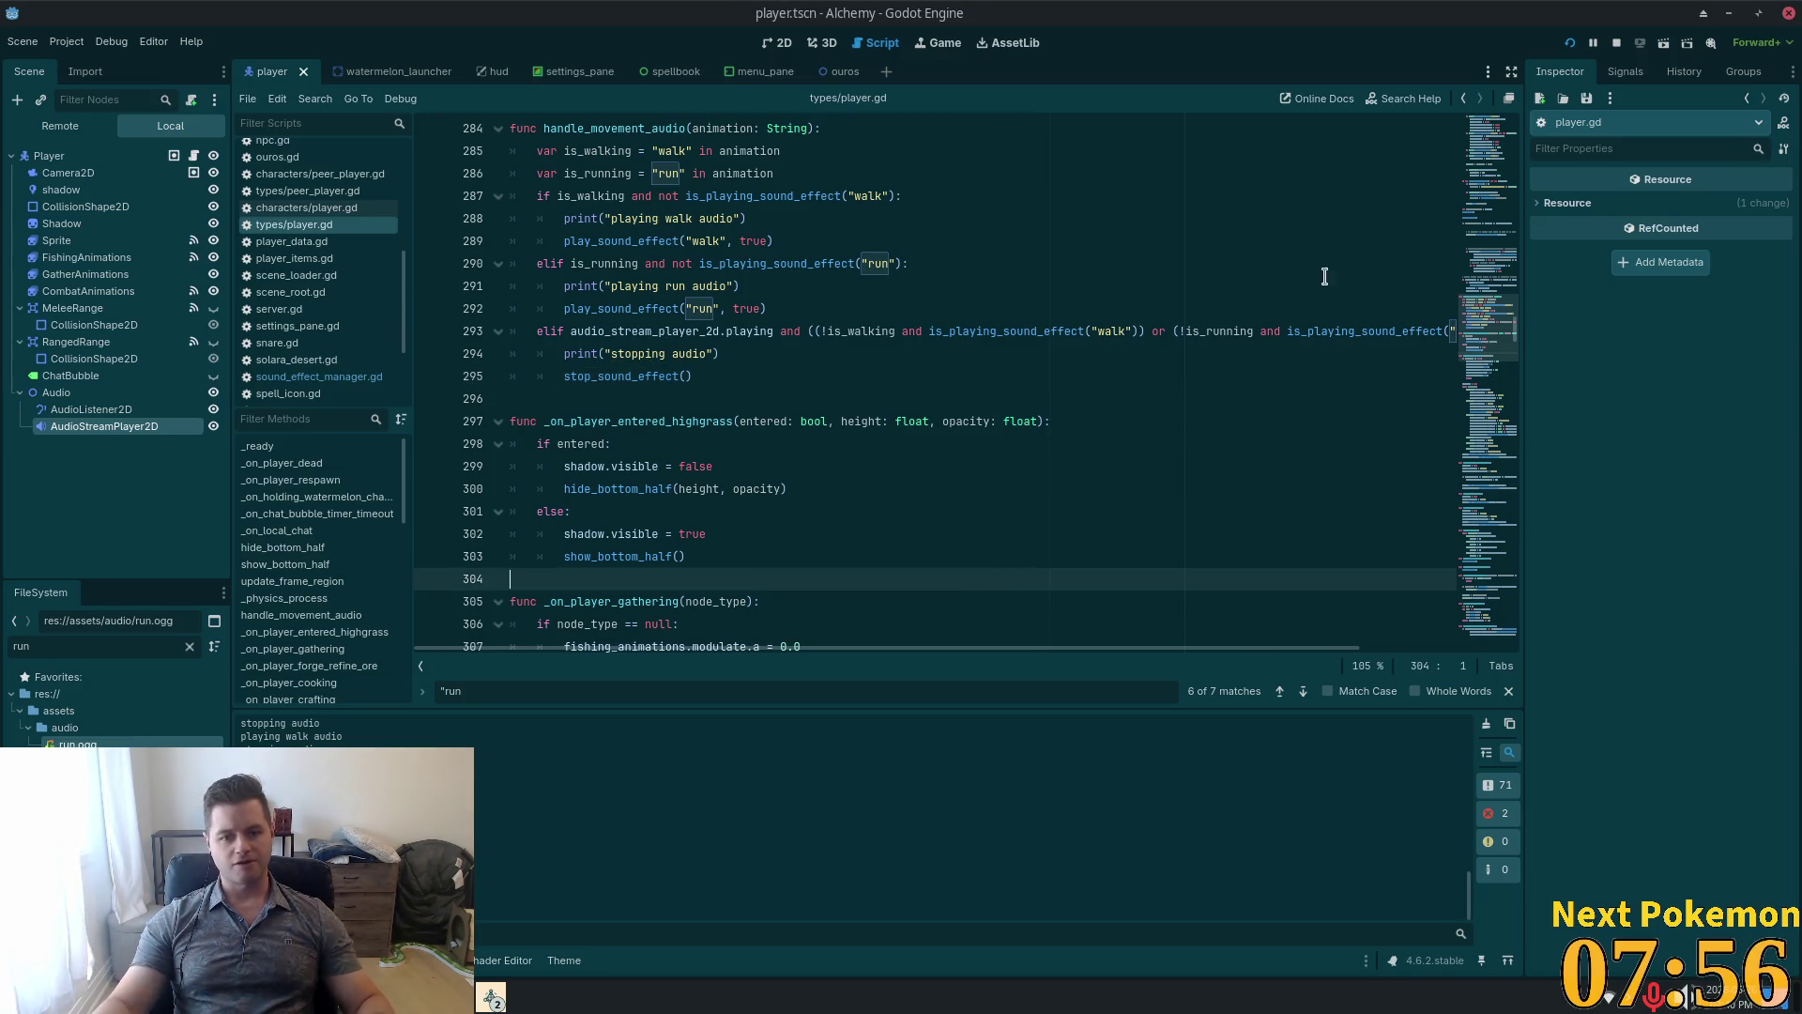
click(1570, 42)
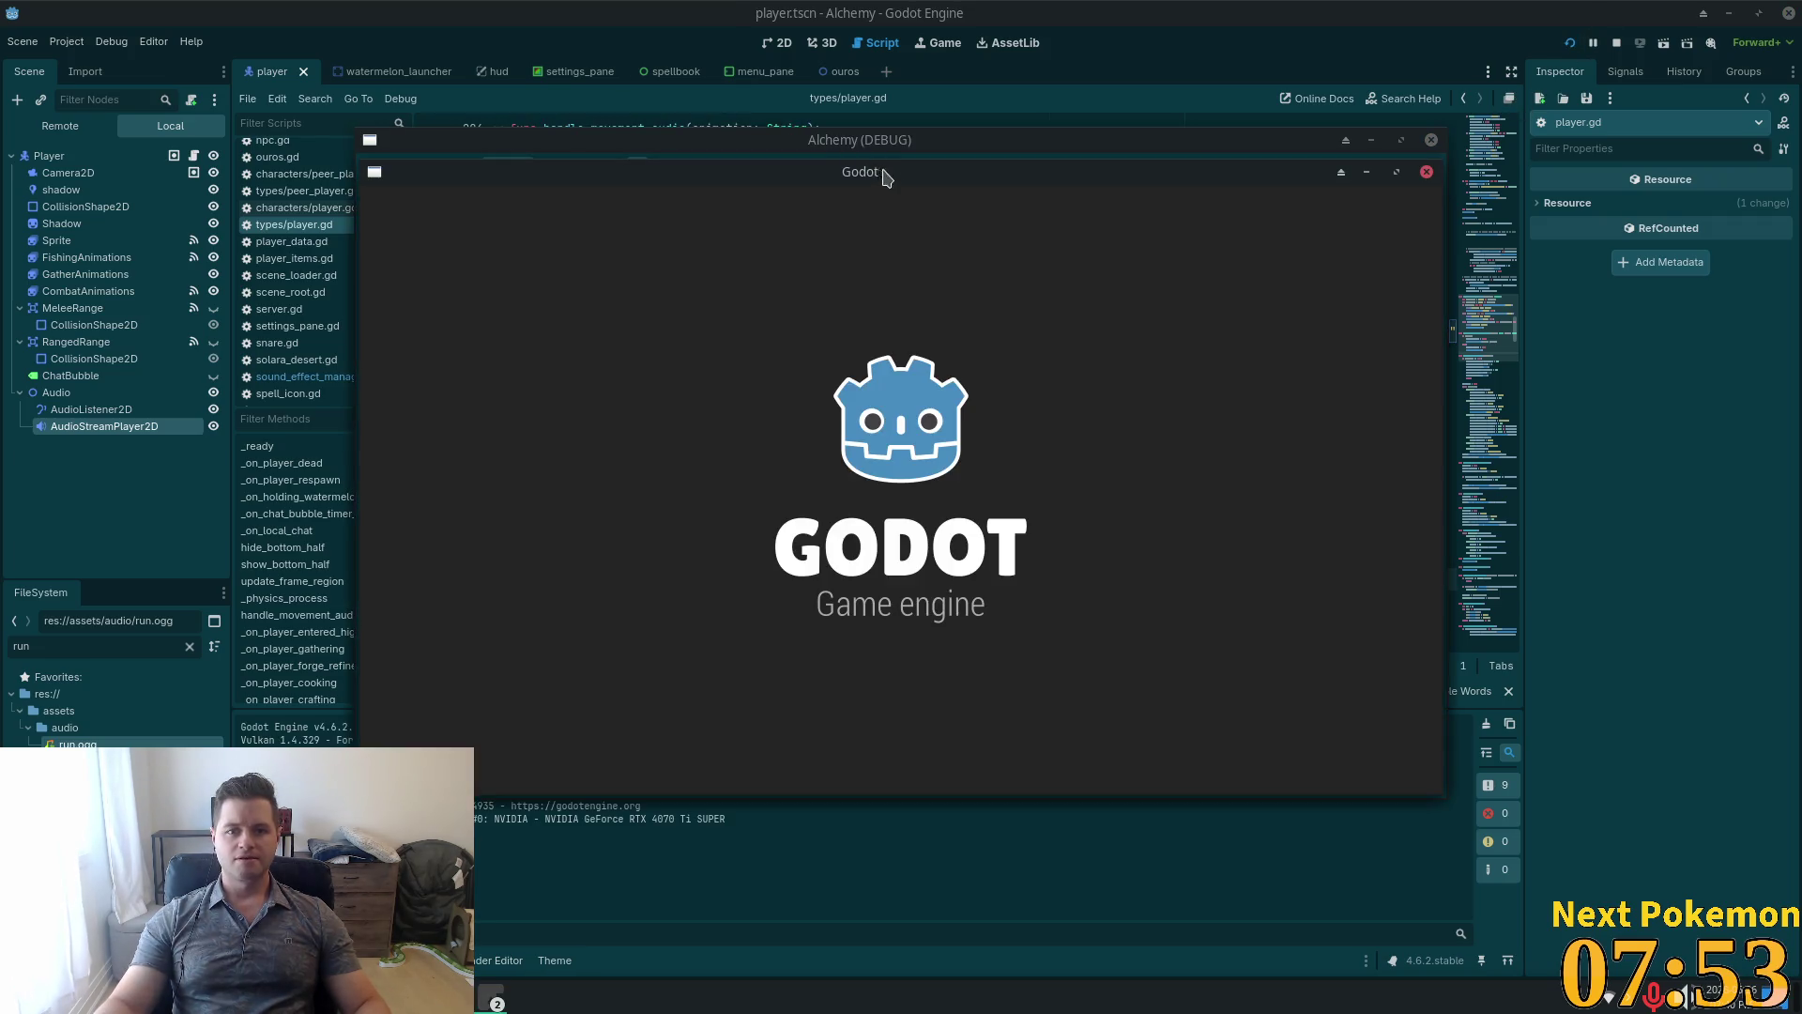
Move the new game window left and walk the character south and north along the dock.
drag(886, 177, 573, 149)
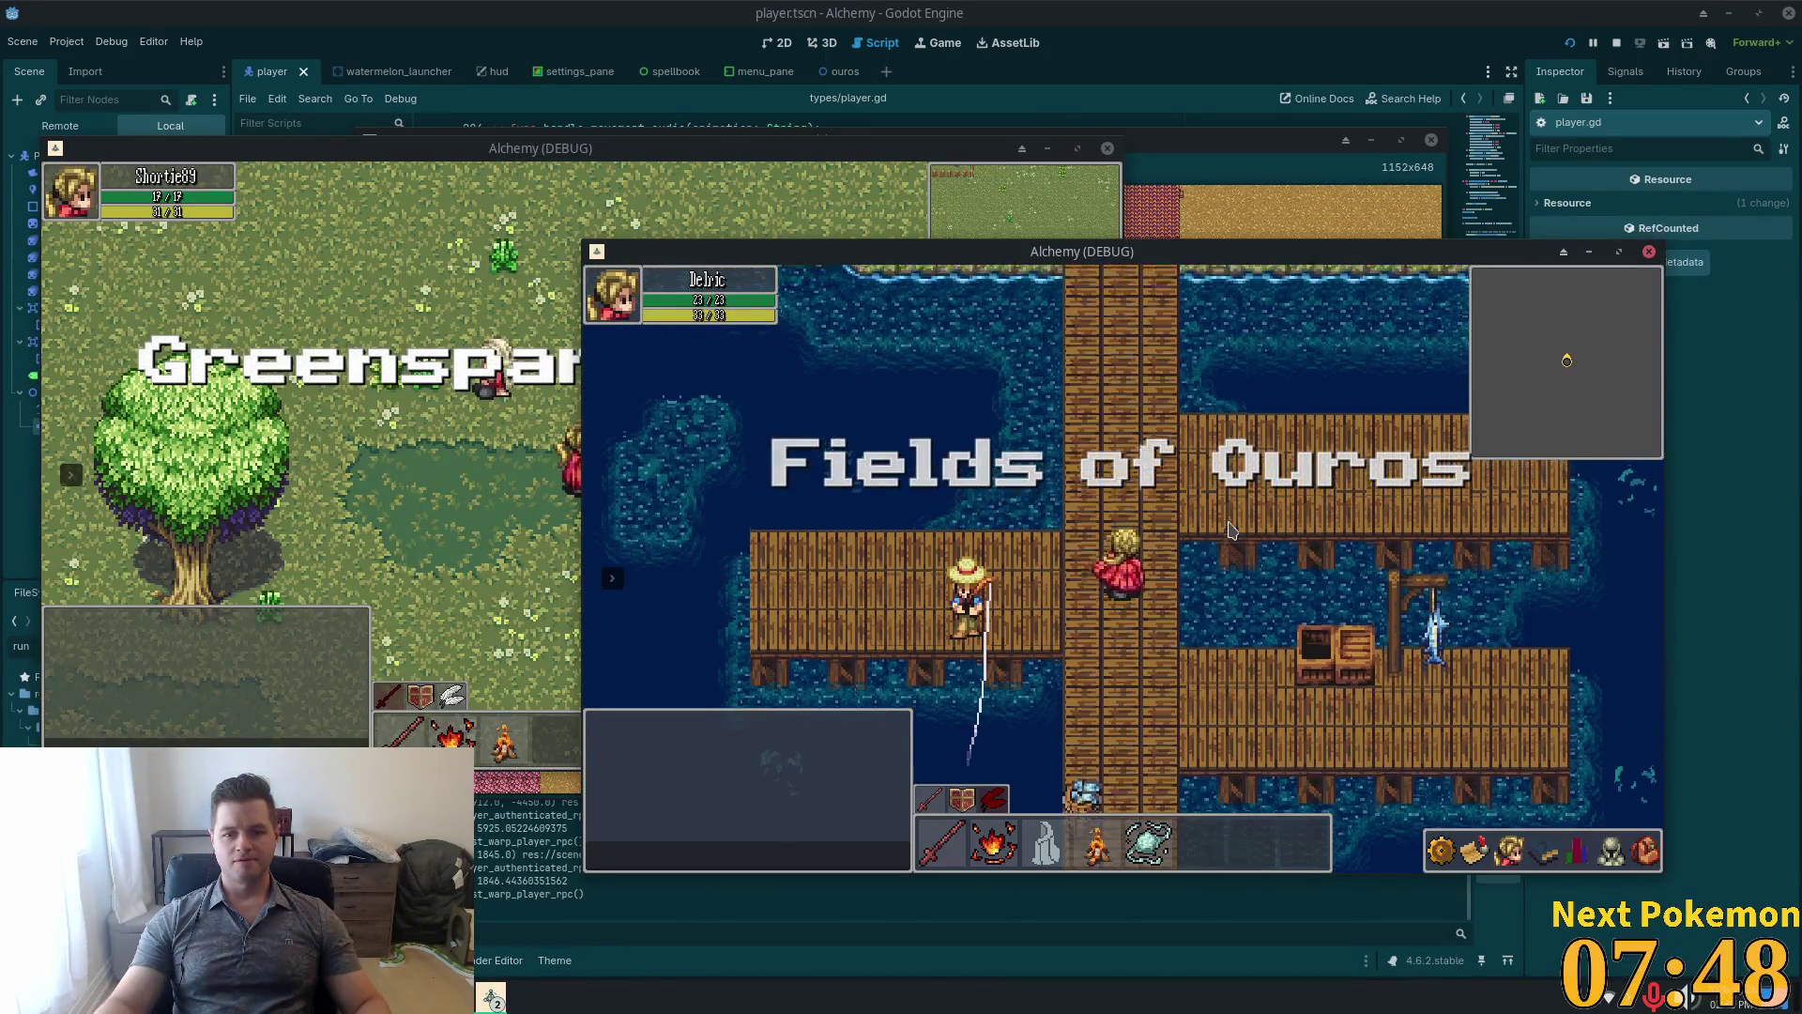
key(Down)
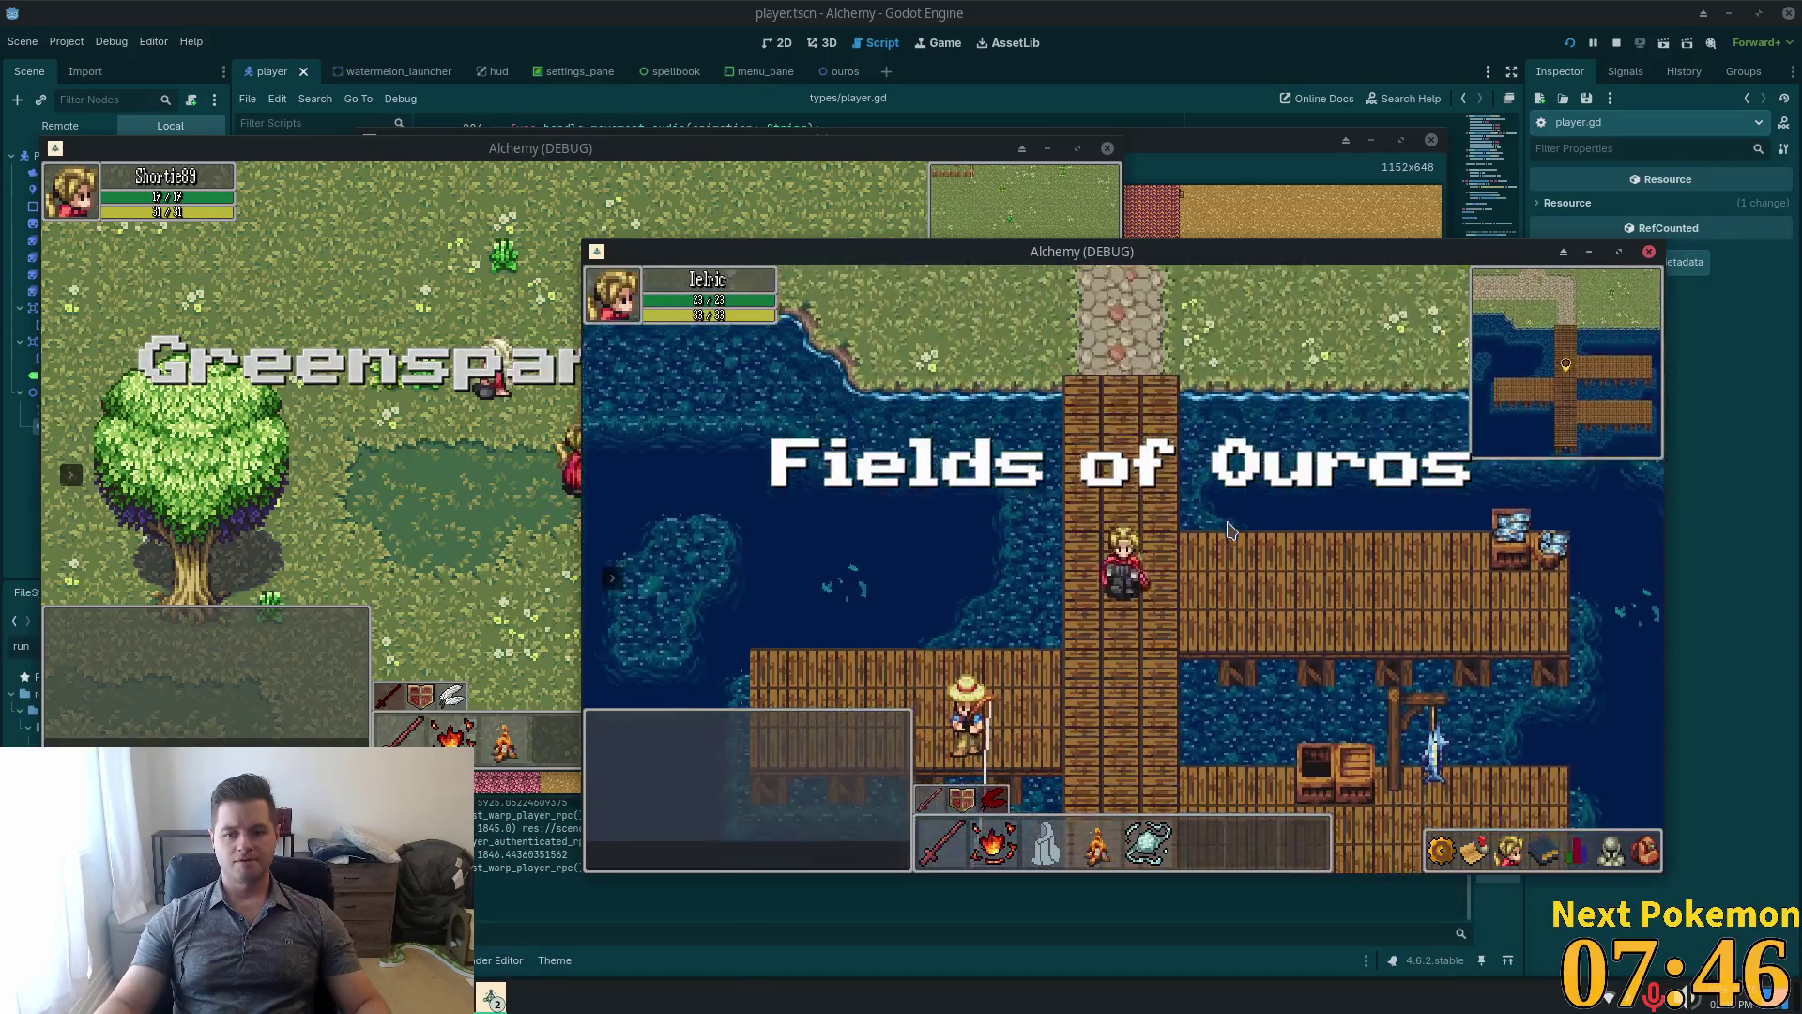
key(Up)
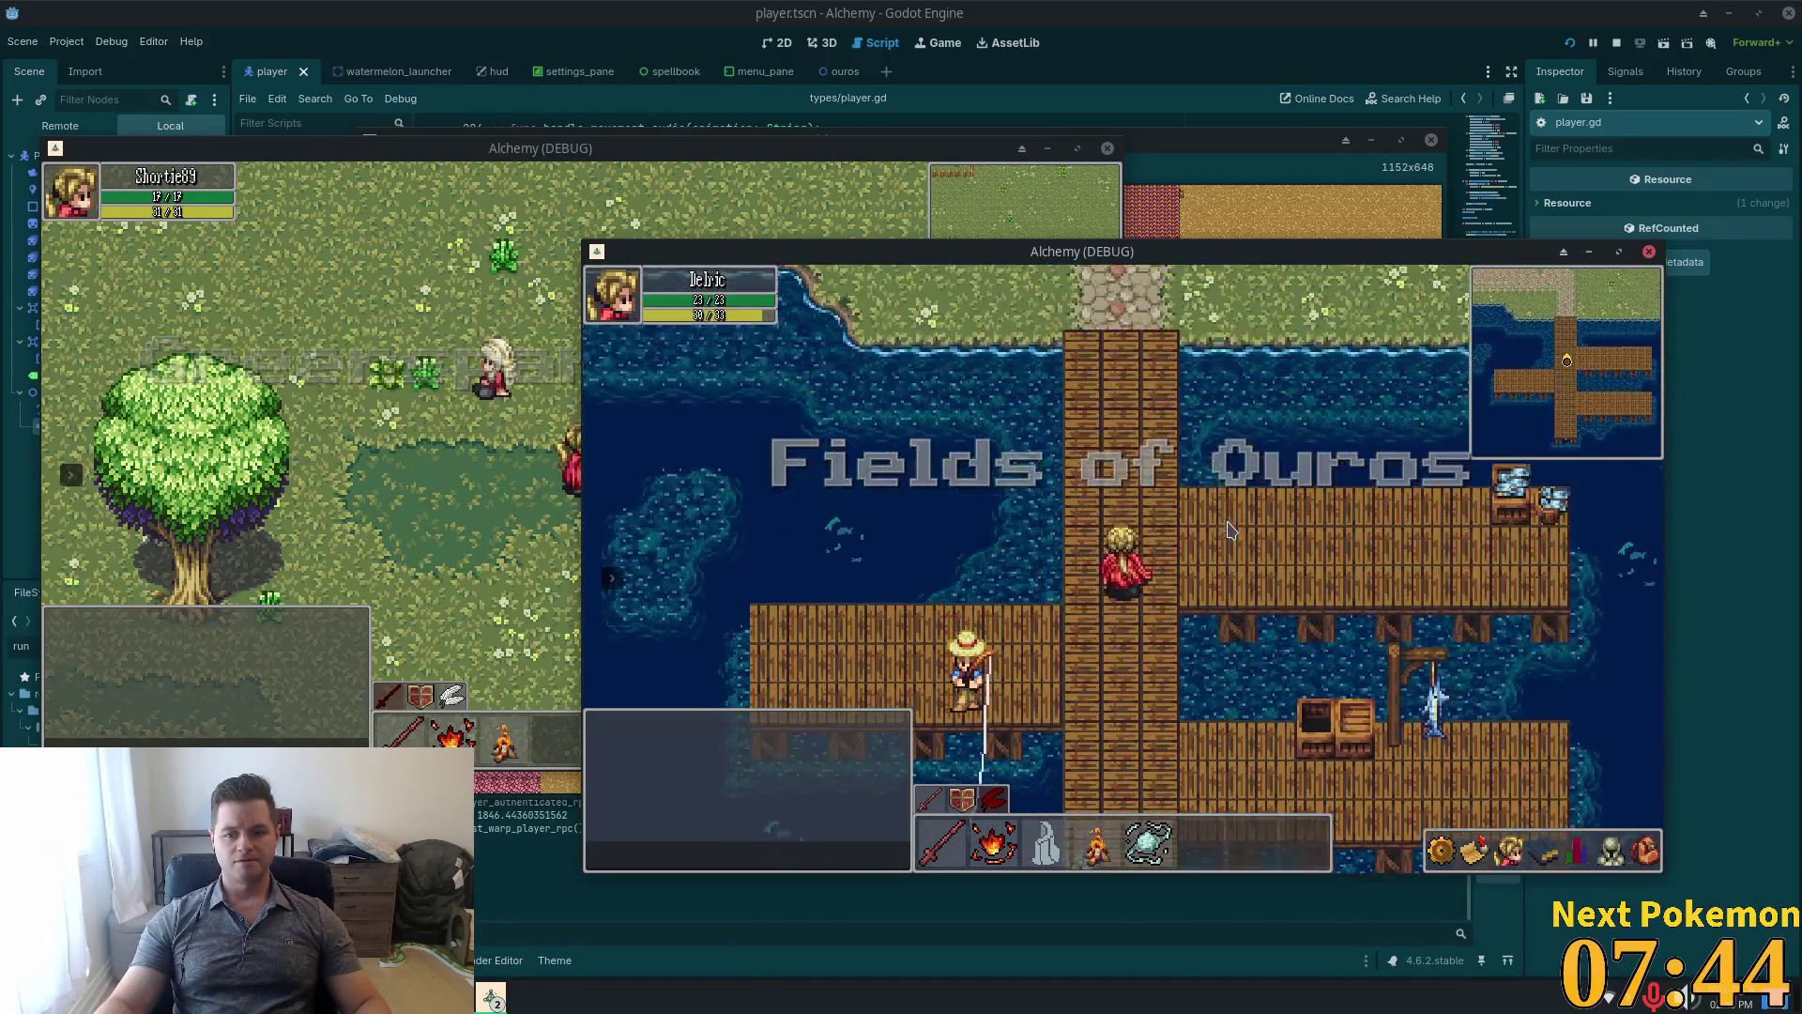
key(Up)
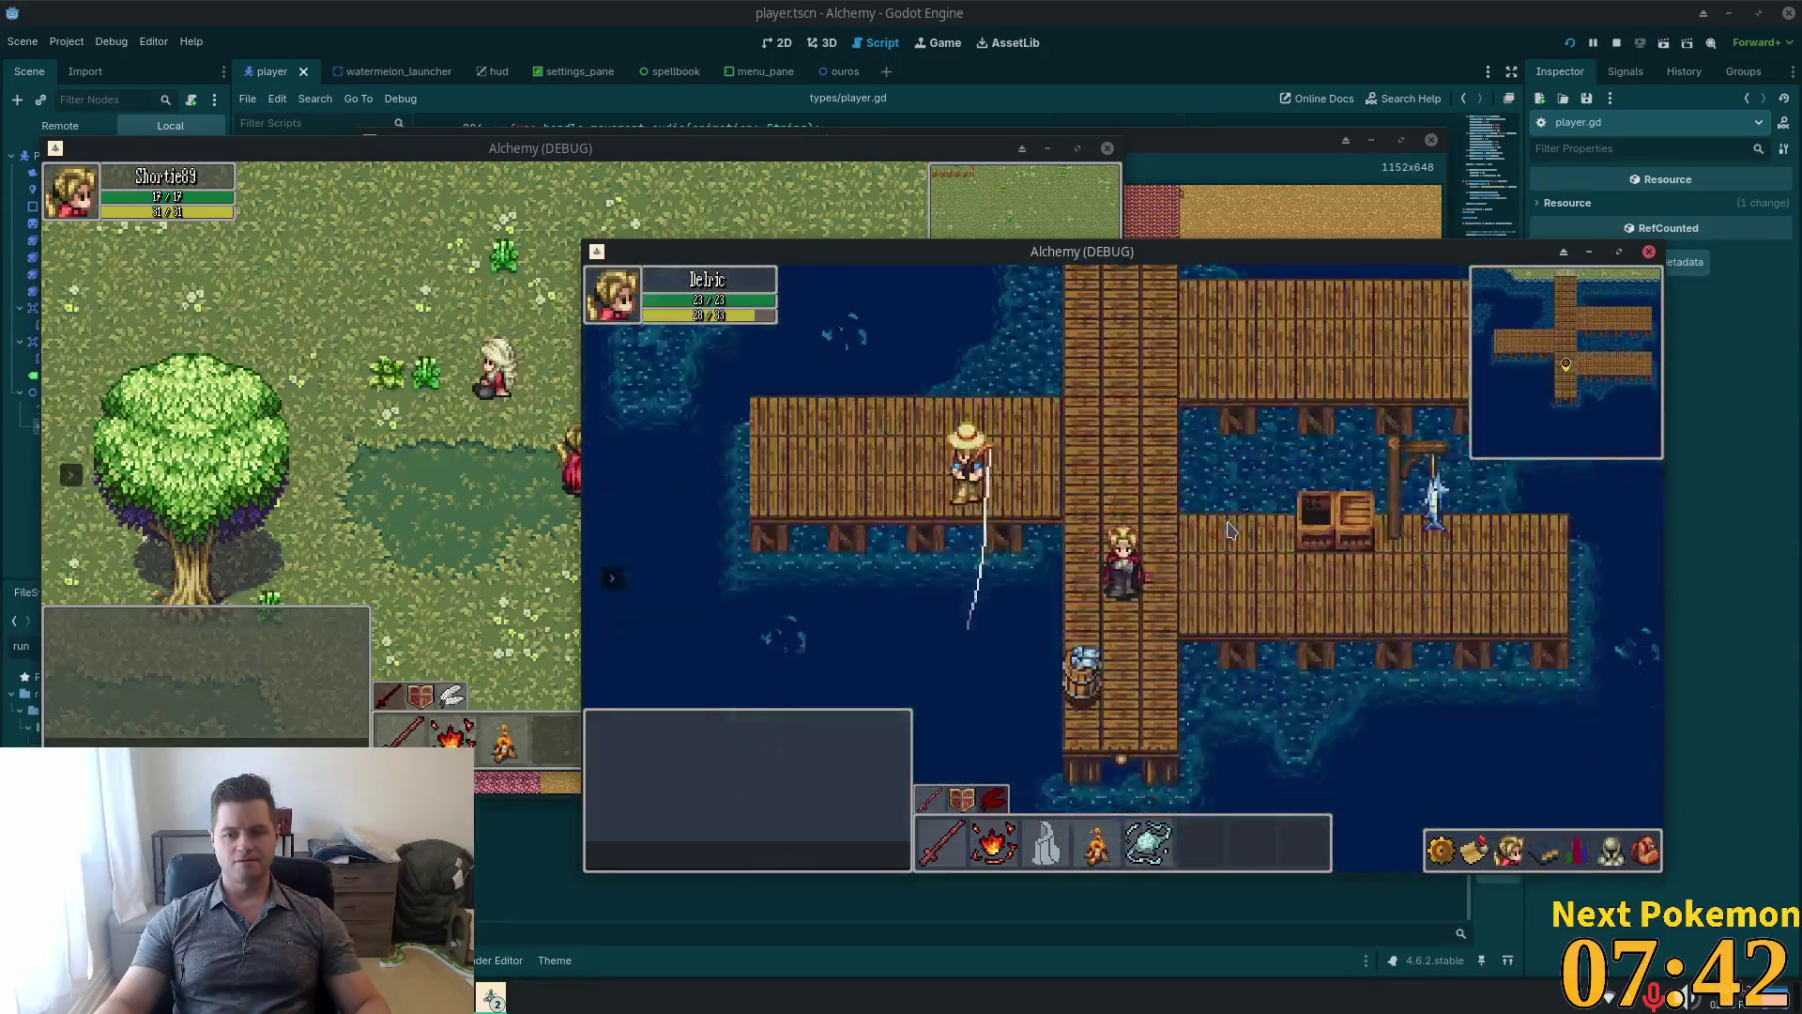
key(Down)
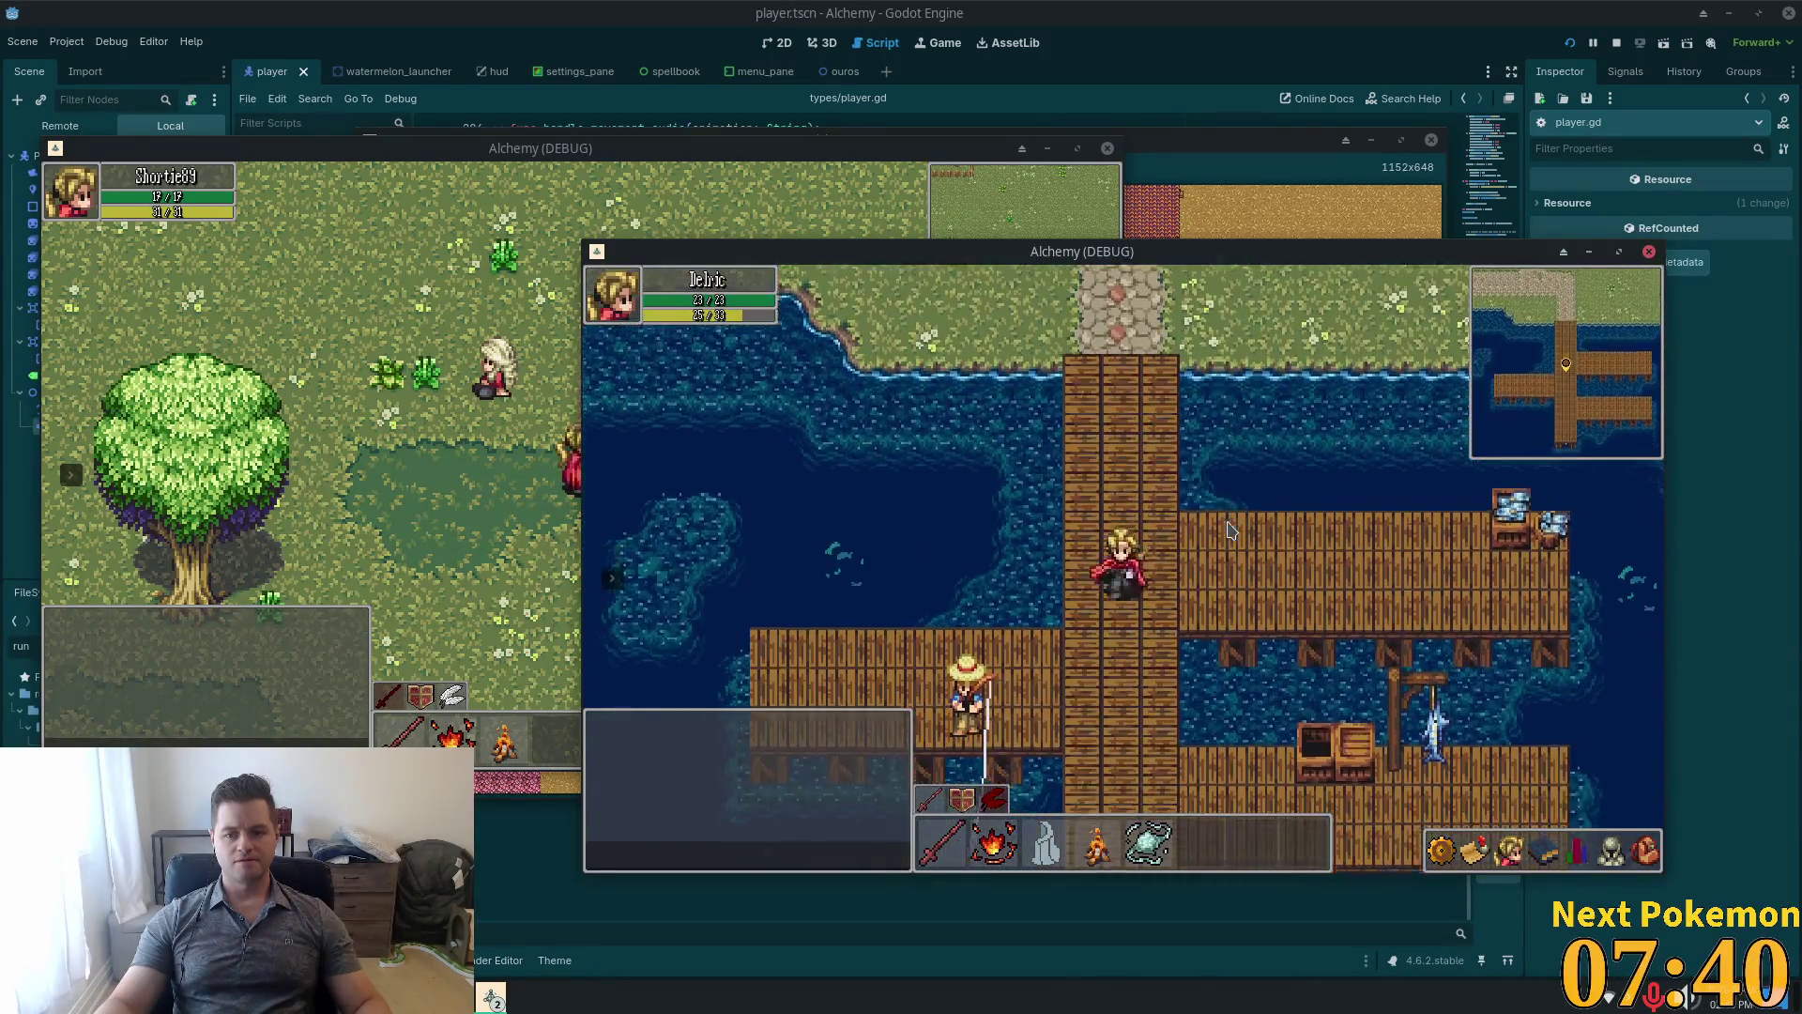
key(Up)
Walk north through the grass to the cliff stairs and back down them.
key(Up)
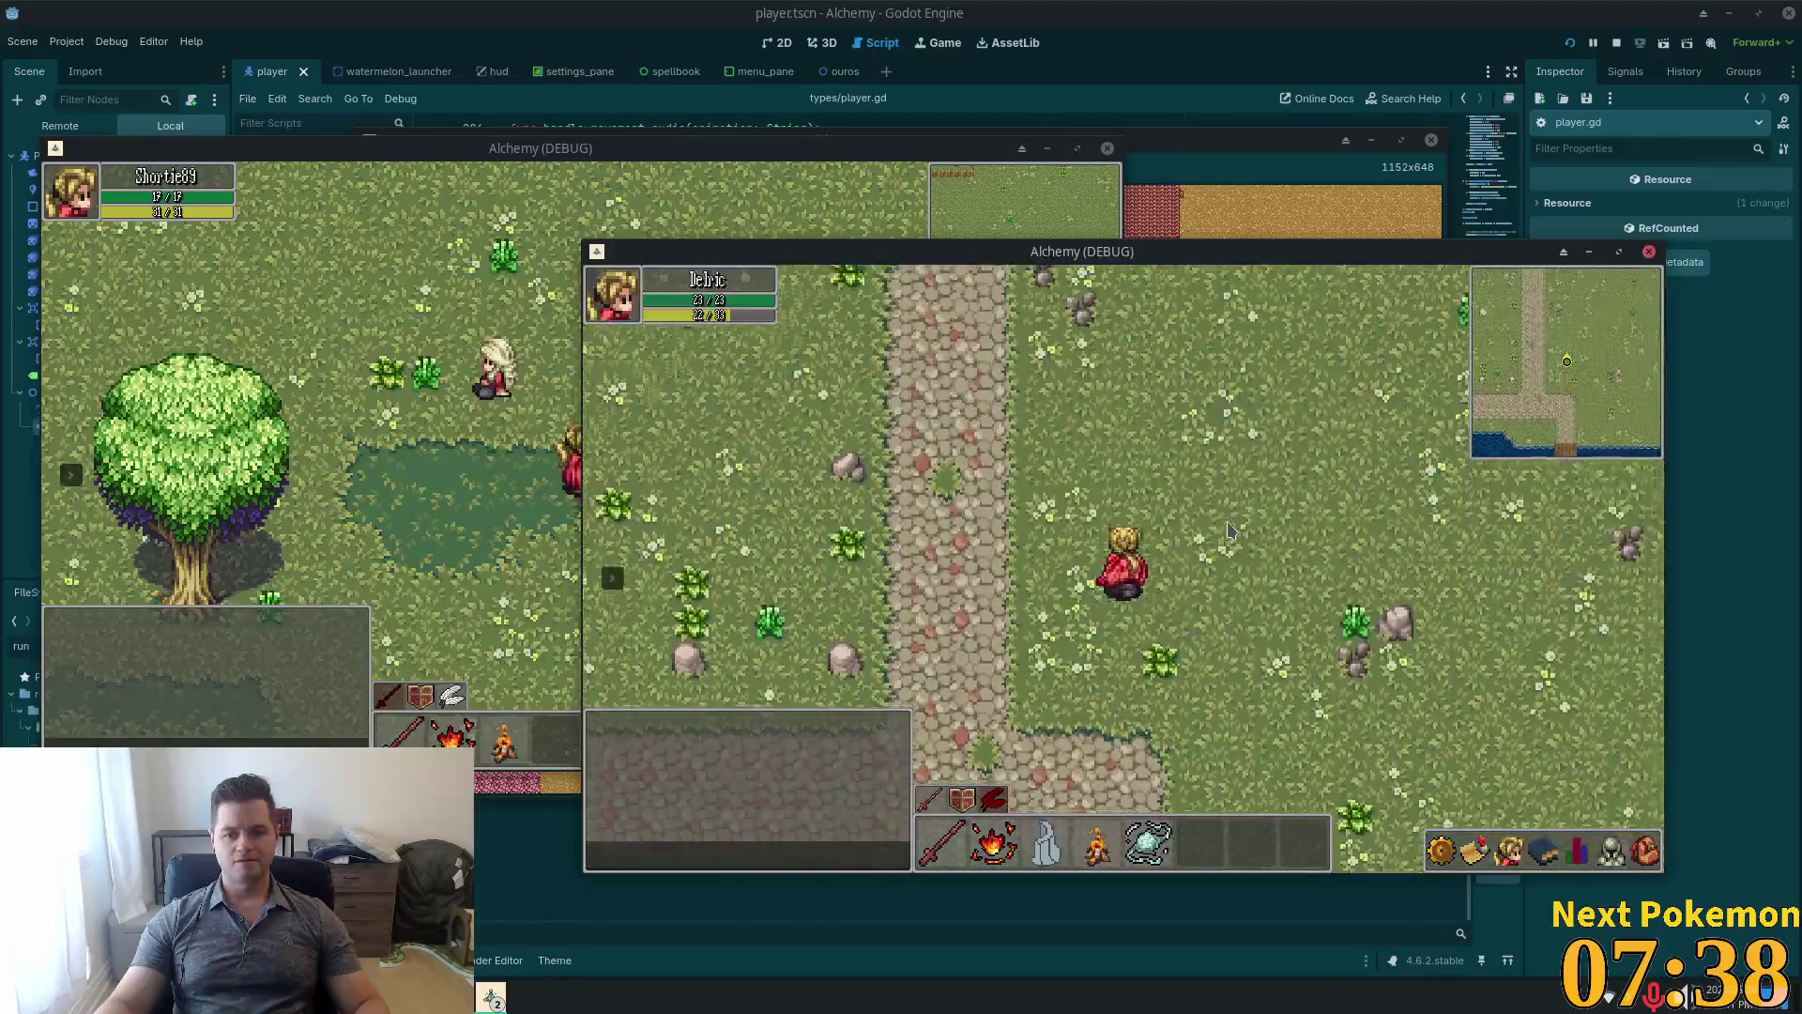
key(Up)
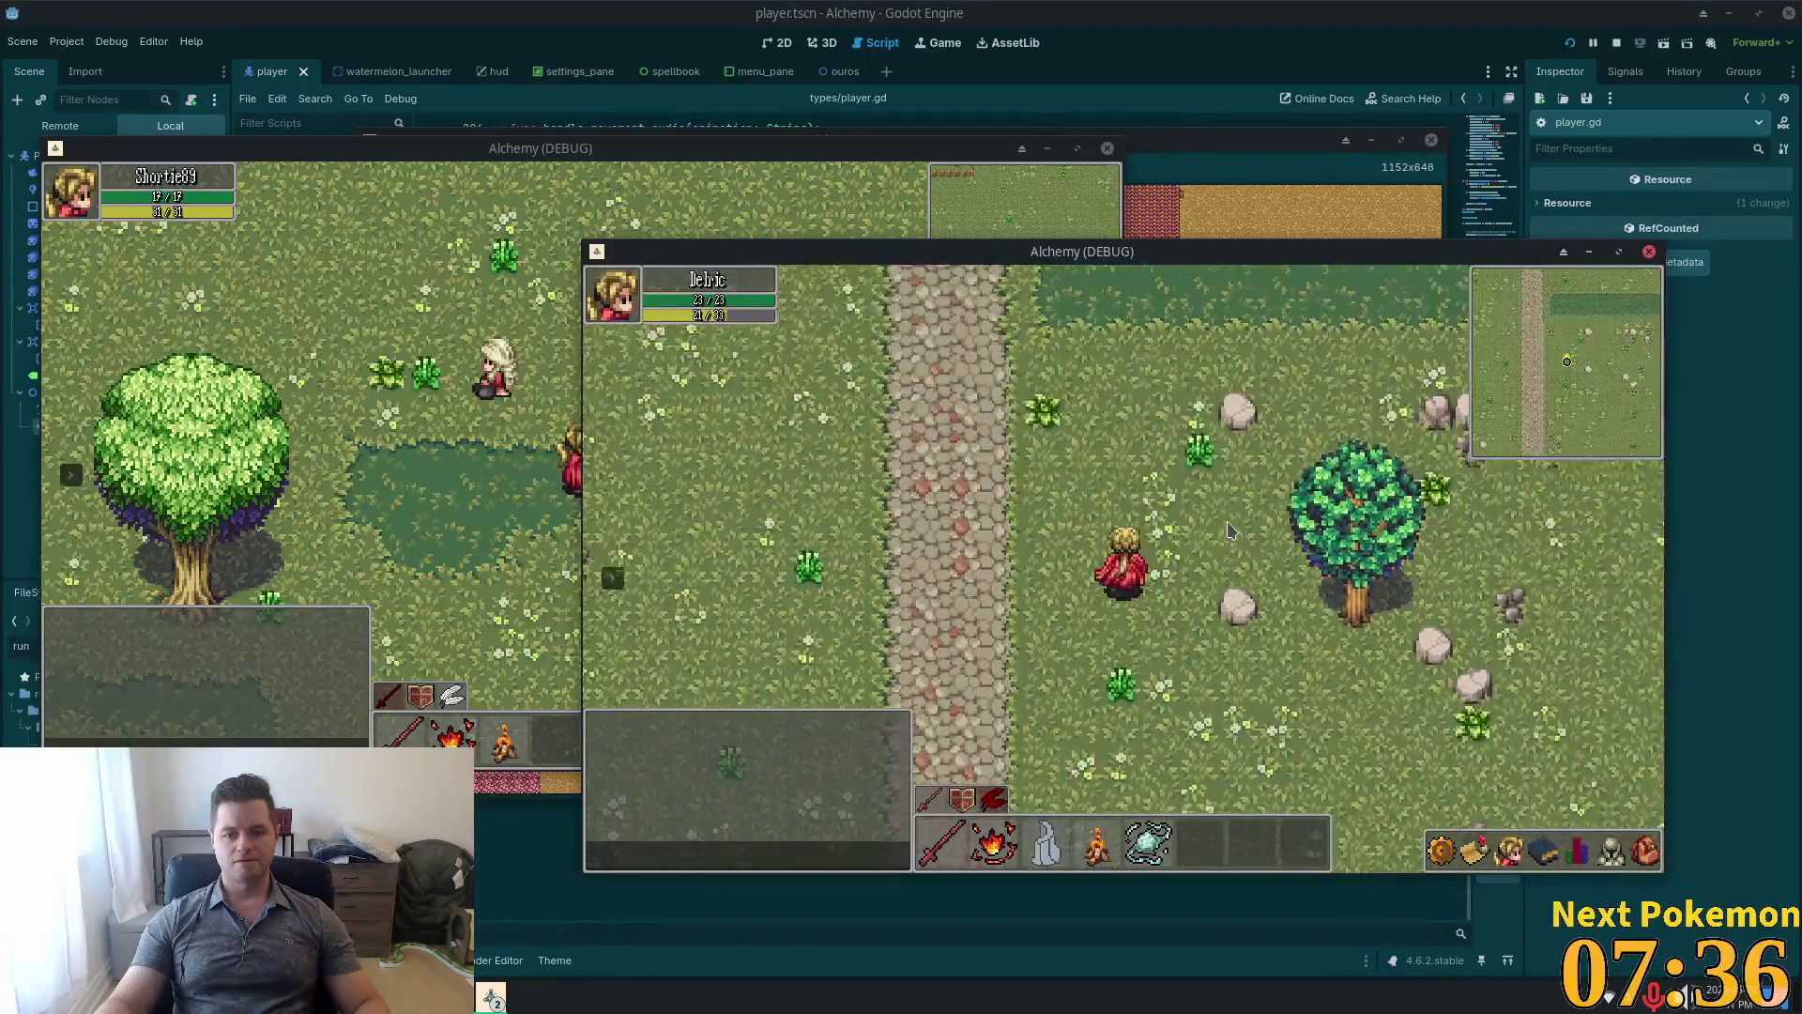
key(Up)
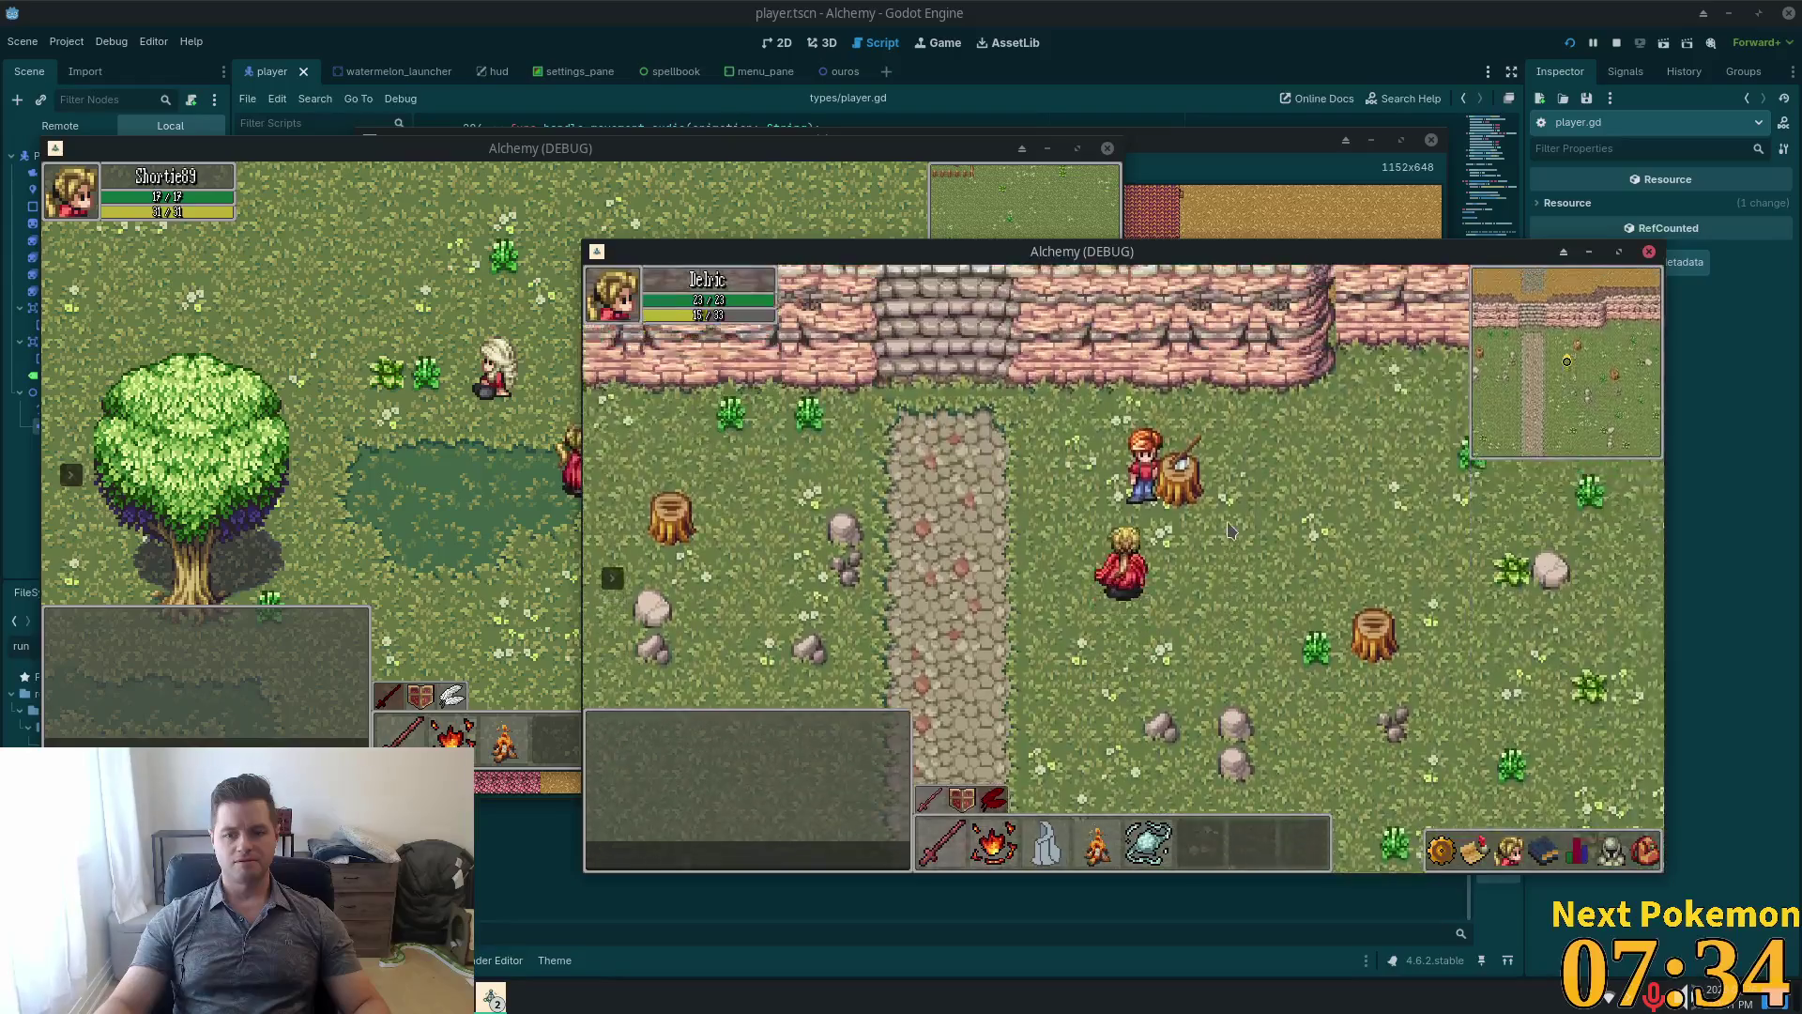
key(Up)
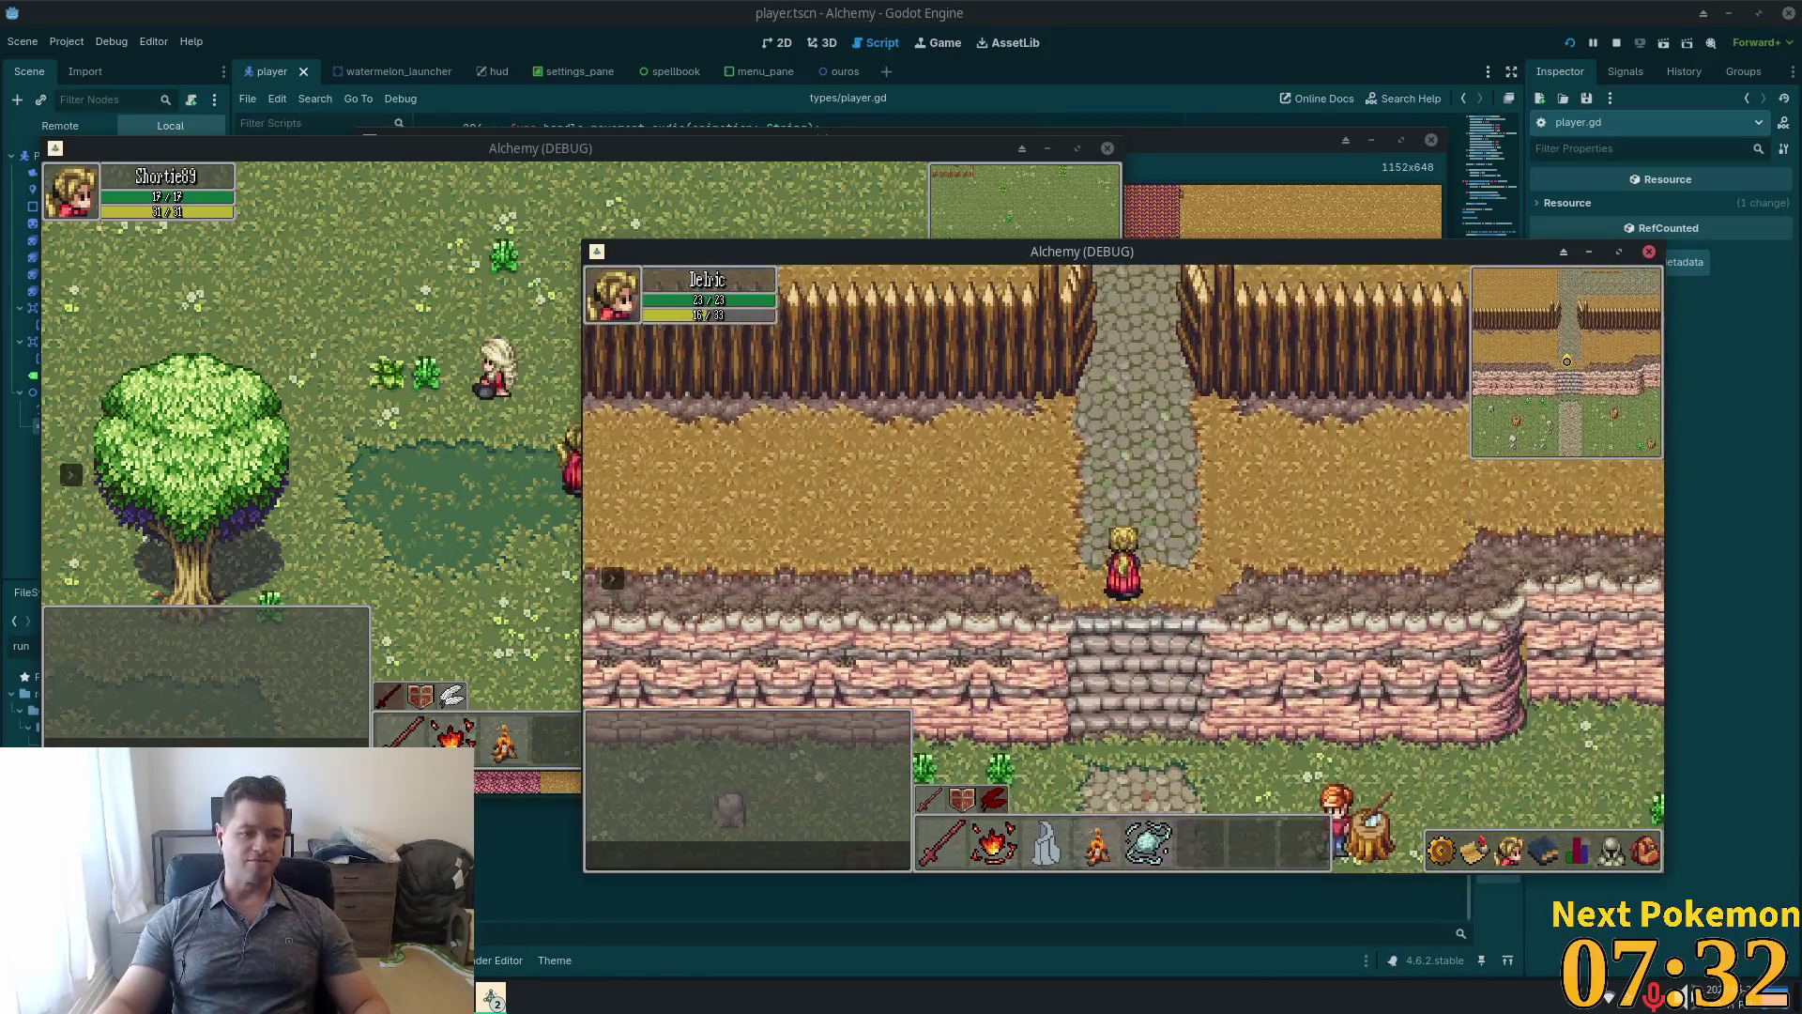
key(Down)
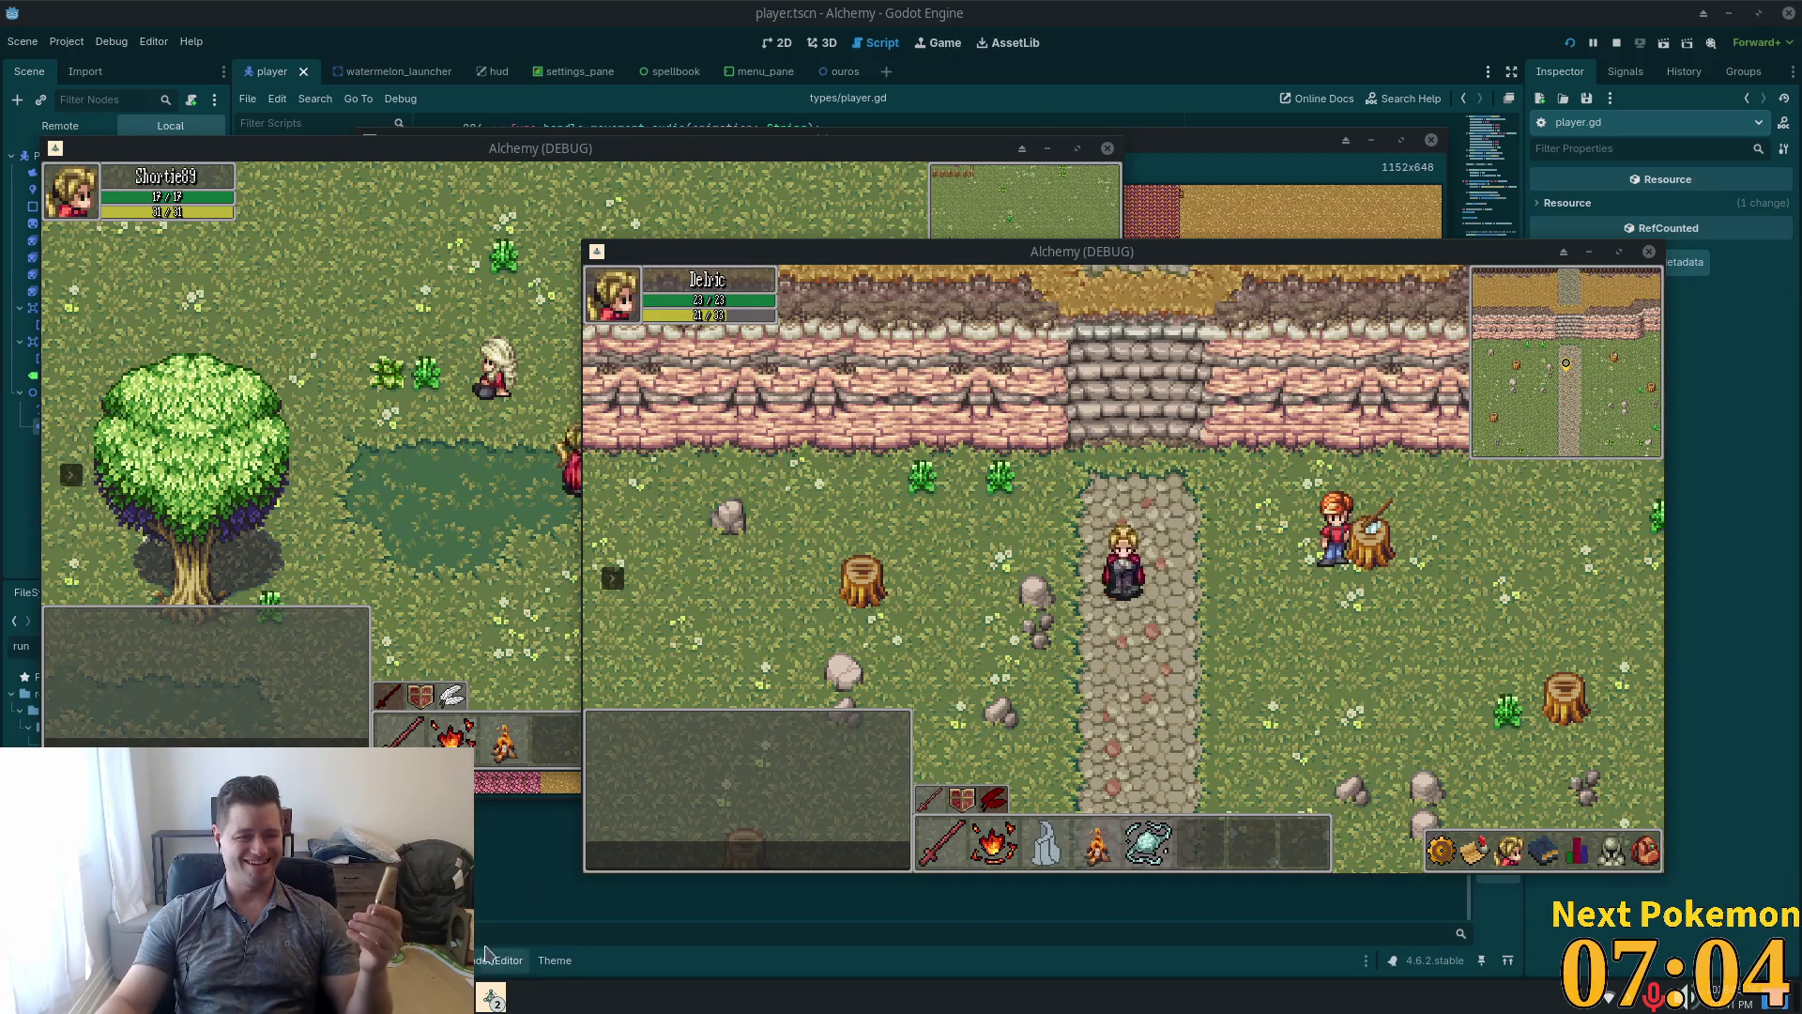
click(490, 997)
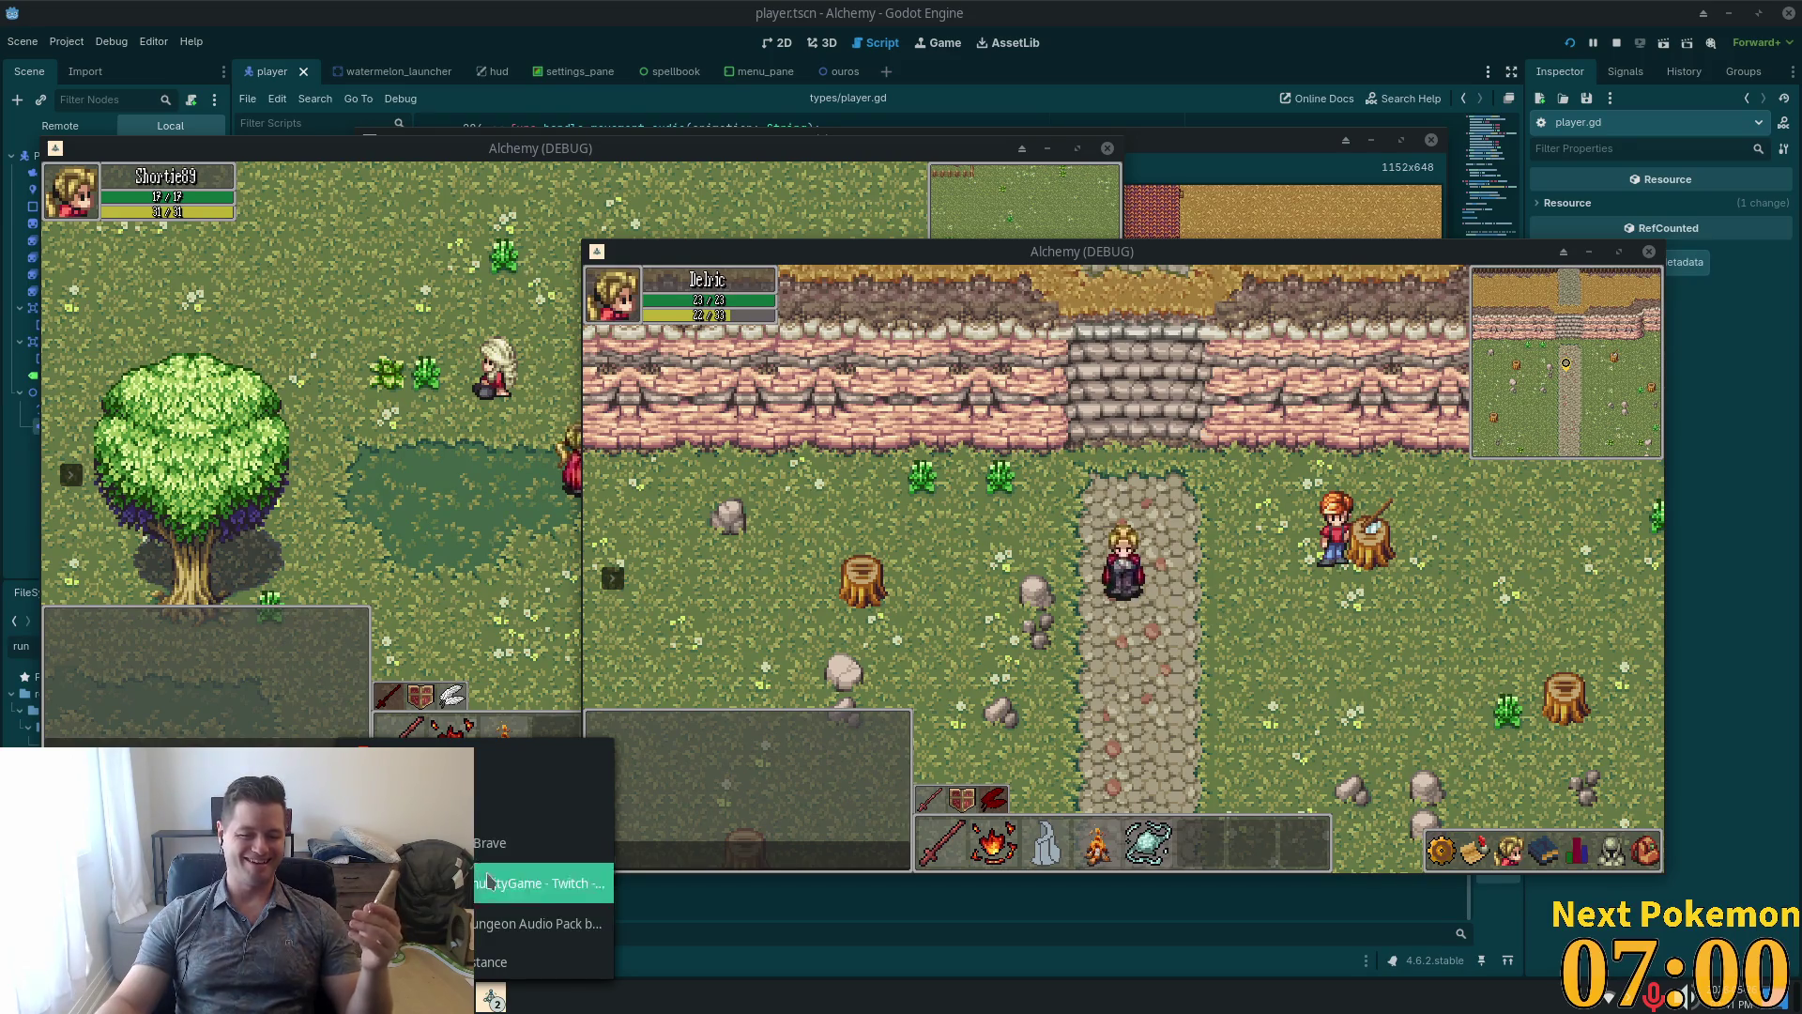
click(857, 873)
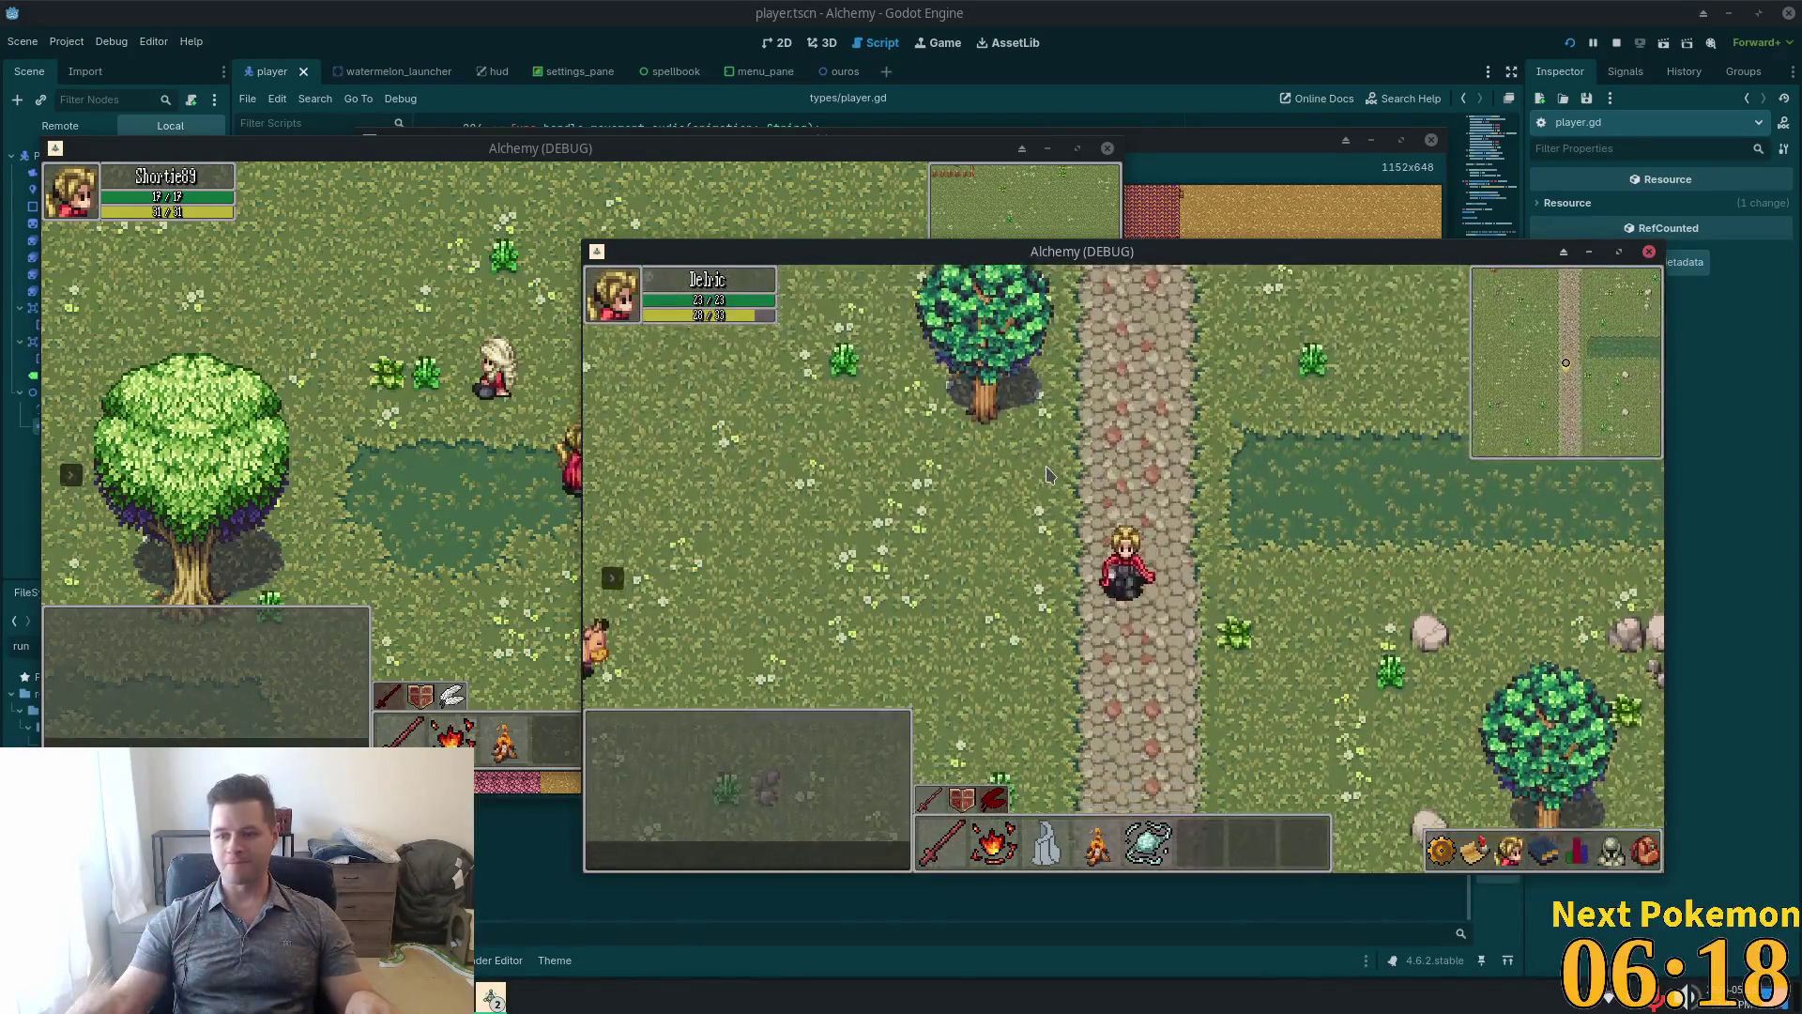
Chop the maple tree for 1 Wood and step east onto the path.
click(1621, 861)
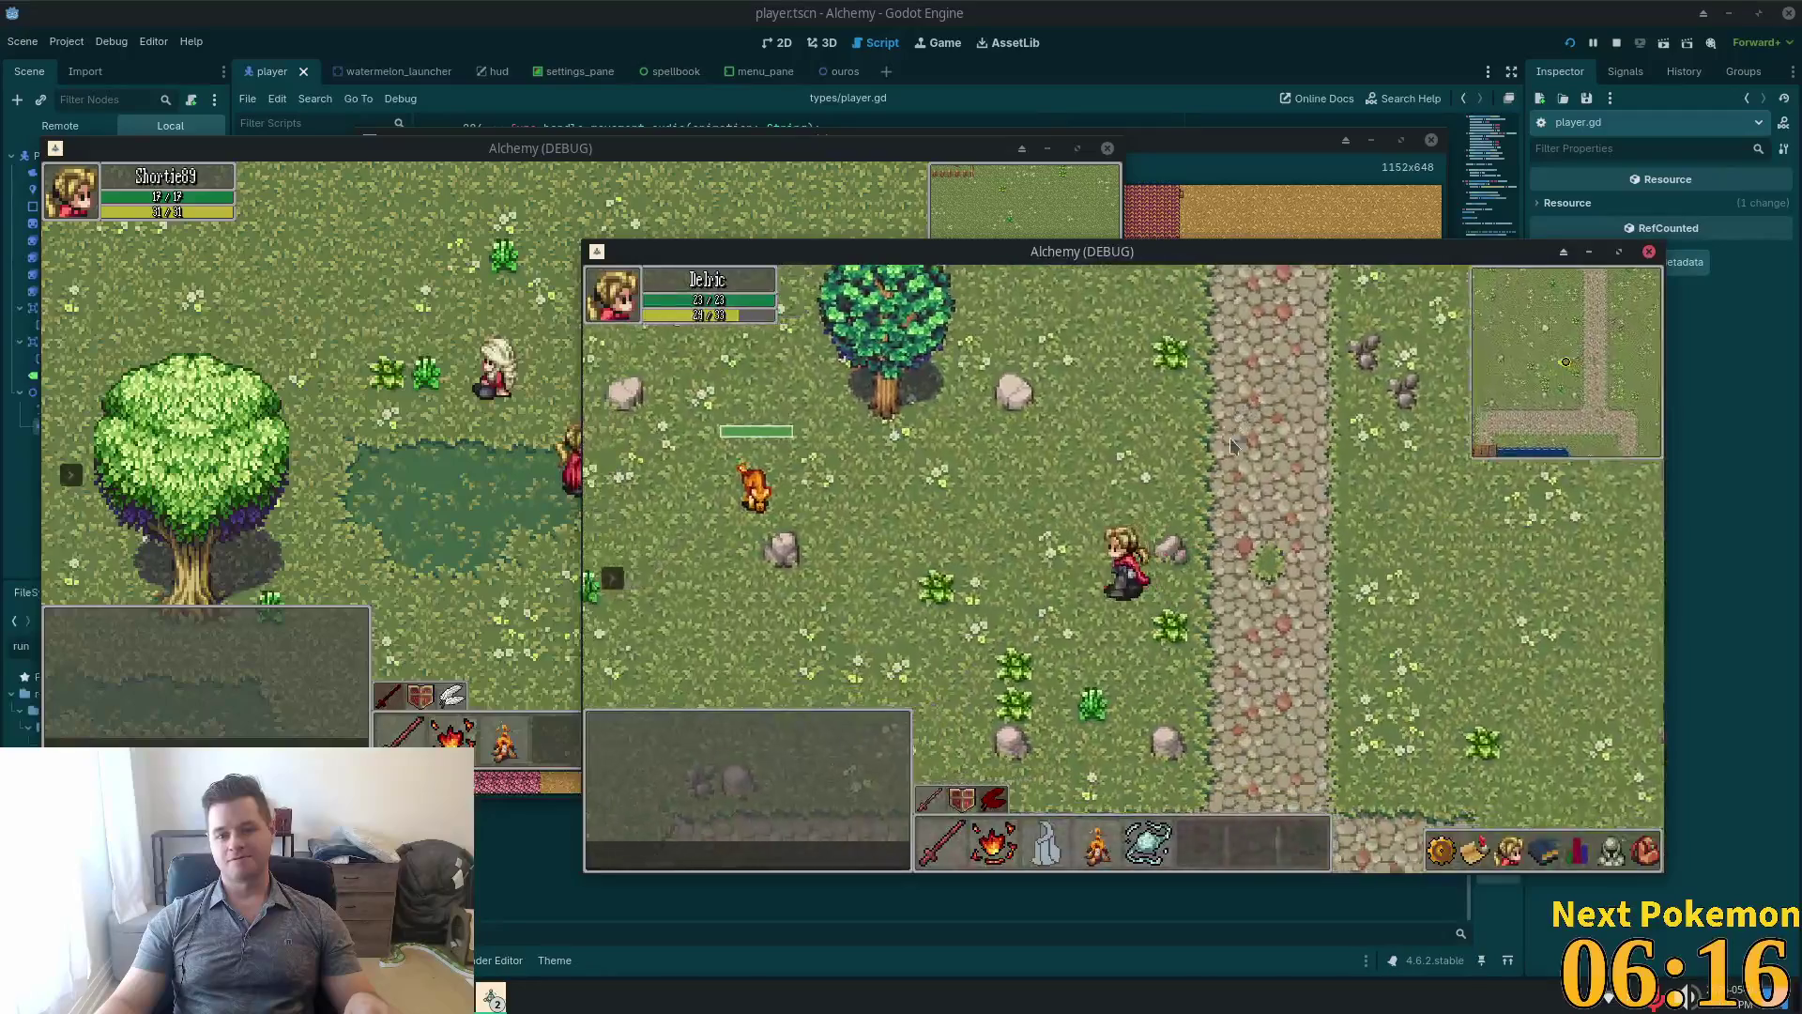
click(1621, 860)
click(1084, 601)
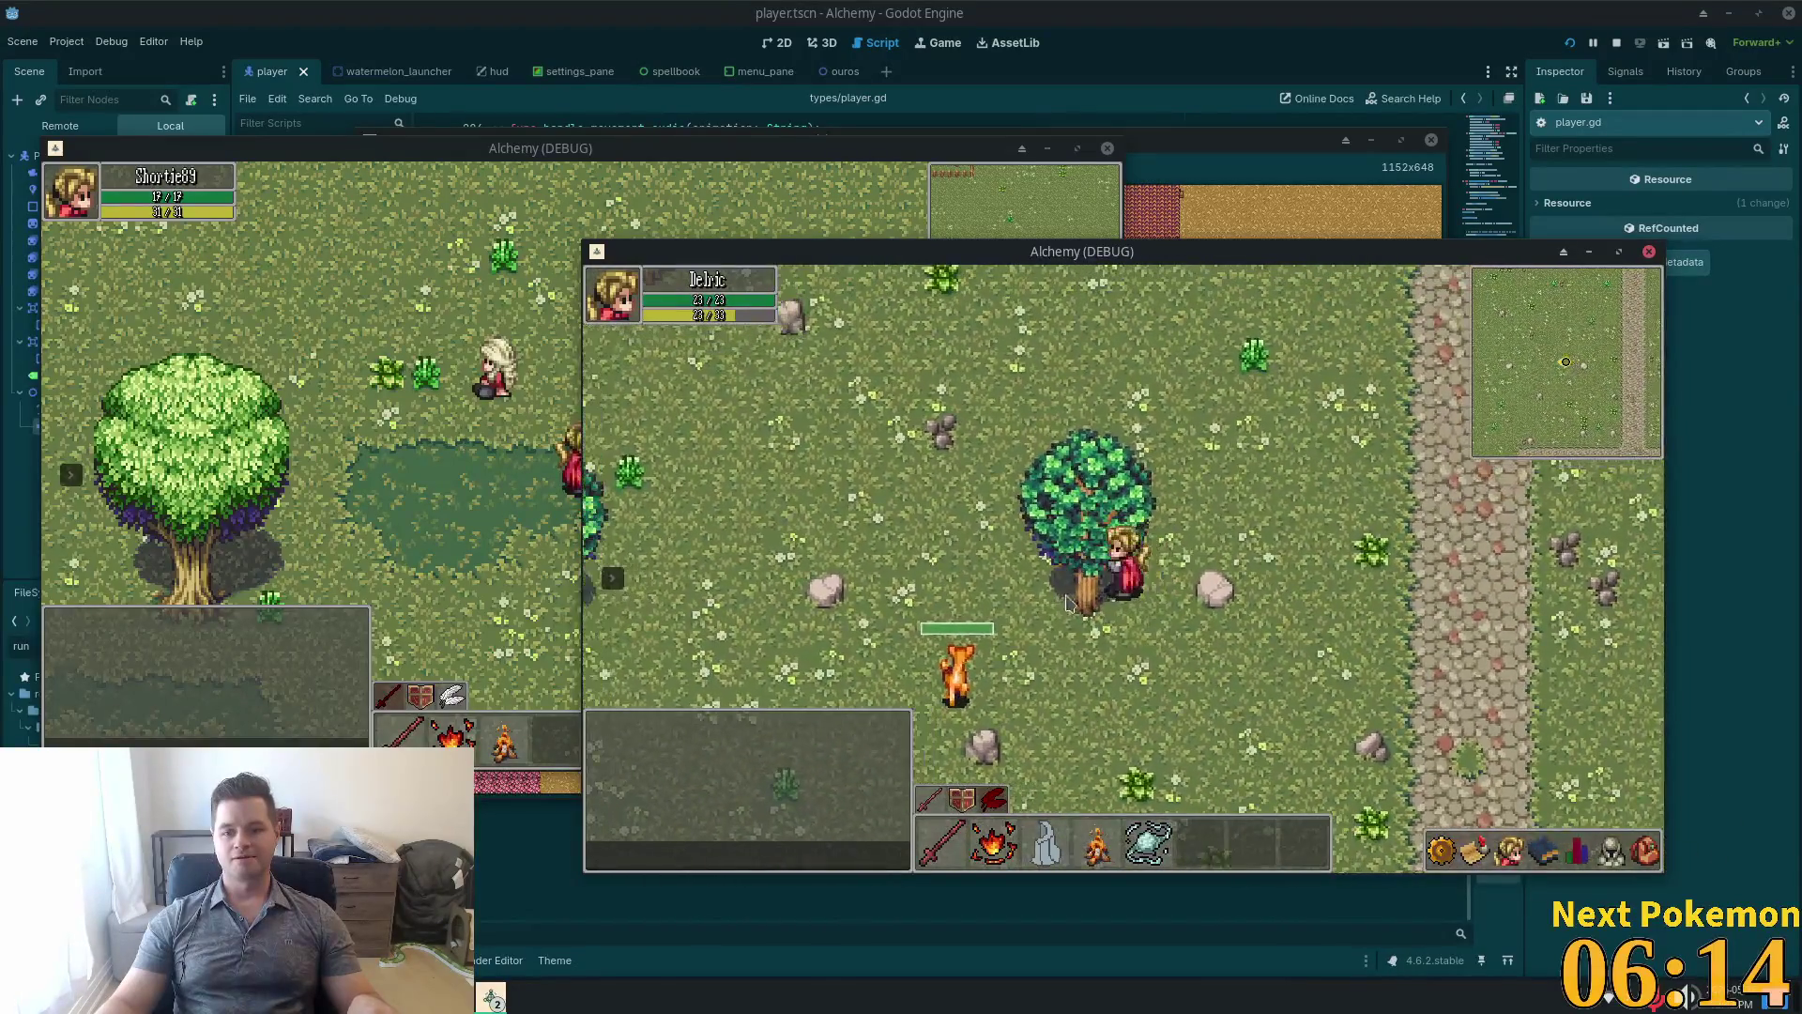
click(1268, 638)
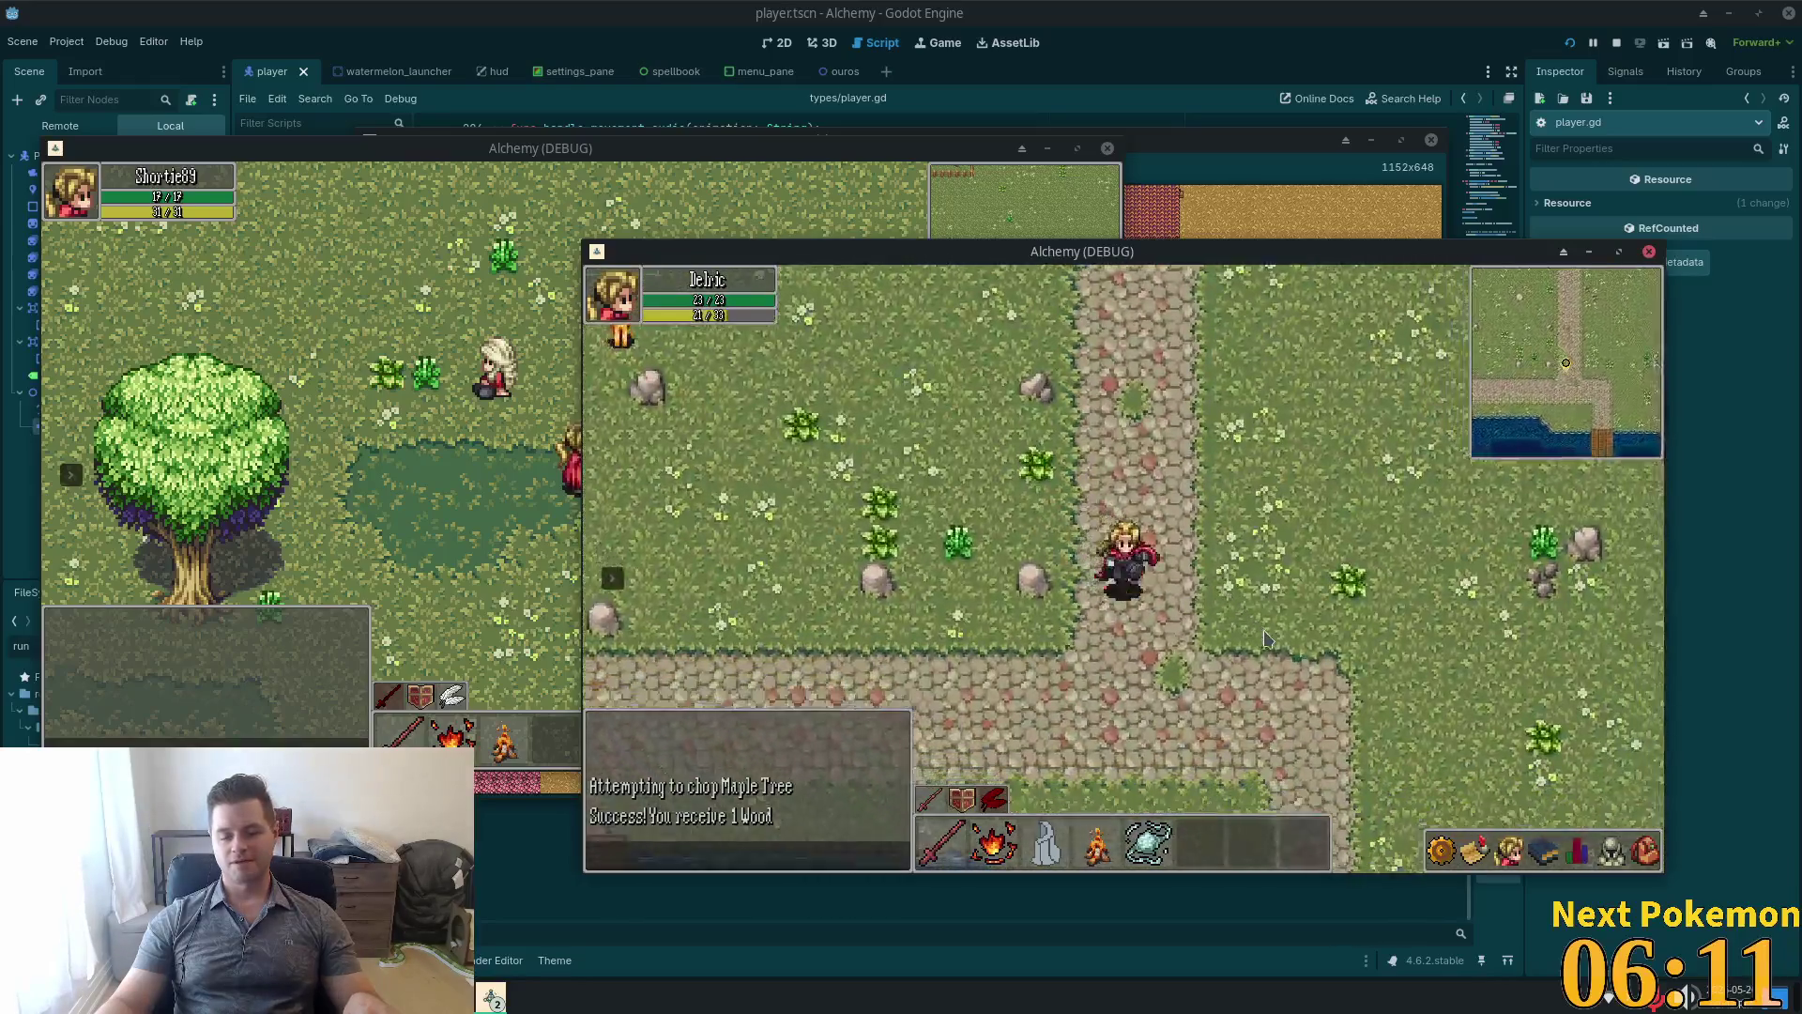
Walk south to the dock, west along it, then north up the path and stairs into Ouros.
key(Down)
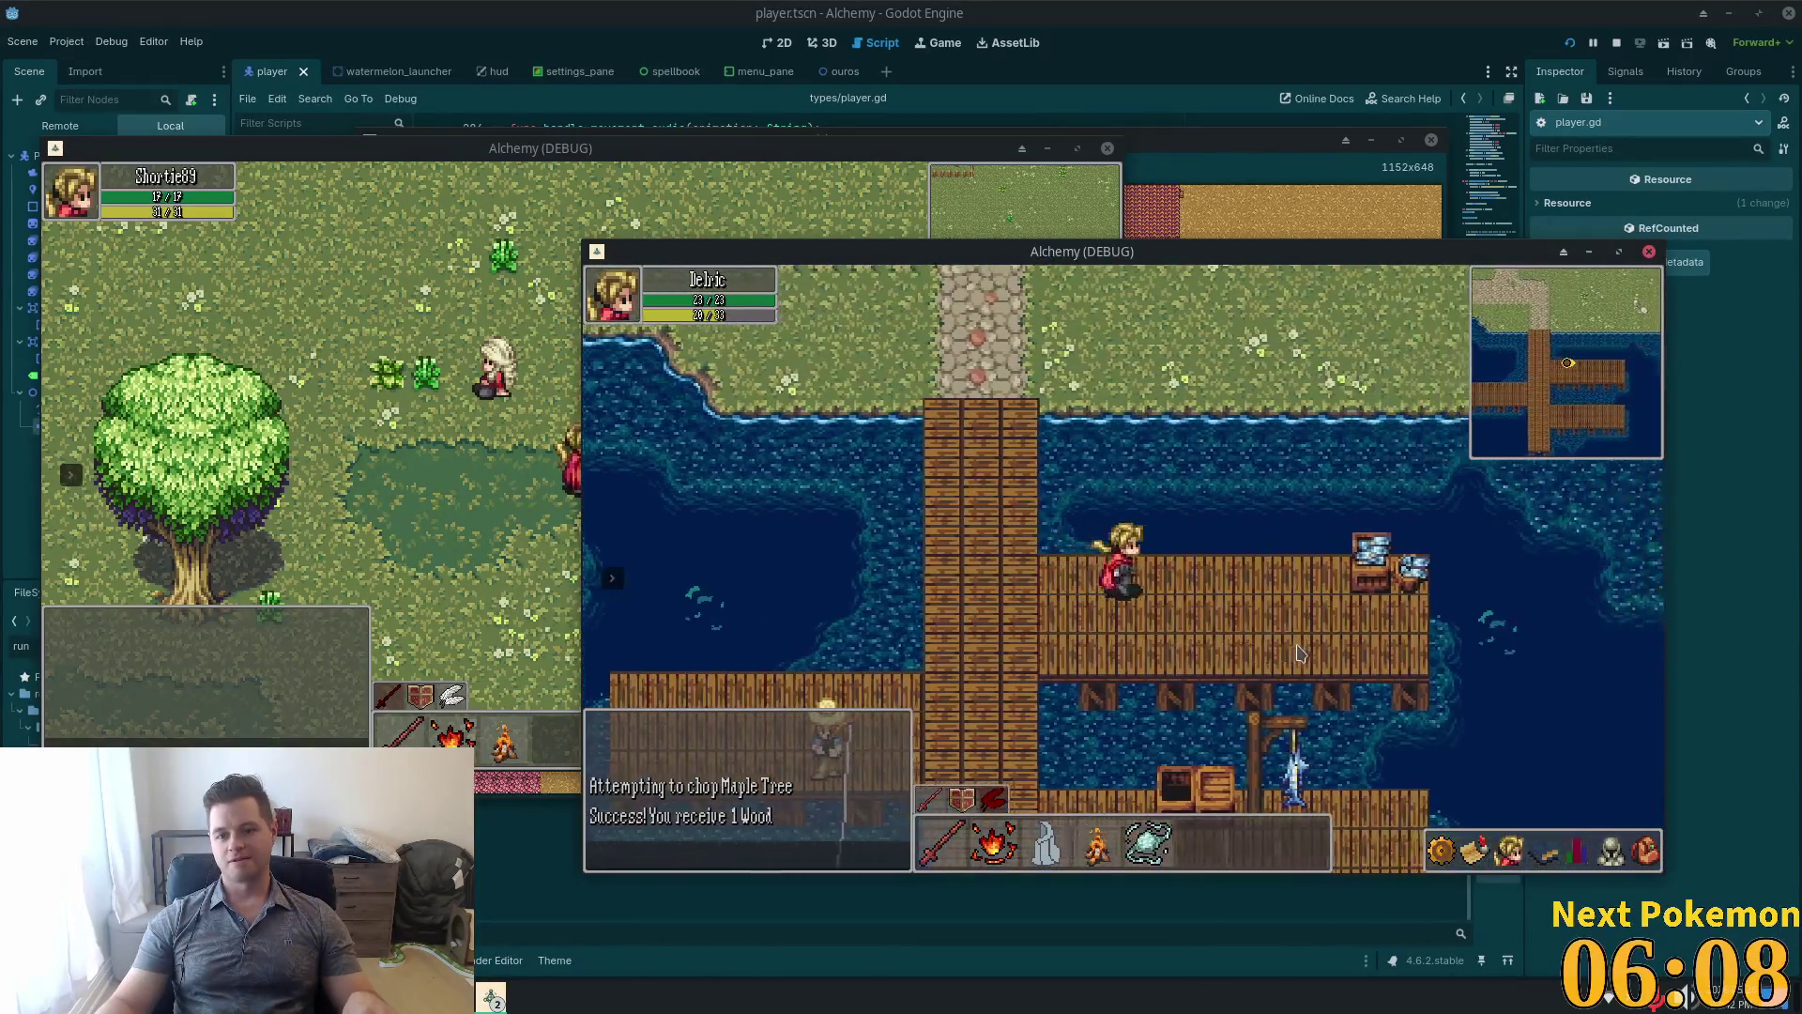
key(Left)
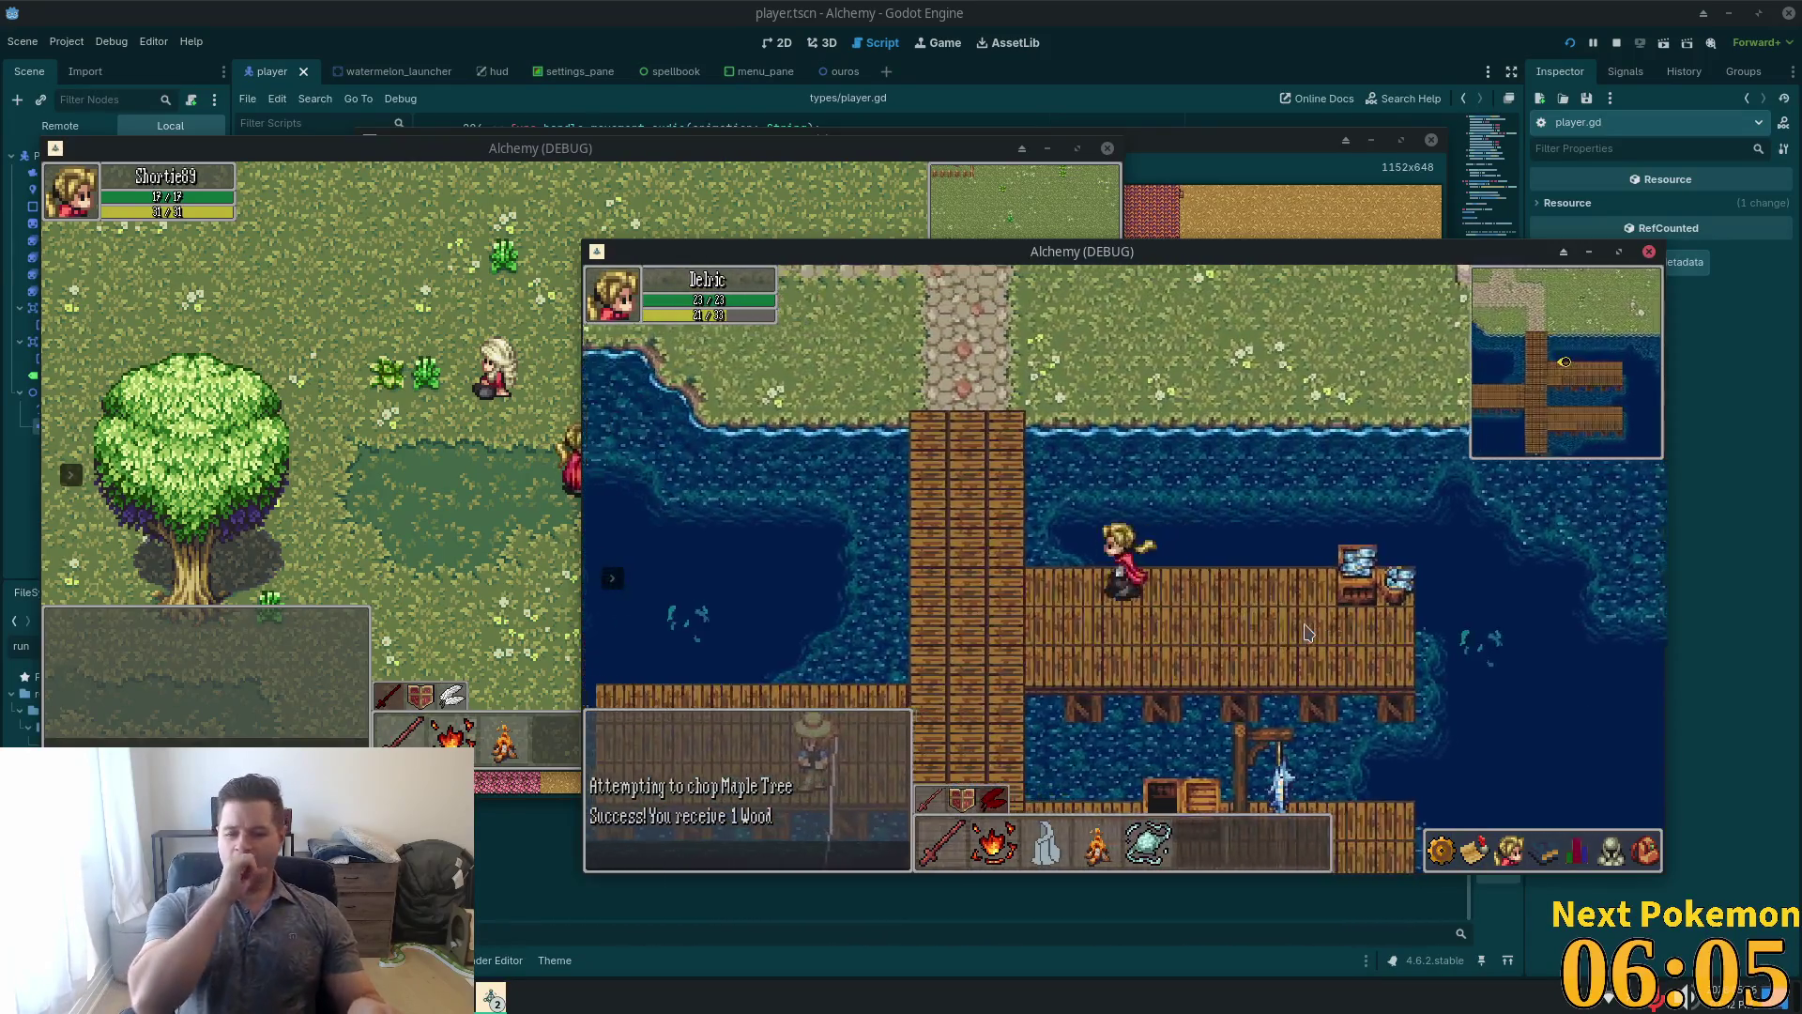
key(Up)
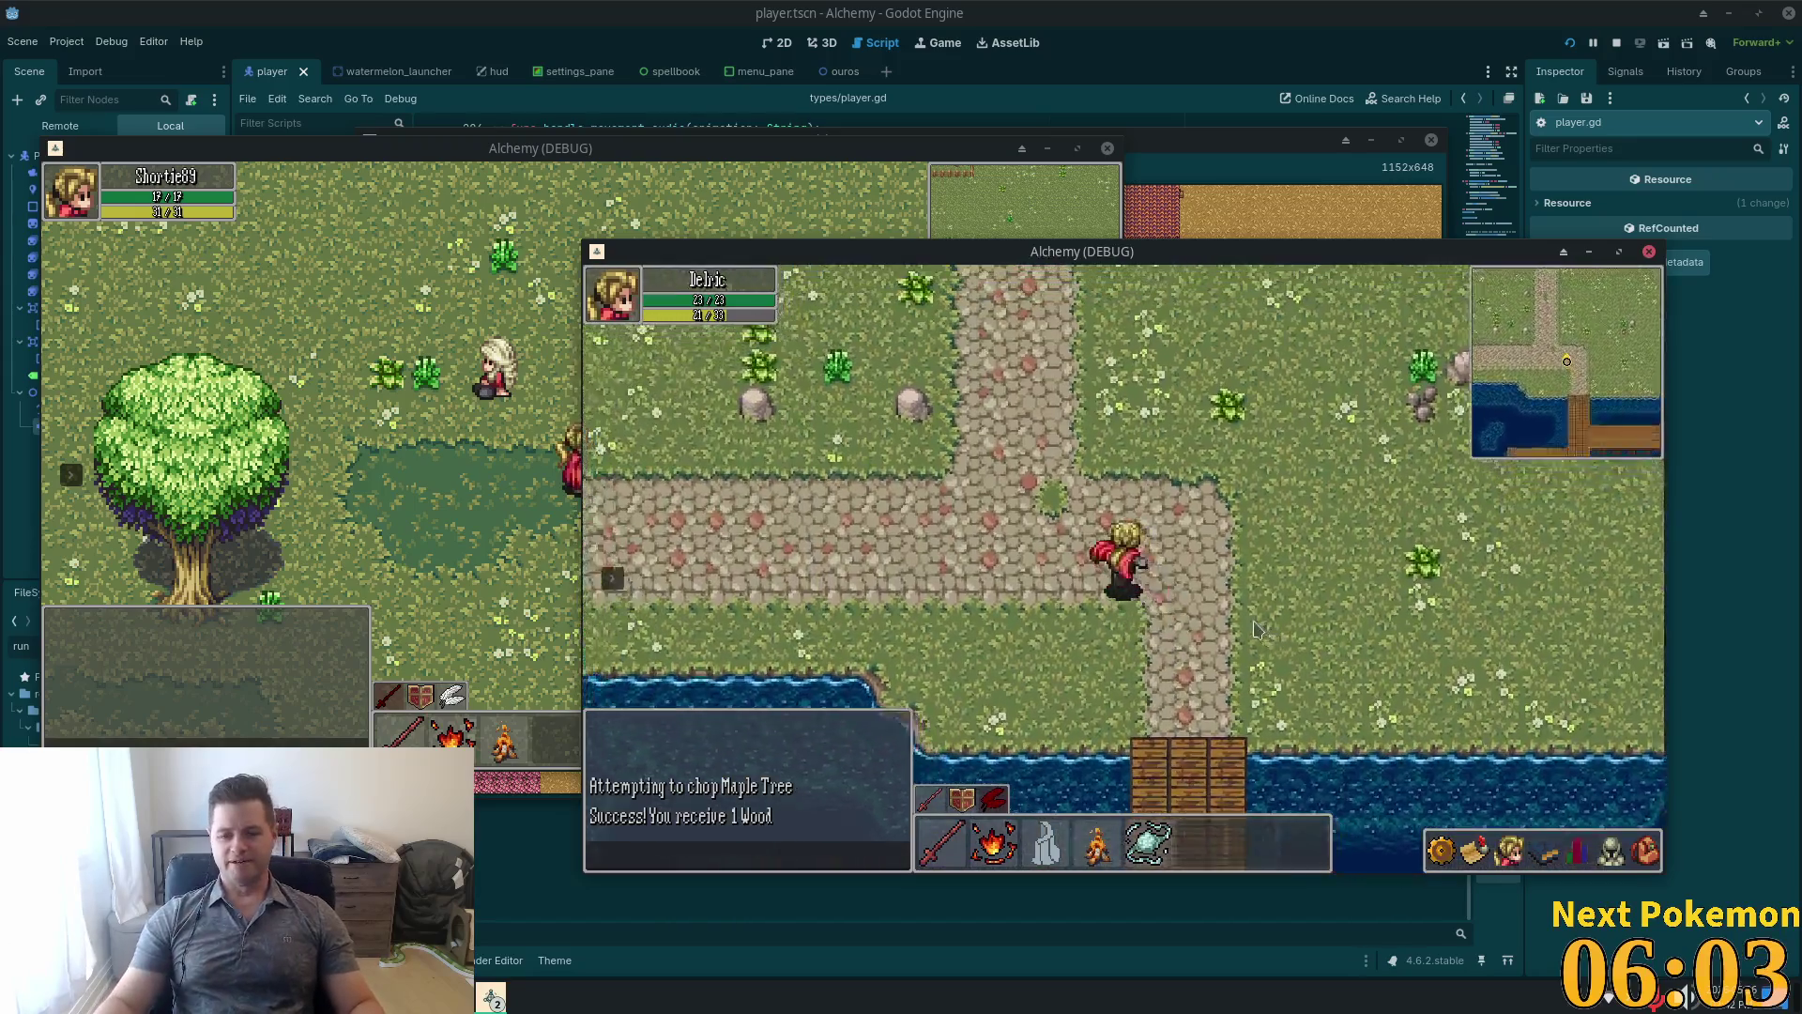
key(Up)
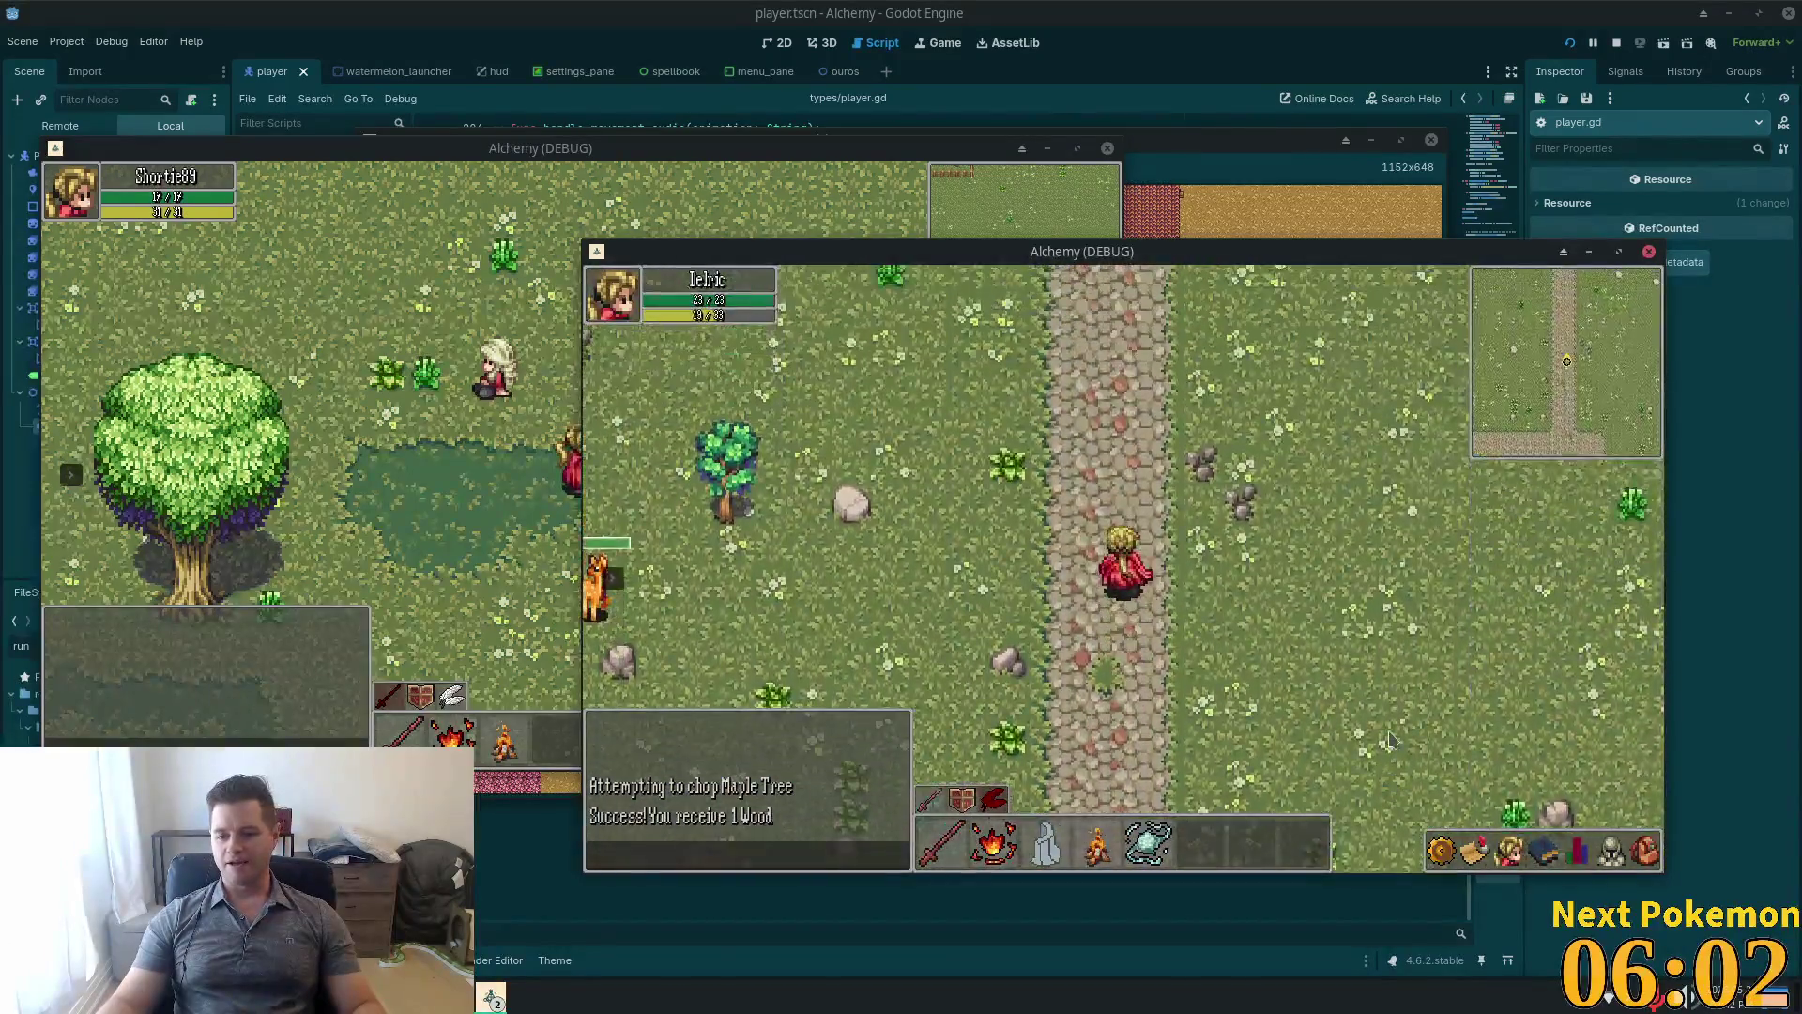
key(Up)
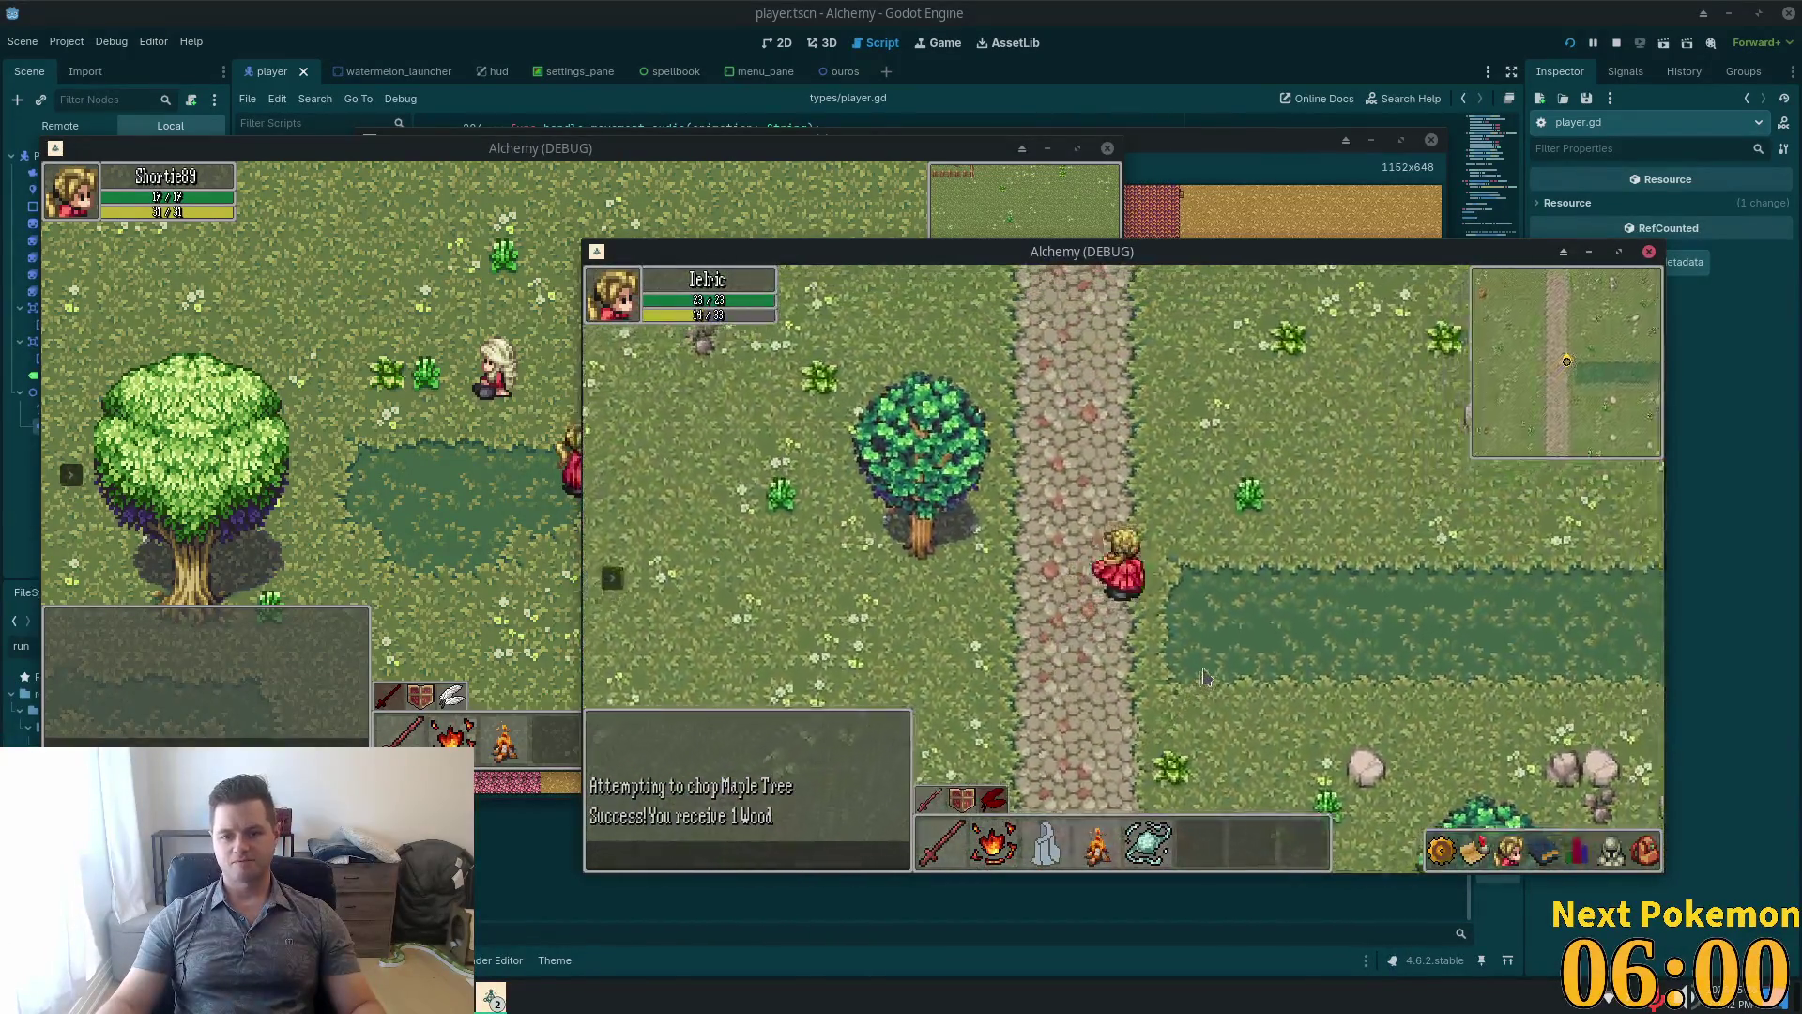
key(Up)
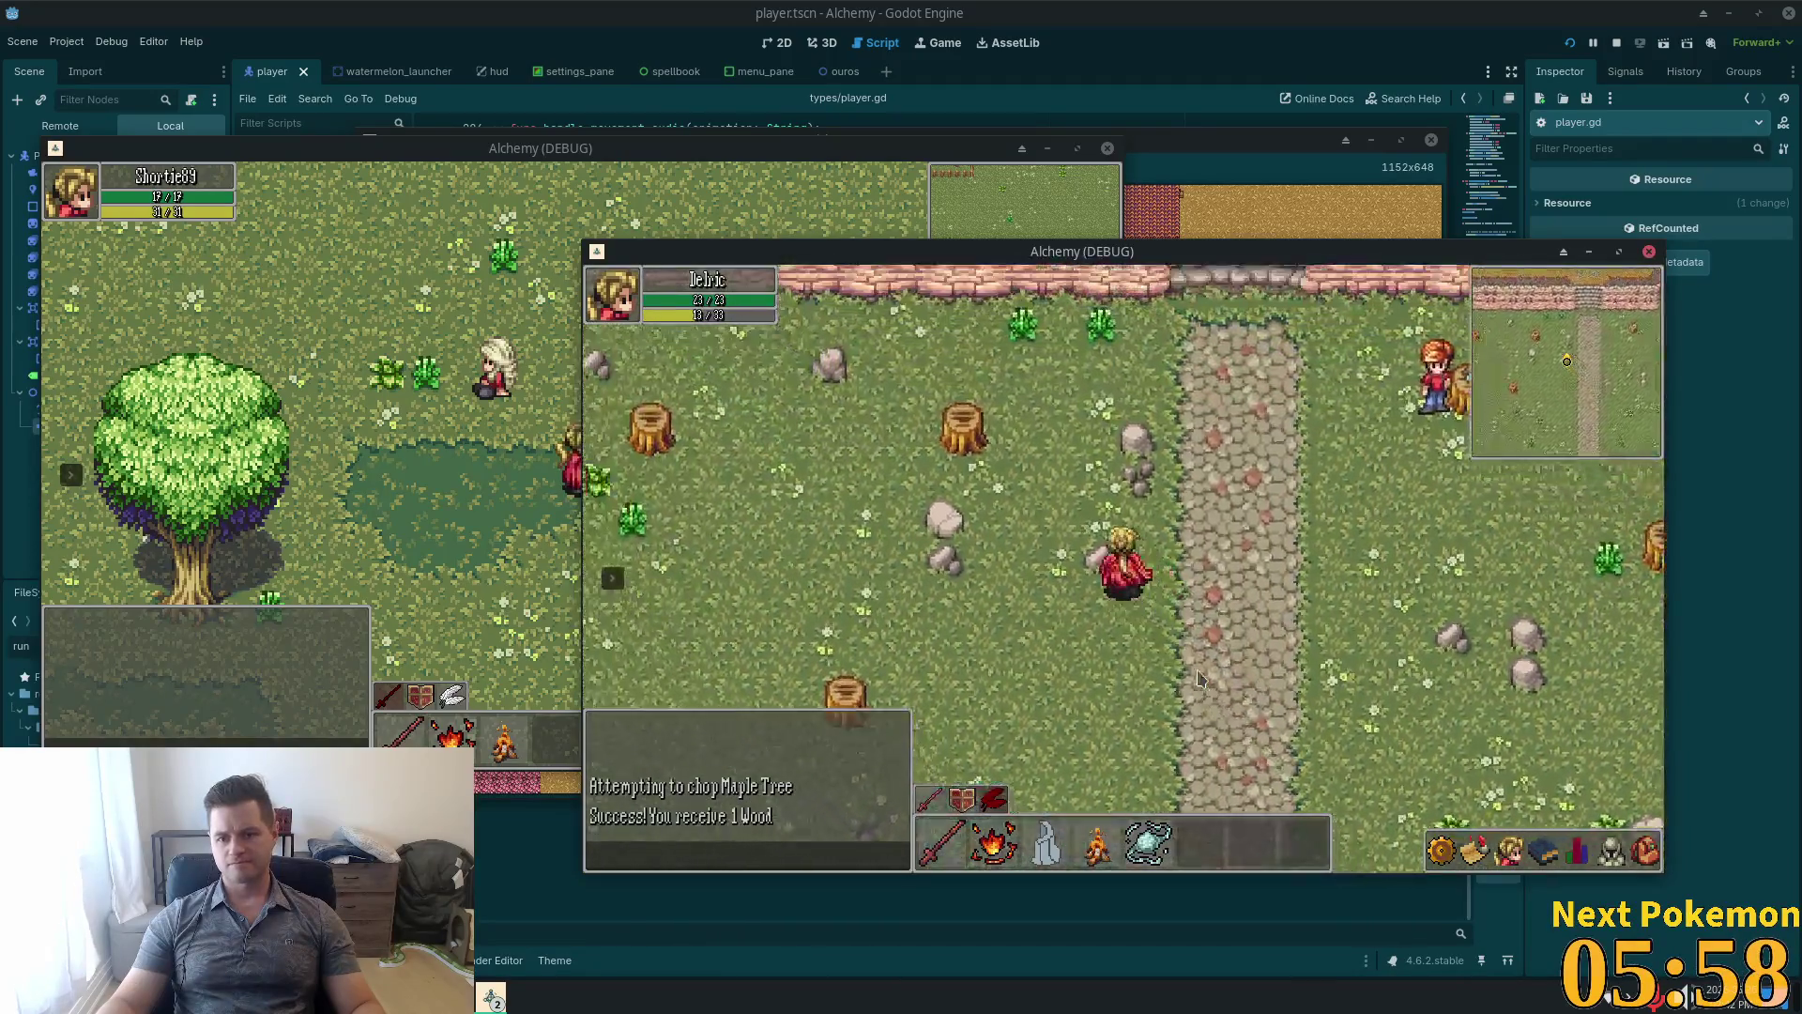
key(Up)
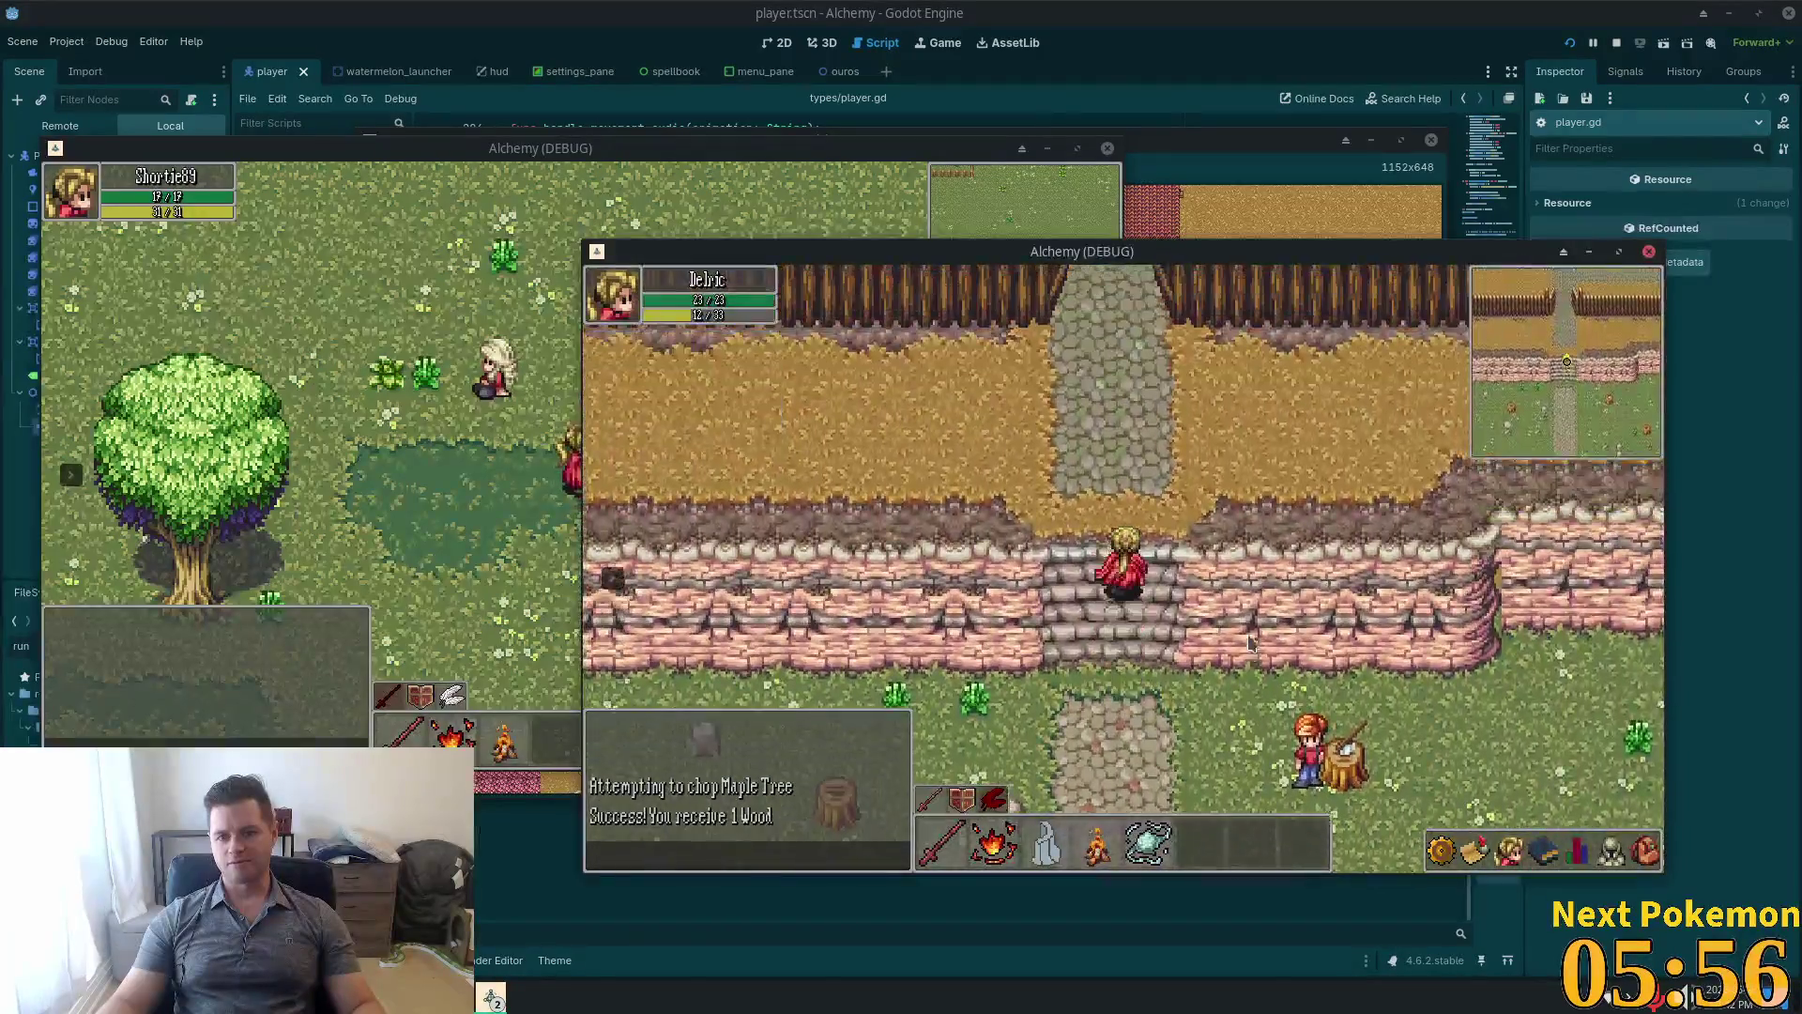
key(Up)
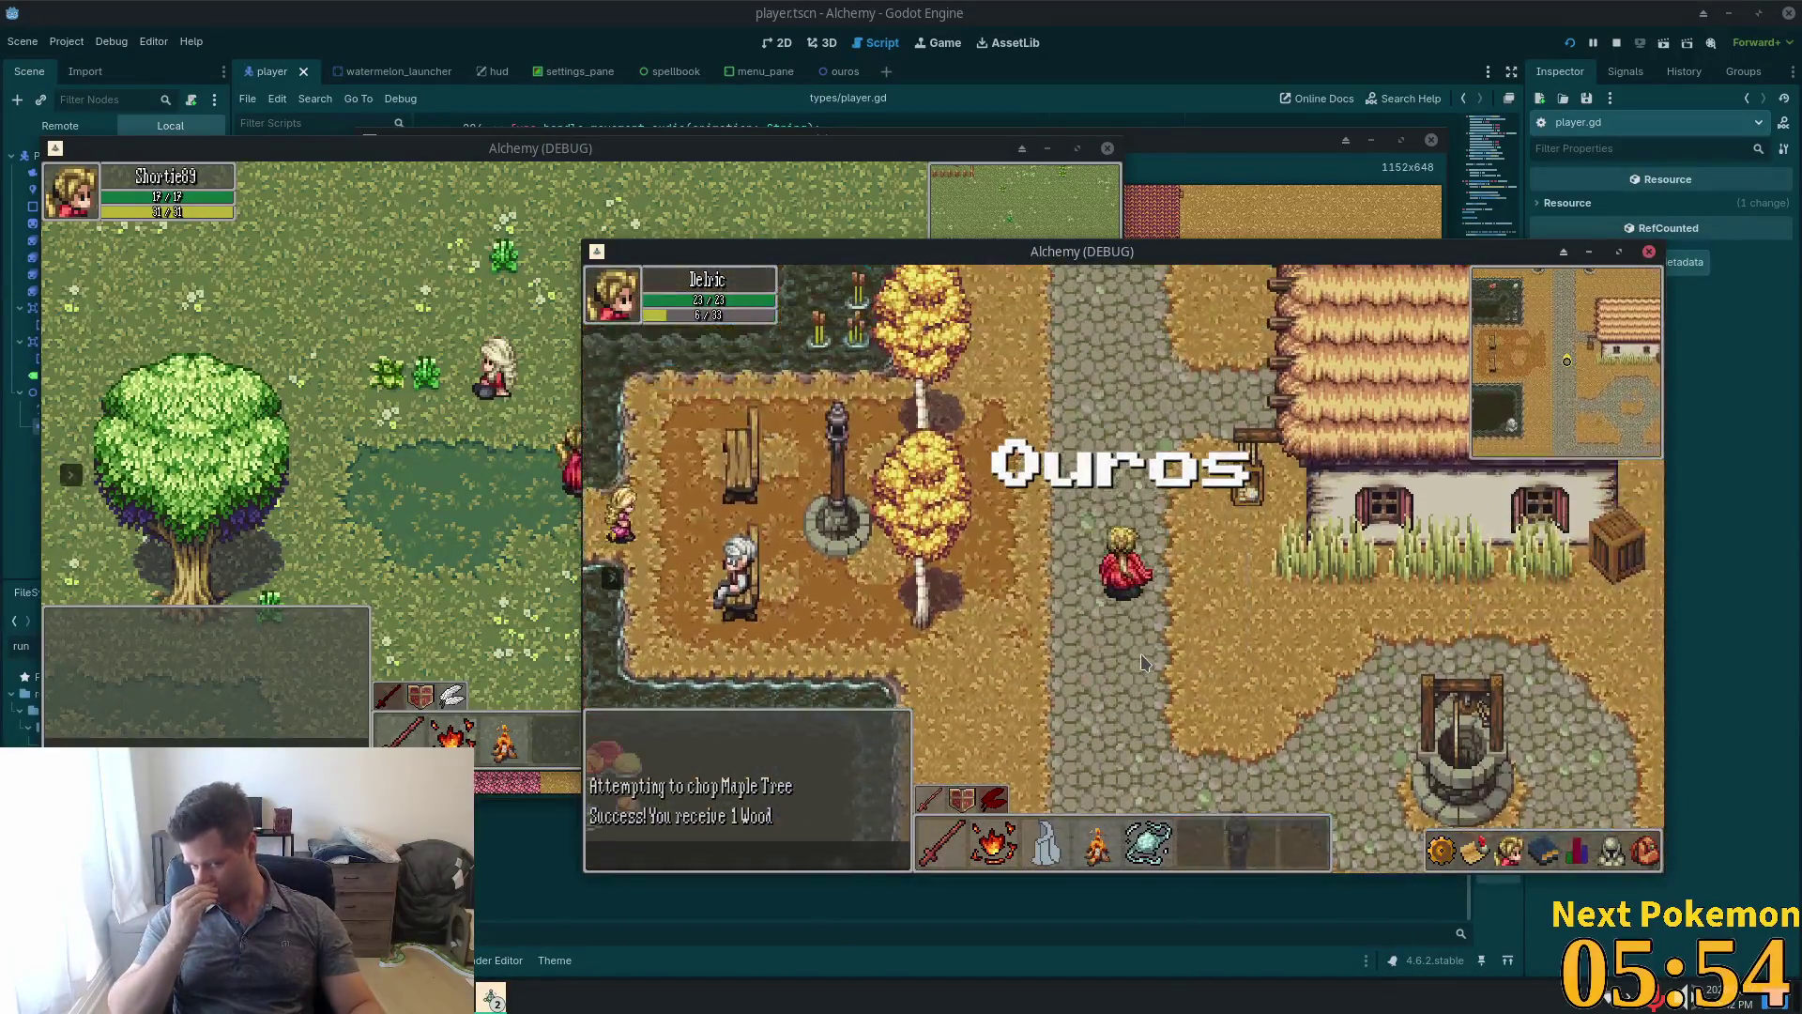
key(w)
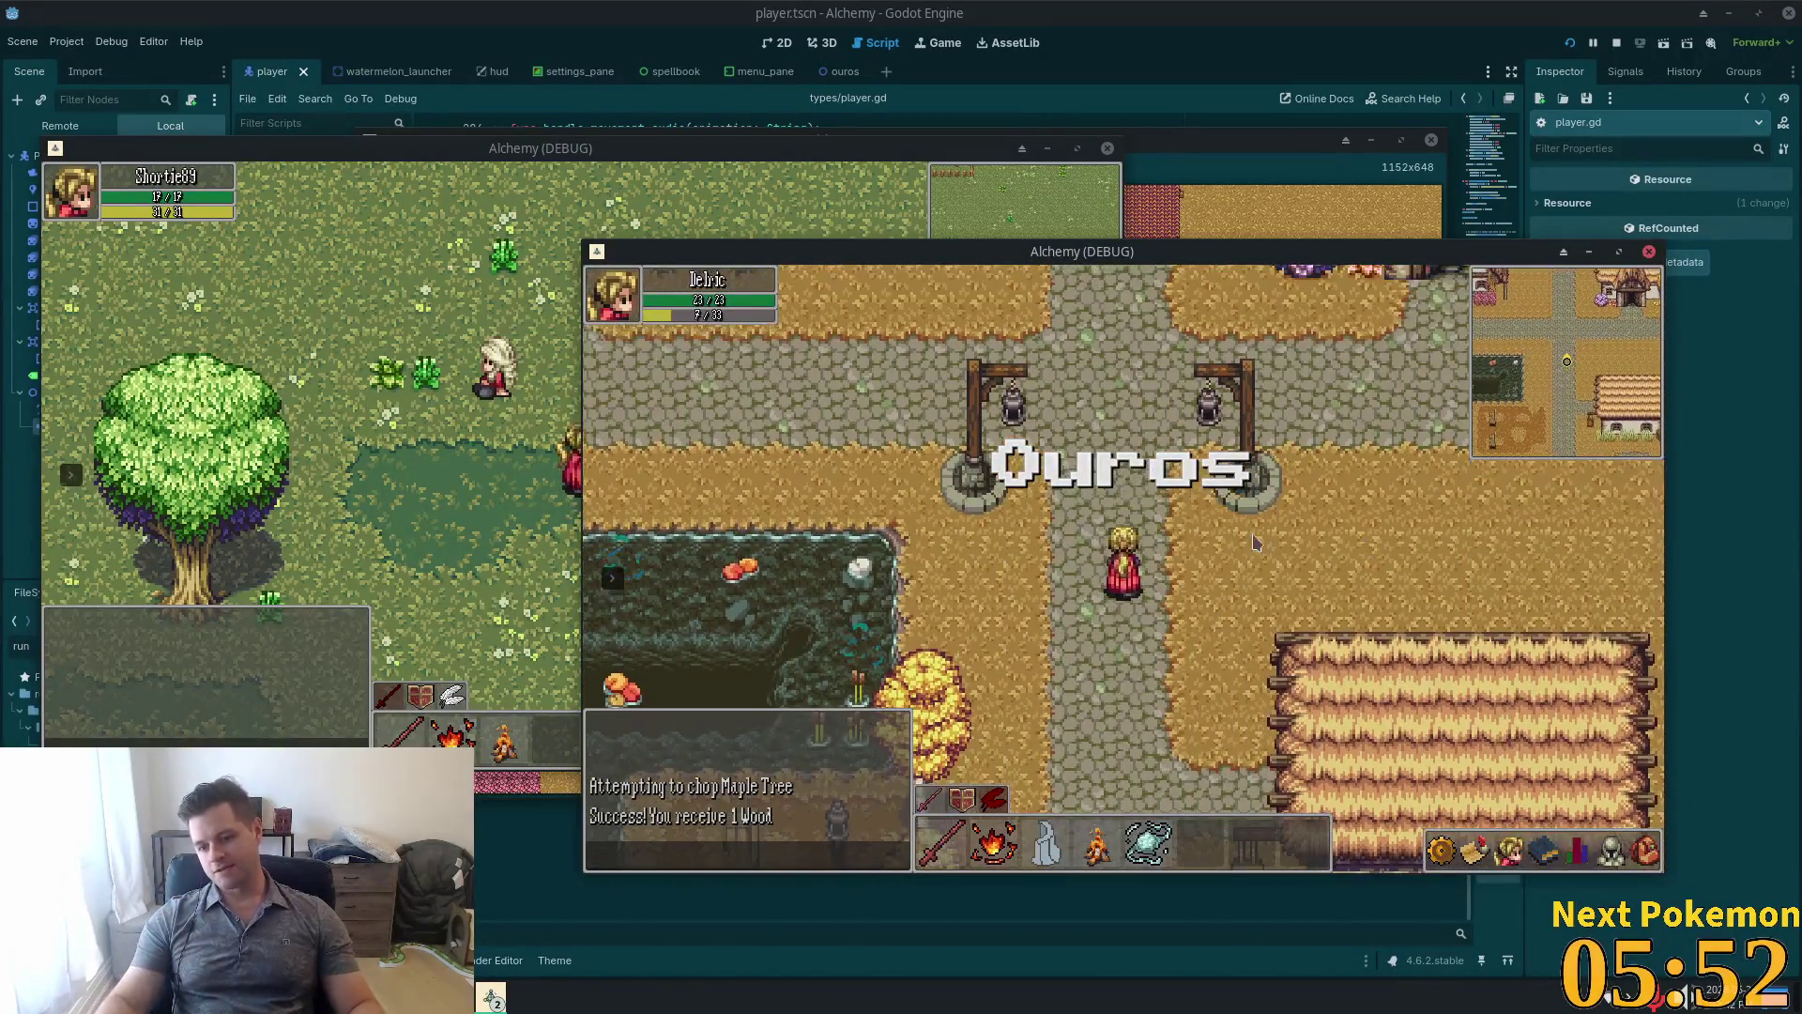
click(1605, 845)
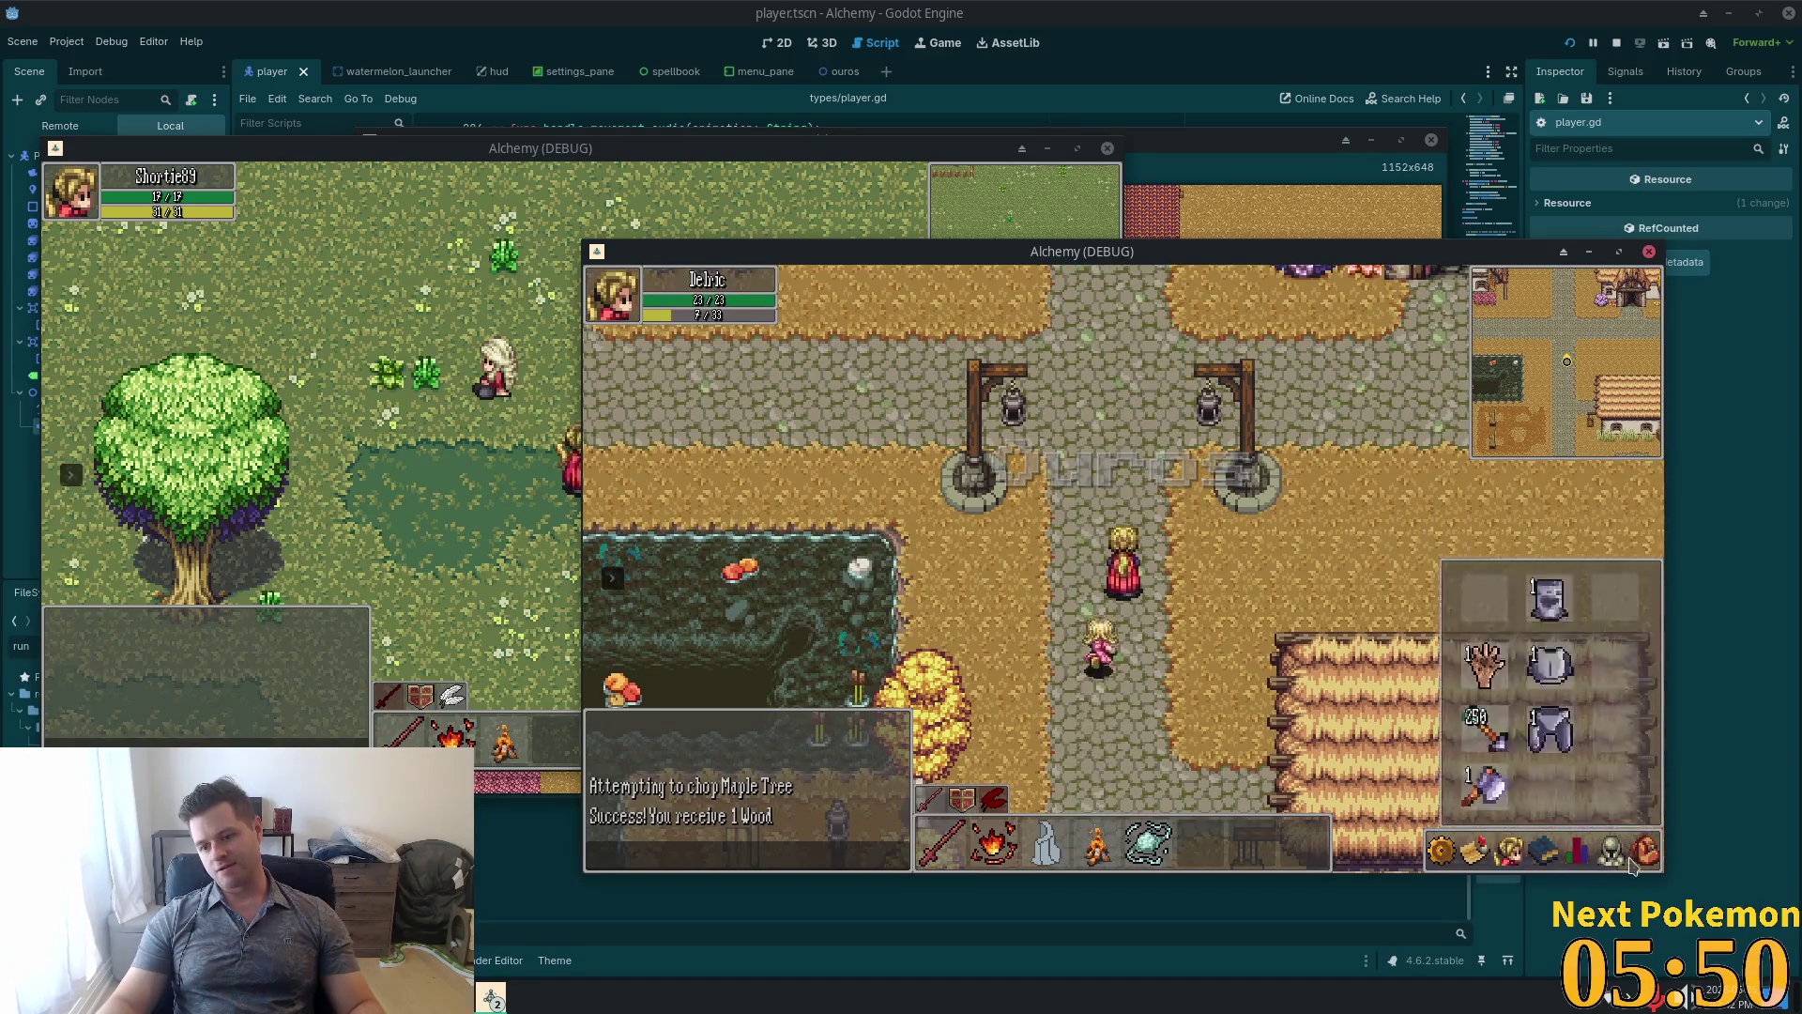
Walk the character north through the village toward the thatched house.
click(1569, 854)
key(Escape)
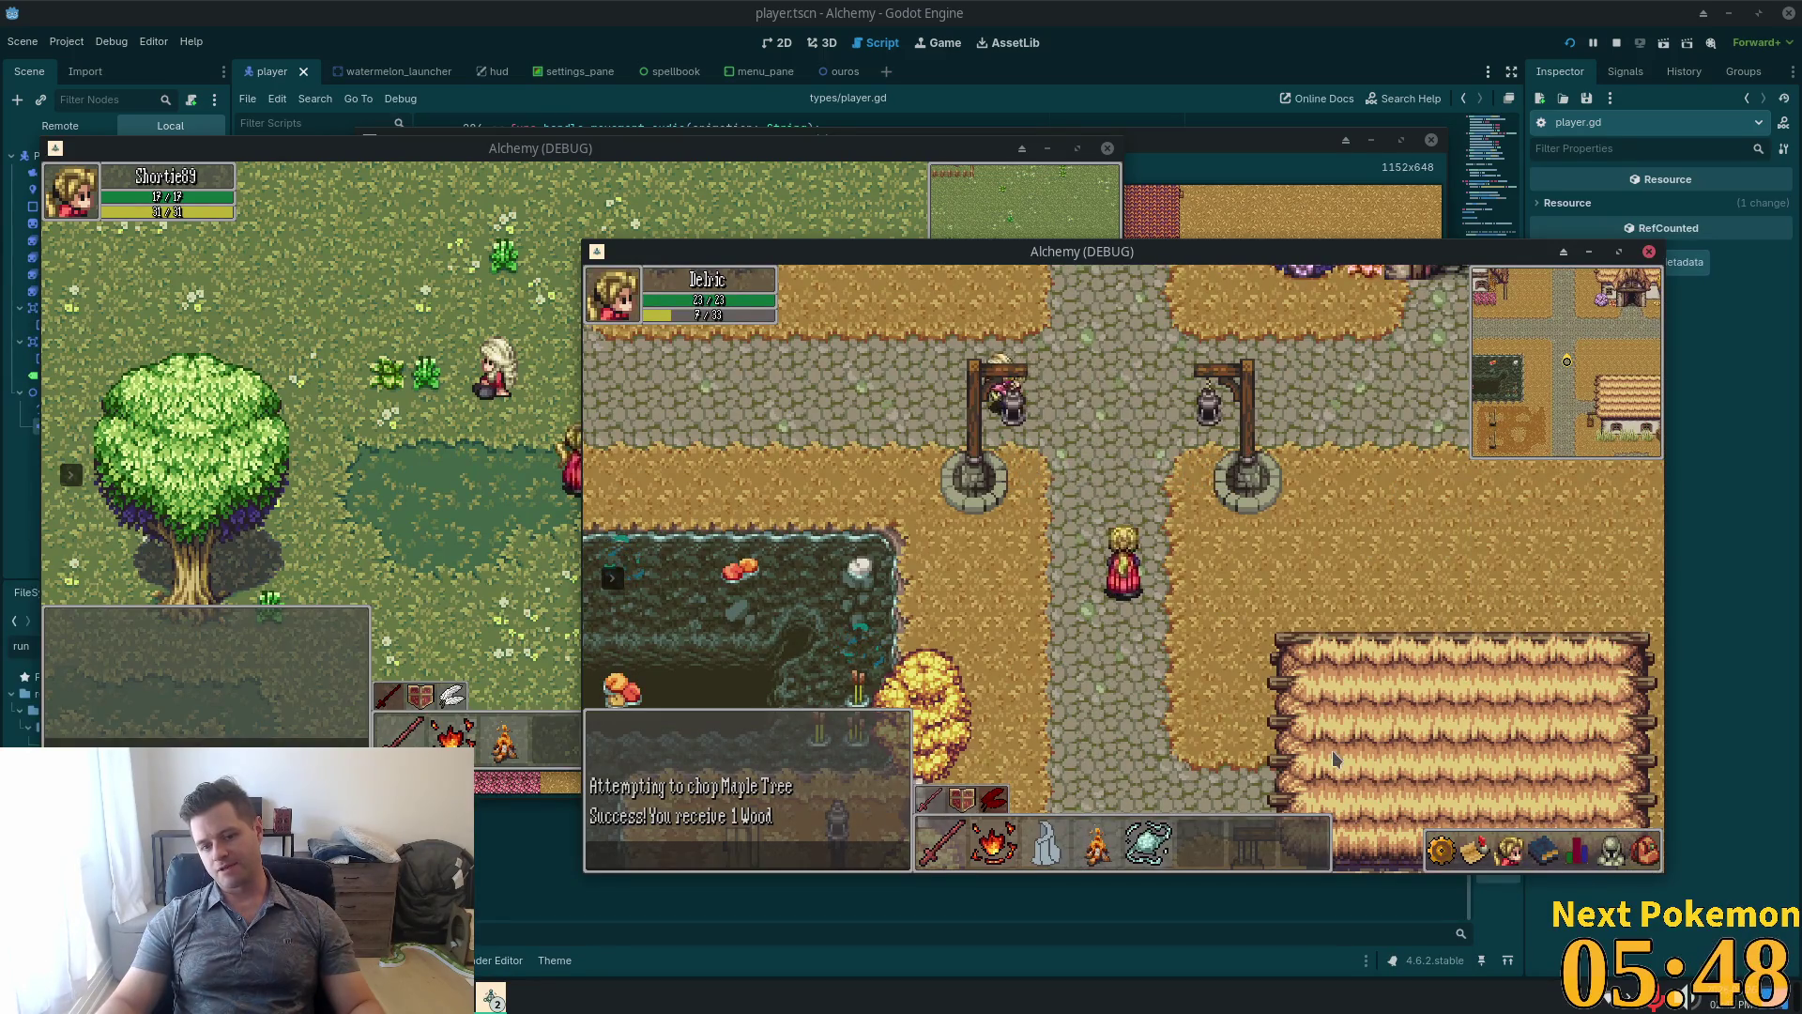
key(w)
key(d)
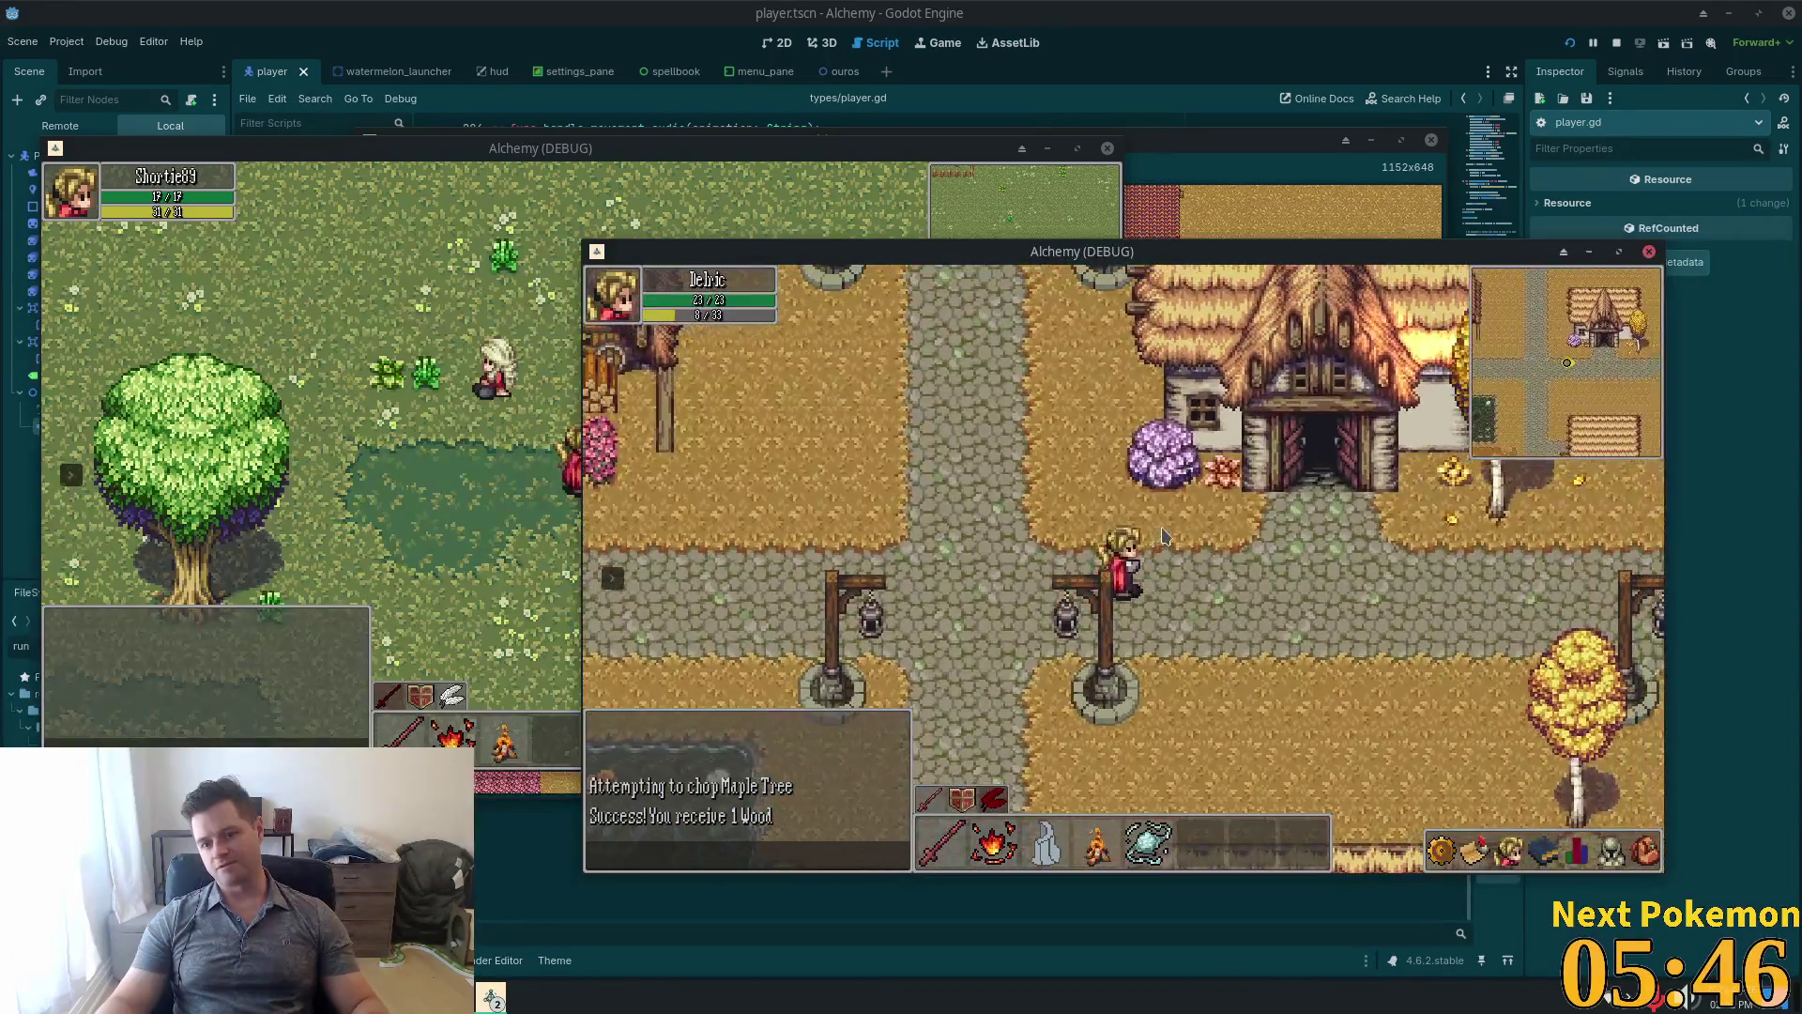
Check the sound volume settings in the game's Settings menu, then close it.
key(Escape)
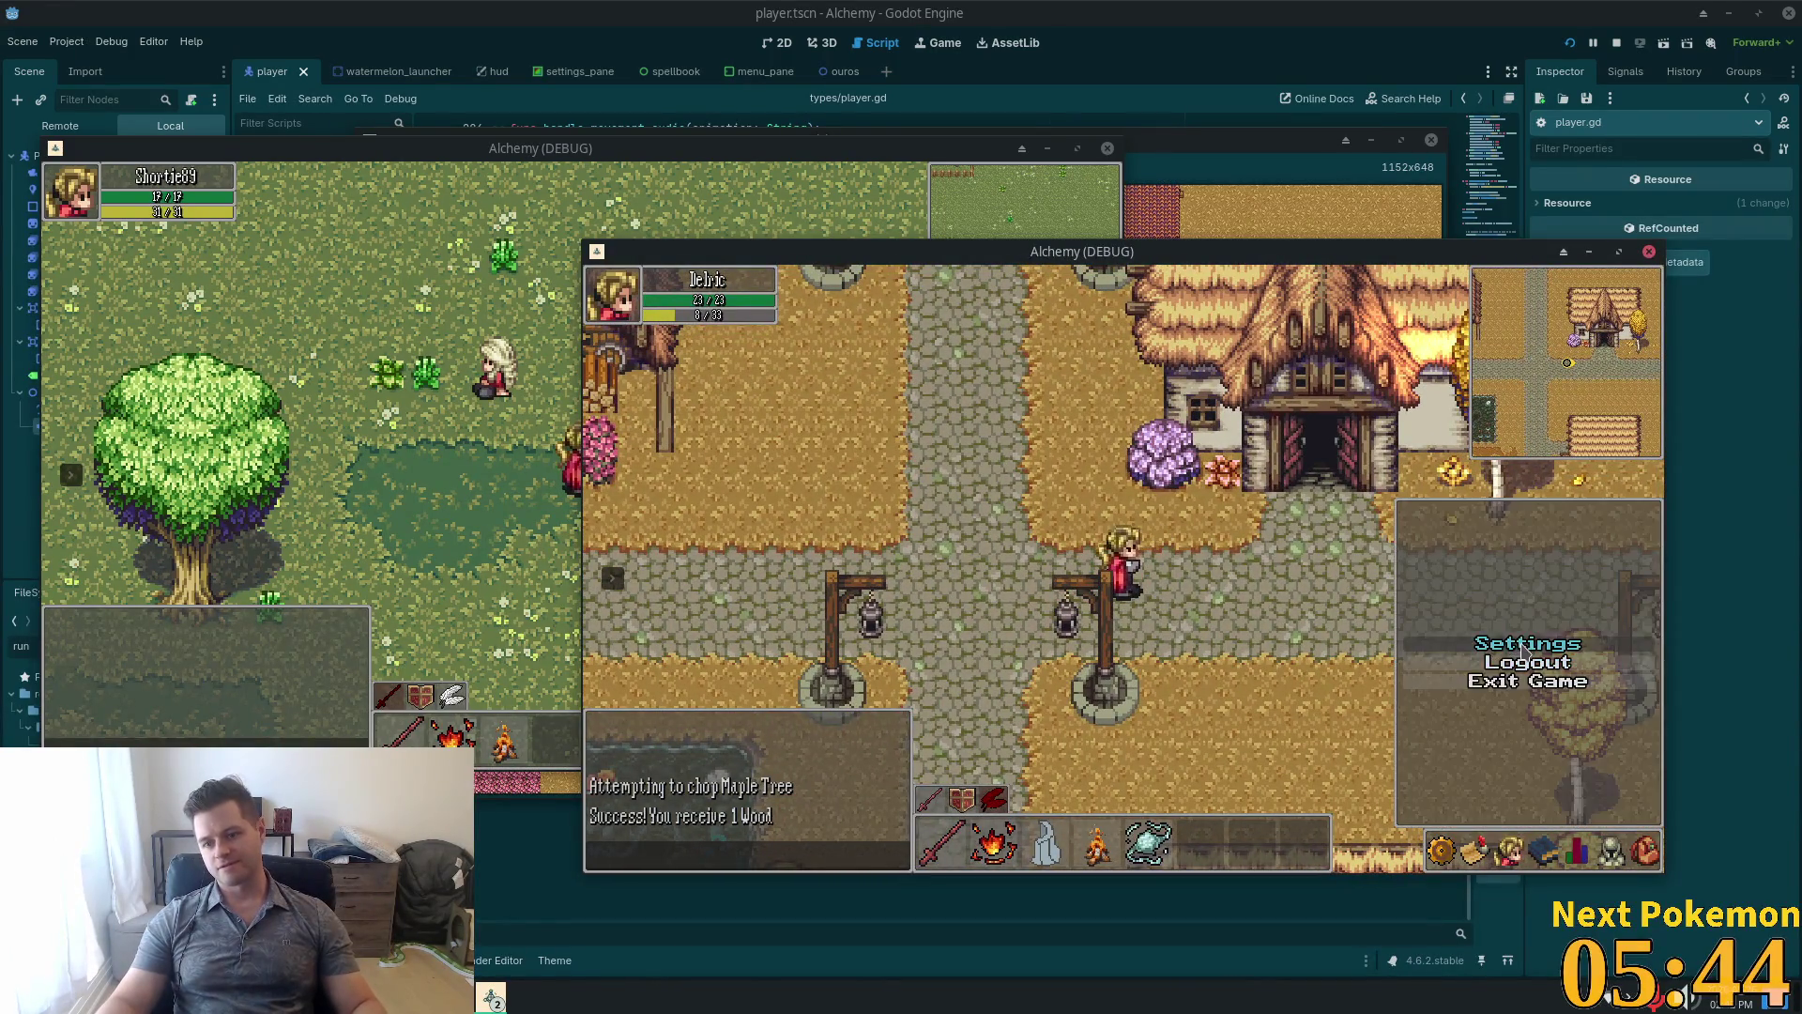
click(1520, 634)
click(968, 464)
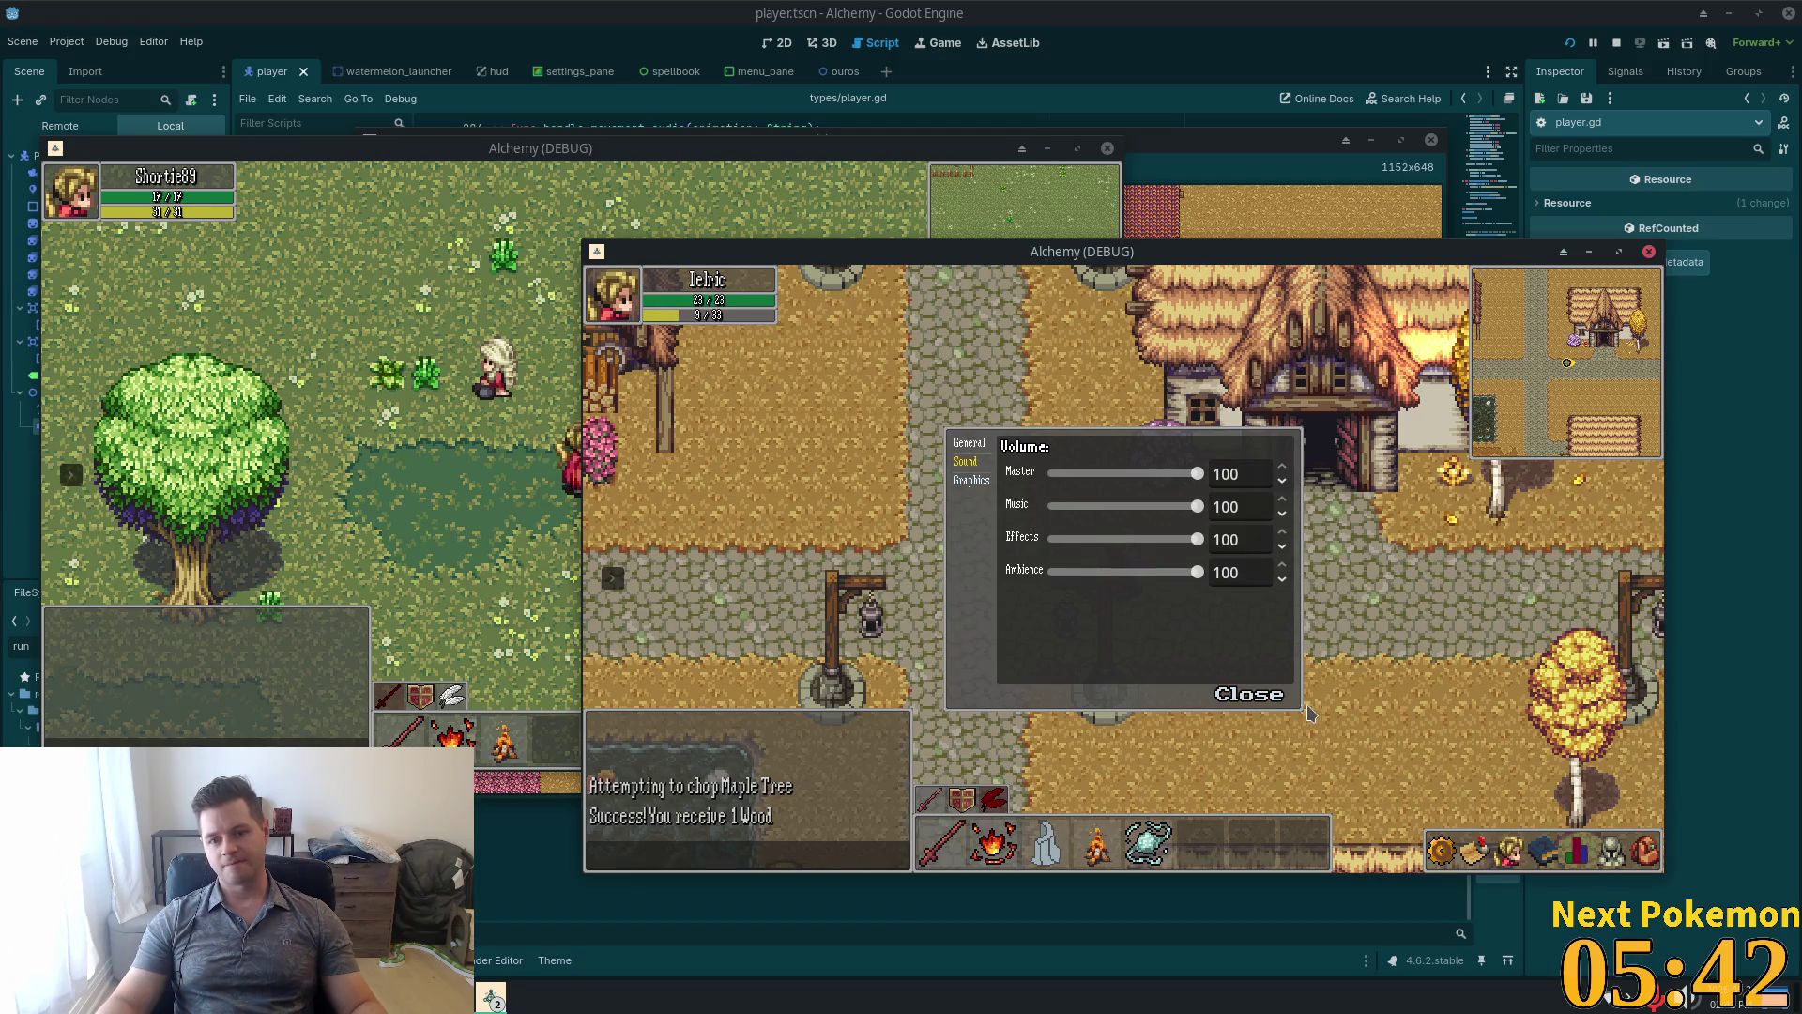
click(1248, 693)
Walk east to the farm pens, browse the quest, equipment, stats and inventory panels, then bring up YouTube.
key(d)
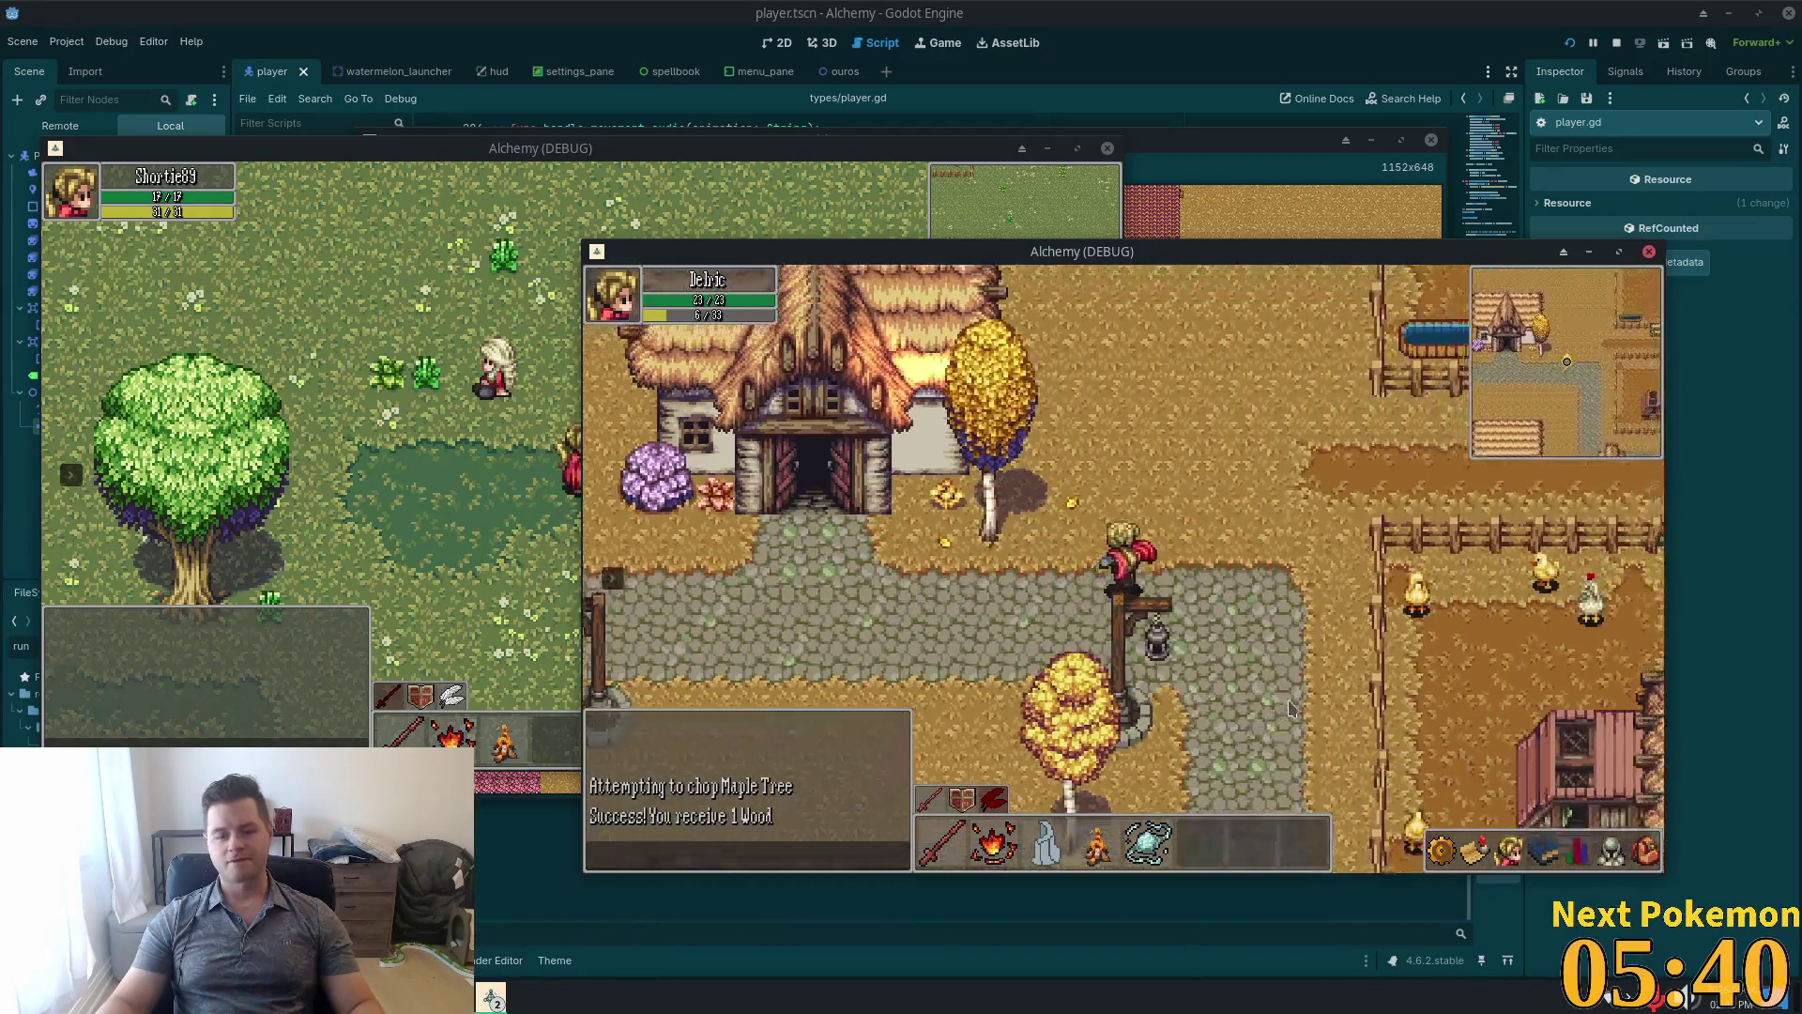
click(1603, 854)
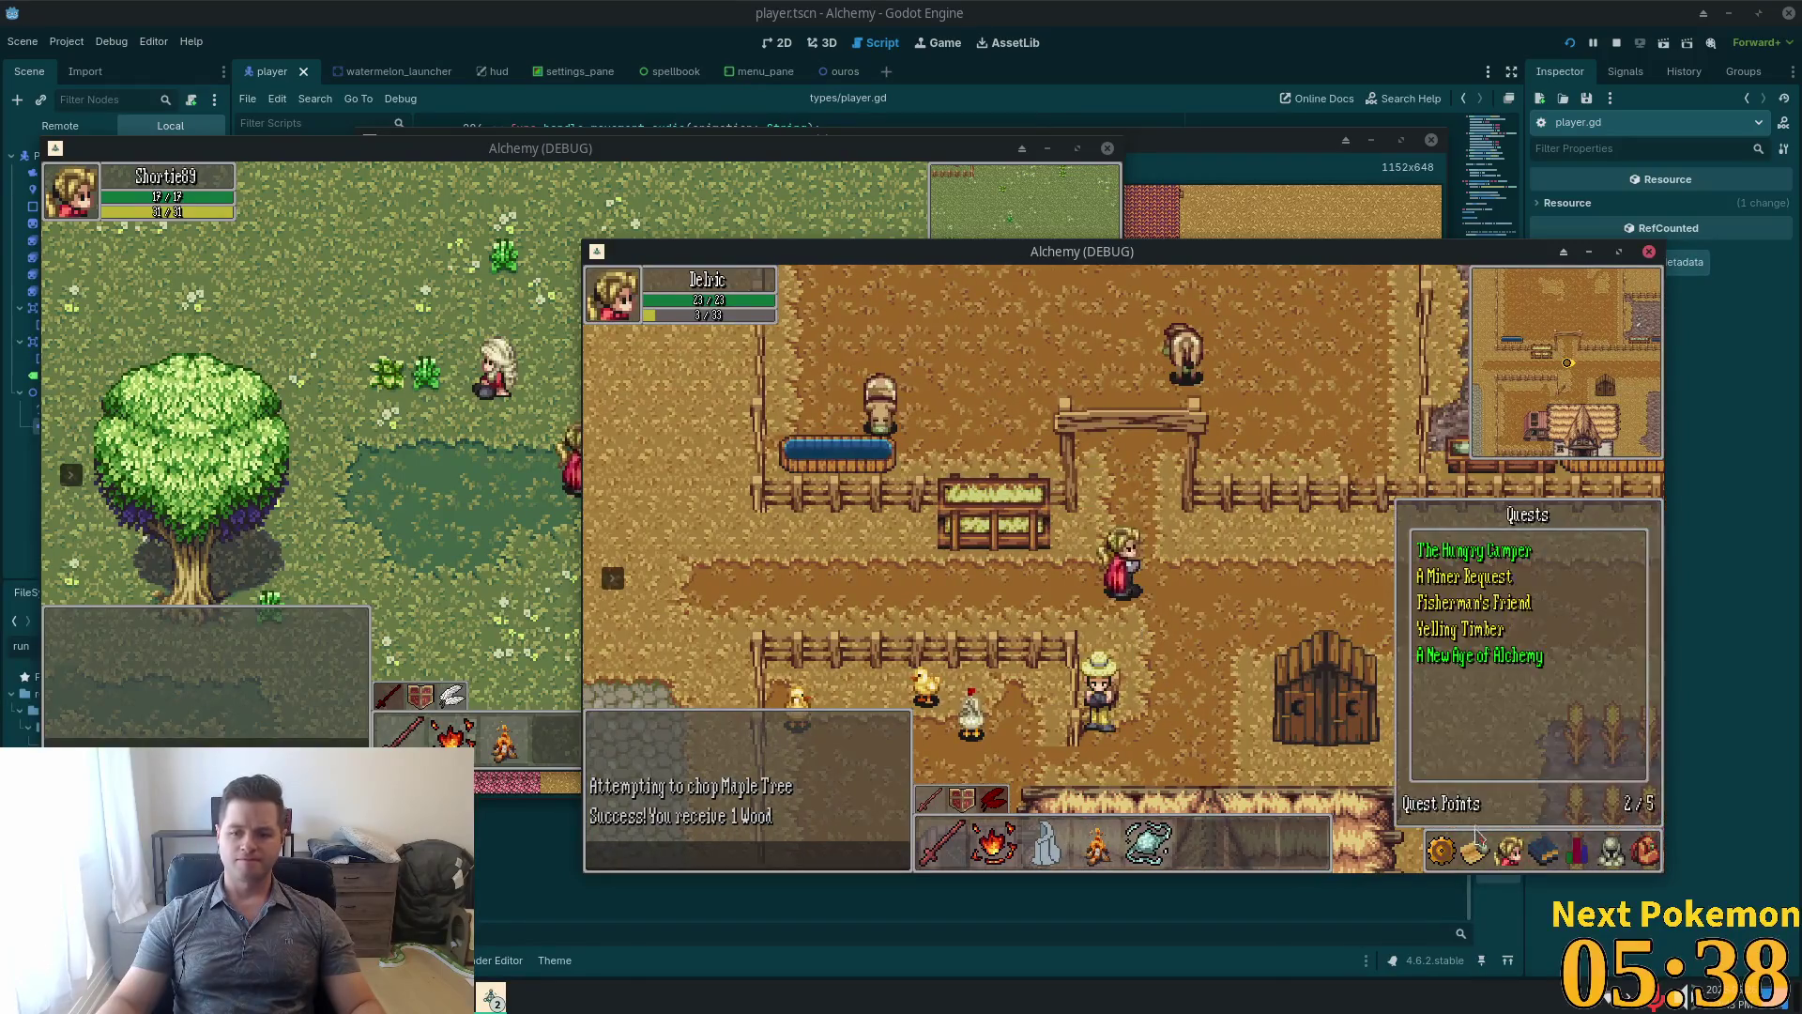
click(1577, 854)
click(1611, 854)
click(1644, 854)
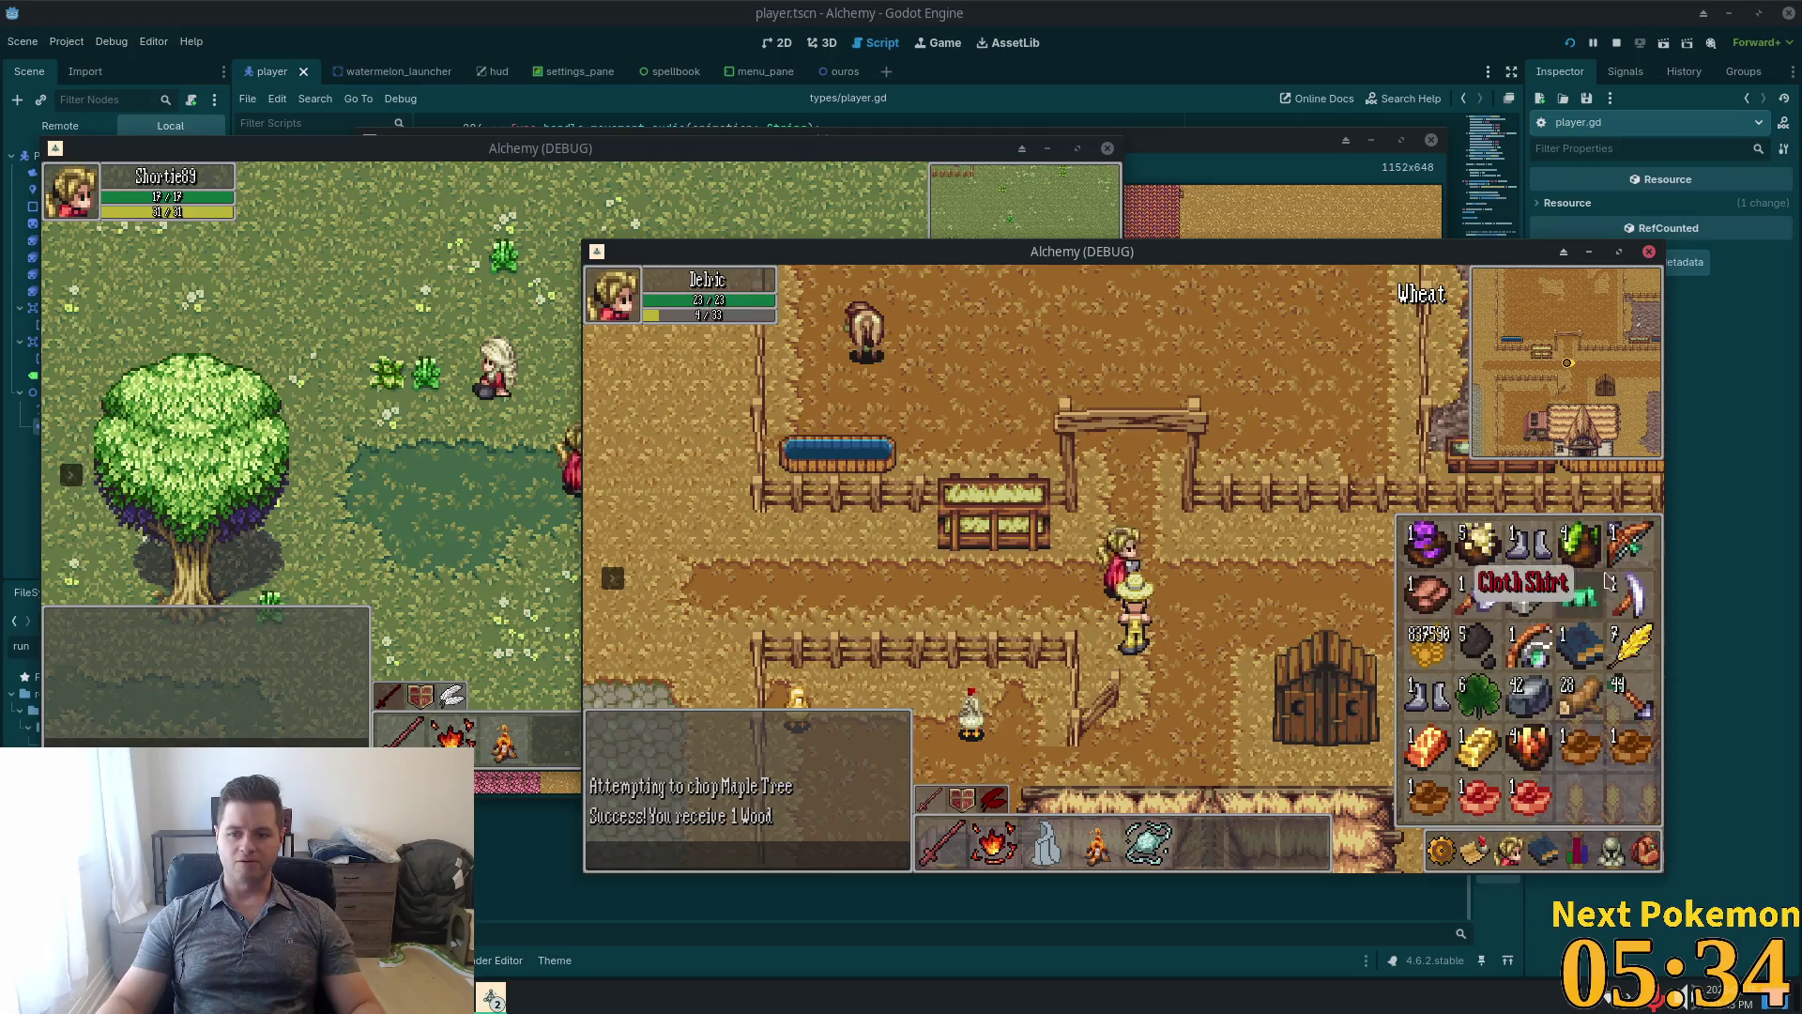
key(Escape)
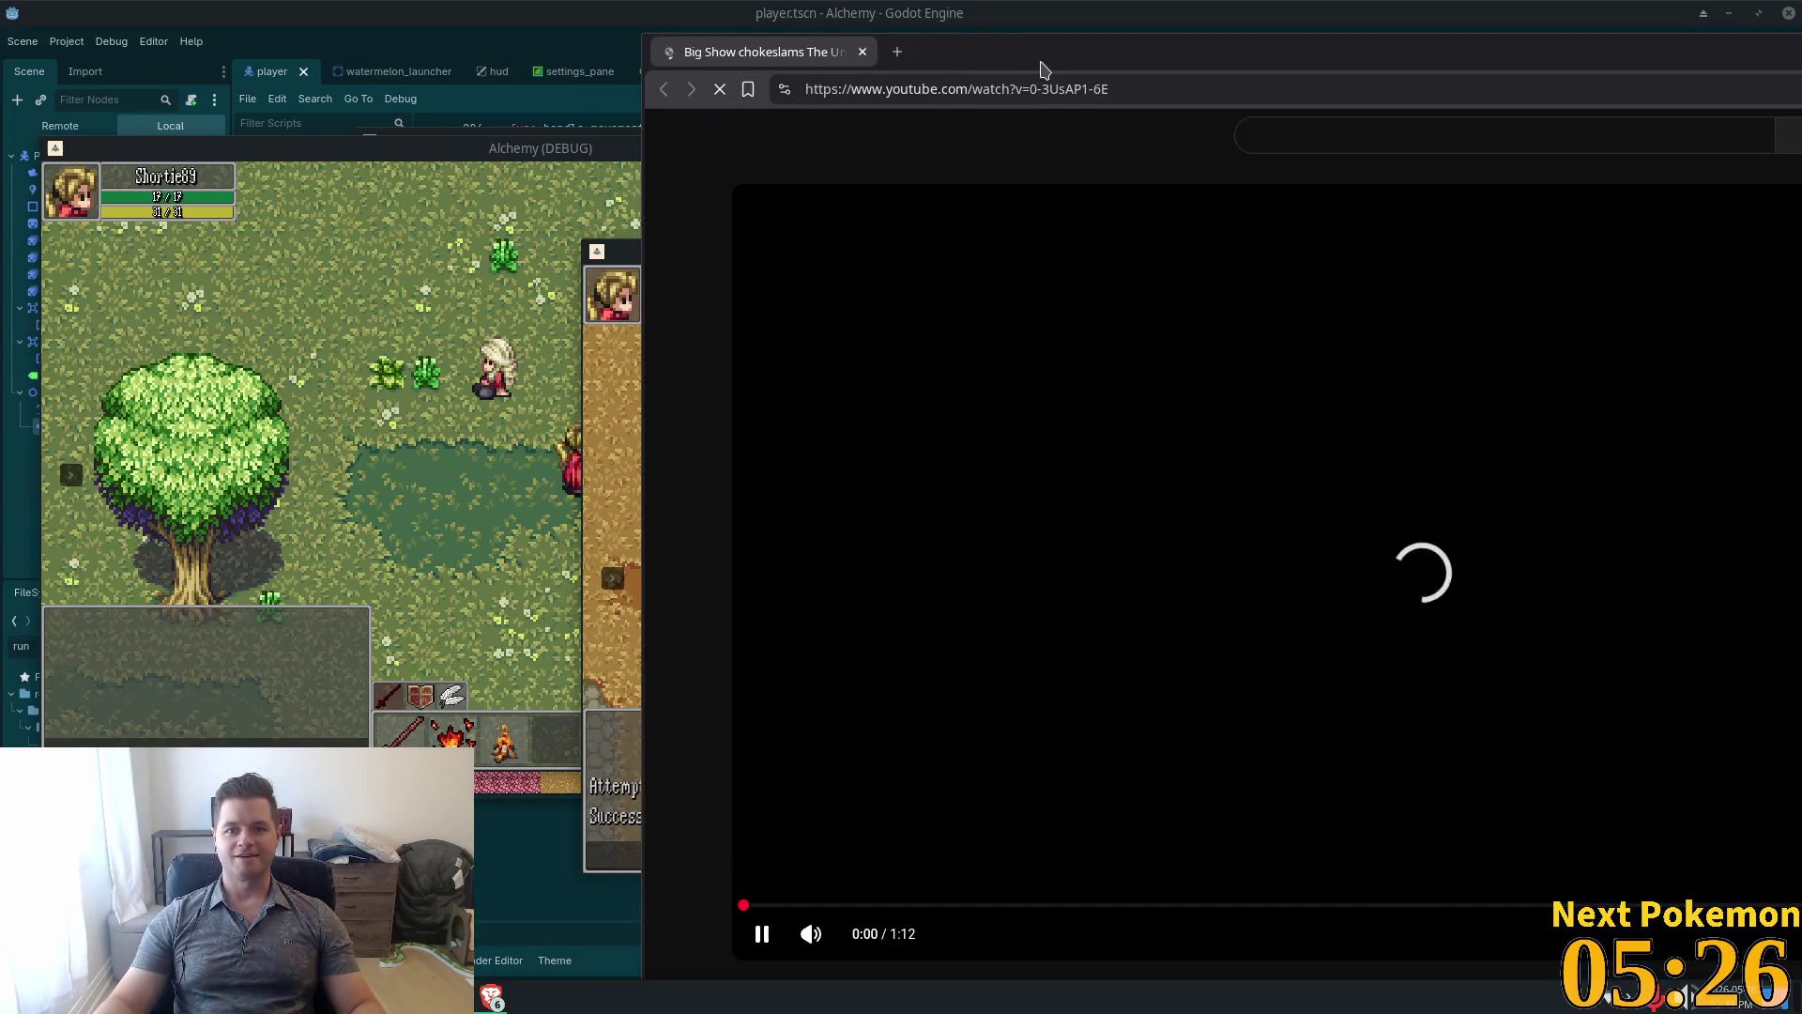
double_click(1037, 68)
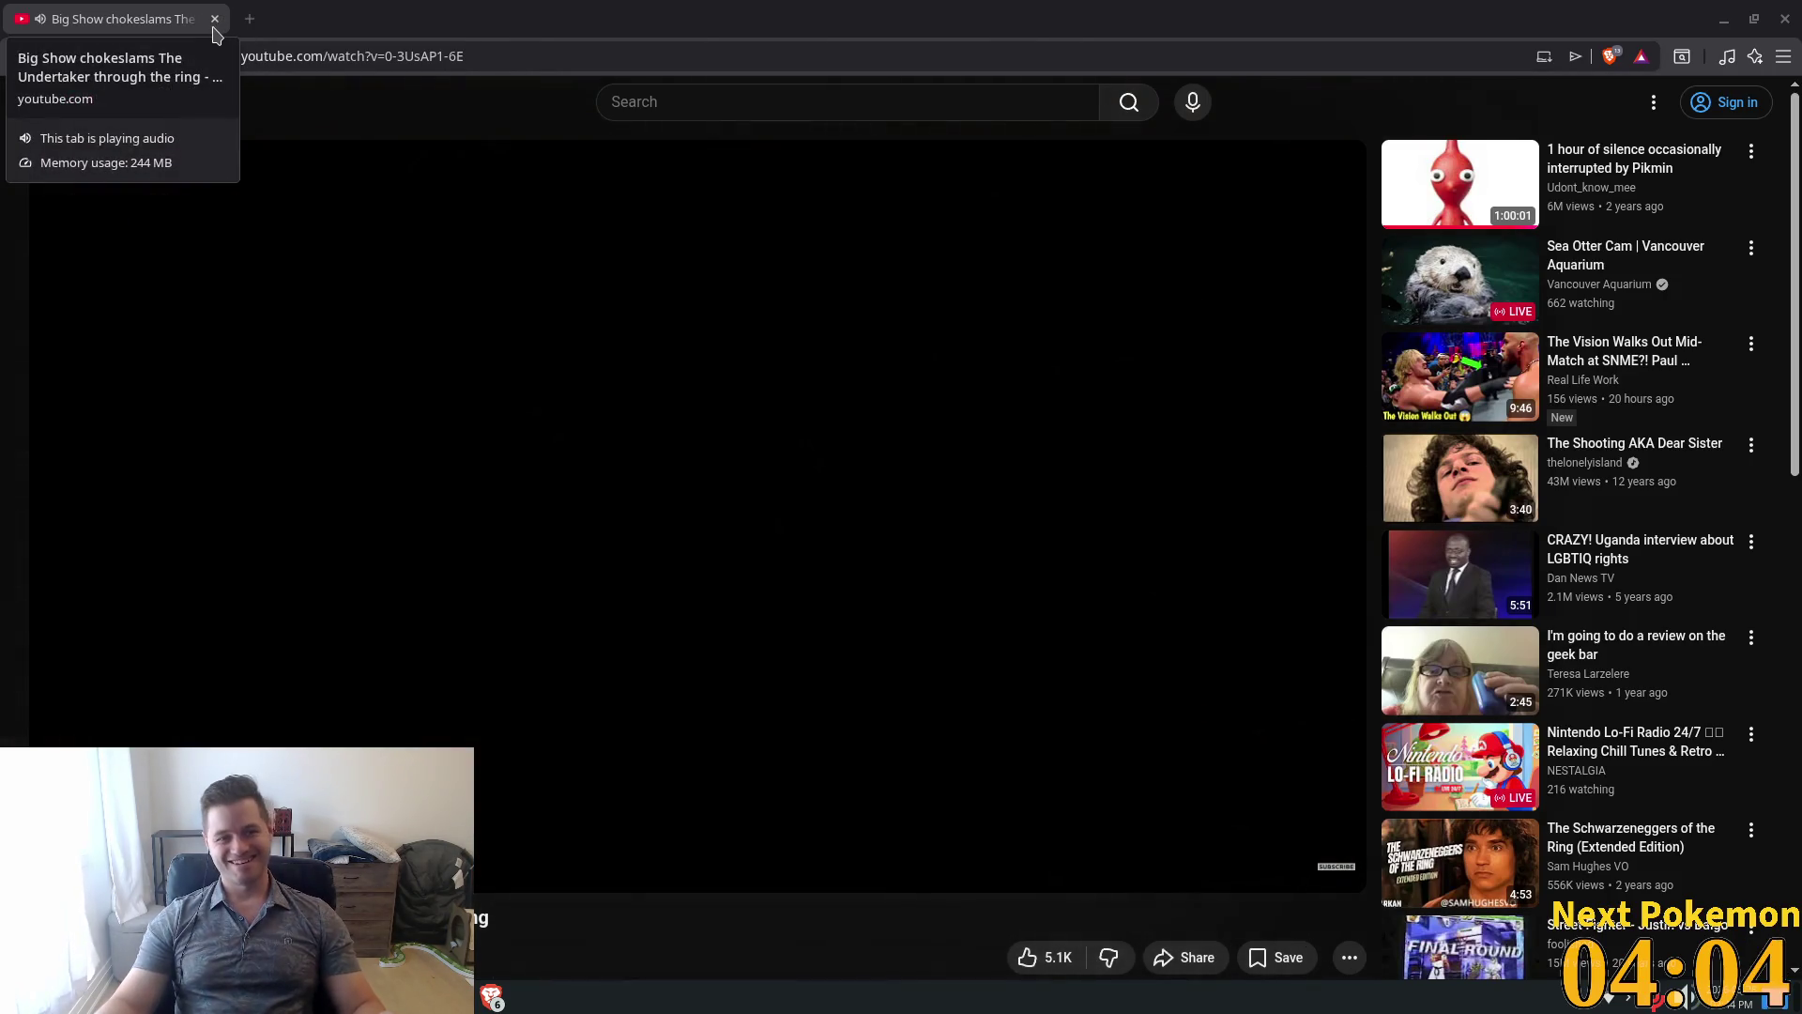
click(214, 23)
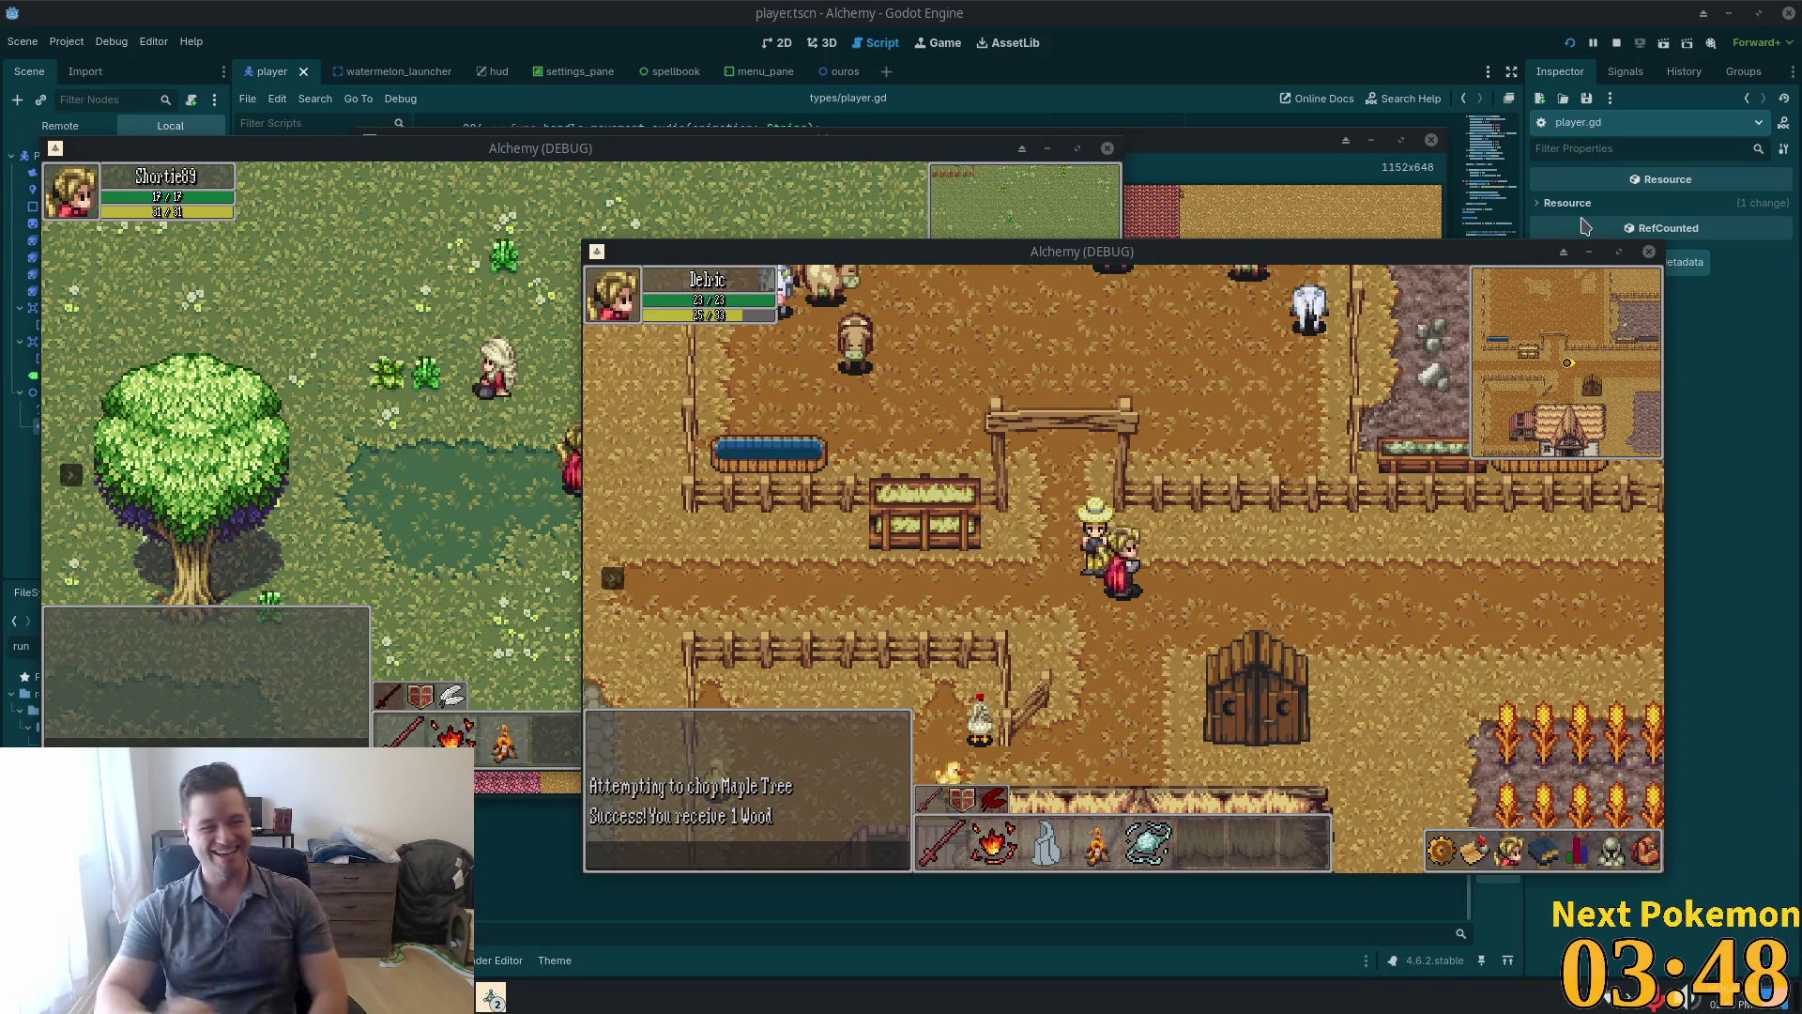
Walk the character around the farm with WASD, toward the barn and back along the dirt path.
mouse_move(1585, 226)
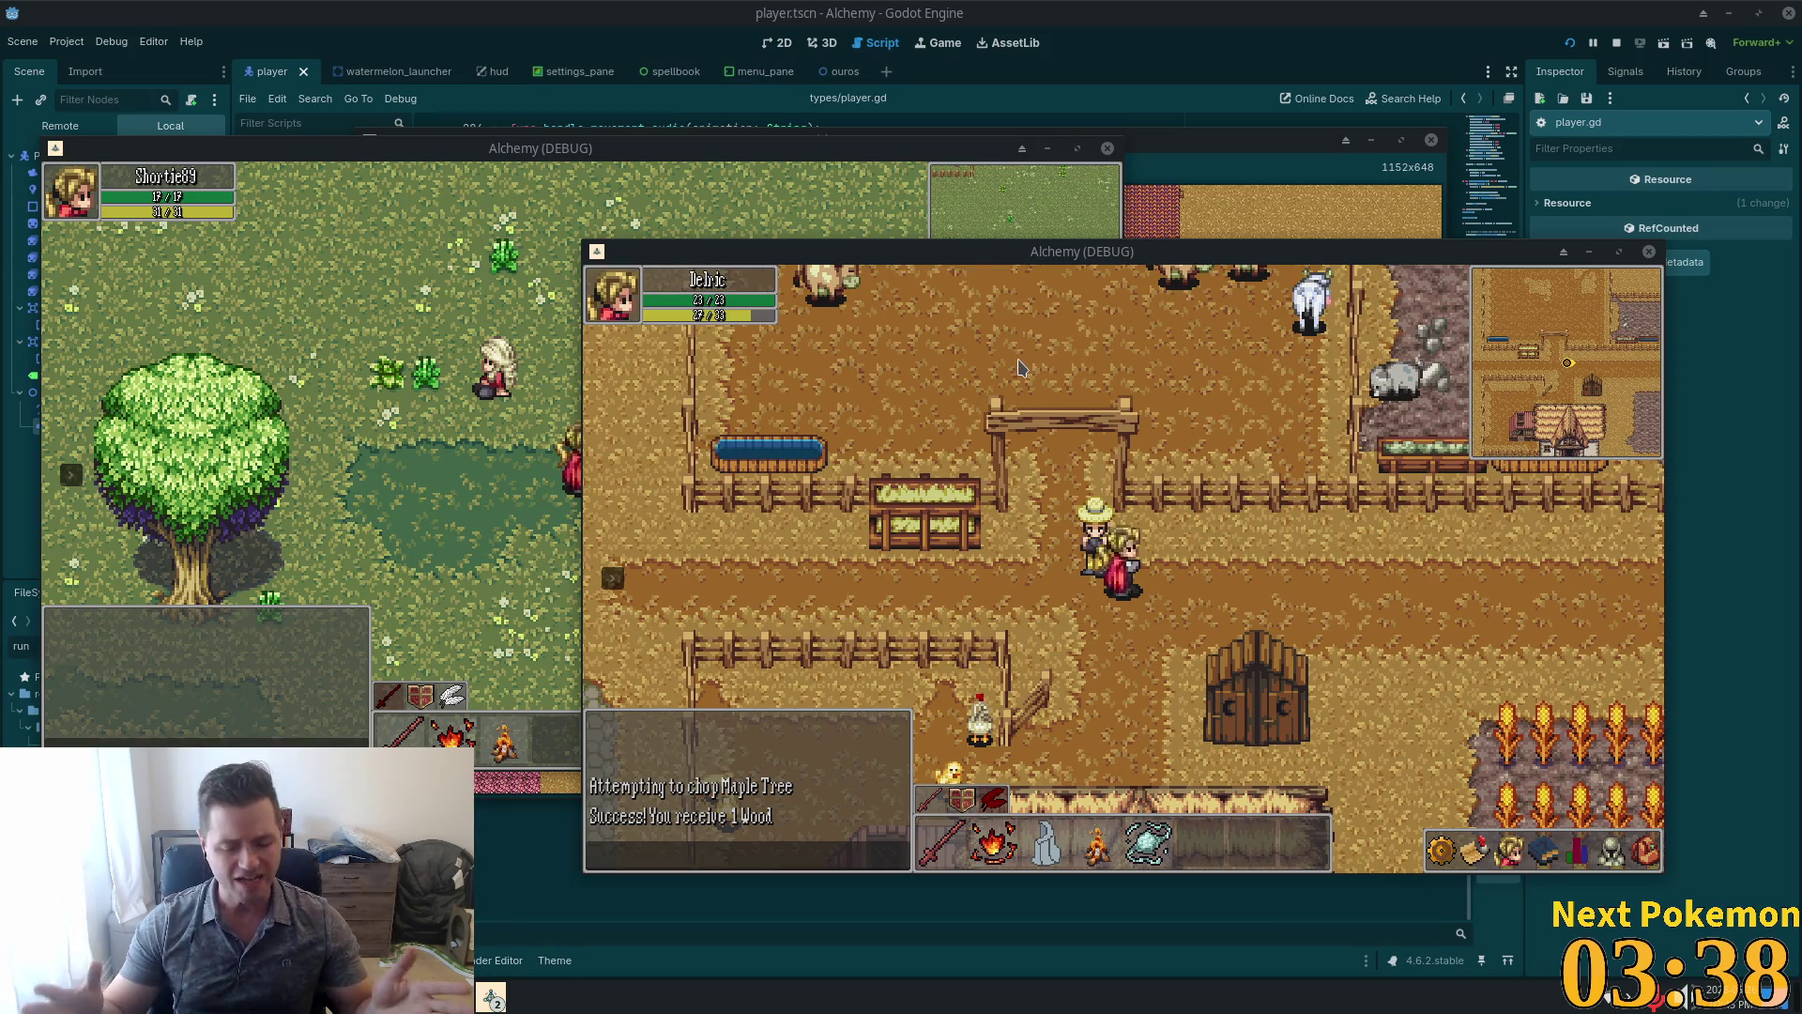
key(d)
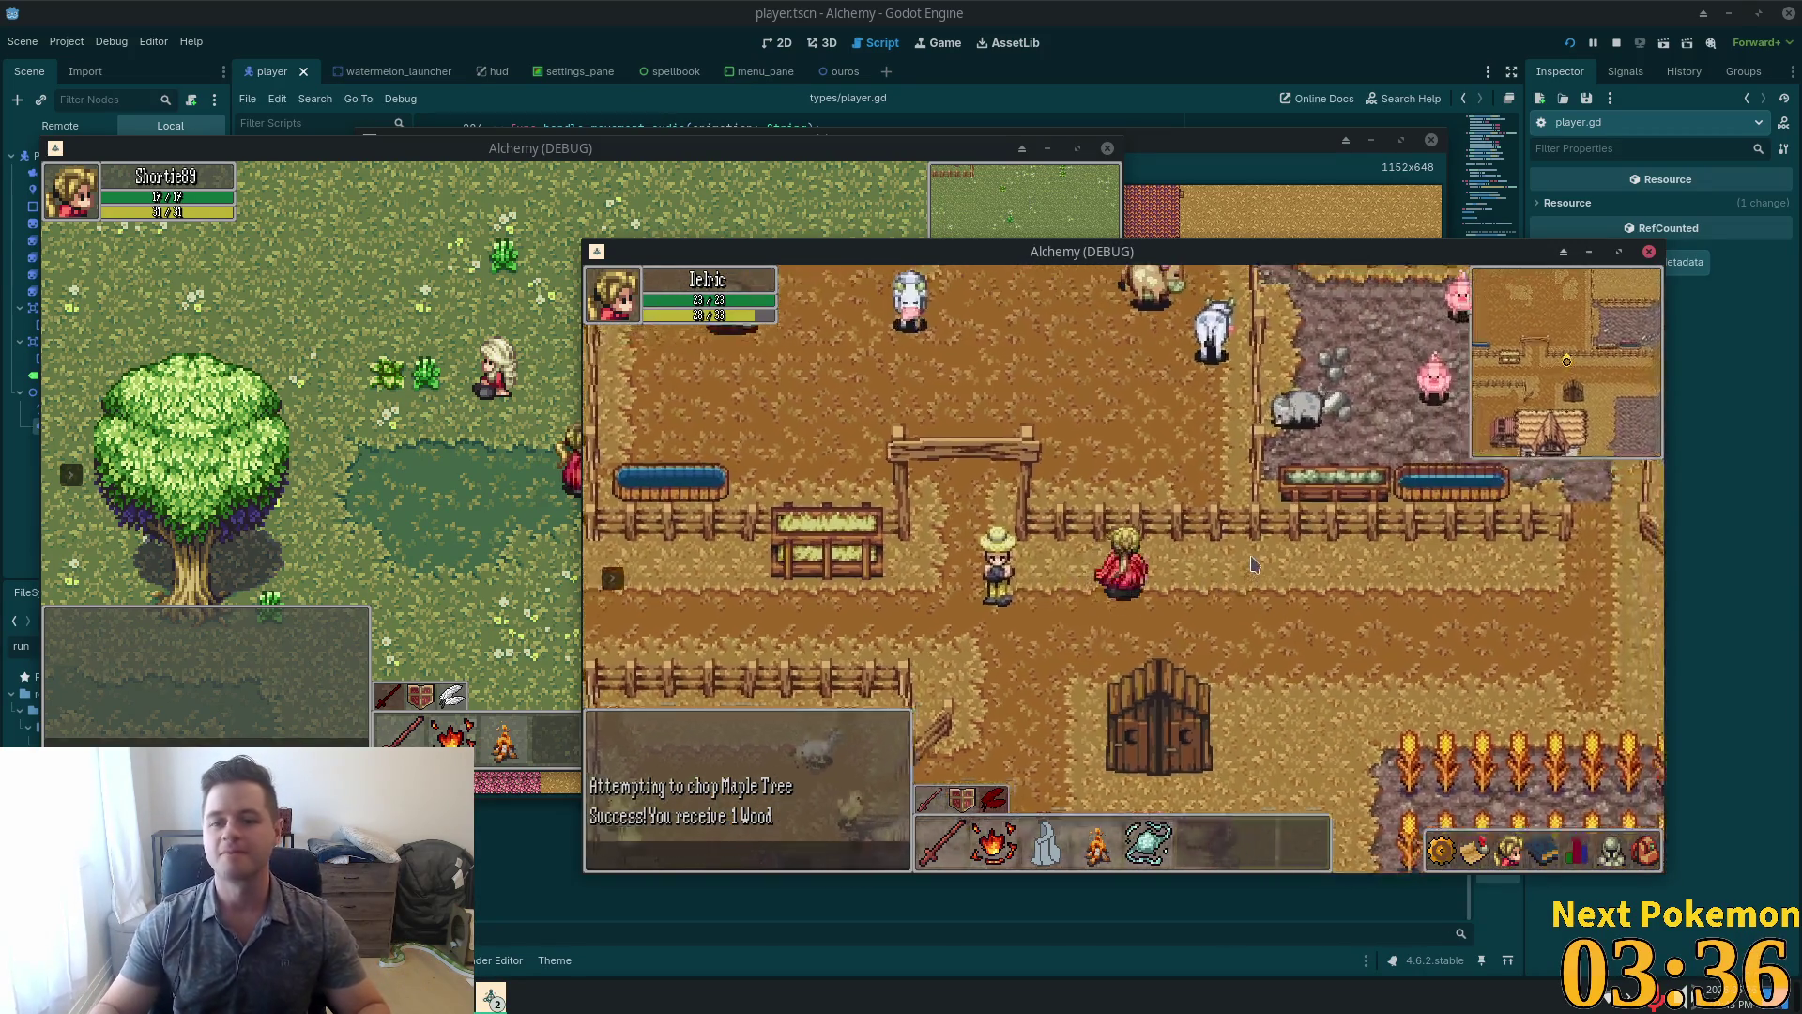
key(a)
key(s)
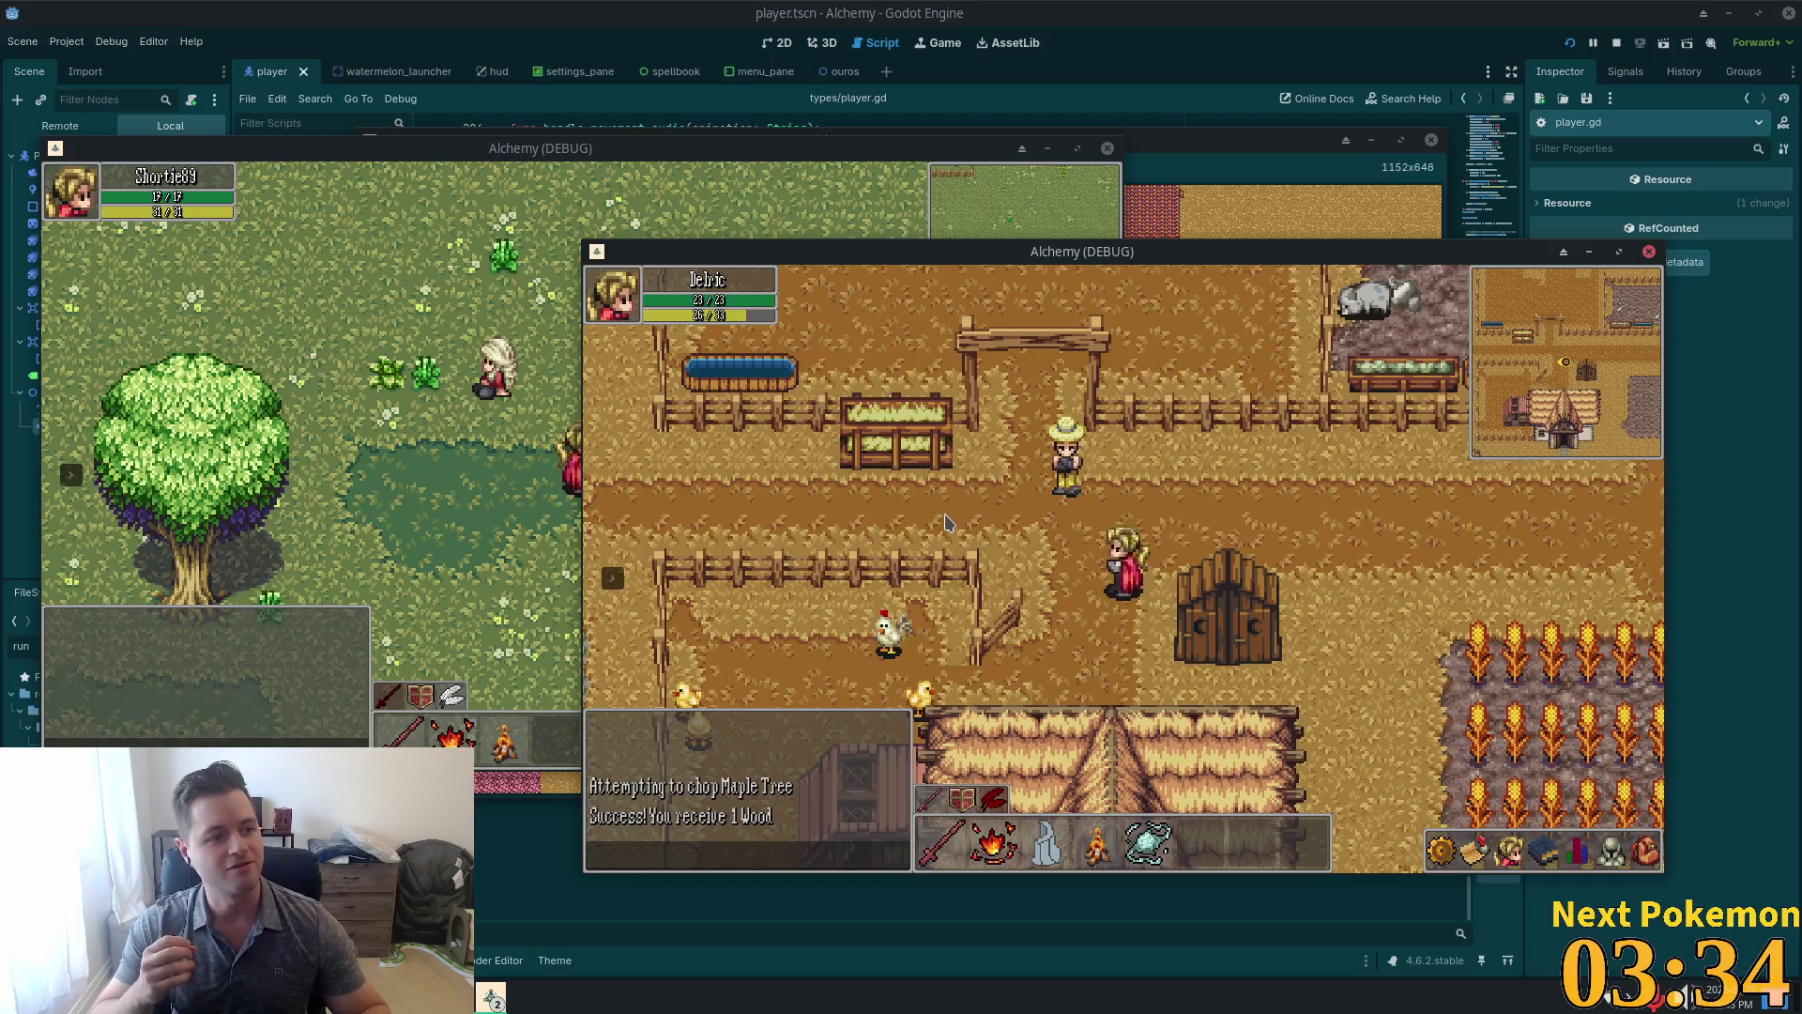
key(a)
key(a)
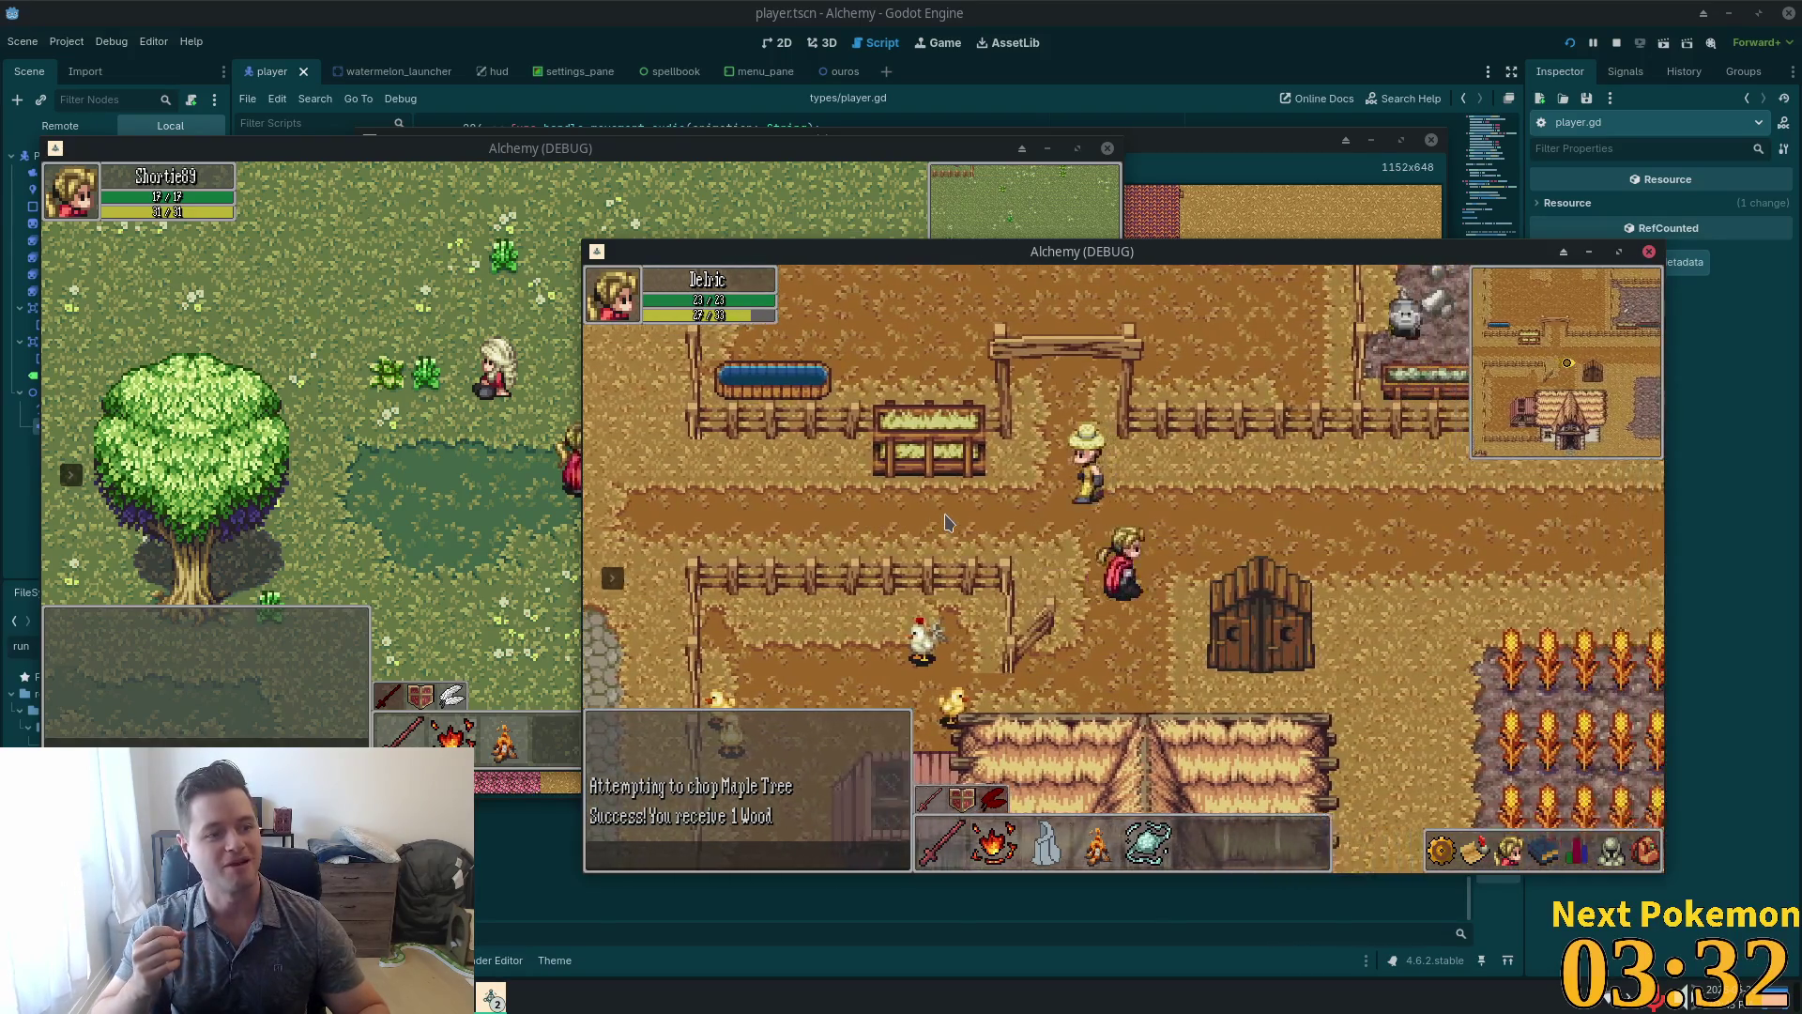
key(d)
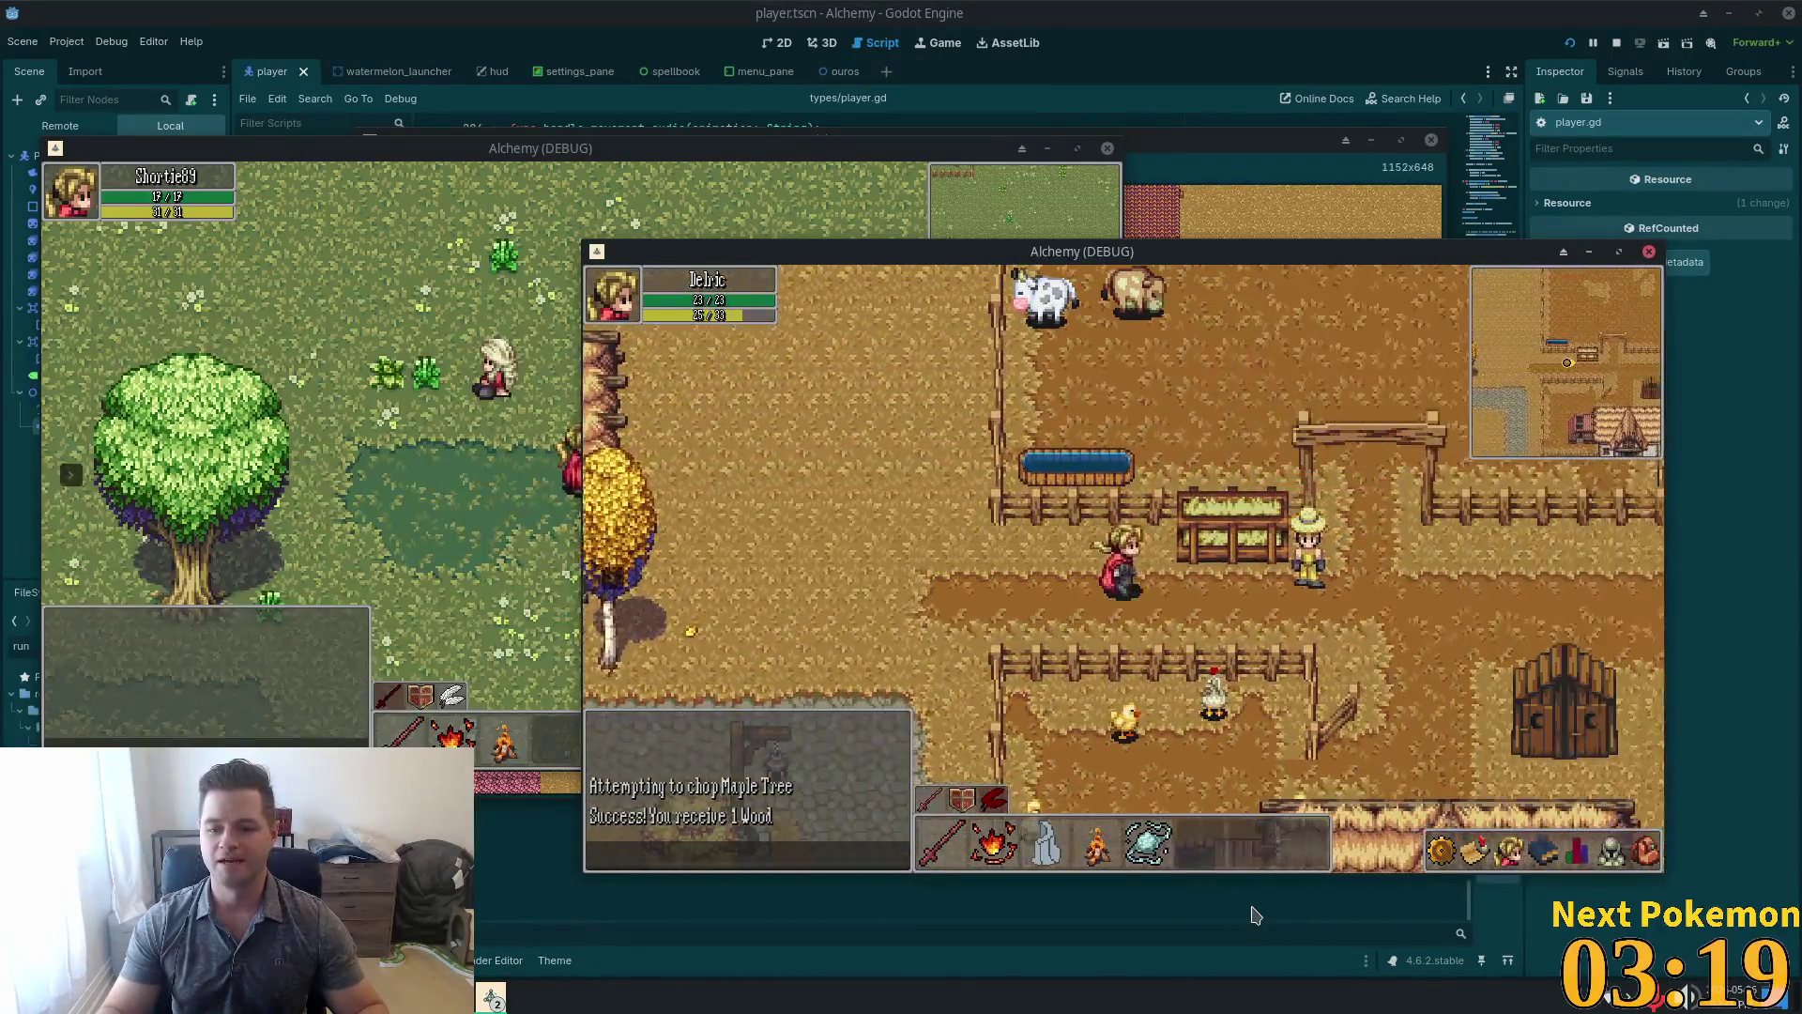
Open the level 12 stats and equipment, target the cow in the pen, and walk across it.
click(1593, 847)
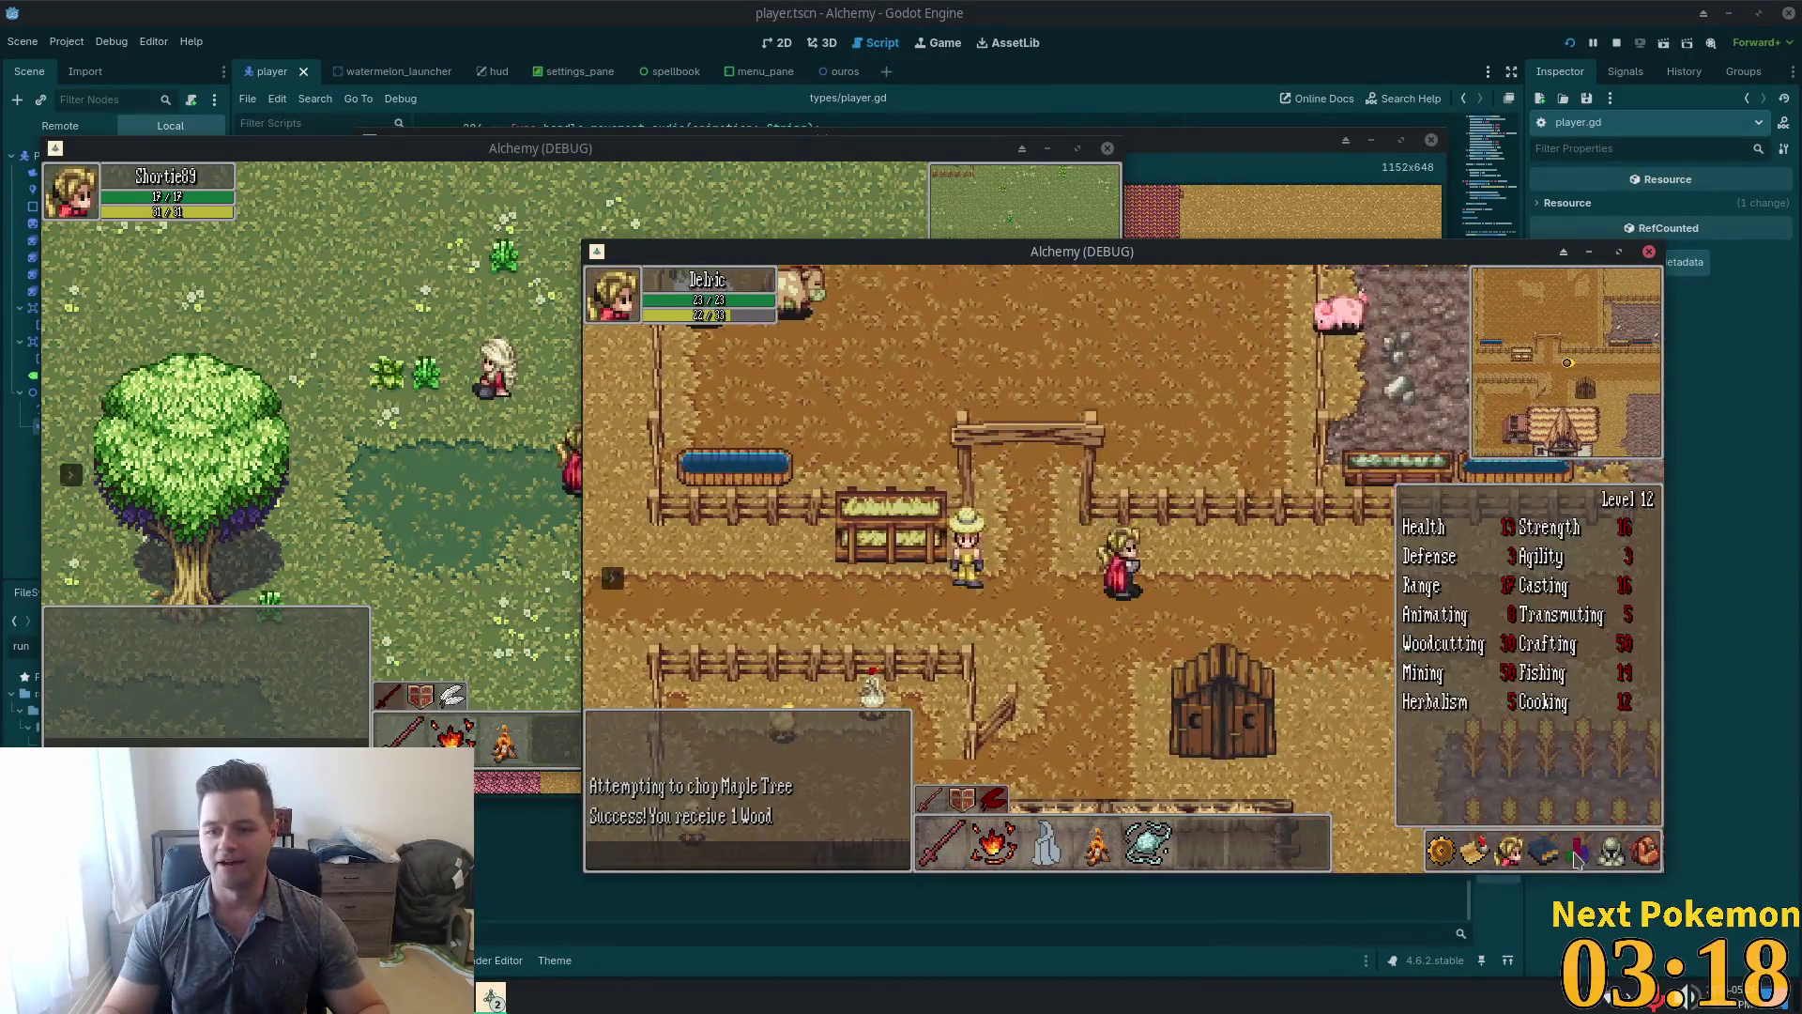
click(1615, 857)
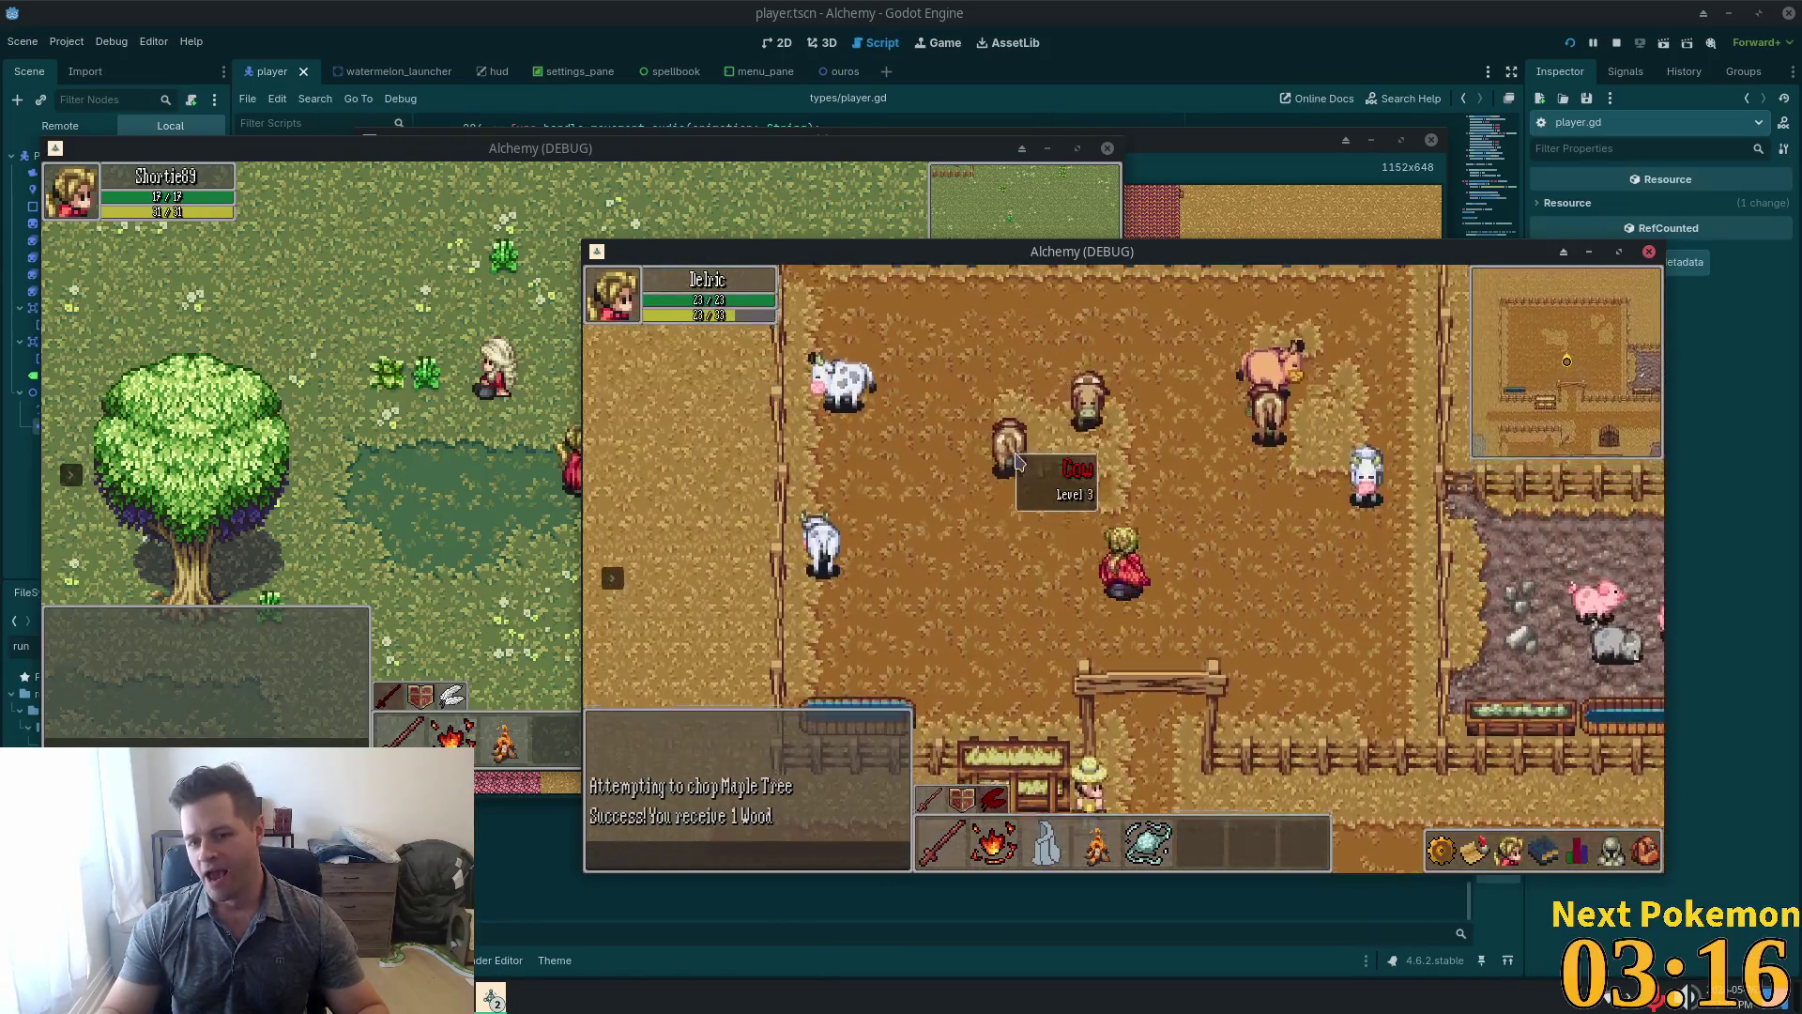
click(1018, 462)
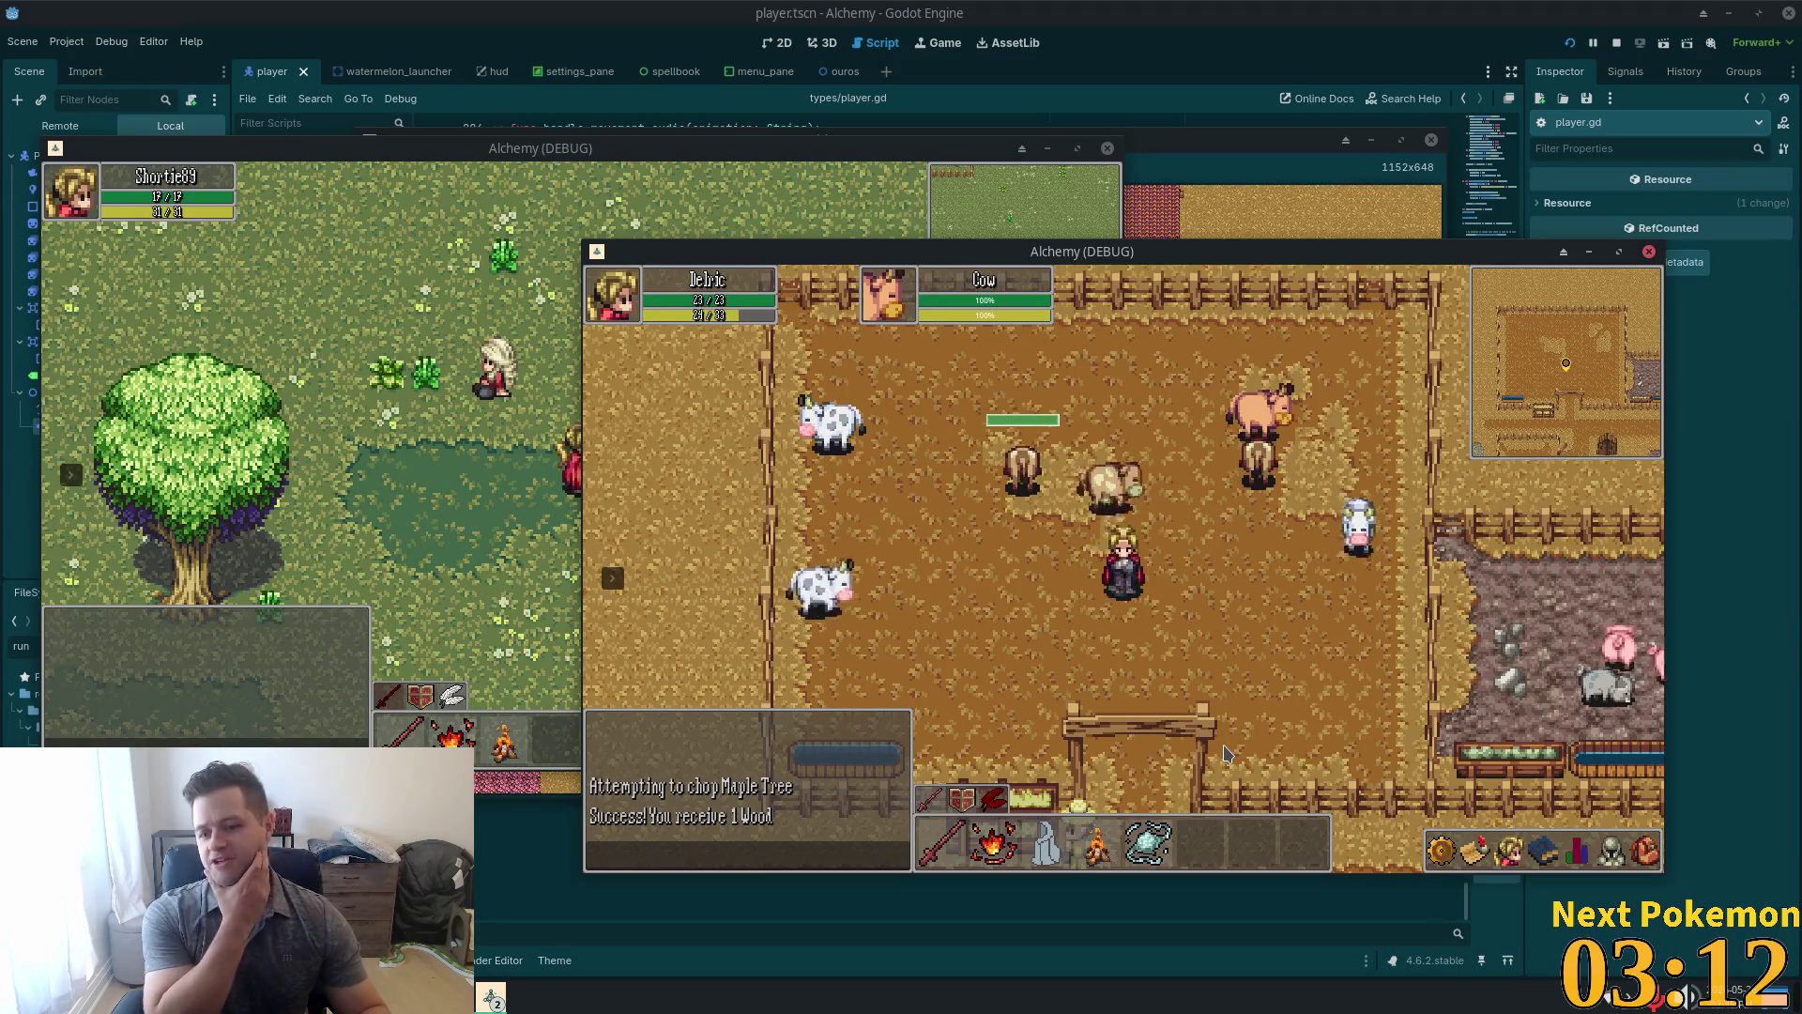
click(1225, 752)
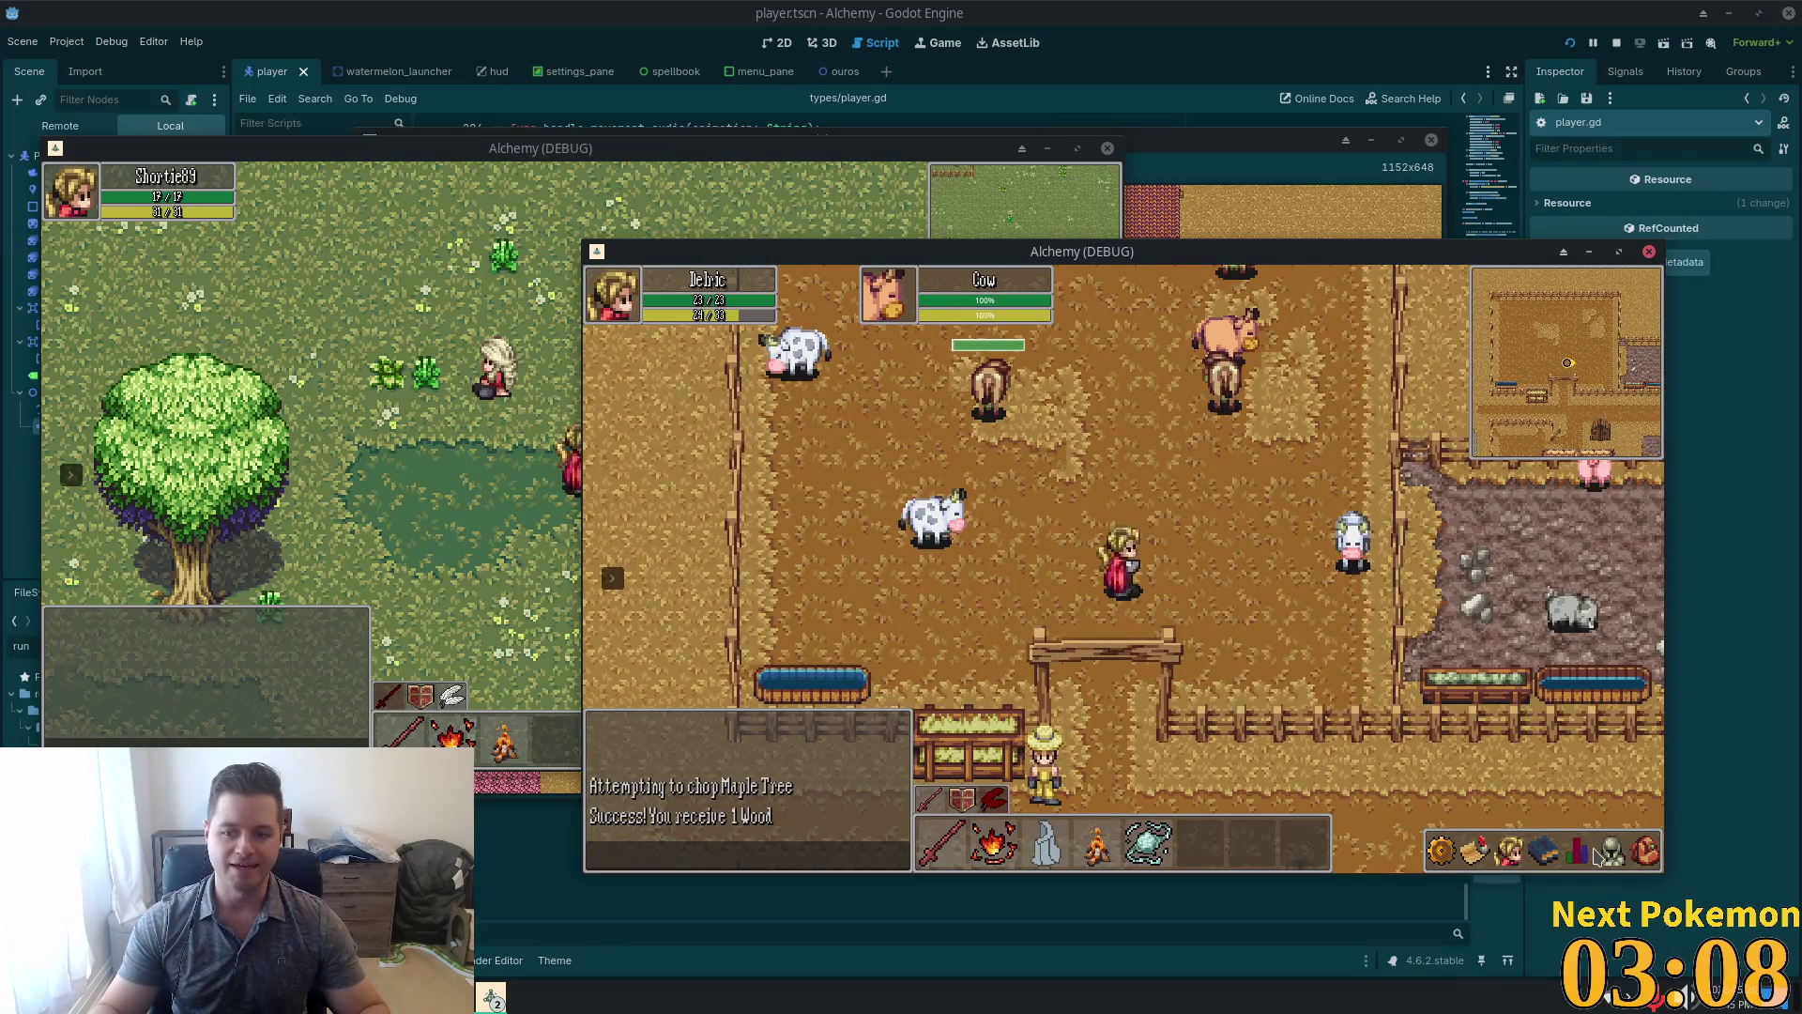
Cycle through the skills, equipment and inventory panels.
click(1579, 851)
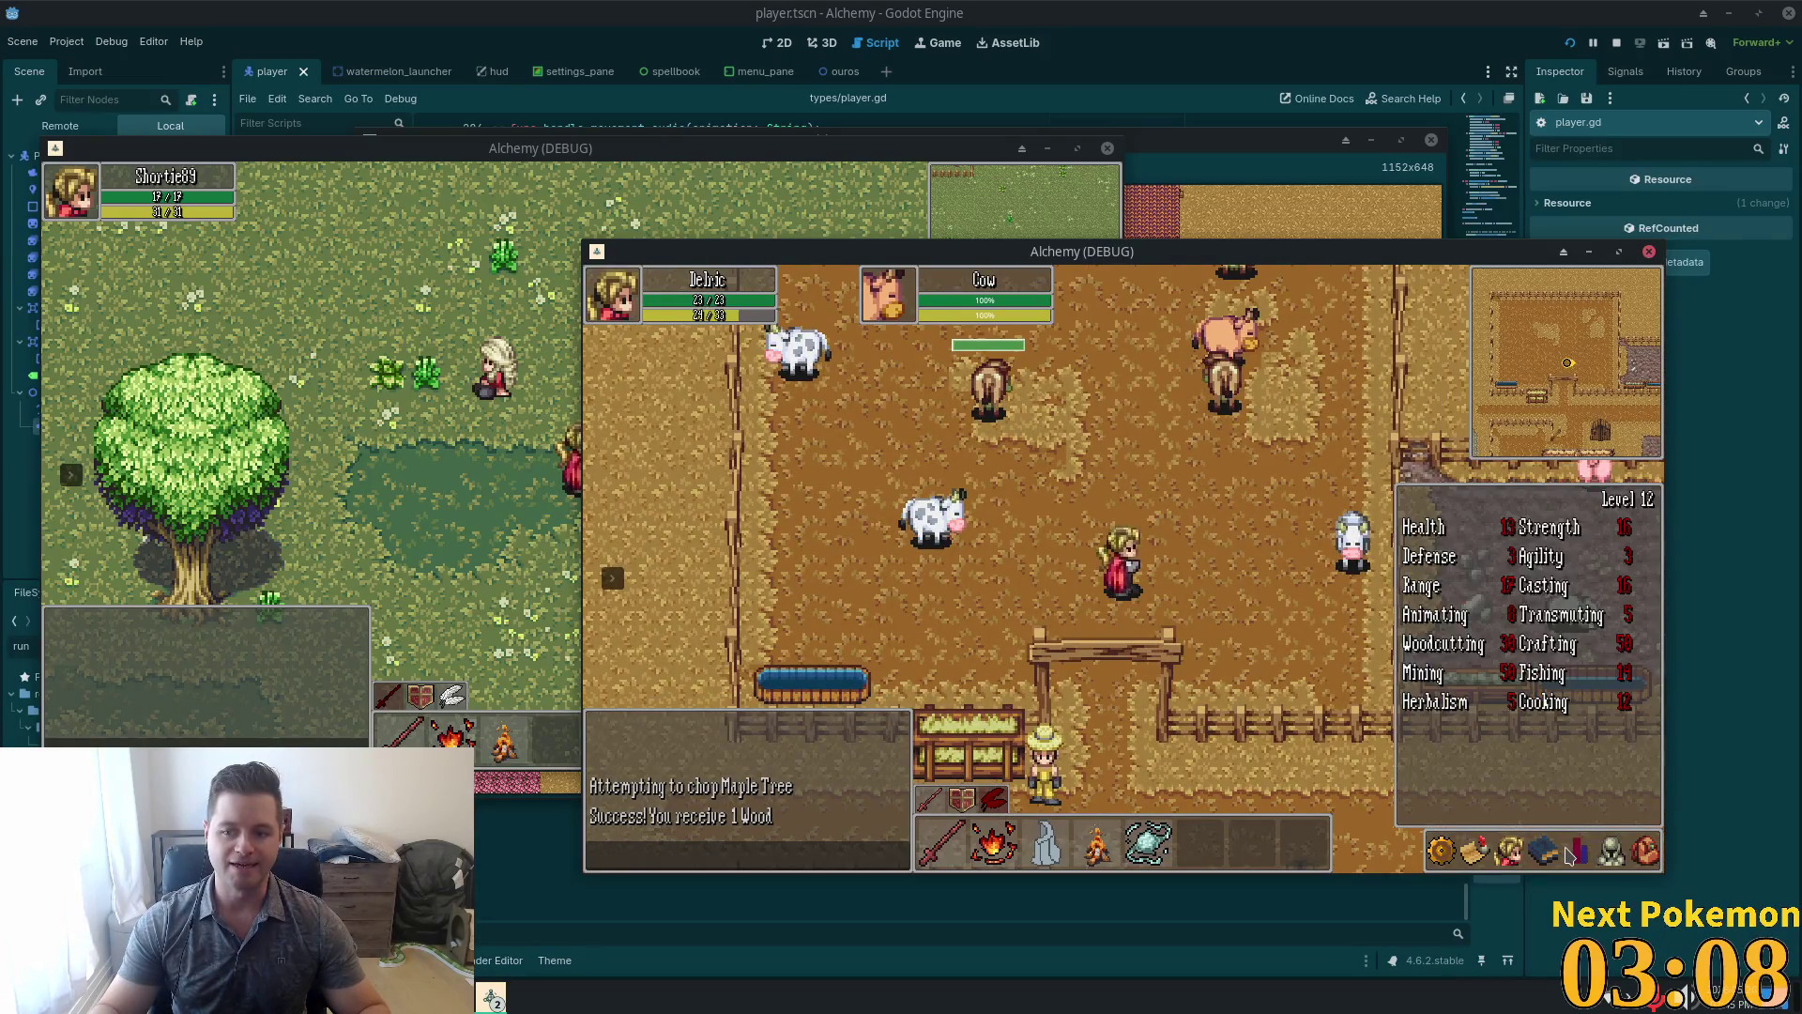
click(1612, 852)
click(1645, 851)
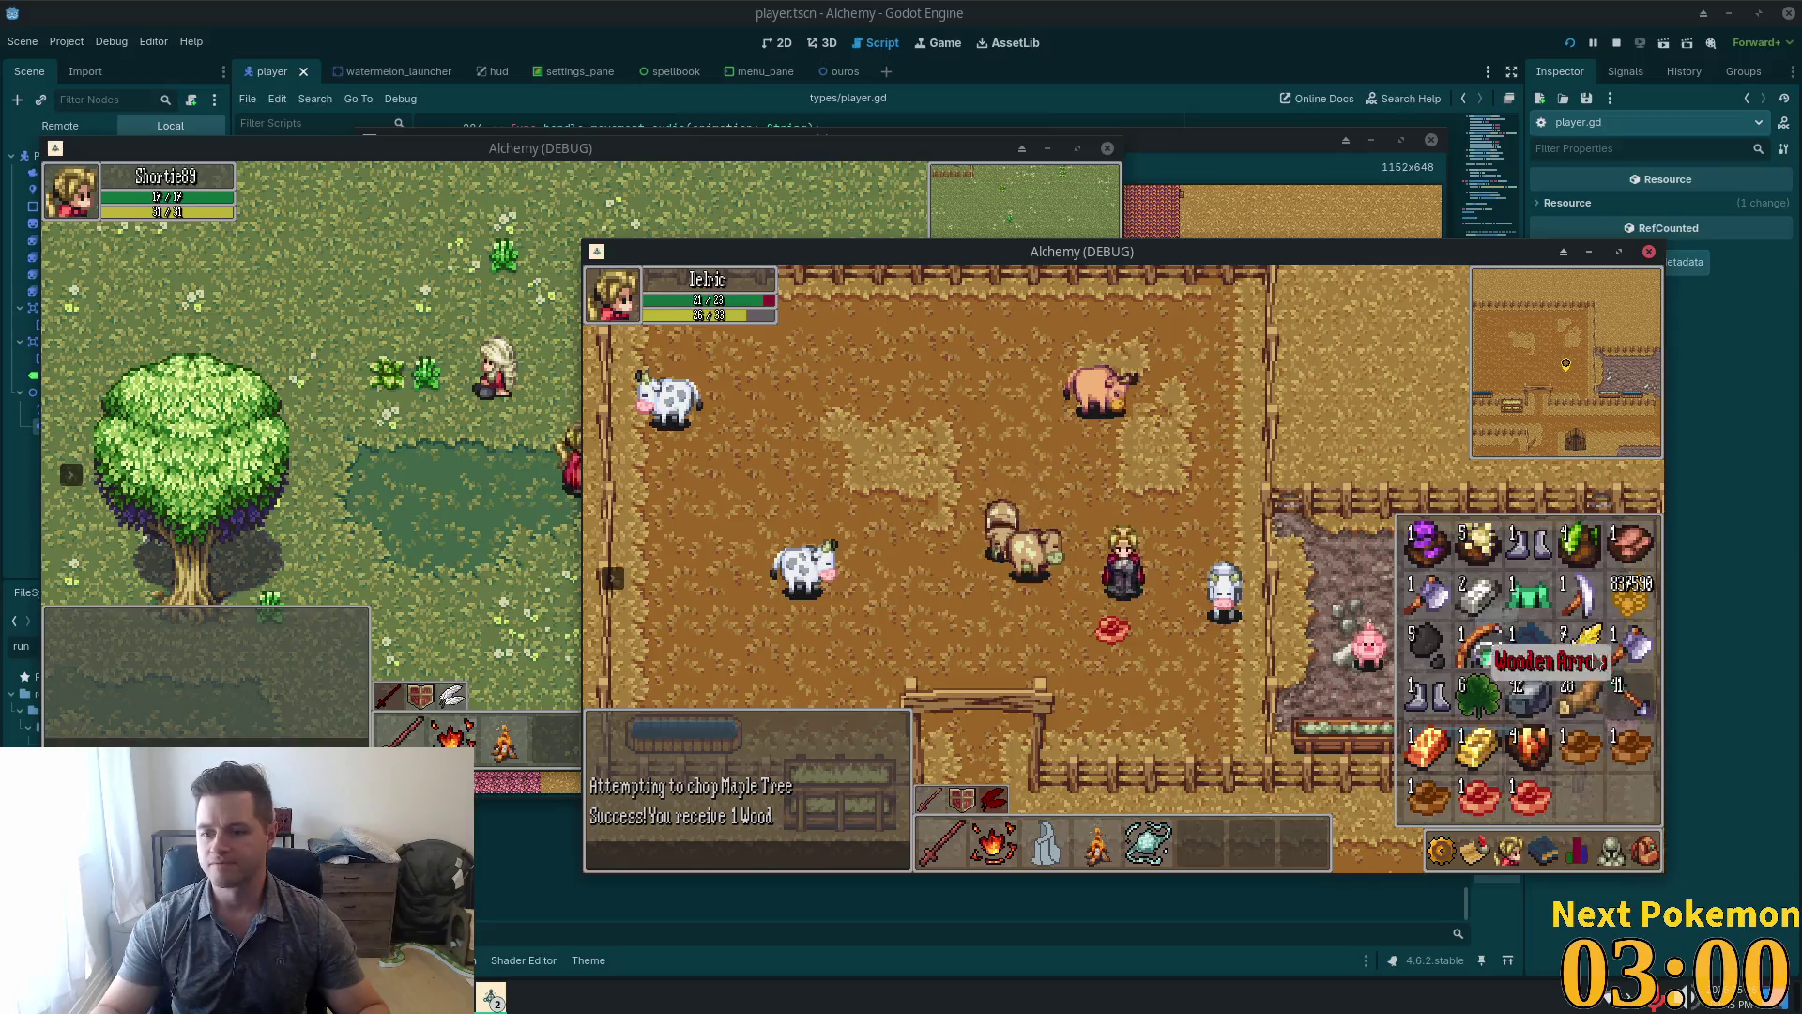
click(1643, 854)
click(1643, 855)
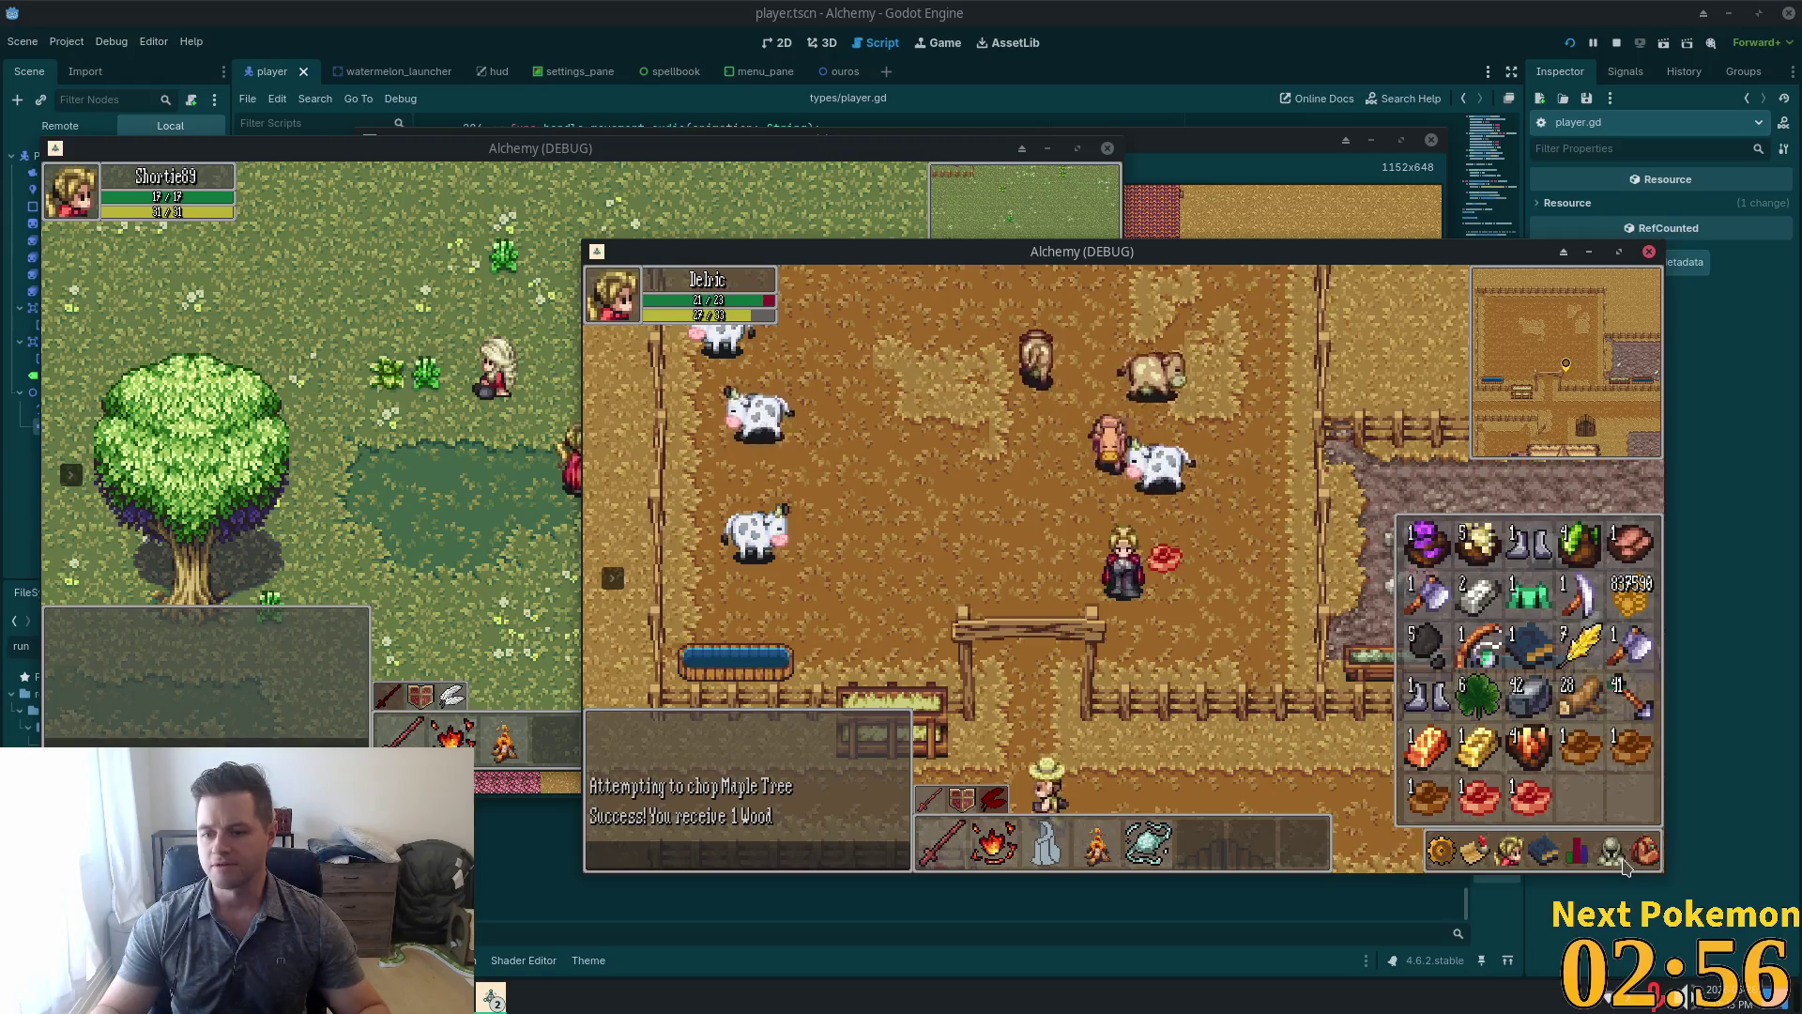
click(1613, 854)
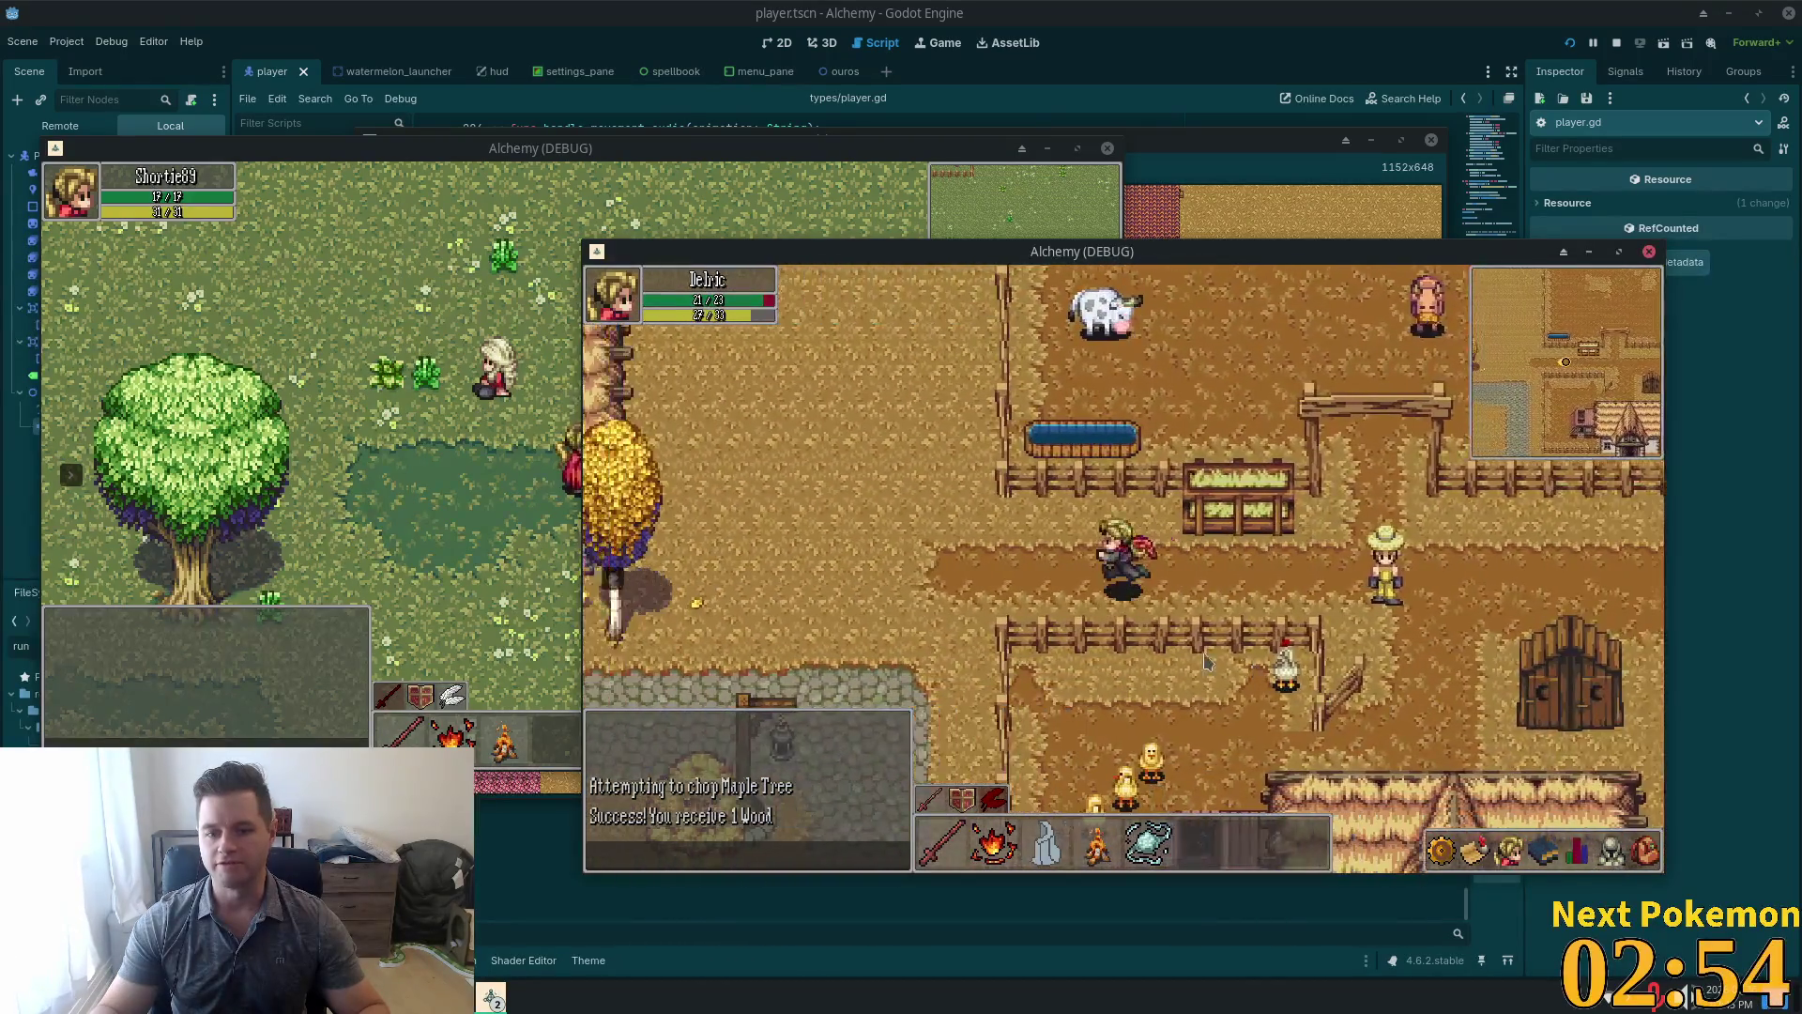
Close the equipment panel, step back into the red-roofed building, then maximize the YouTube browser window.
click(1613, 854)
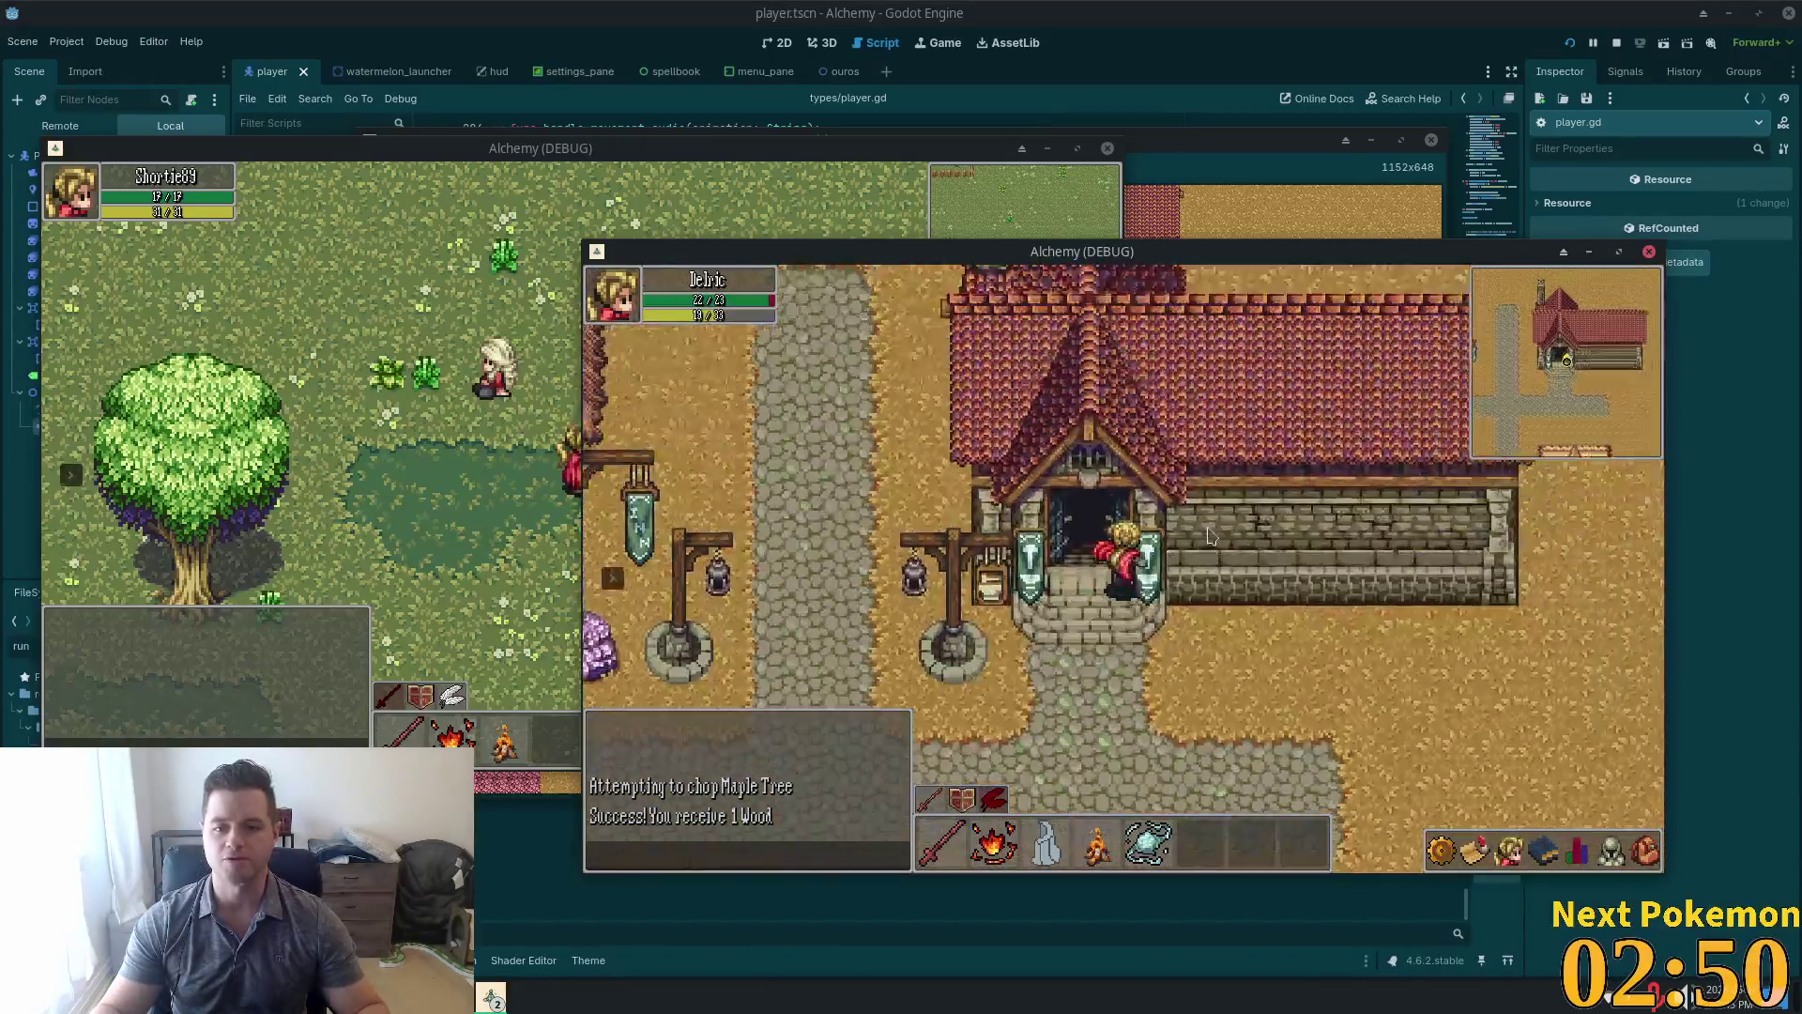
key(Down)
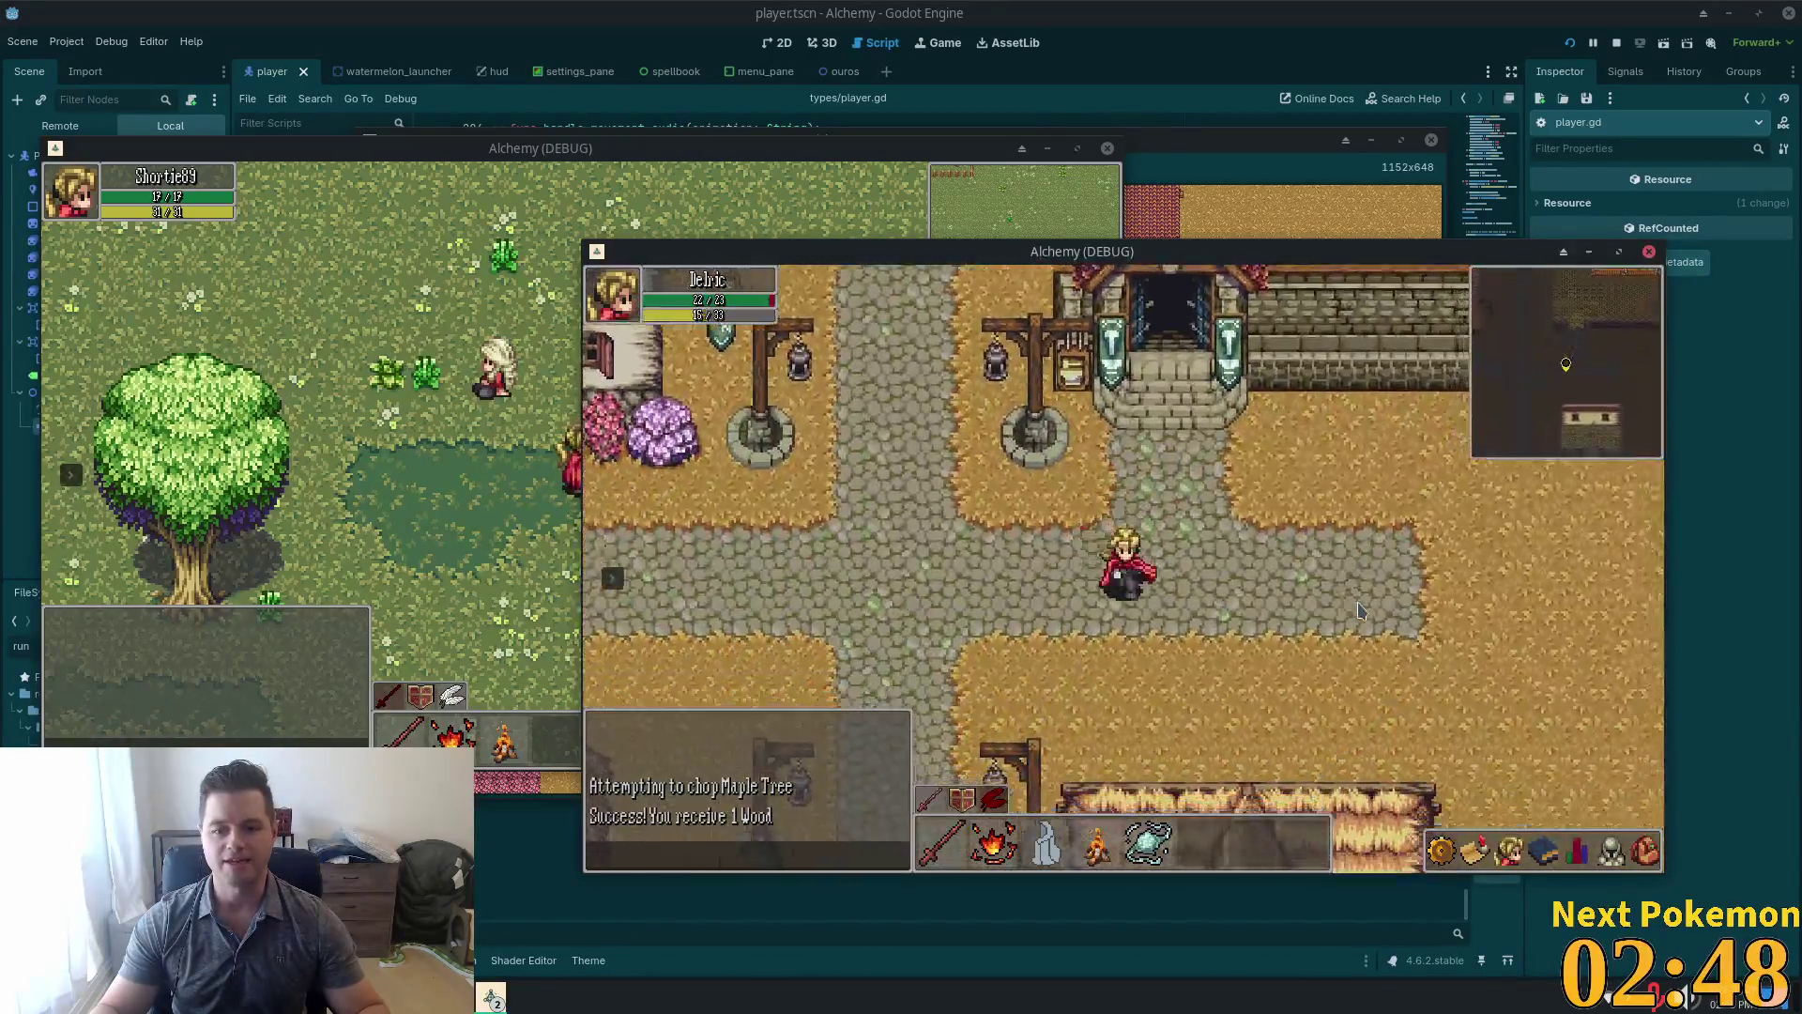
key(Up)
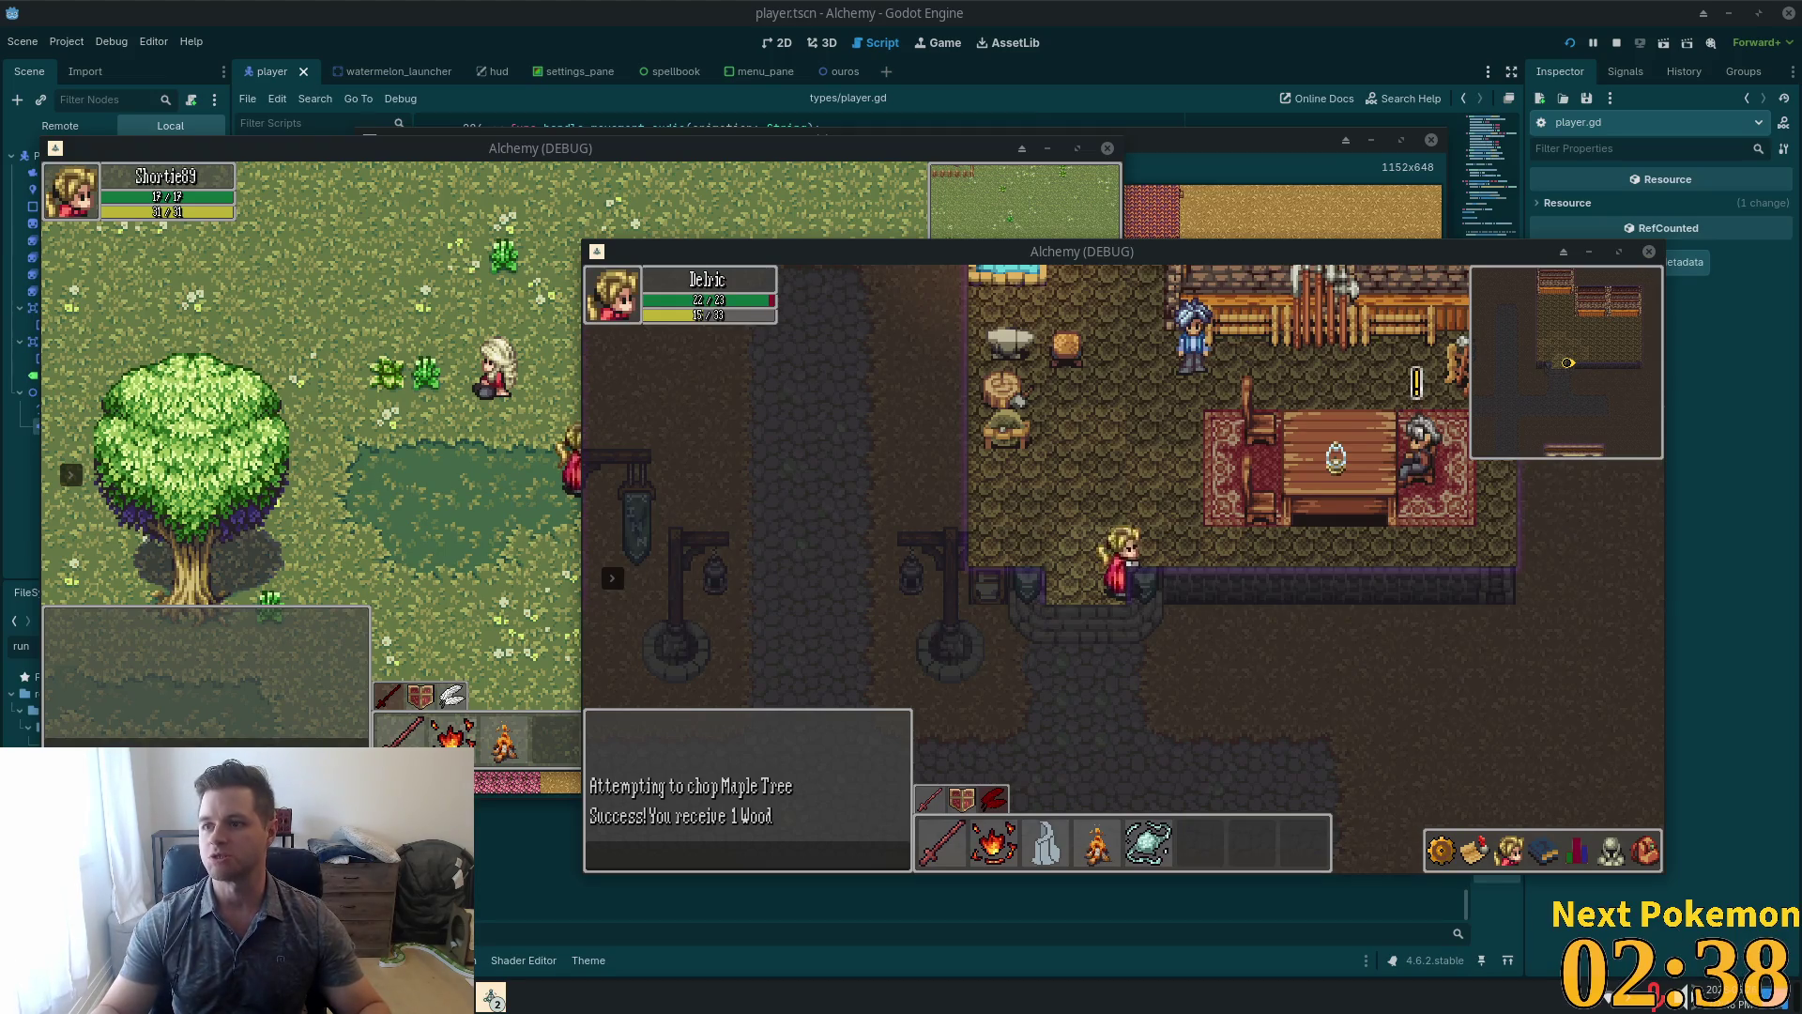
key(alt+Tab)
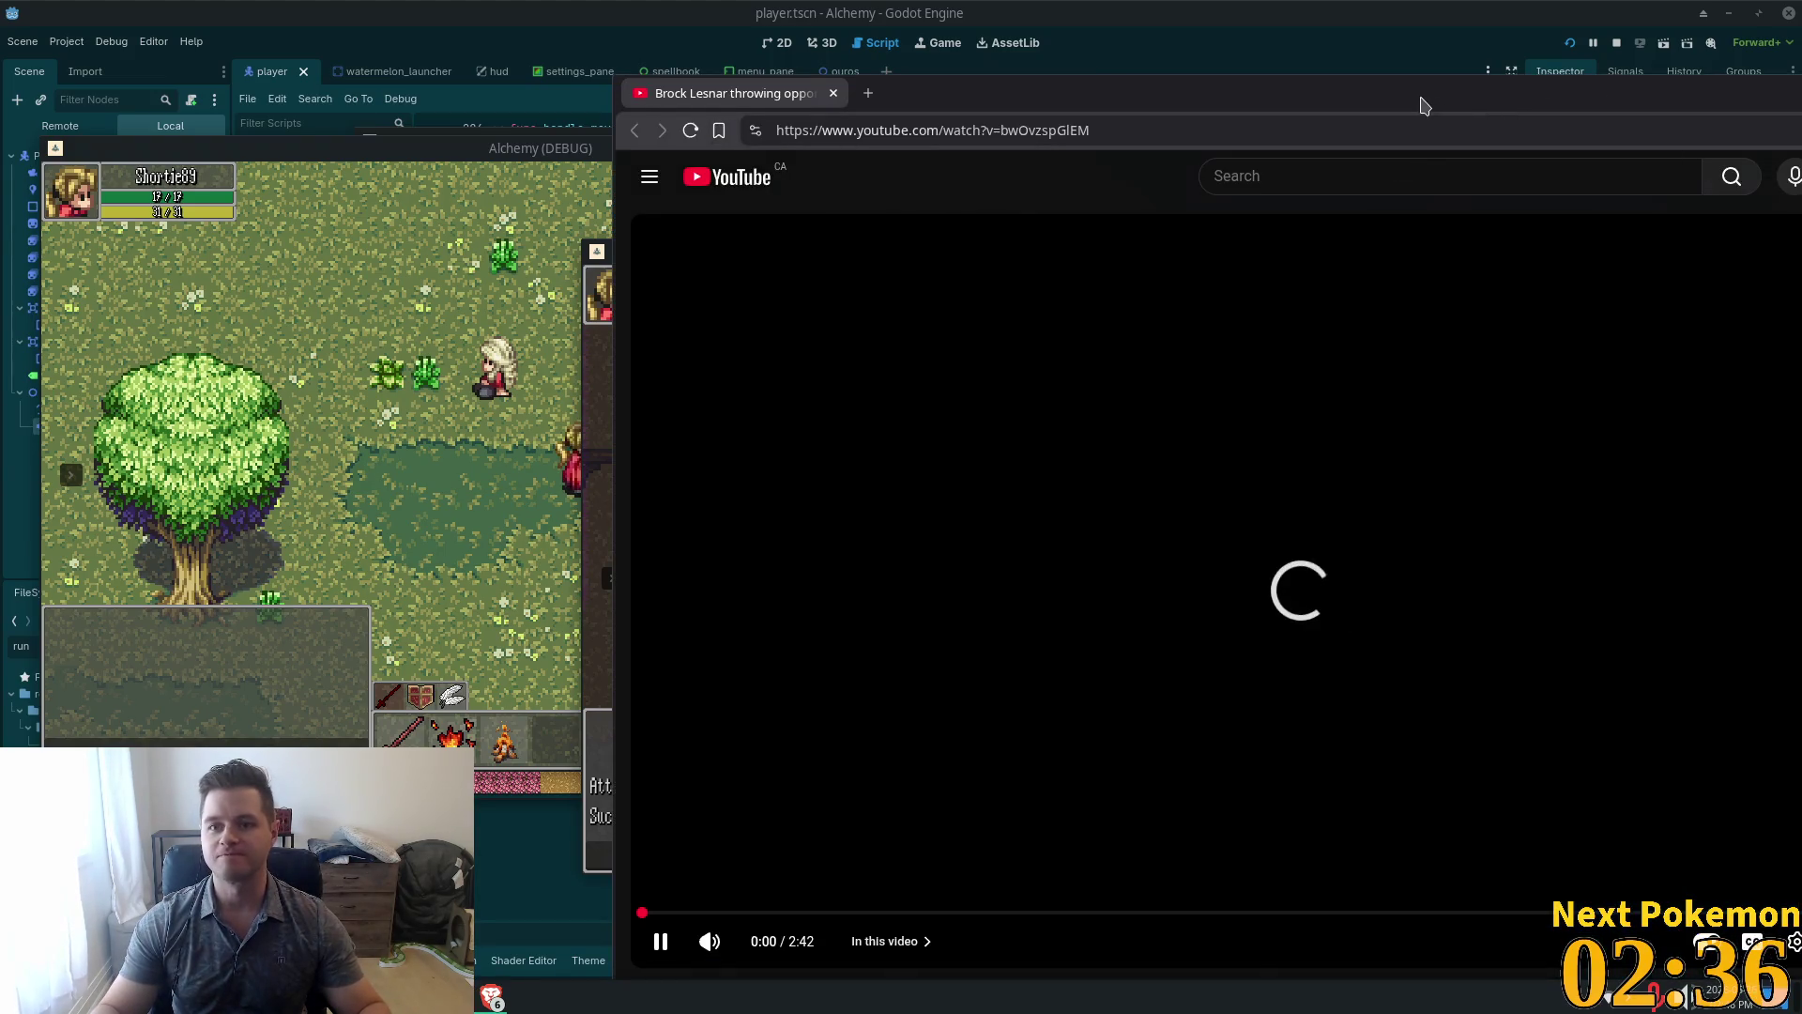
drag(1422, 105, 793, 16)
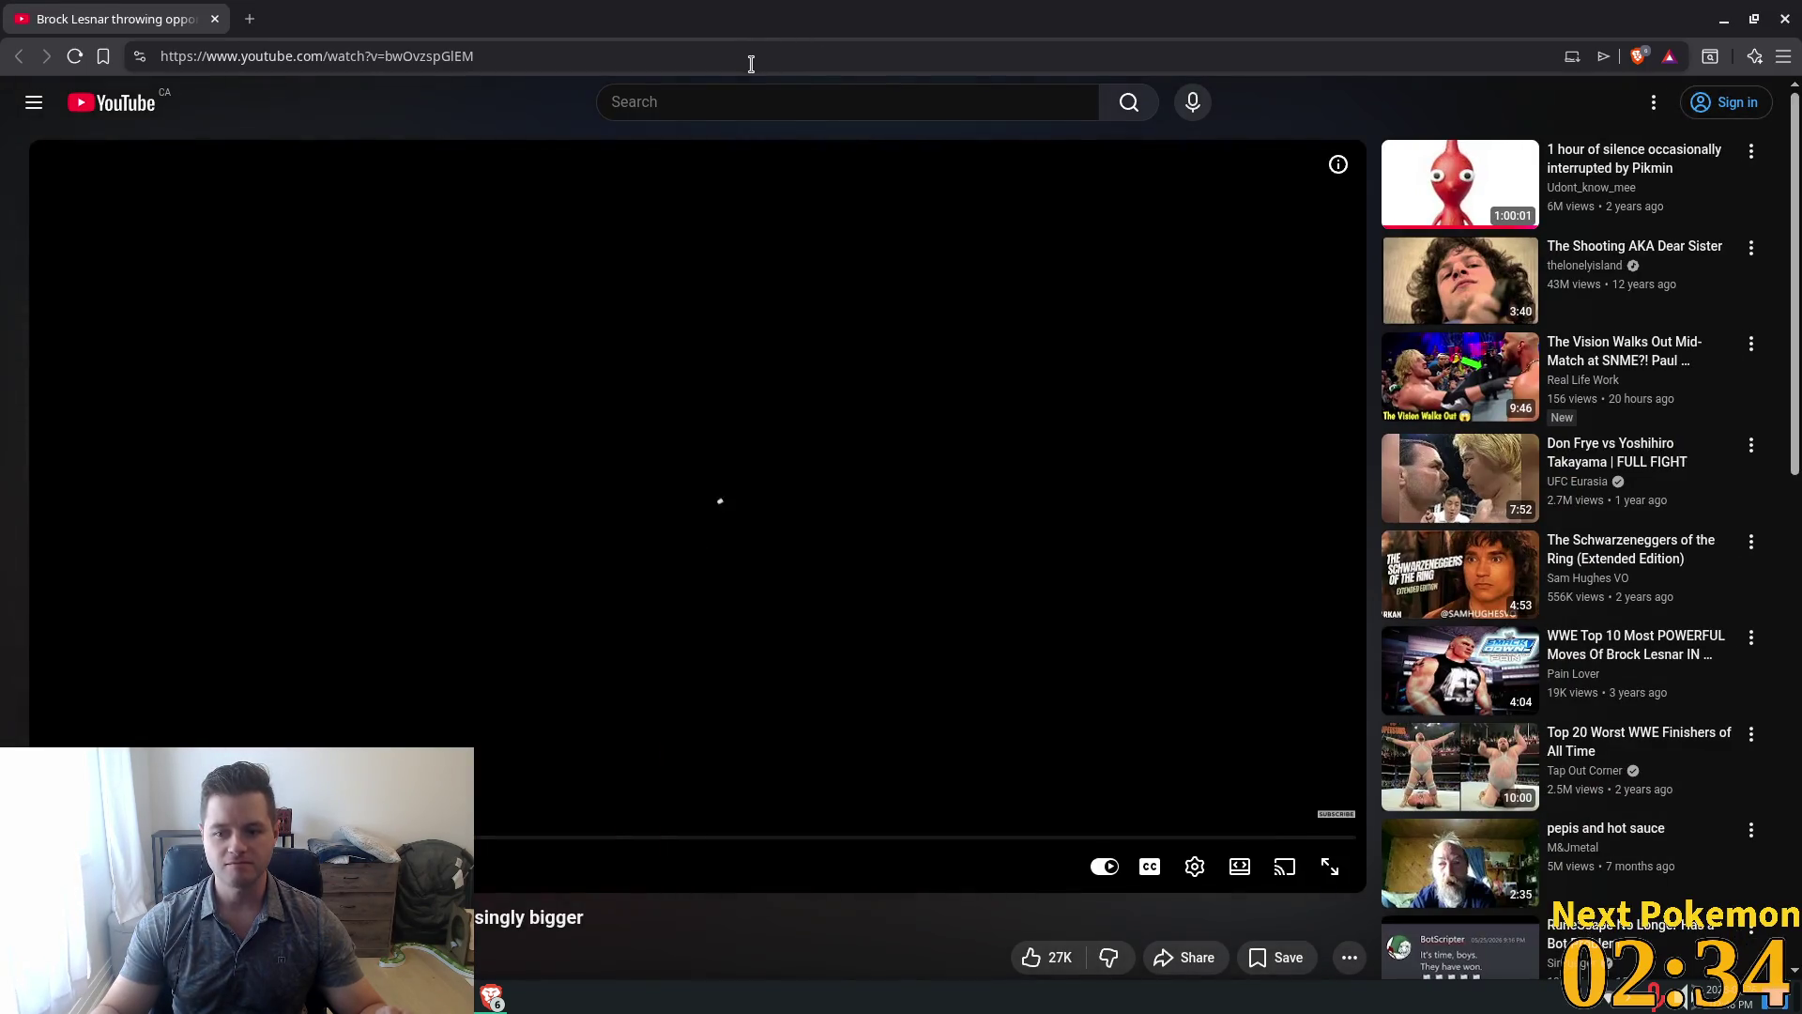
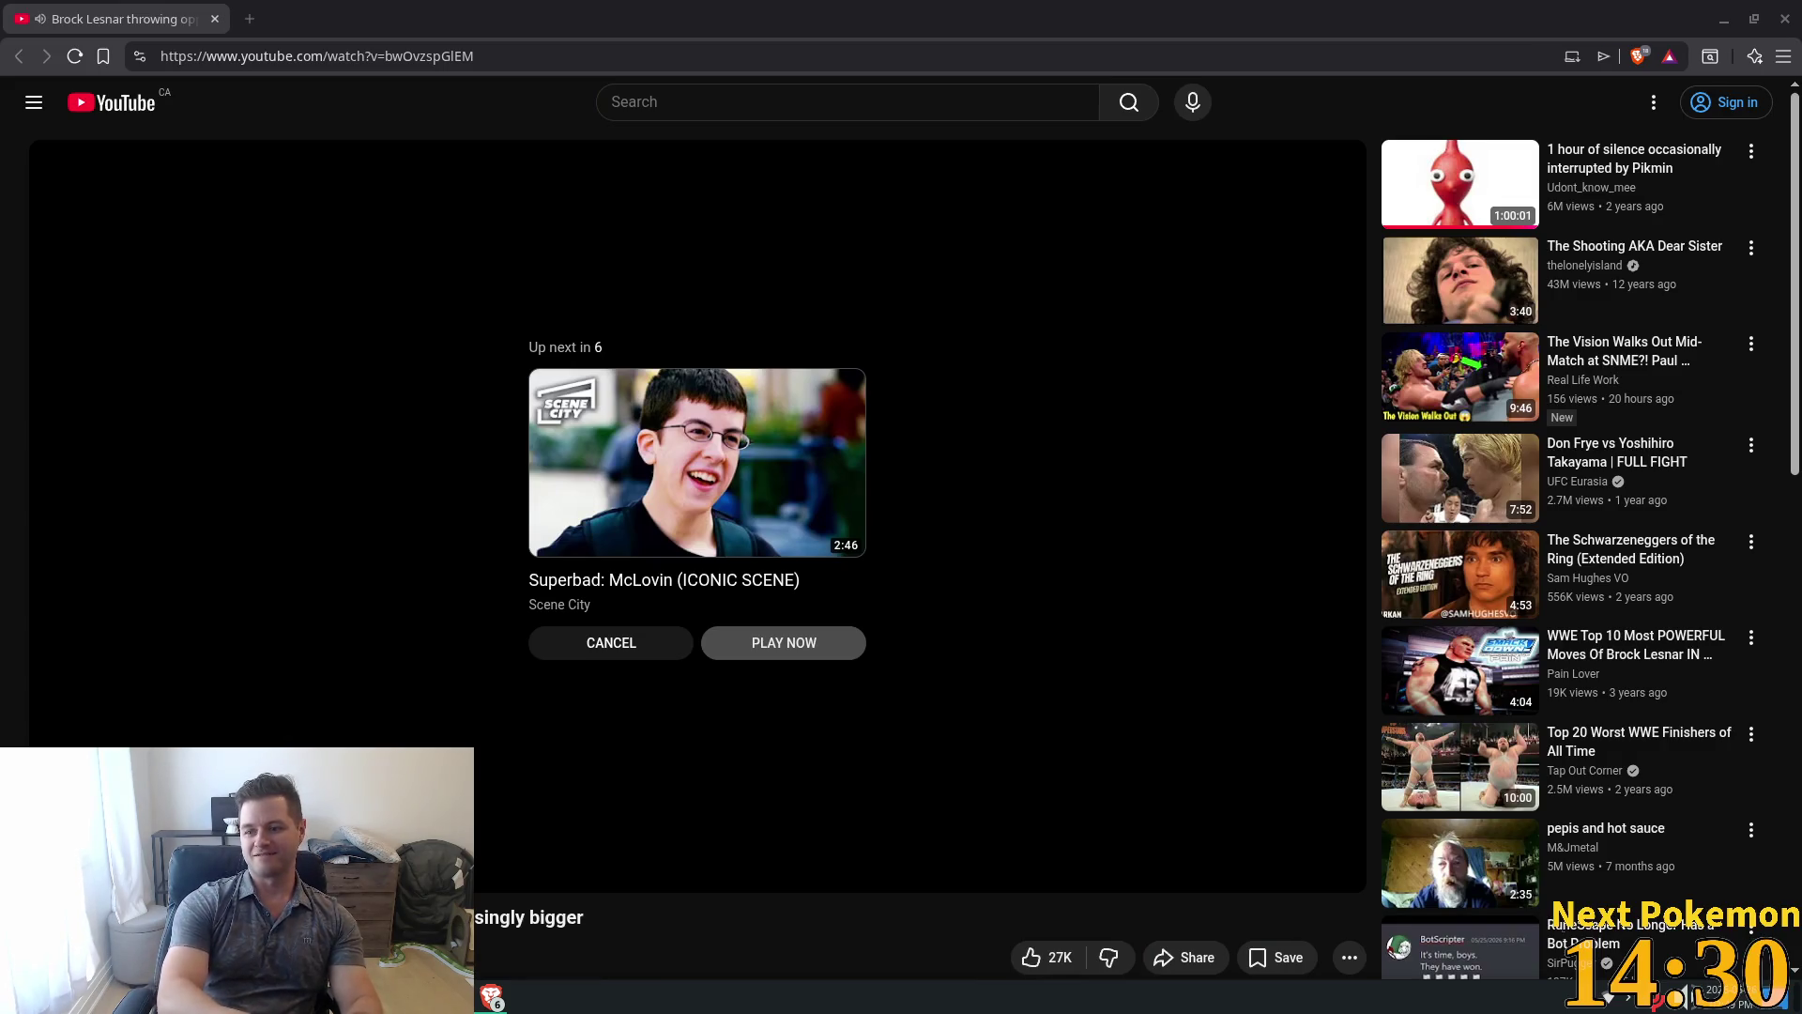
Cancel autoplay, search 'hulk hogan lifting andre the giant' and play Hulk Hogan Body Slams Andre The Giant.
click(625, 649)
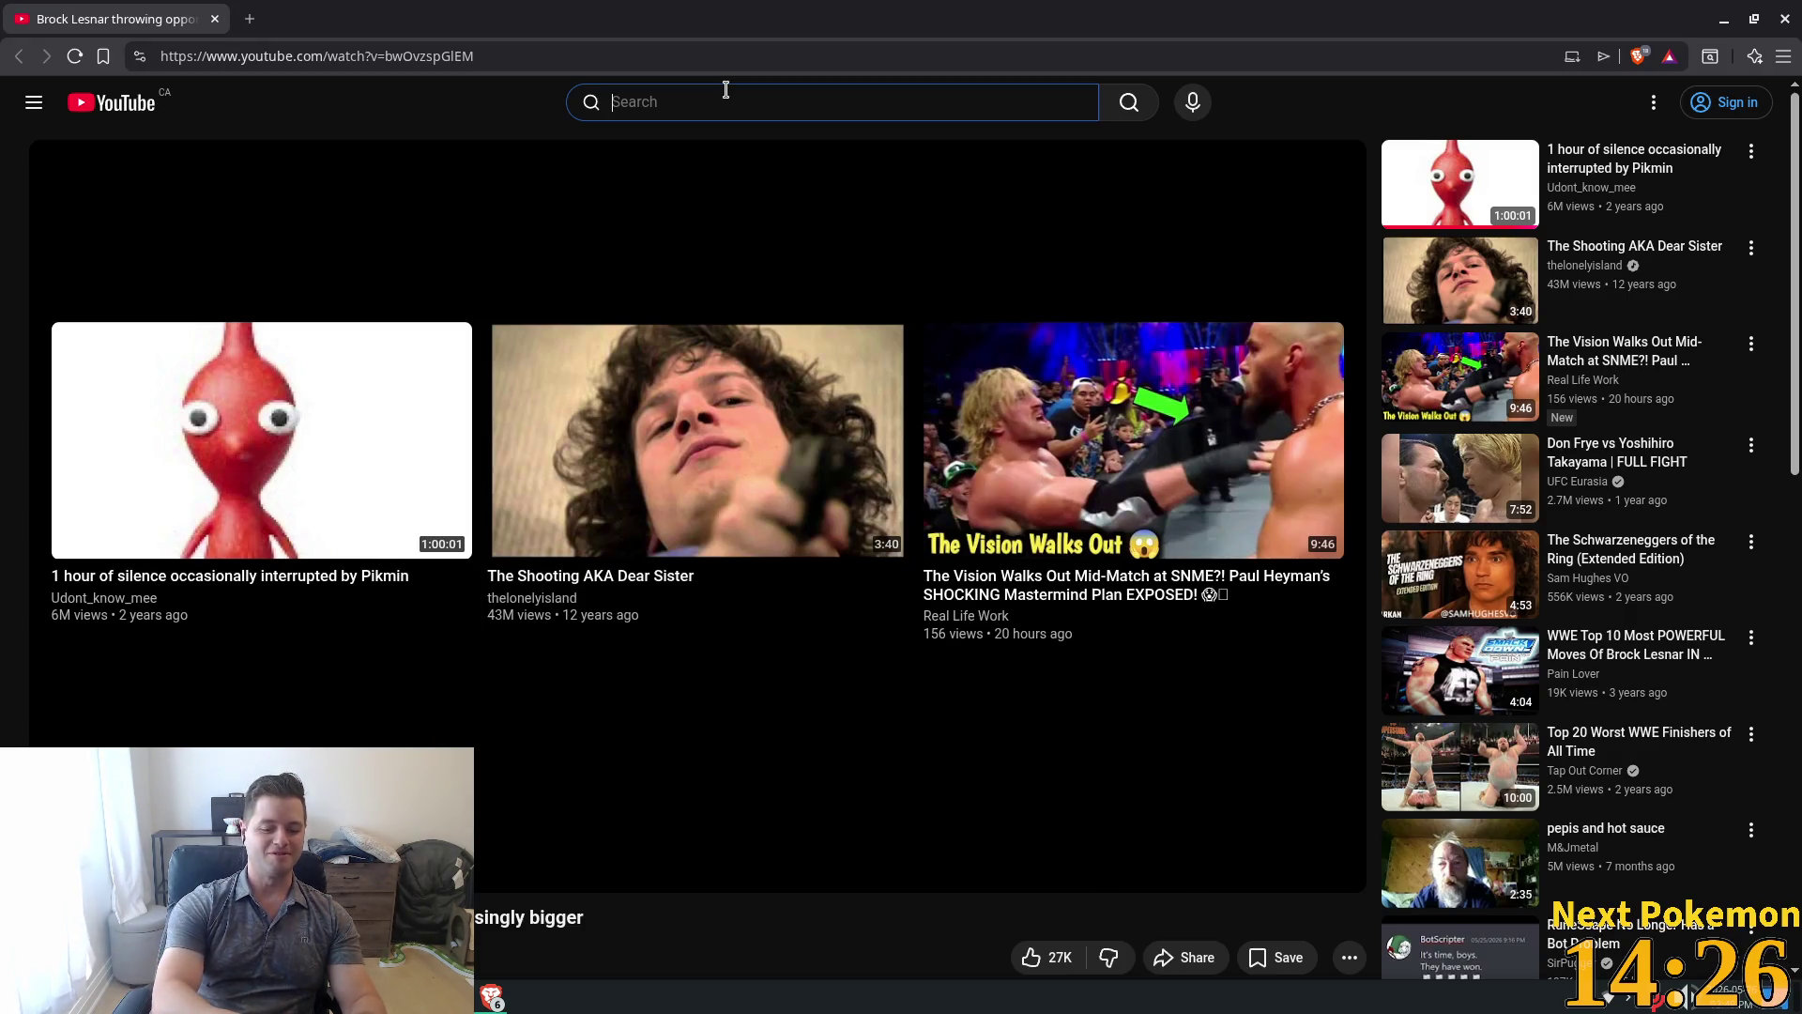
text(huy)
key(BackSpace)
text(lk hogan lifin)
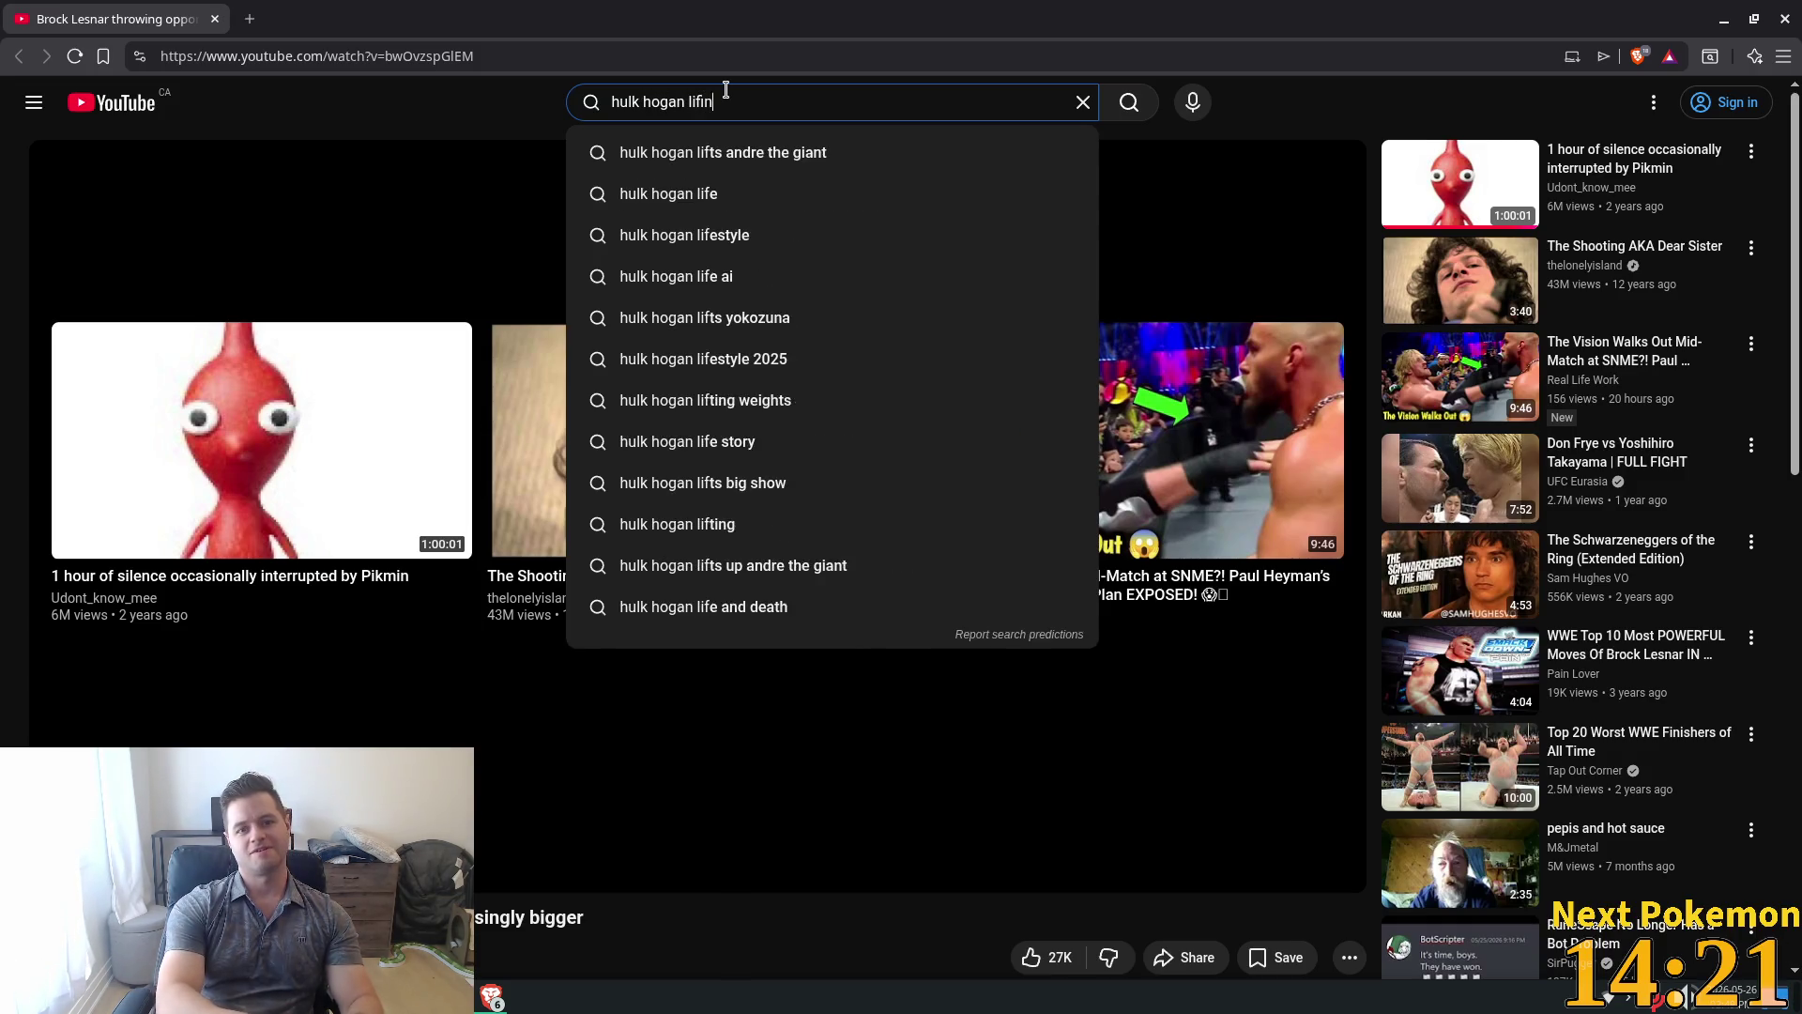
text(g)
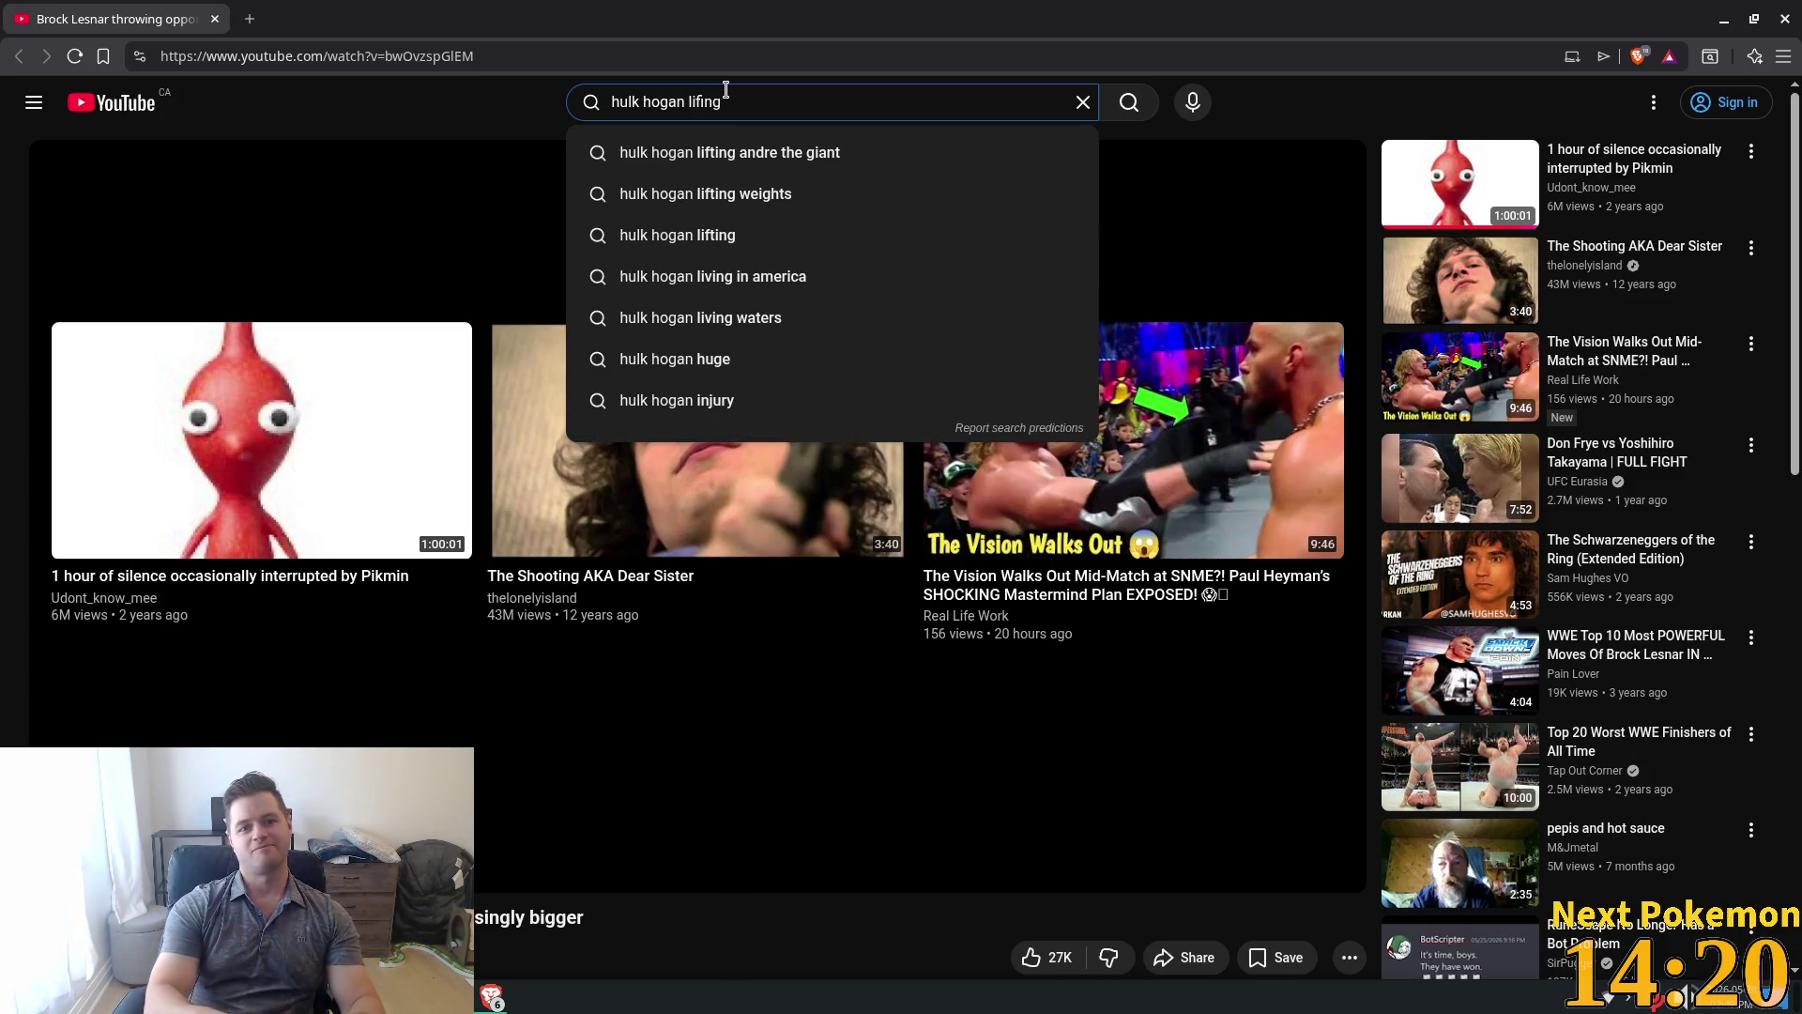
key(Down)
key(Return)
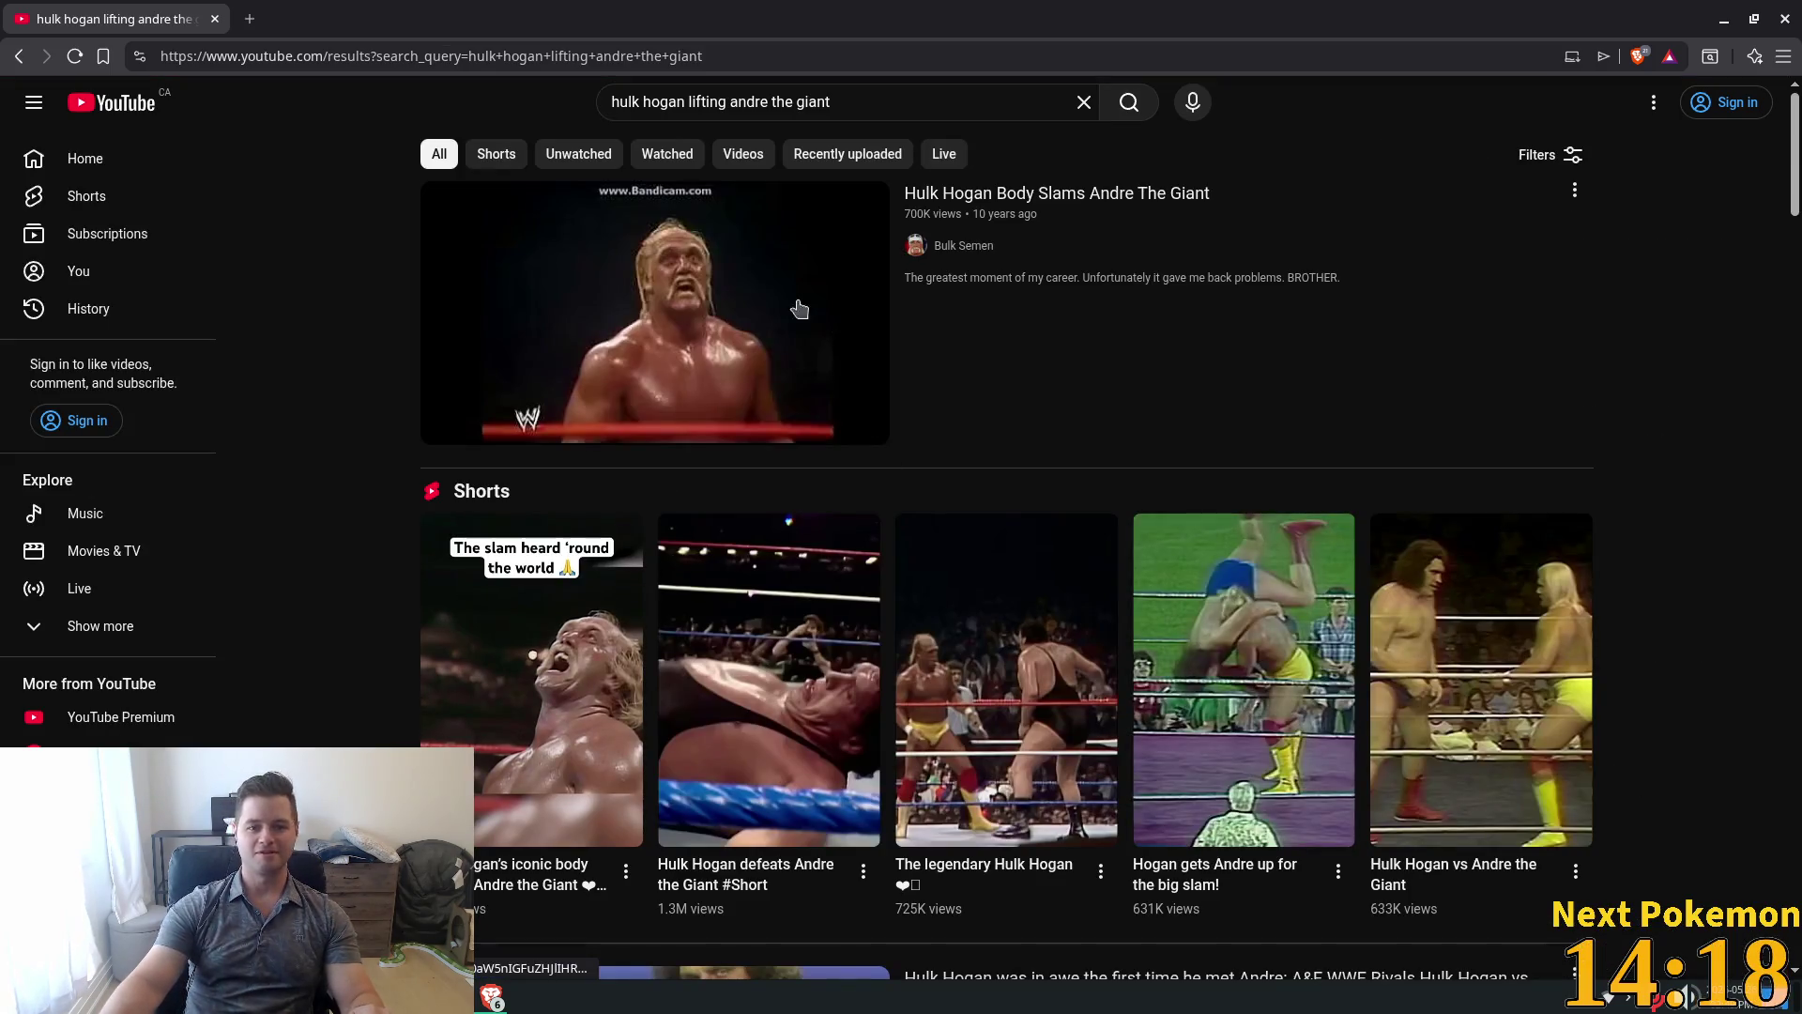
click(798, 310)
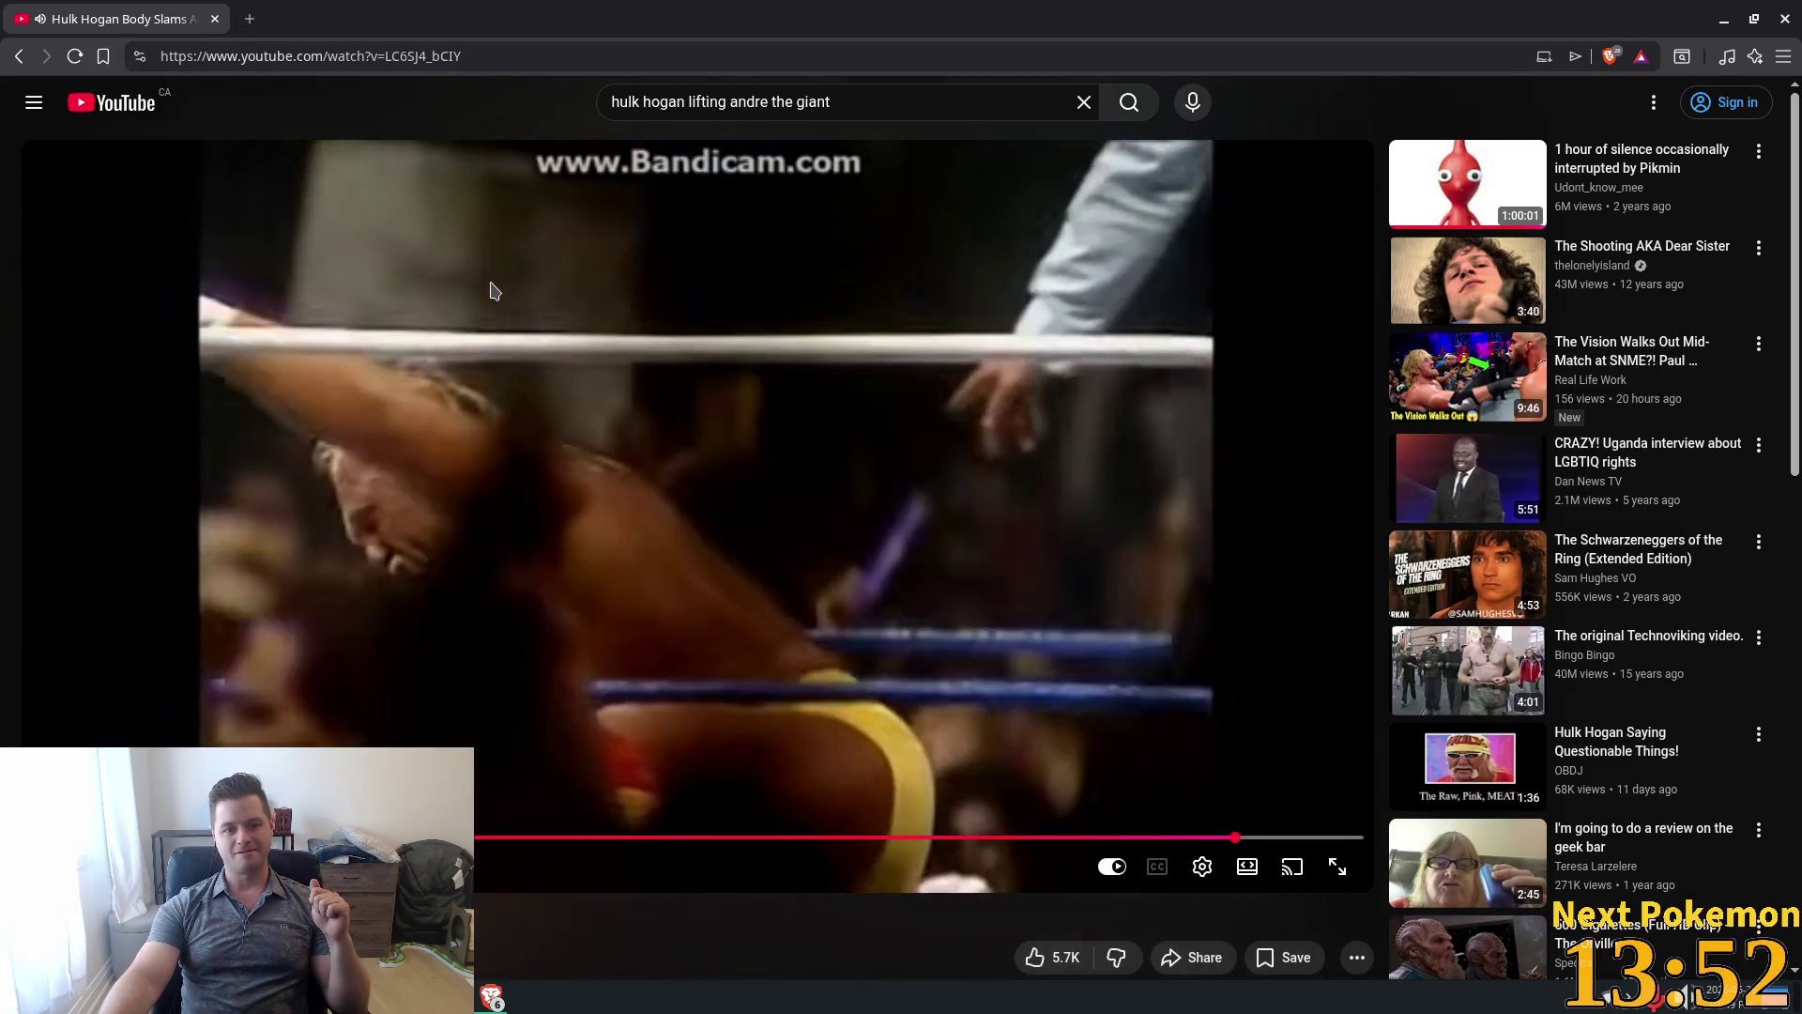
Return to the Alchemy game and buy one Wooden Dagger for 20 gold from the weapon vendor.
click(215, 19)
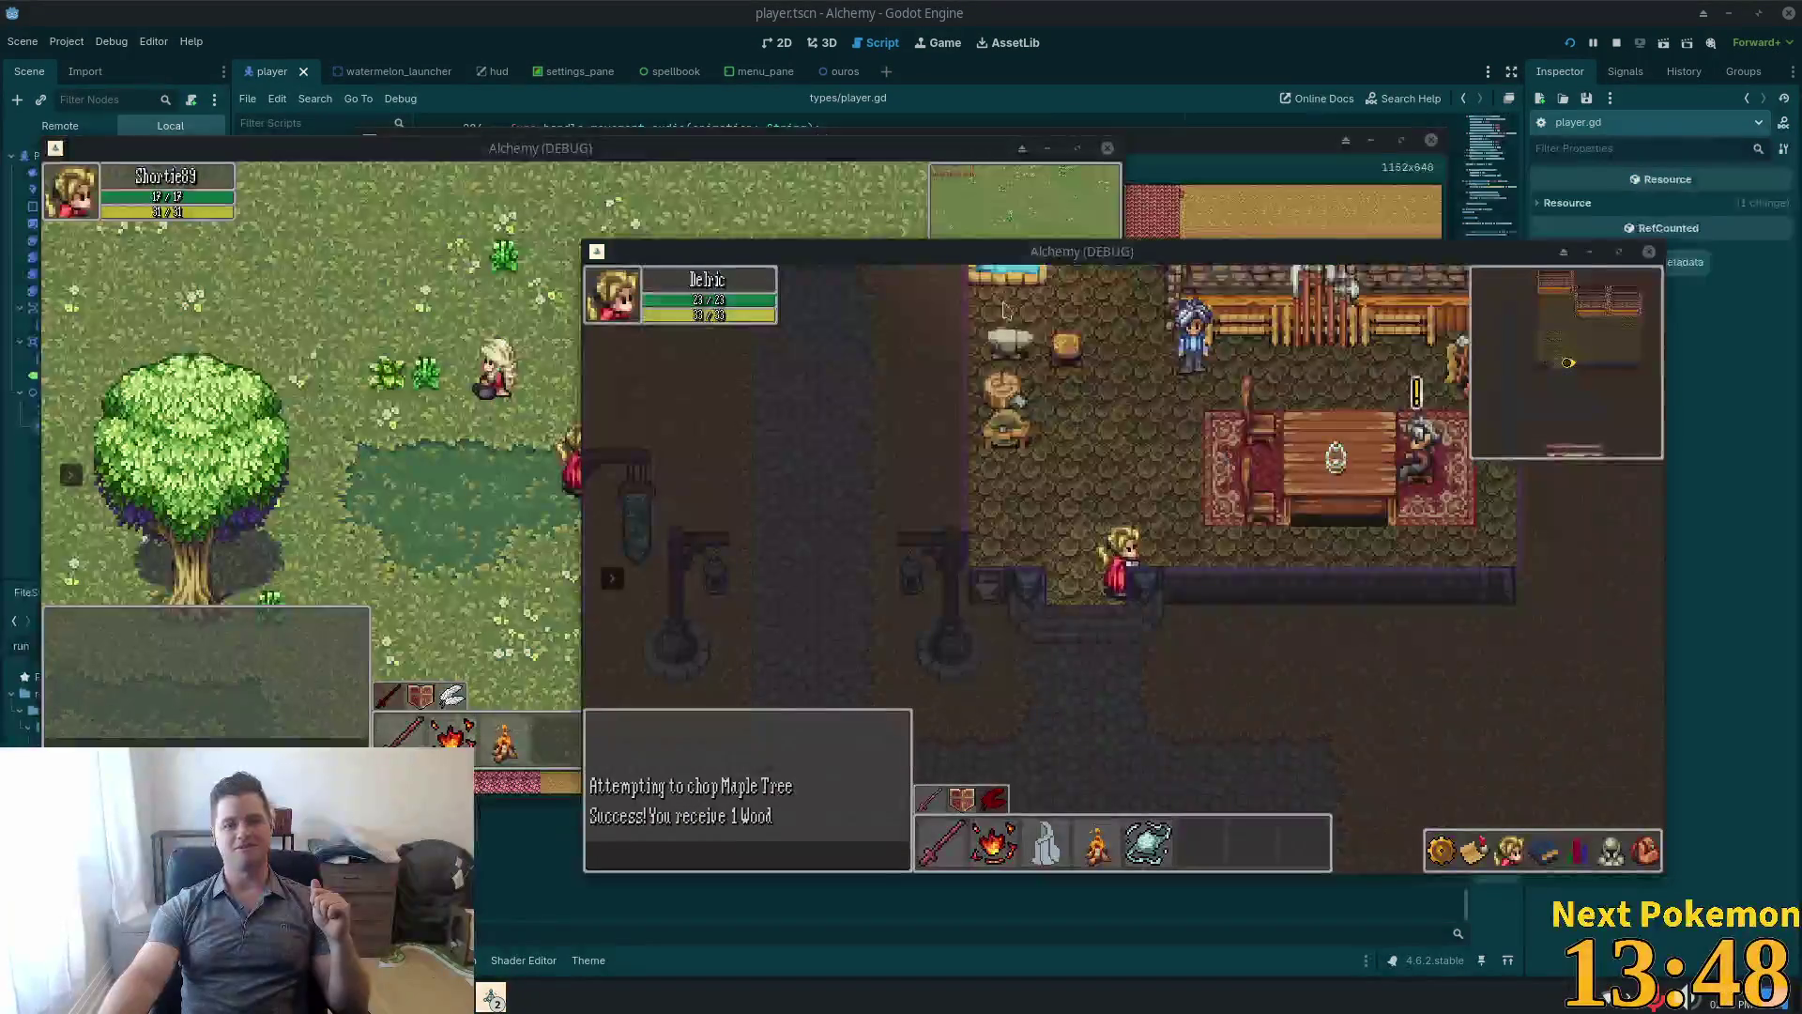
click(1249, 497)
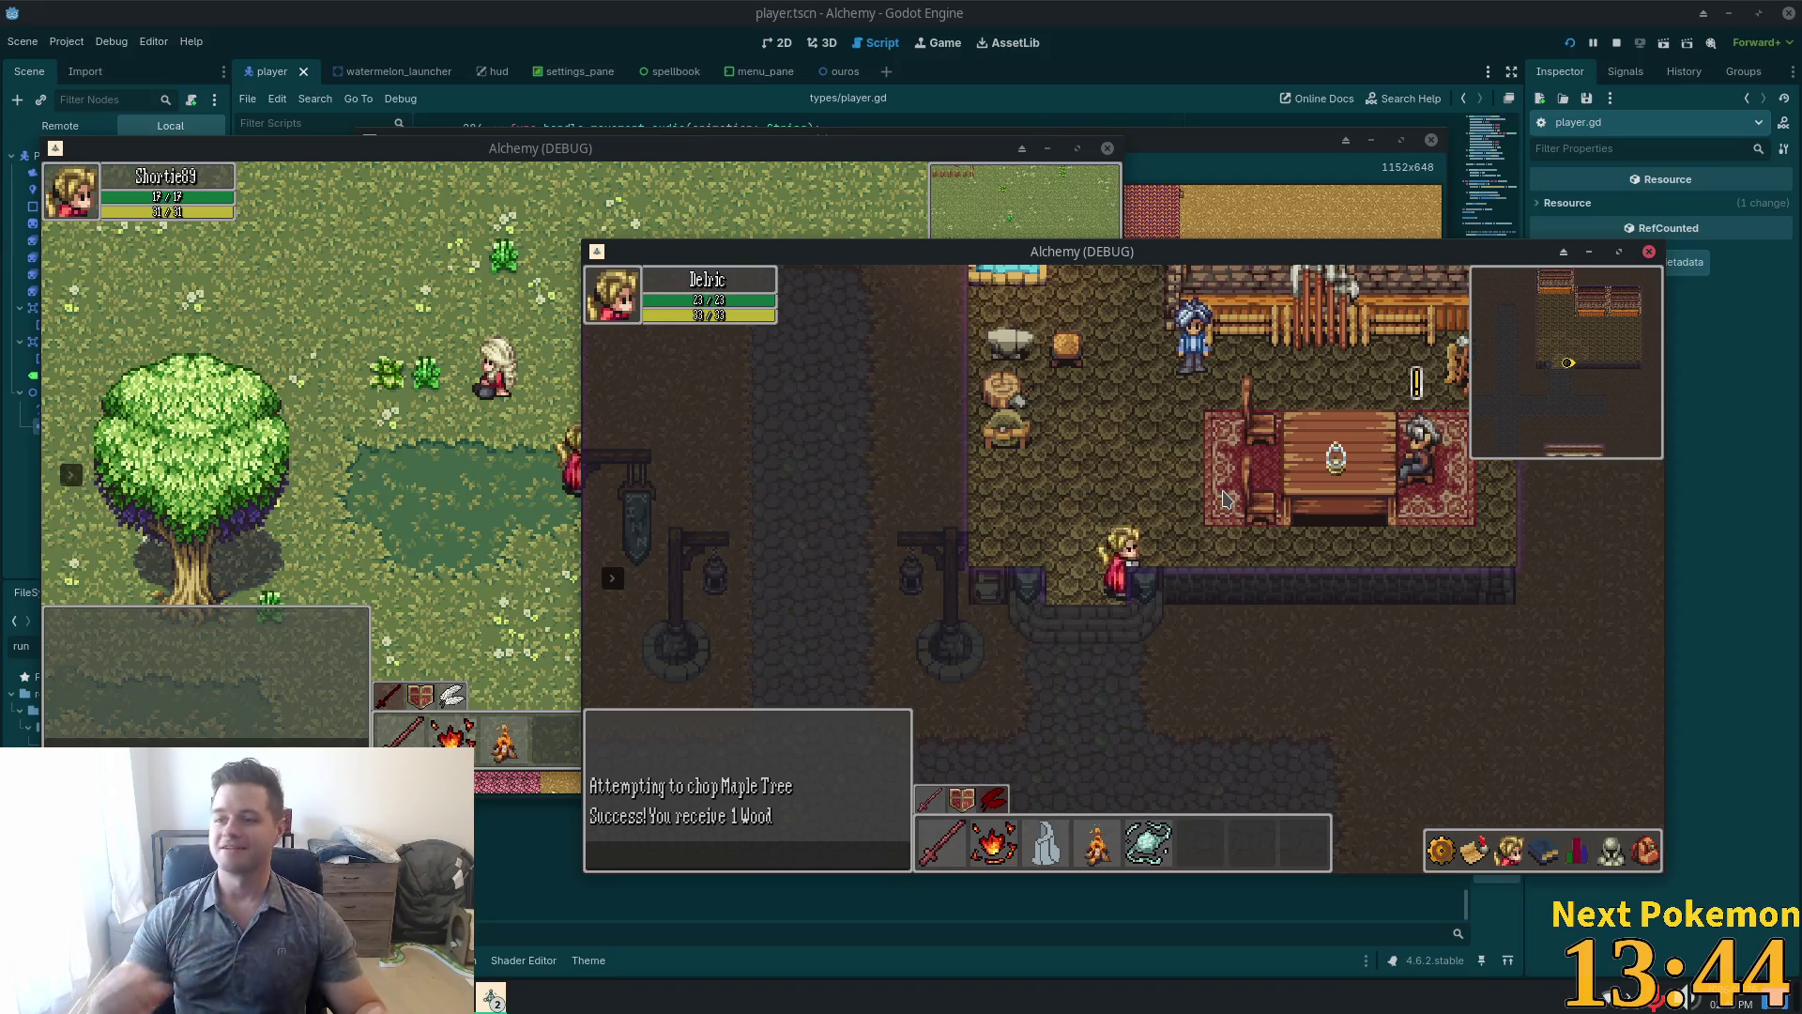
click(1260, 464)
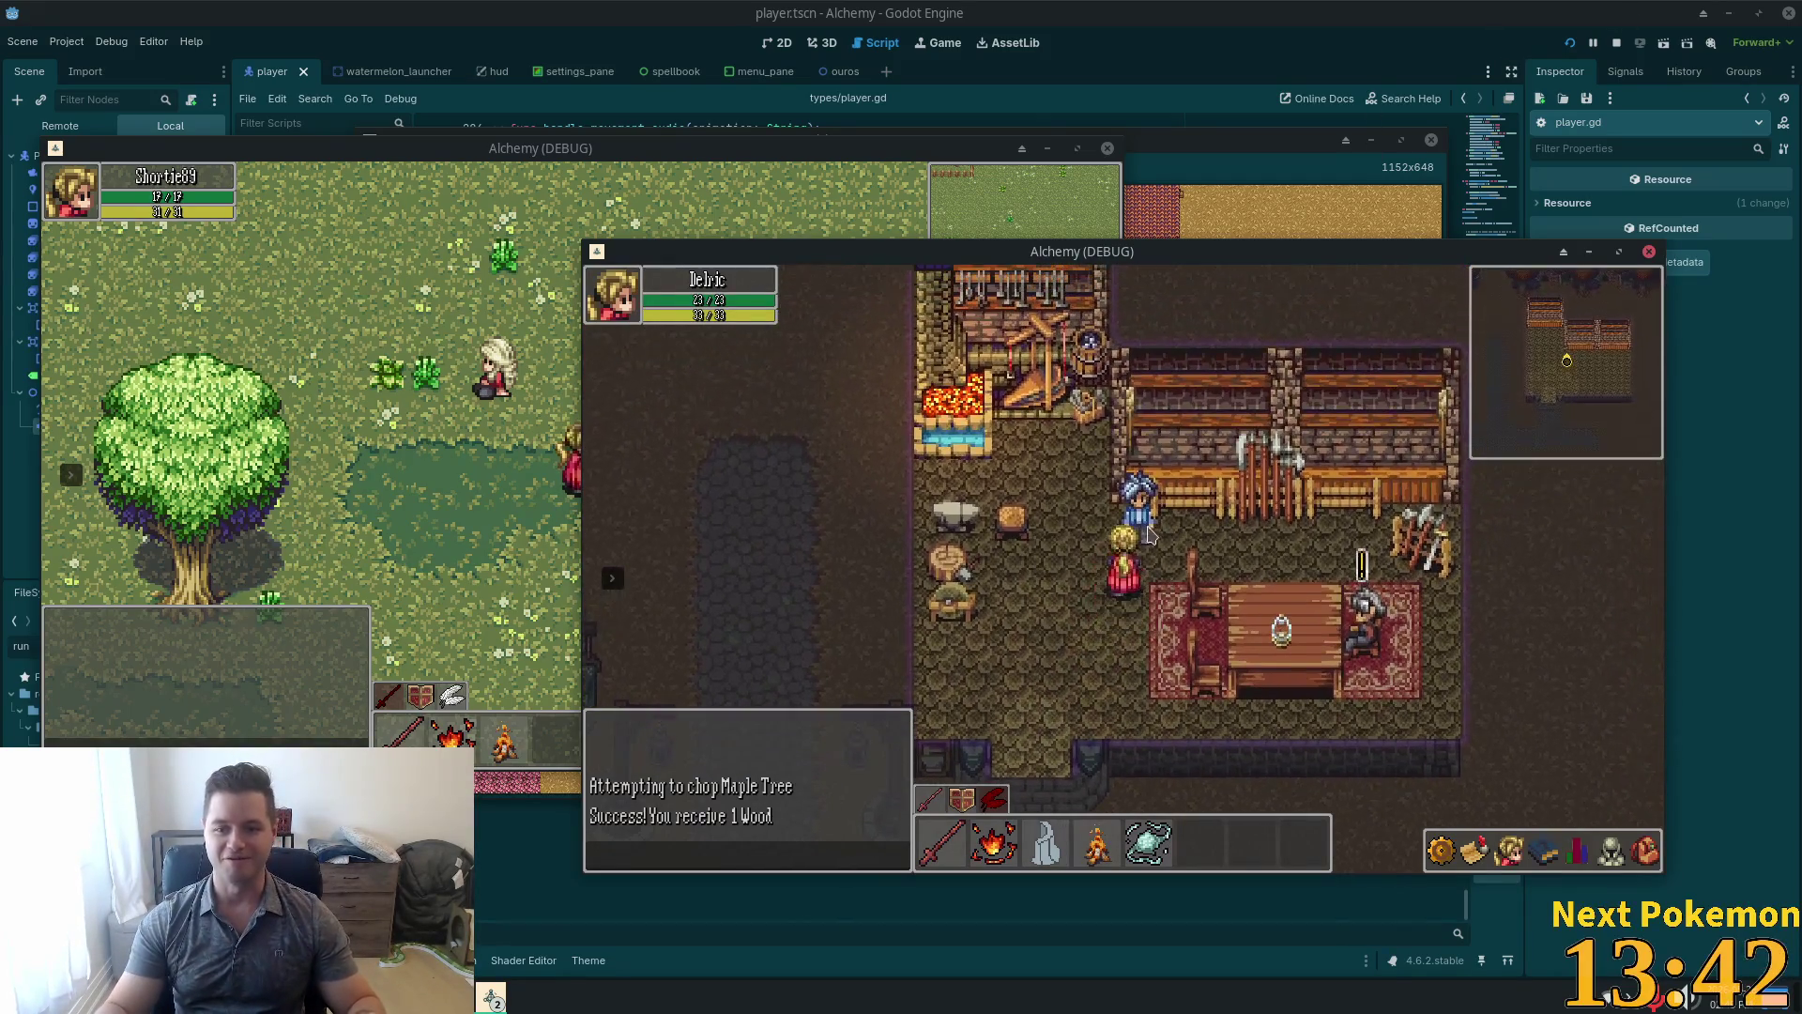
click(912, 484)
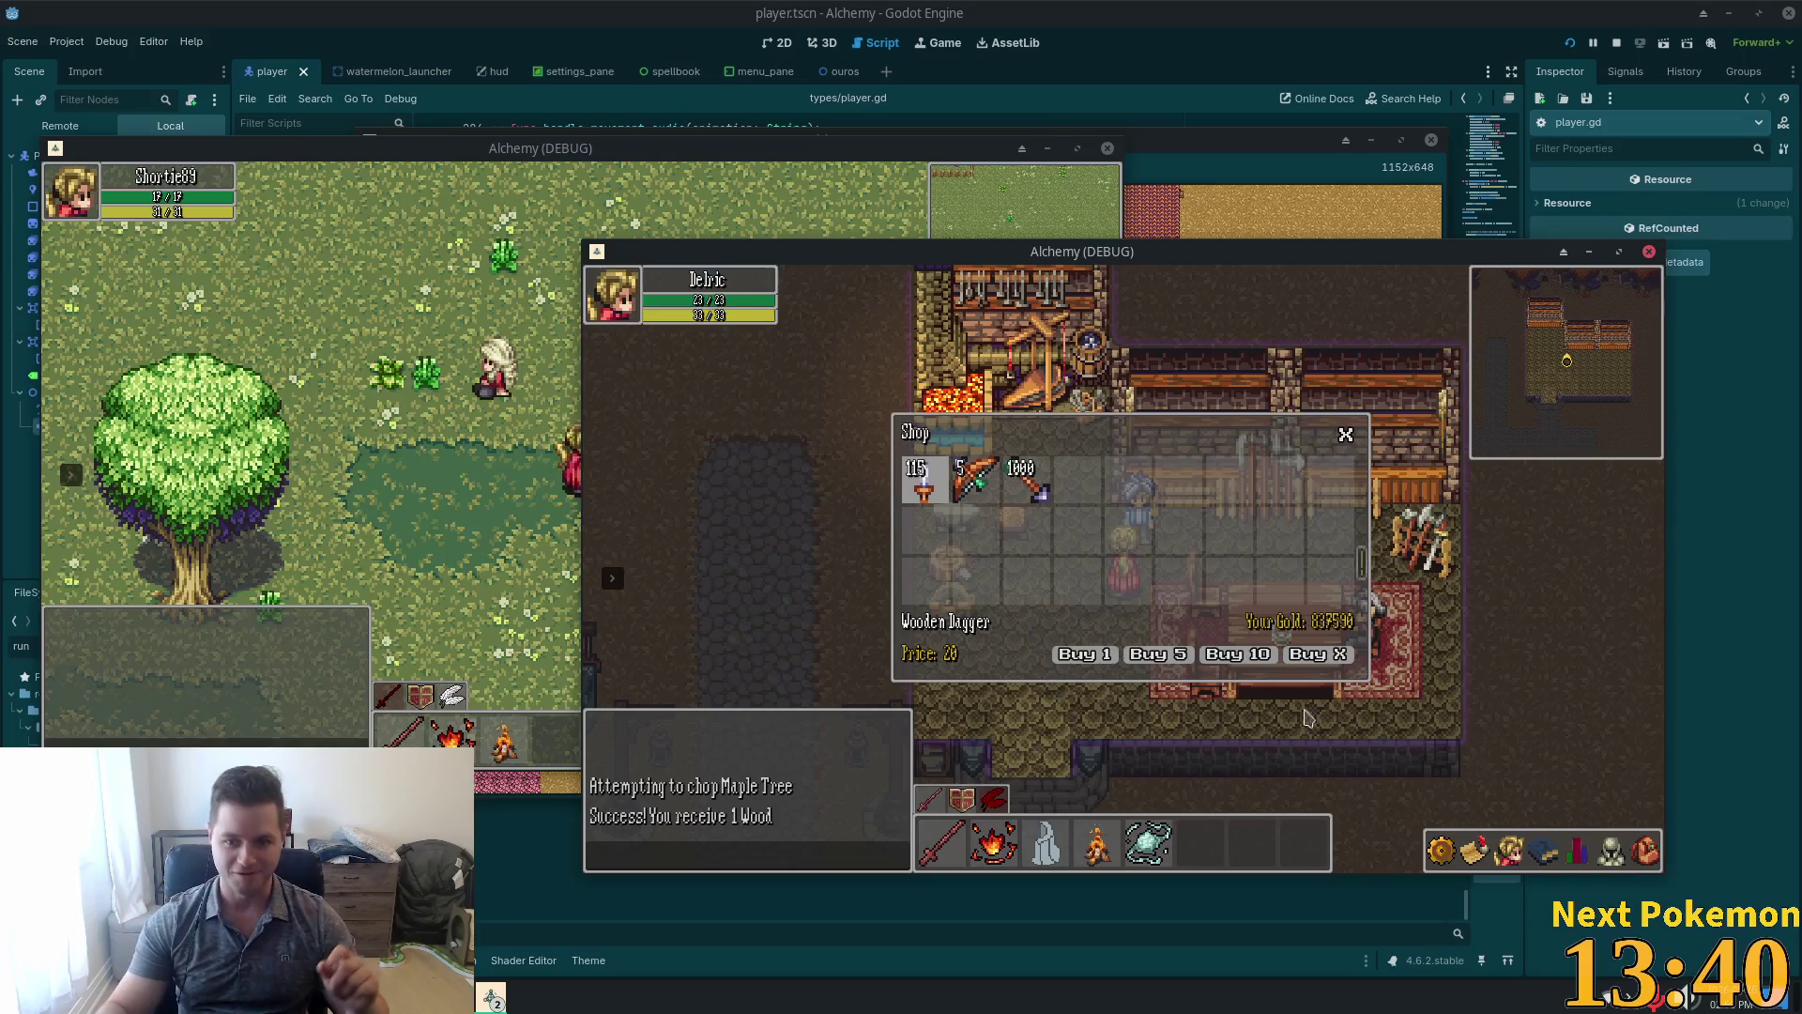
click(1084, 653)
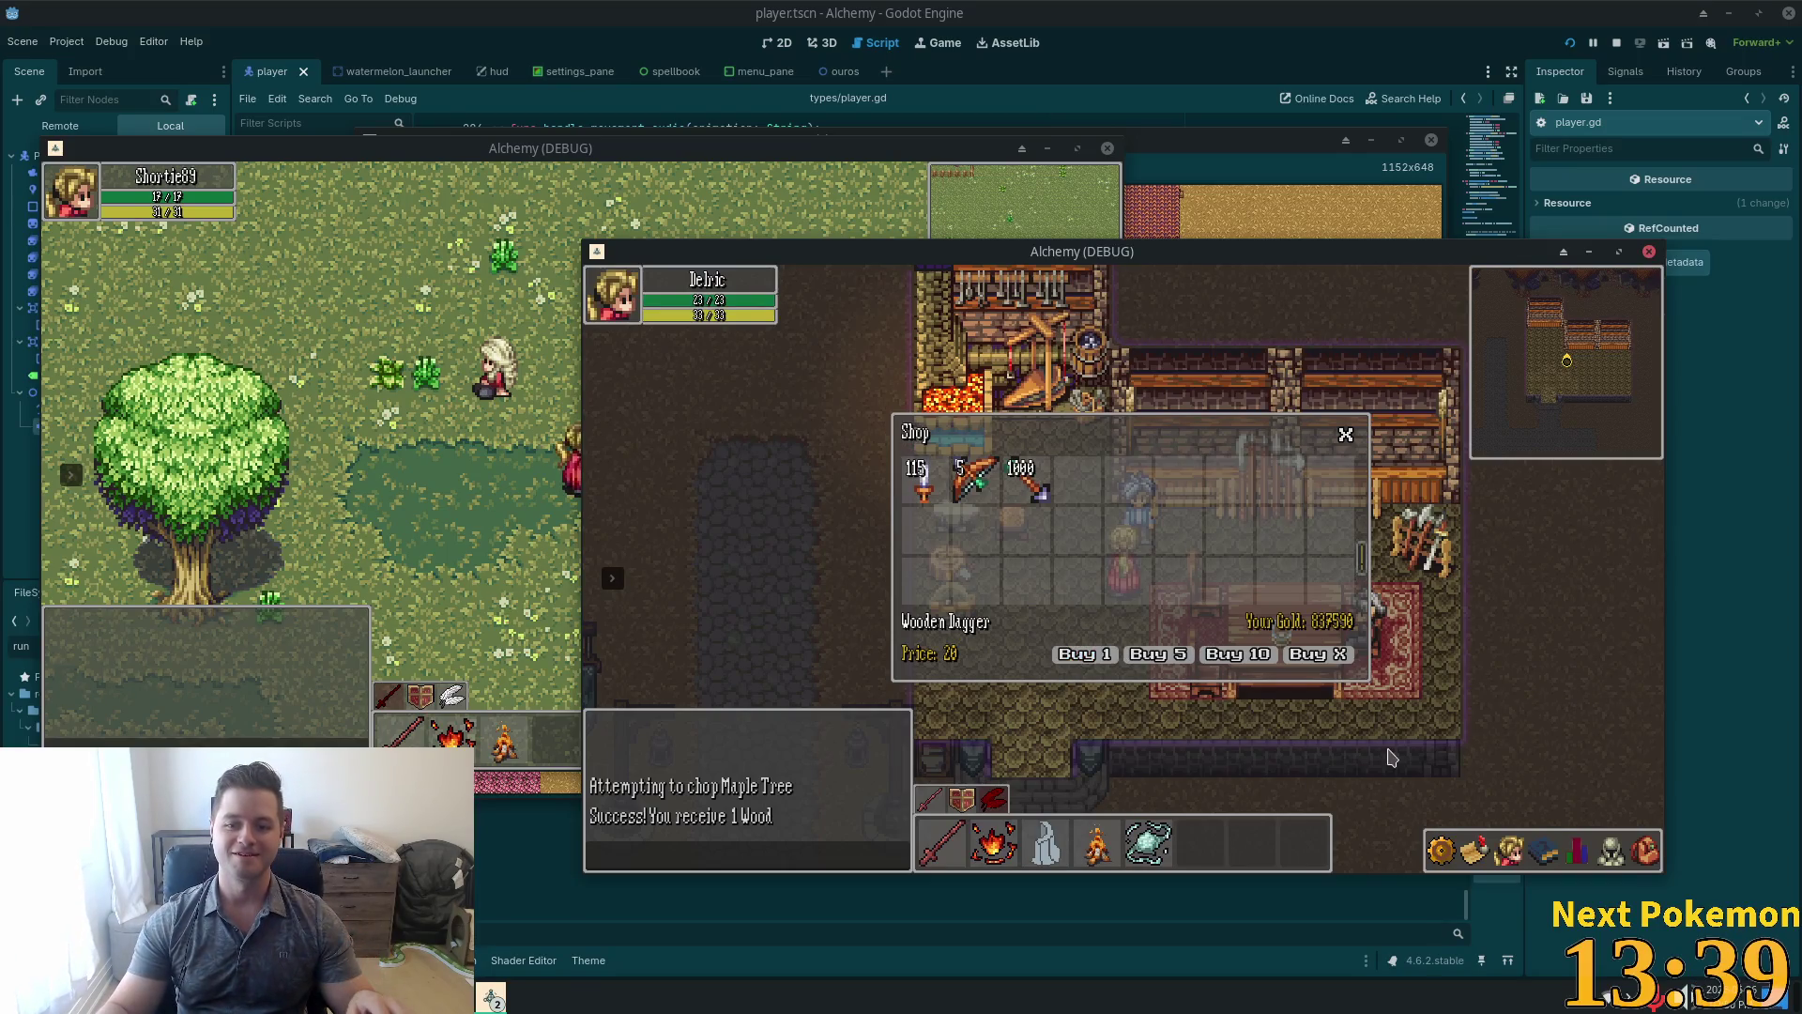
Leave the shop, remove the leather item from the inventory, and let the items re-sort.
click(1269, 788)
click(1645, 851)
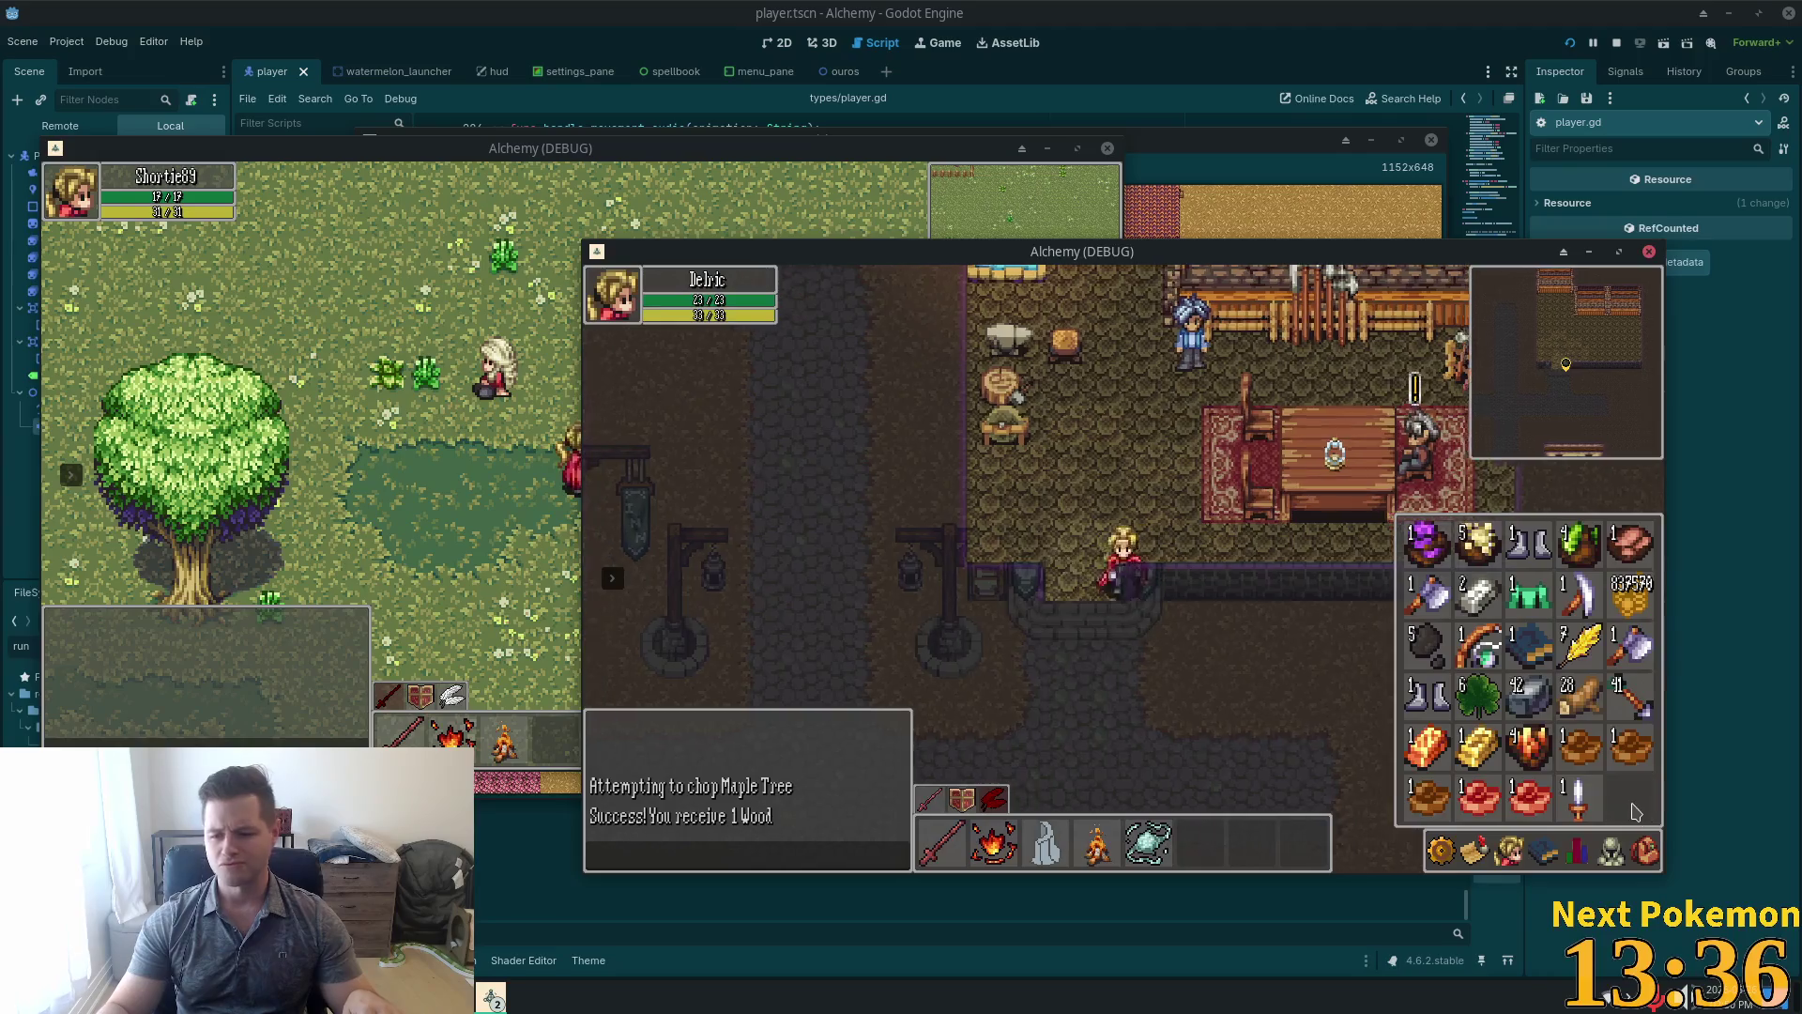
click(1589, 758)
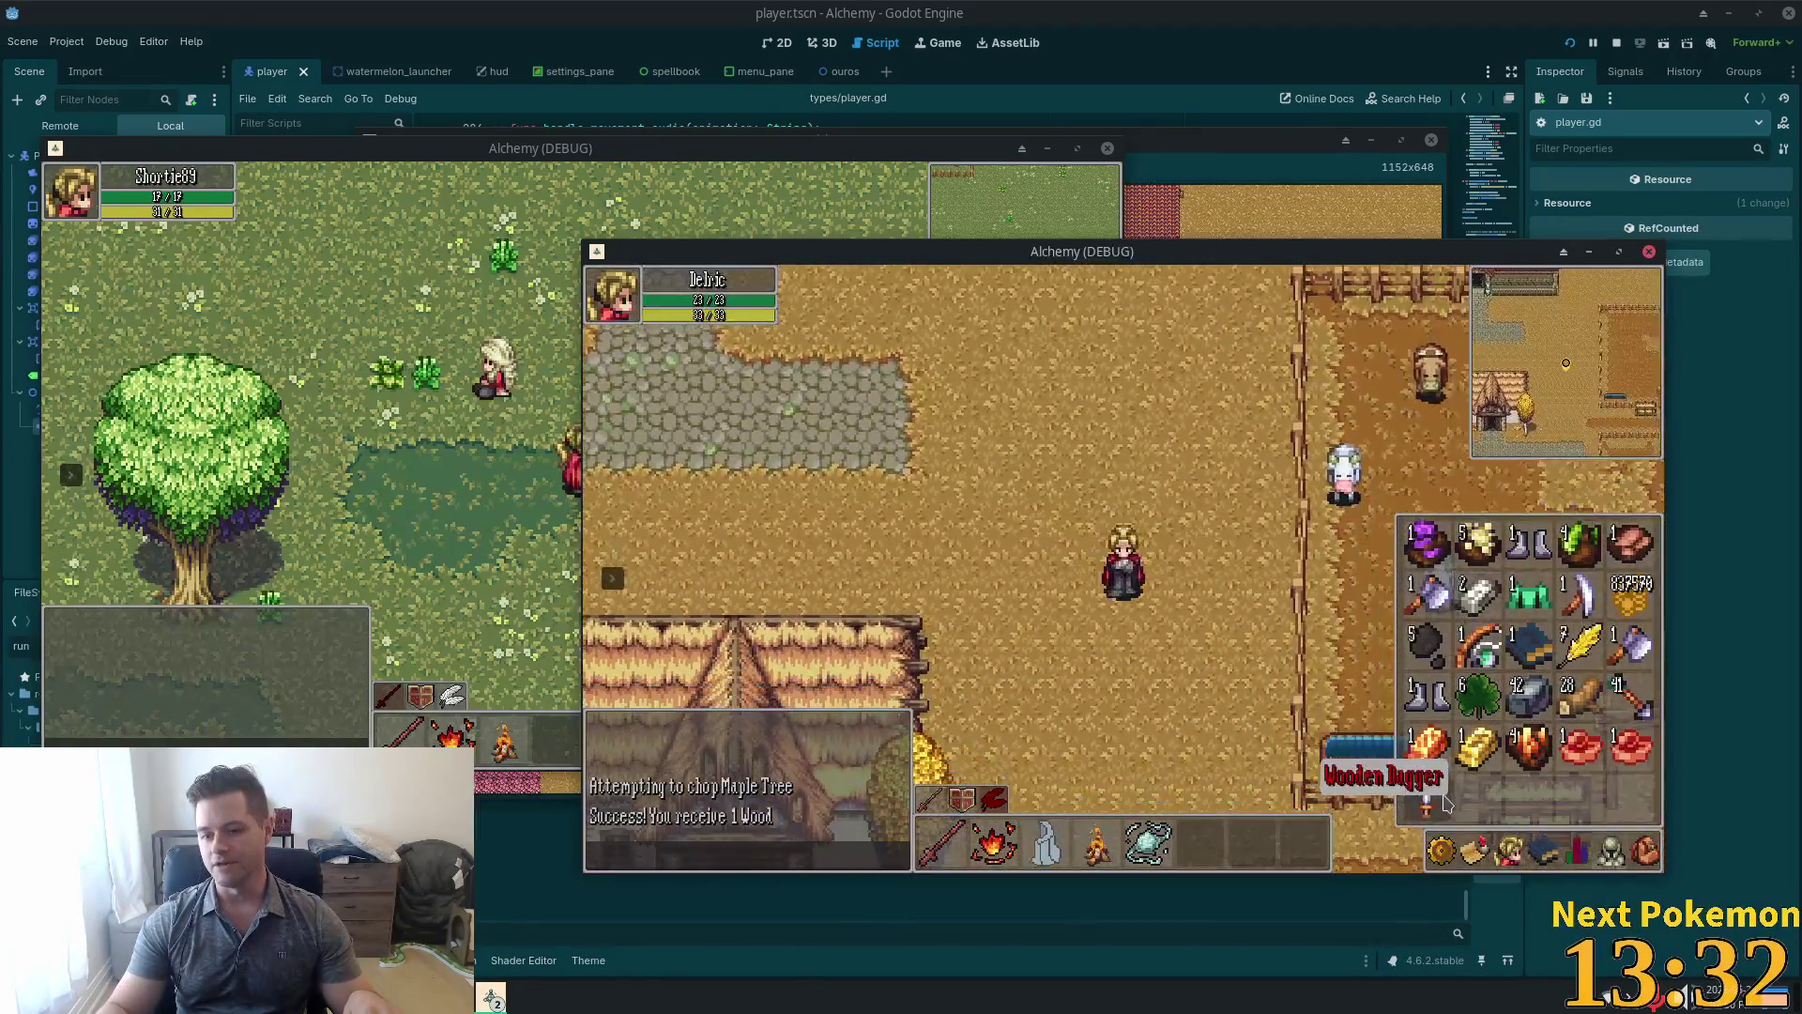
click(1643, 853)
click(1643, 852)
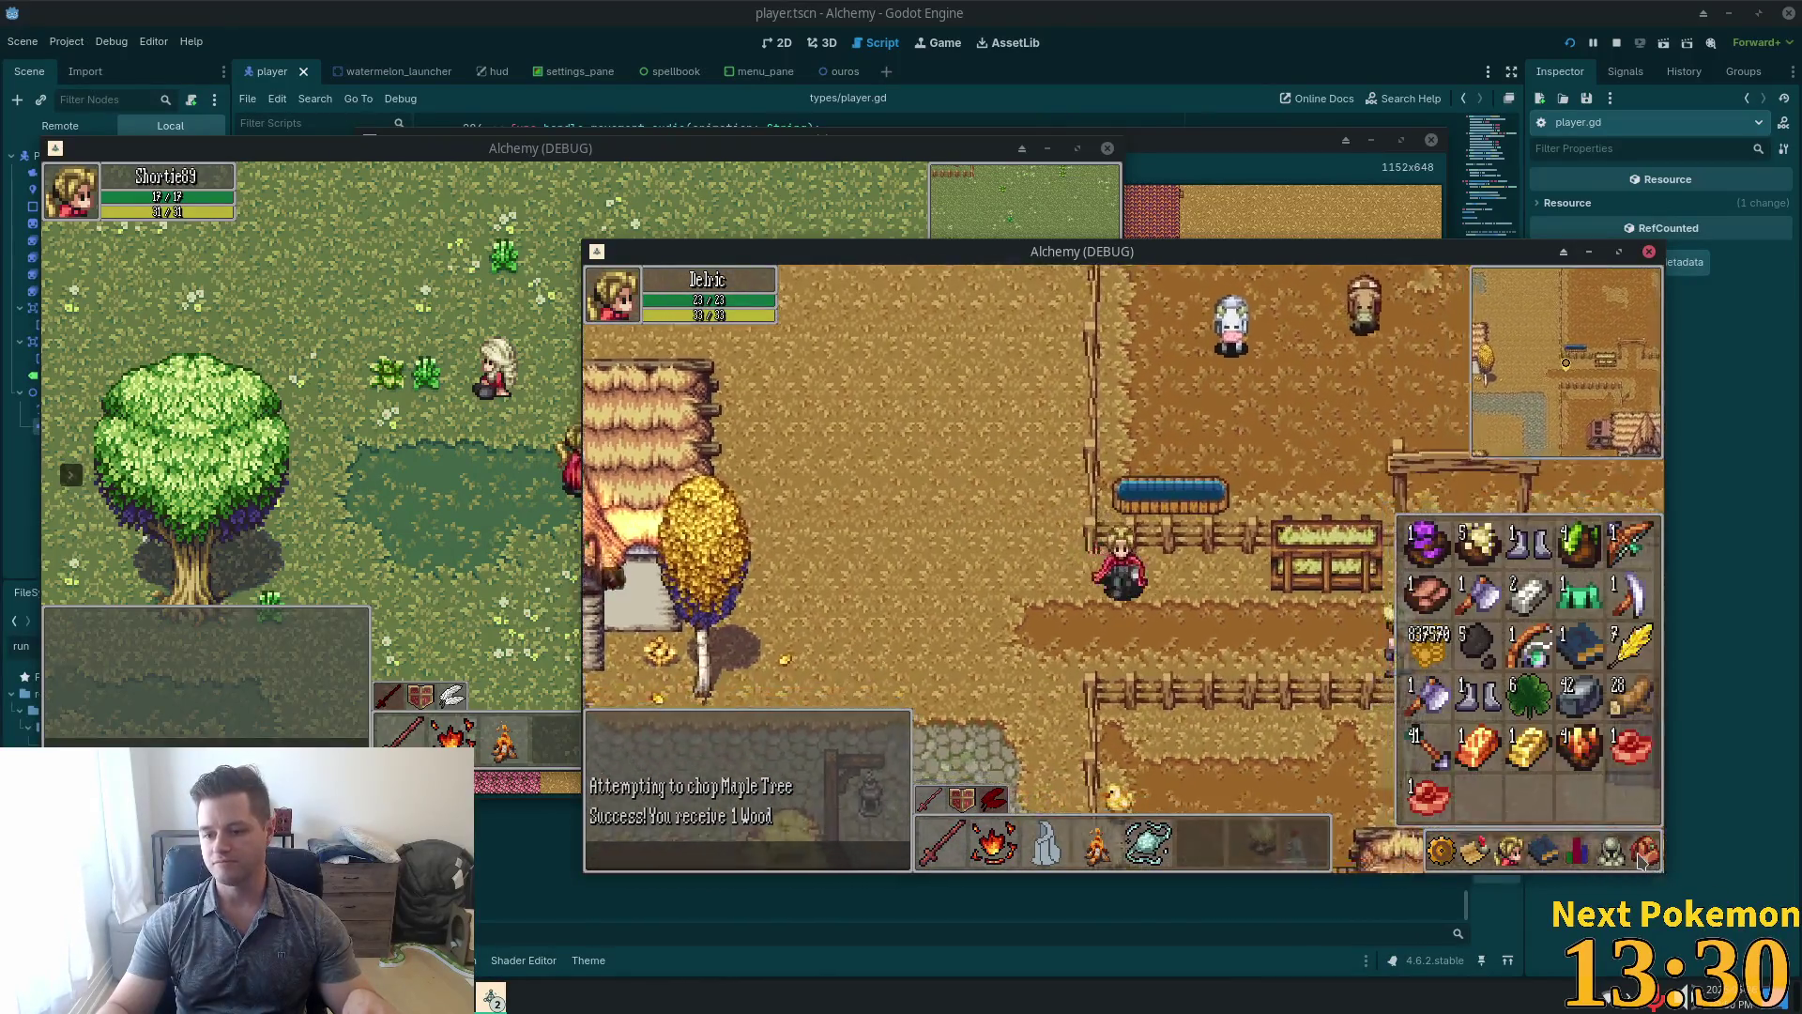
click(1643, 852)
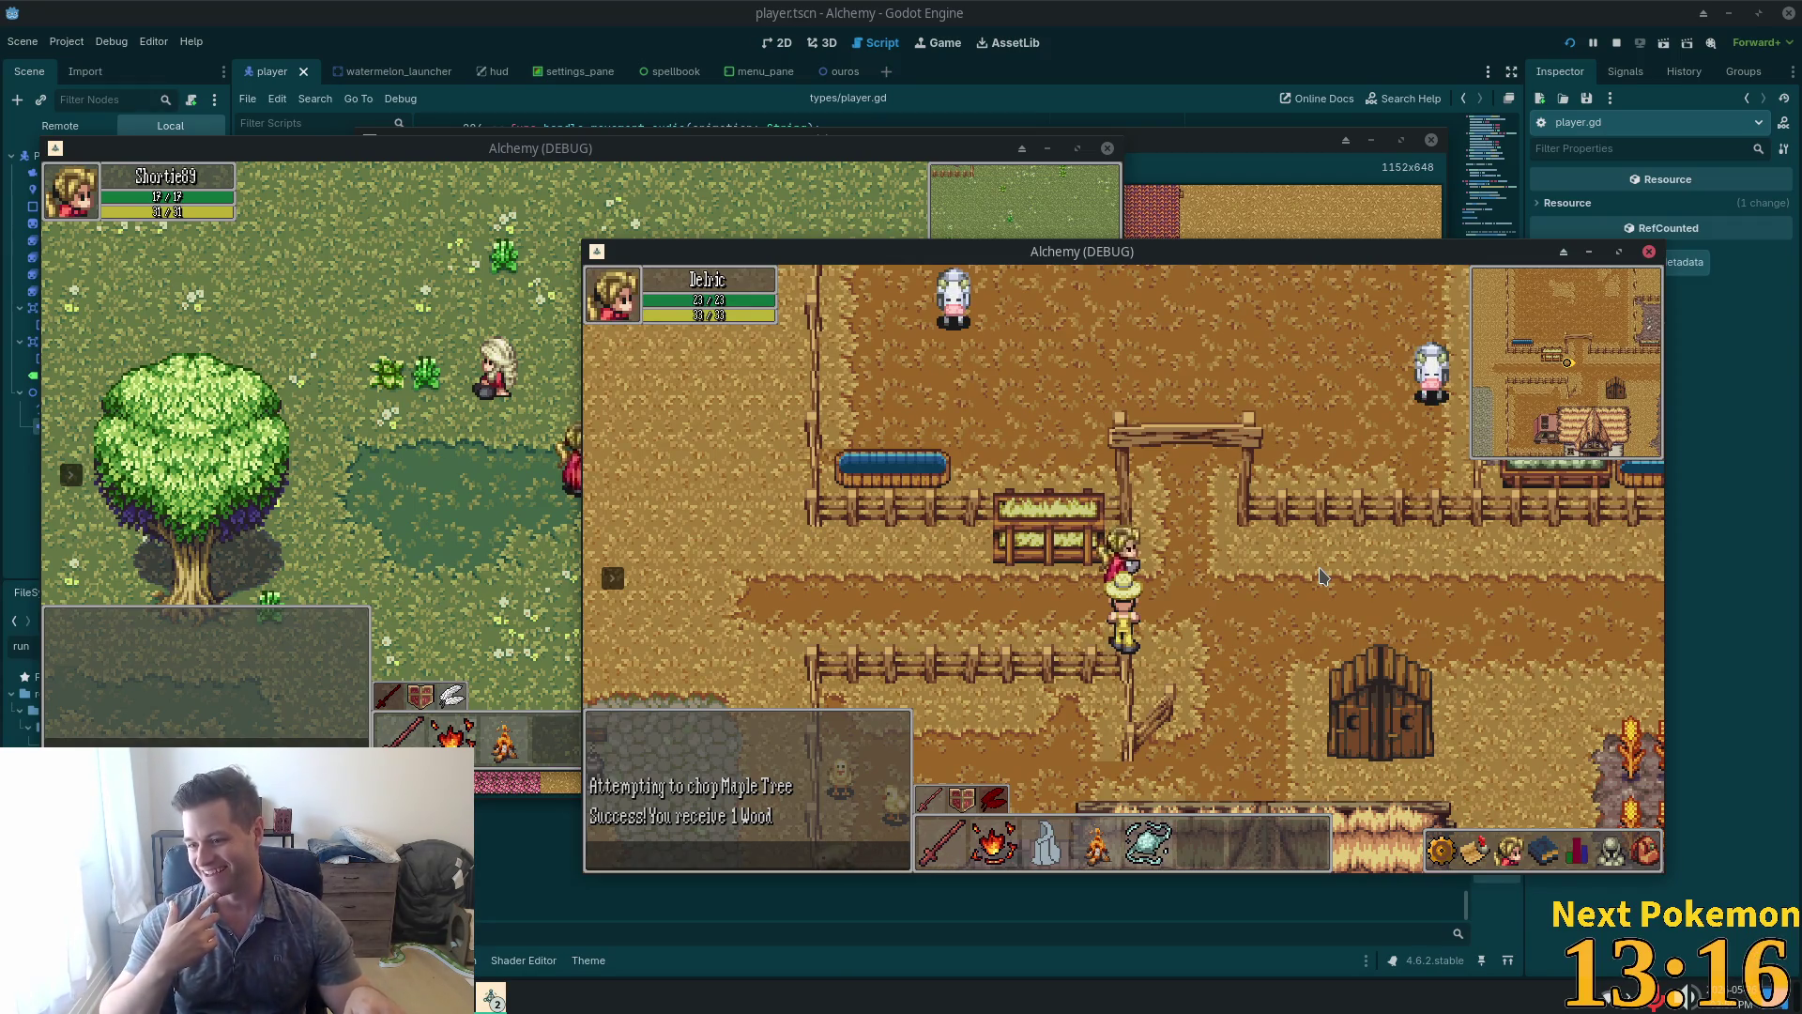
Walk the character north through the fence gate into the cow pen.
key(Up)
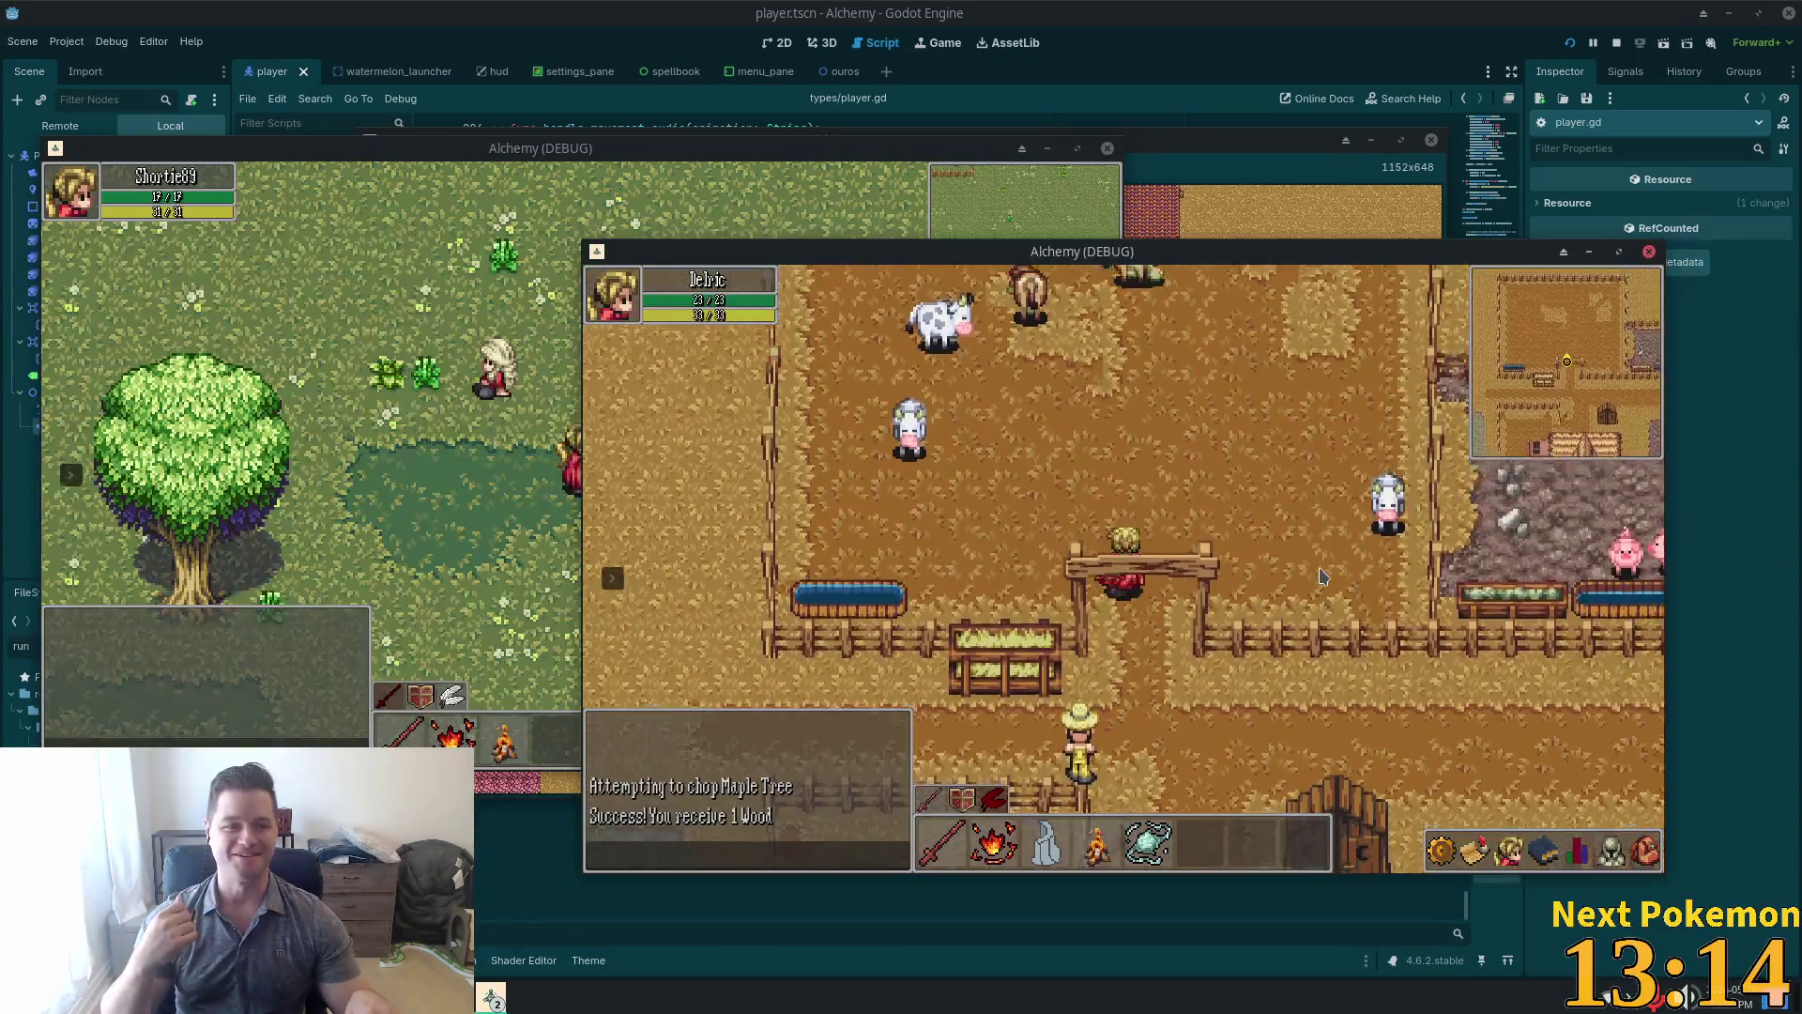
key(Up)
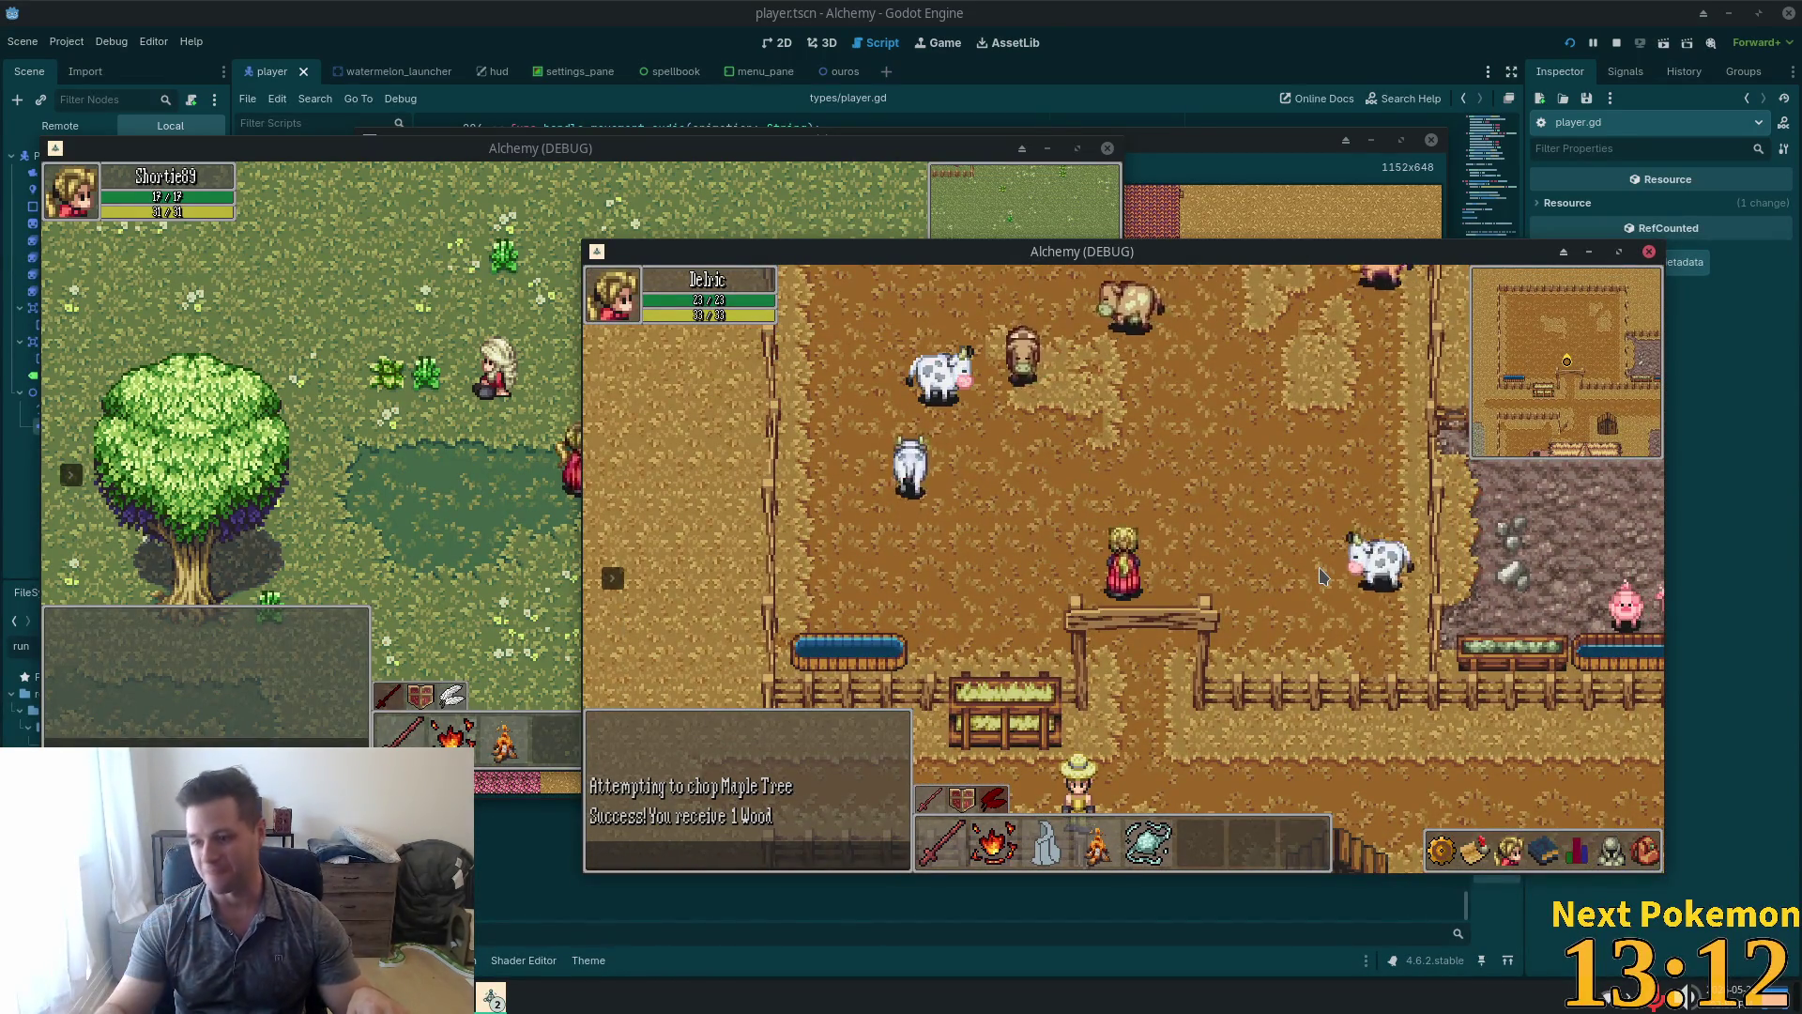
key(Up)
key(Up)
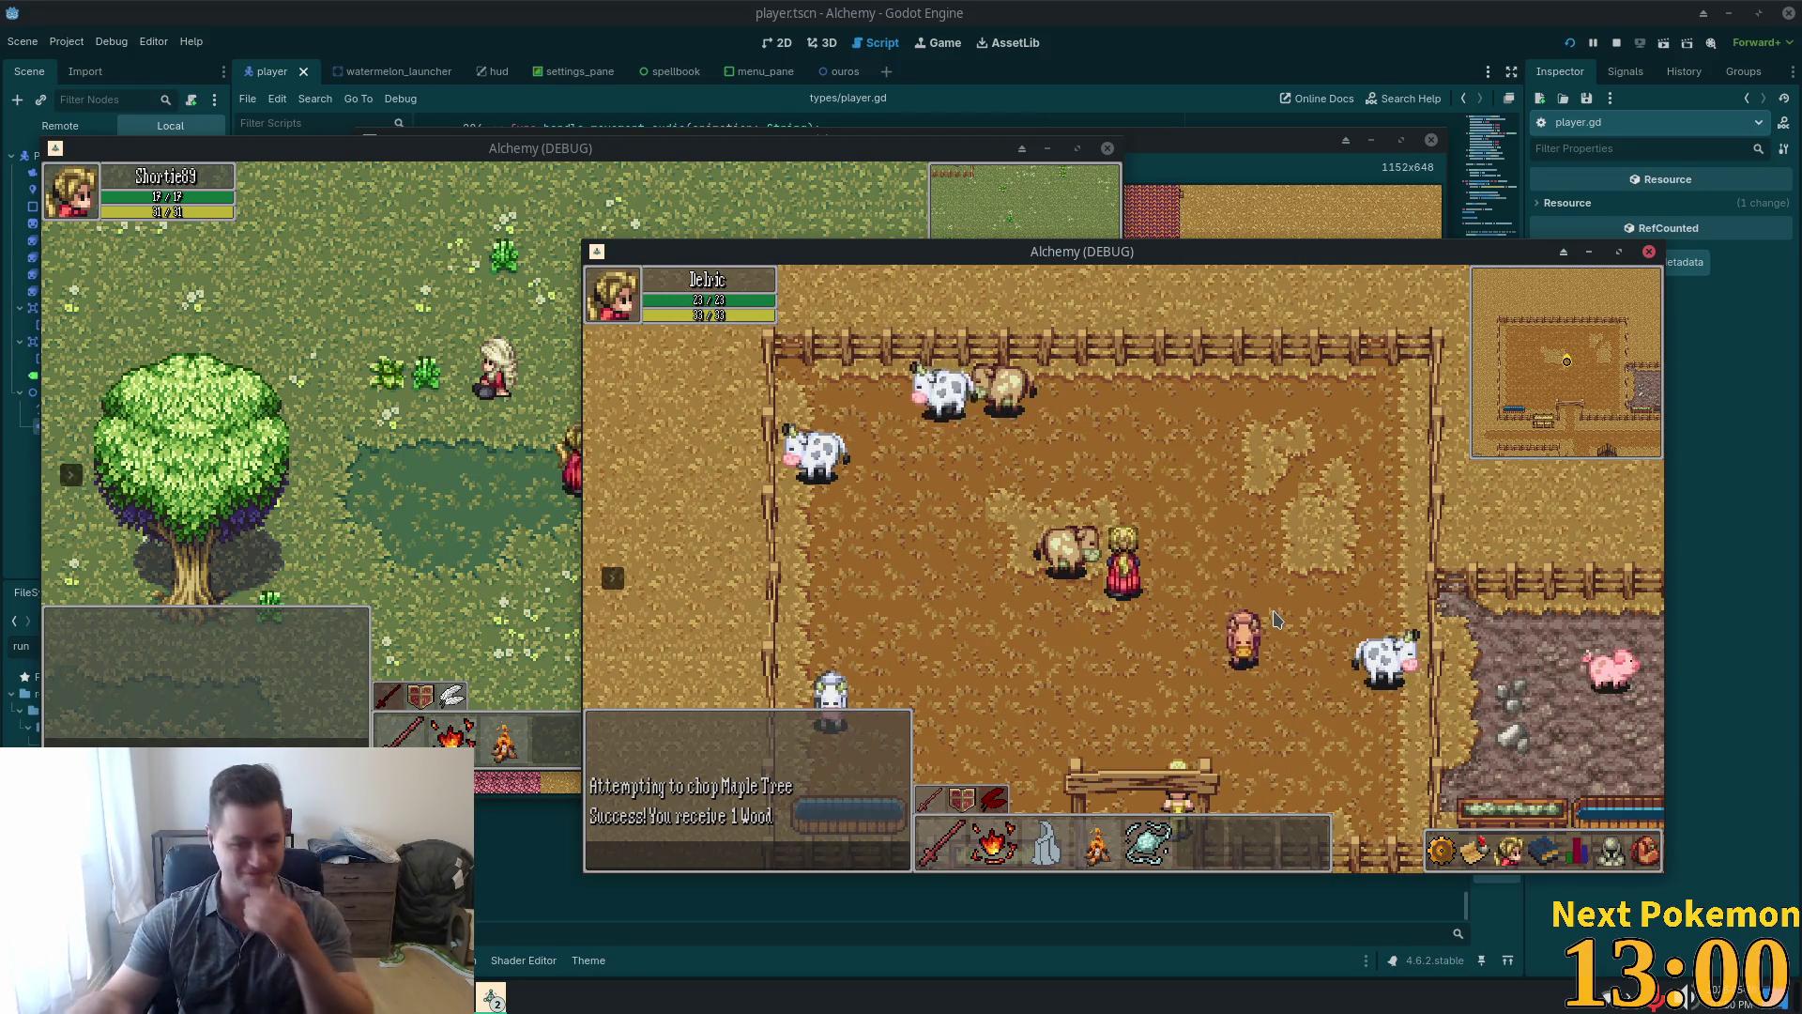
Target and attack two cows, then walk right across the pen.
key(Tab)
click(1303, 590)
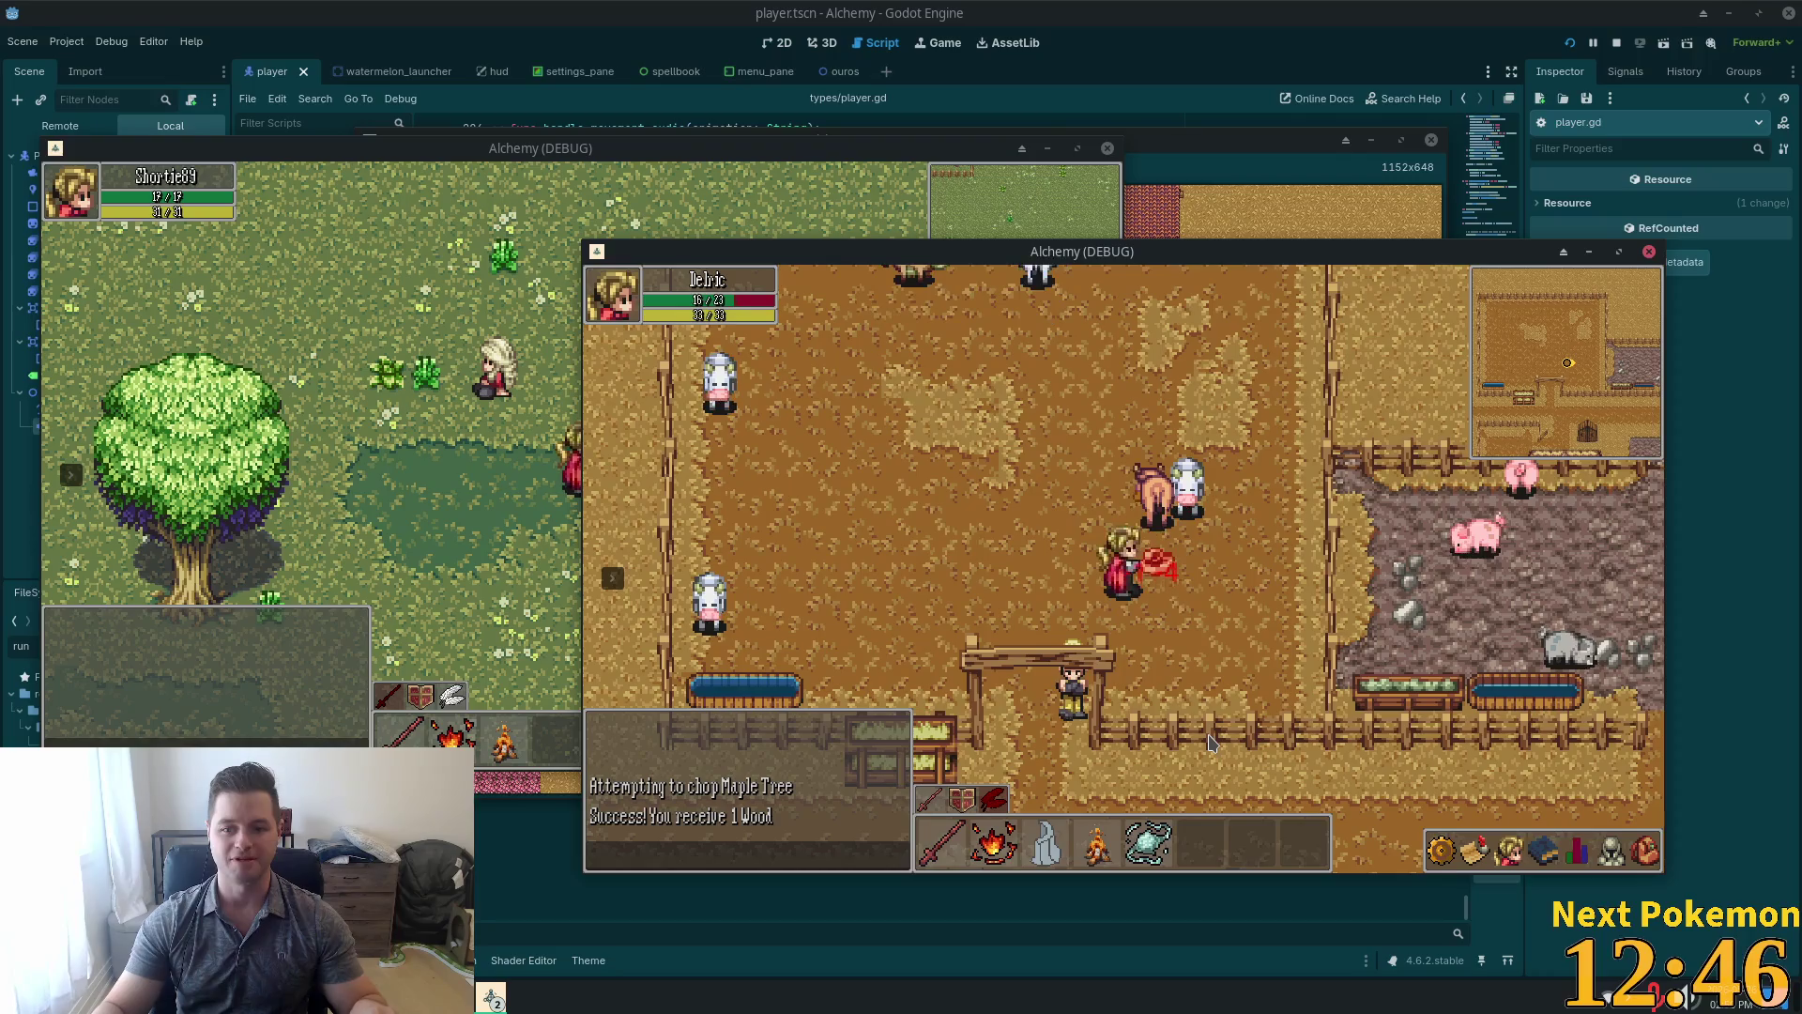
key(Tab)
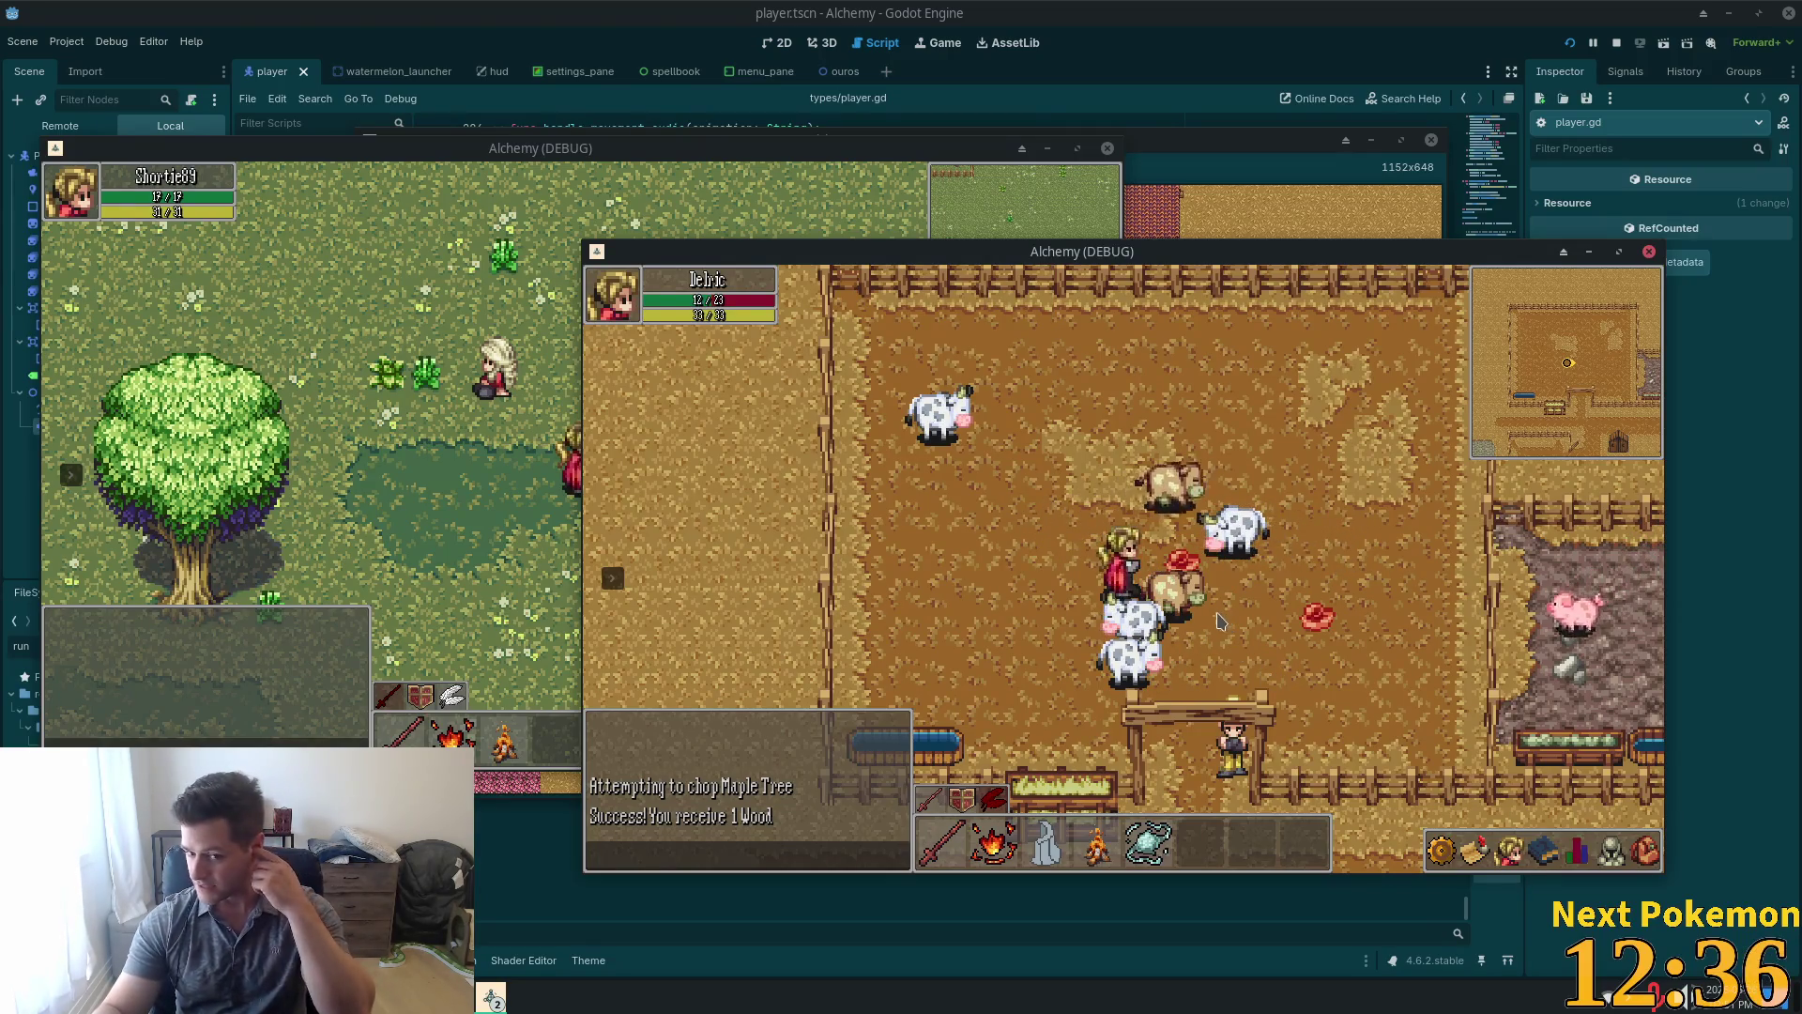
click(1247, 598)
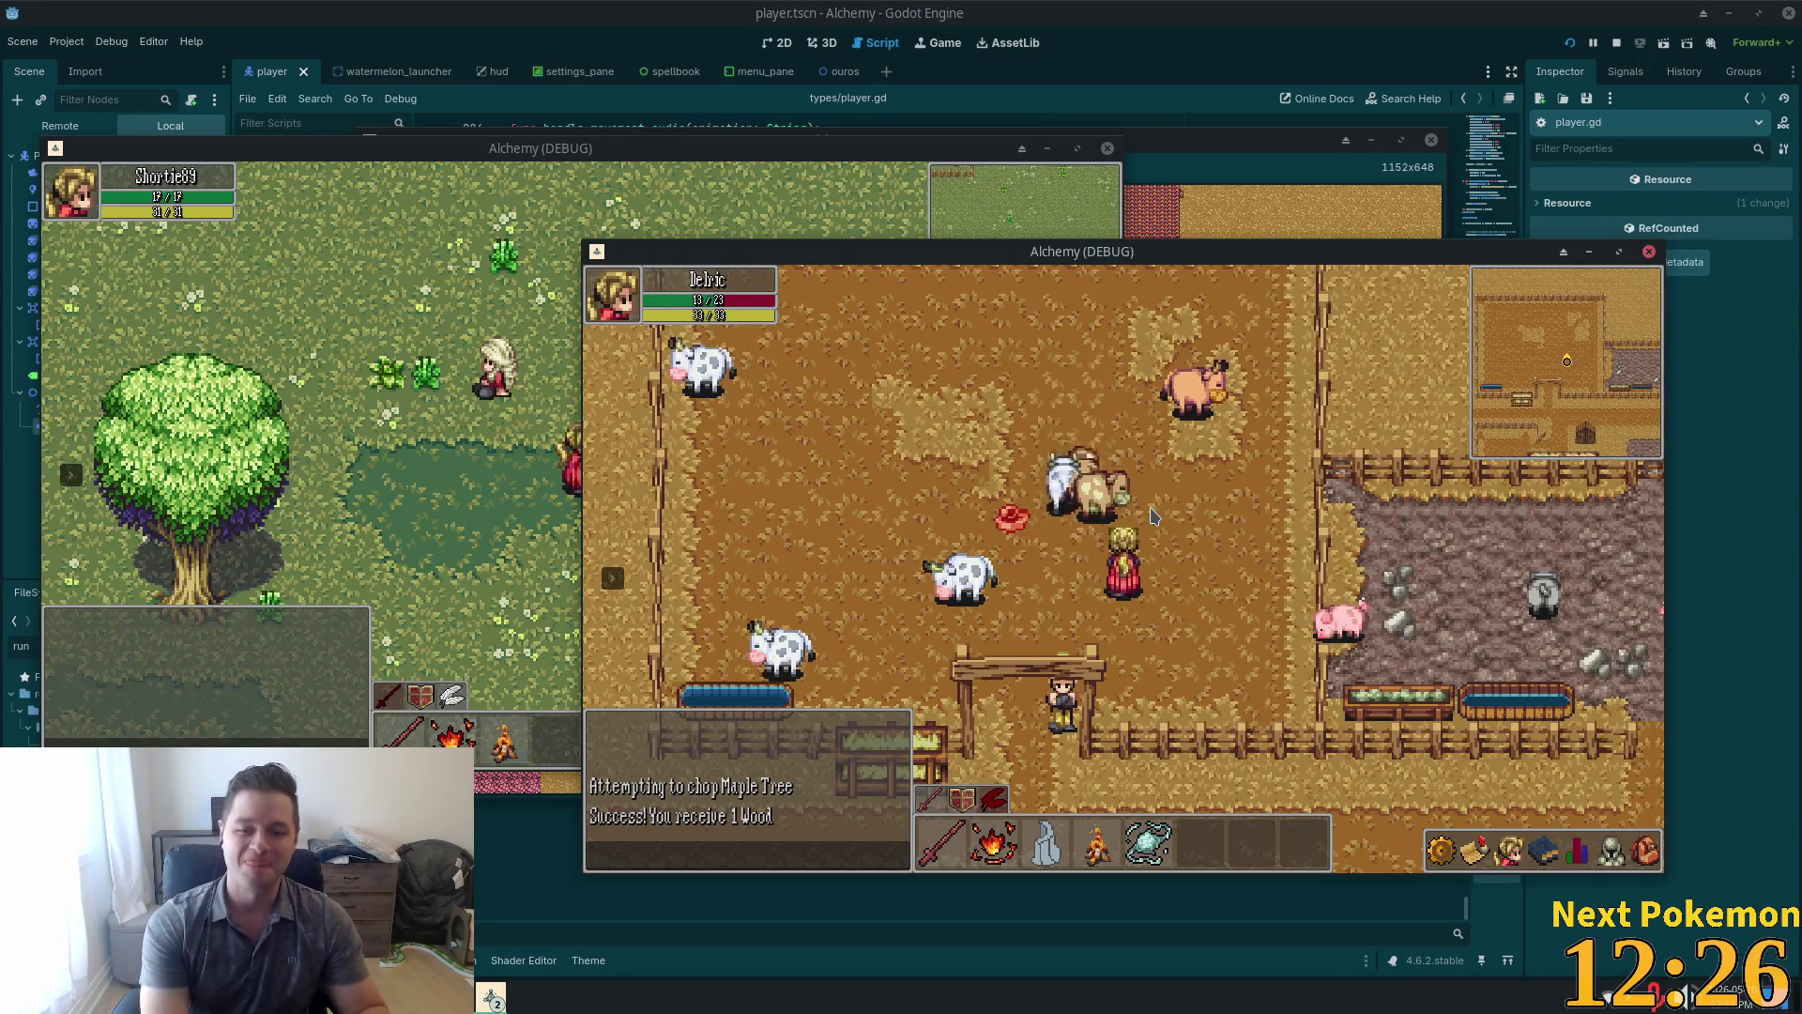
Walk the character south out of the pen and east into the wheat field.
key(s)
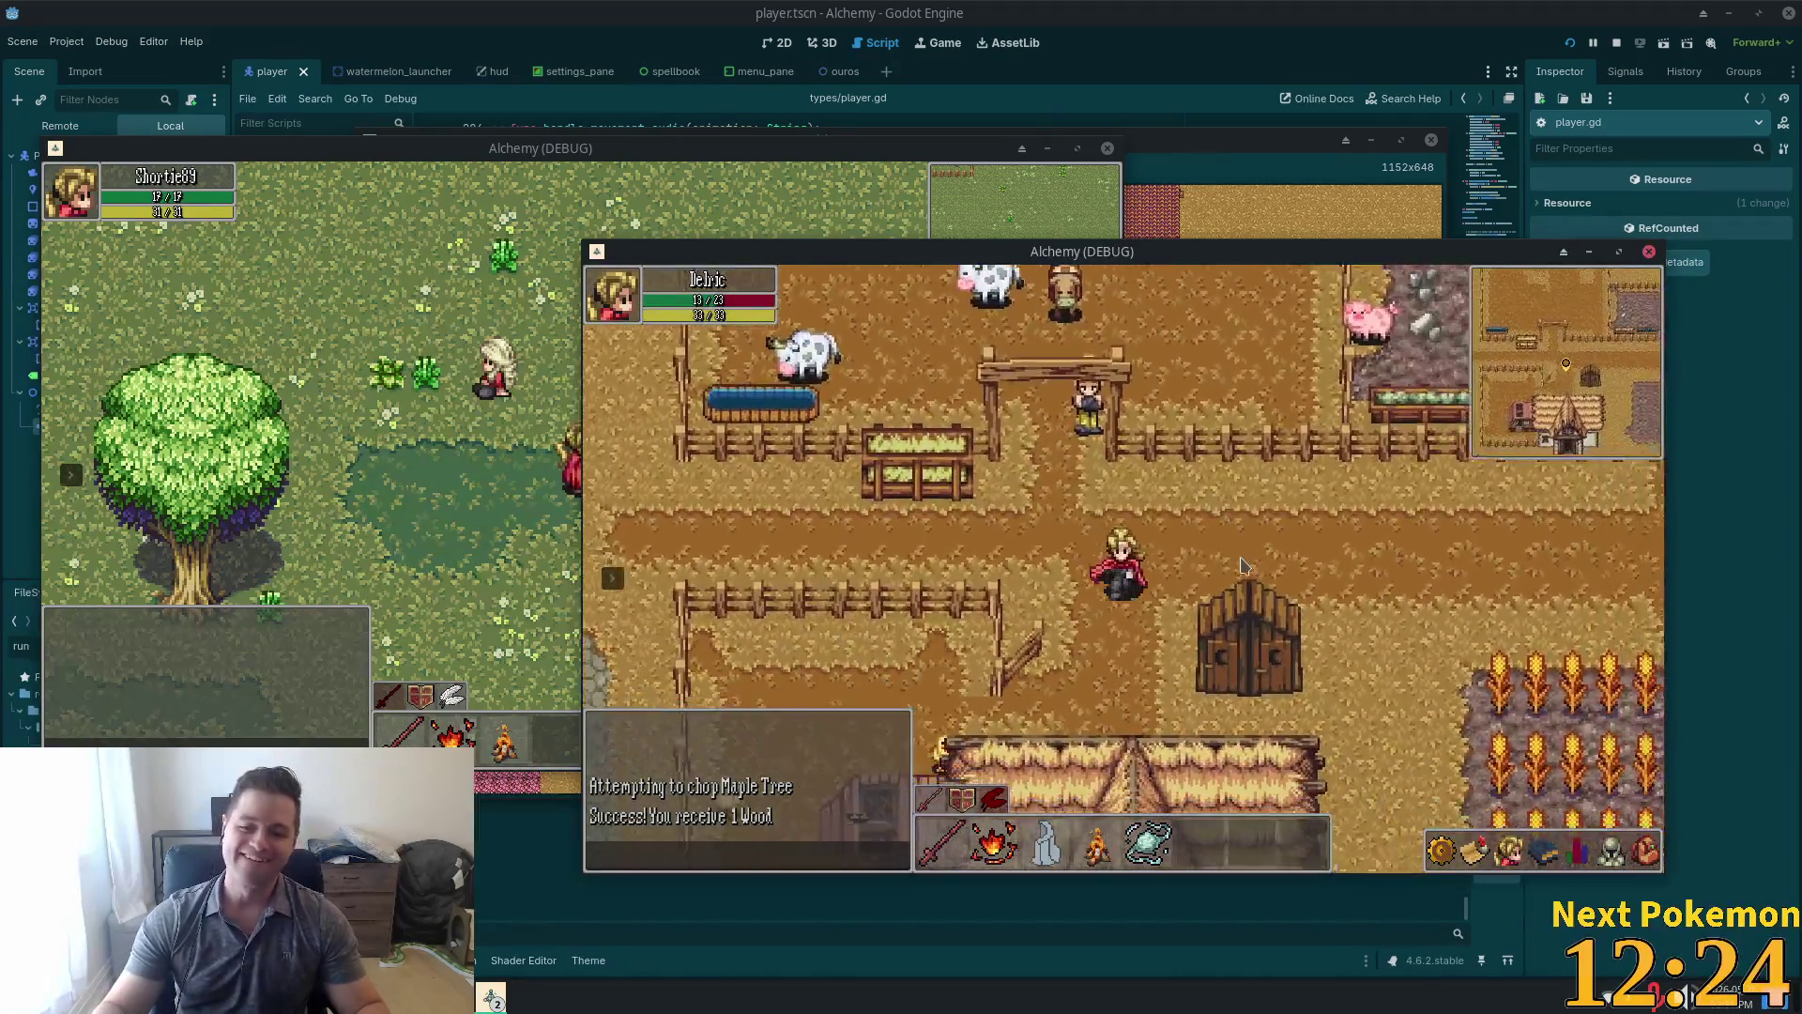
key(d)
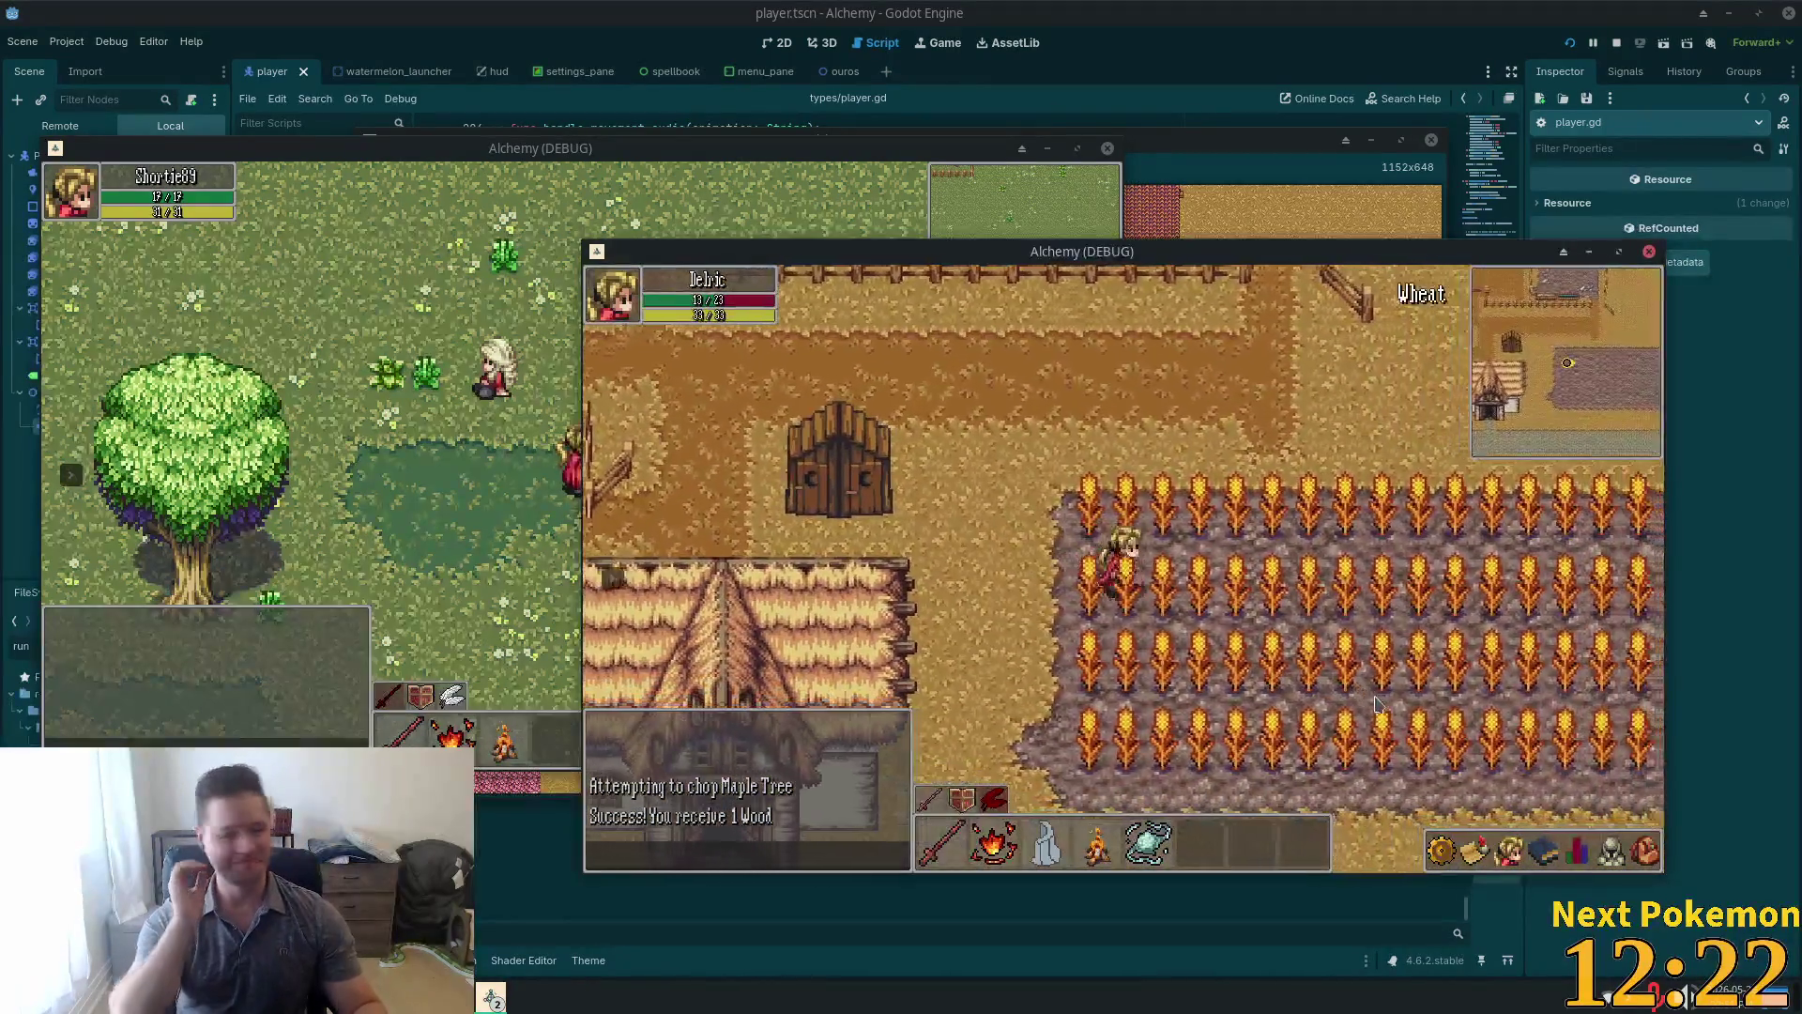
key(d)
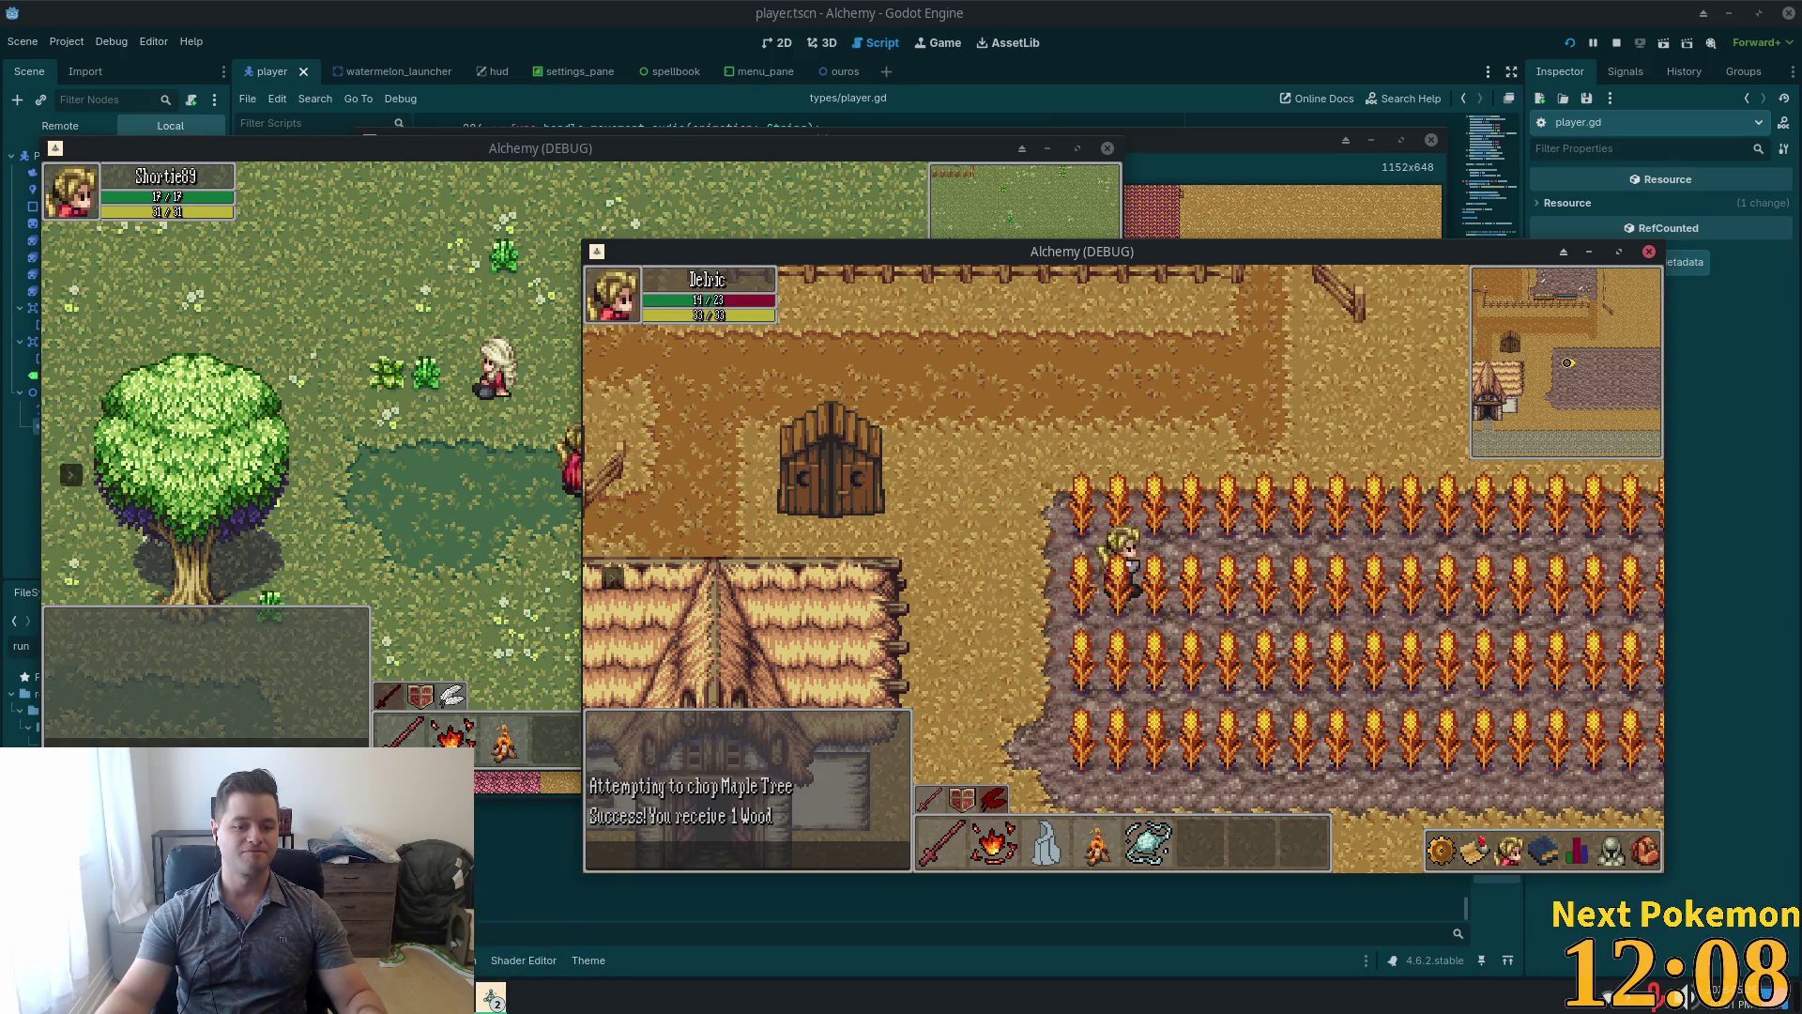
Switch from the game to the browser showing the Minifantasy Dungeon Audio Pack page.
mouse_move(470, 1000)
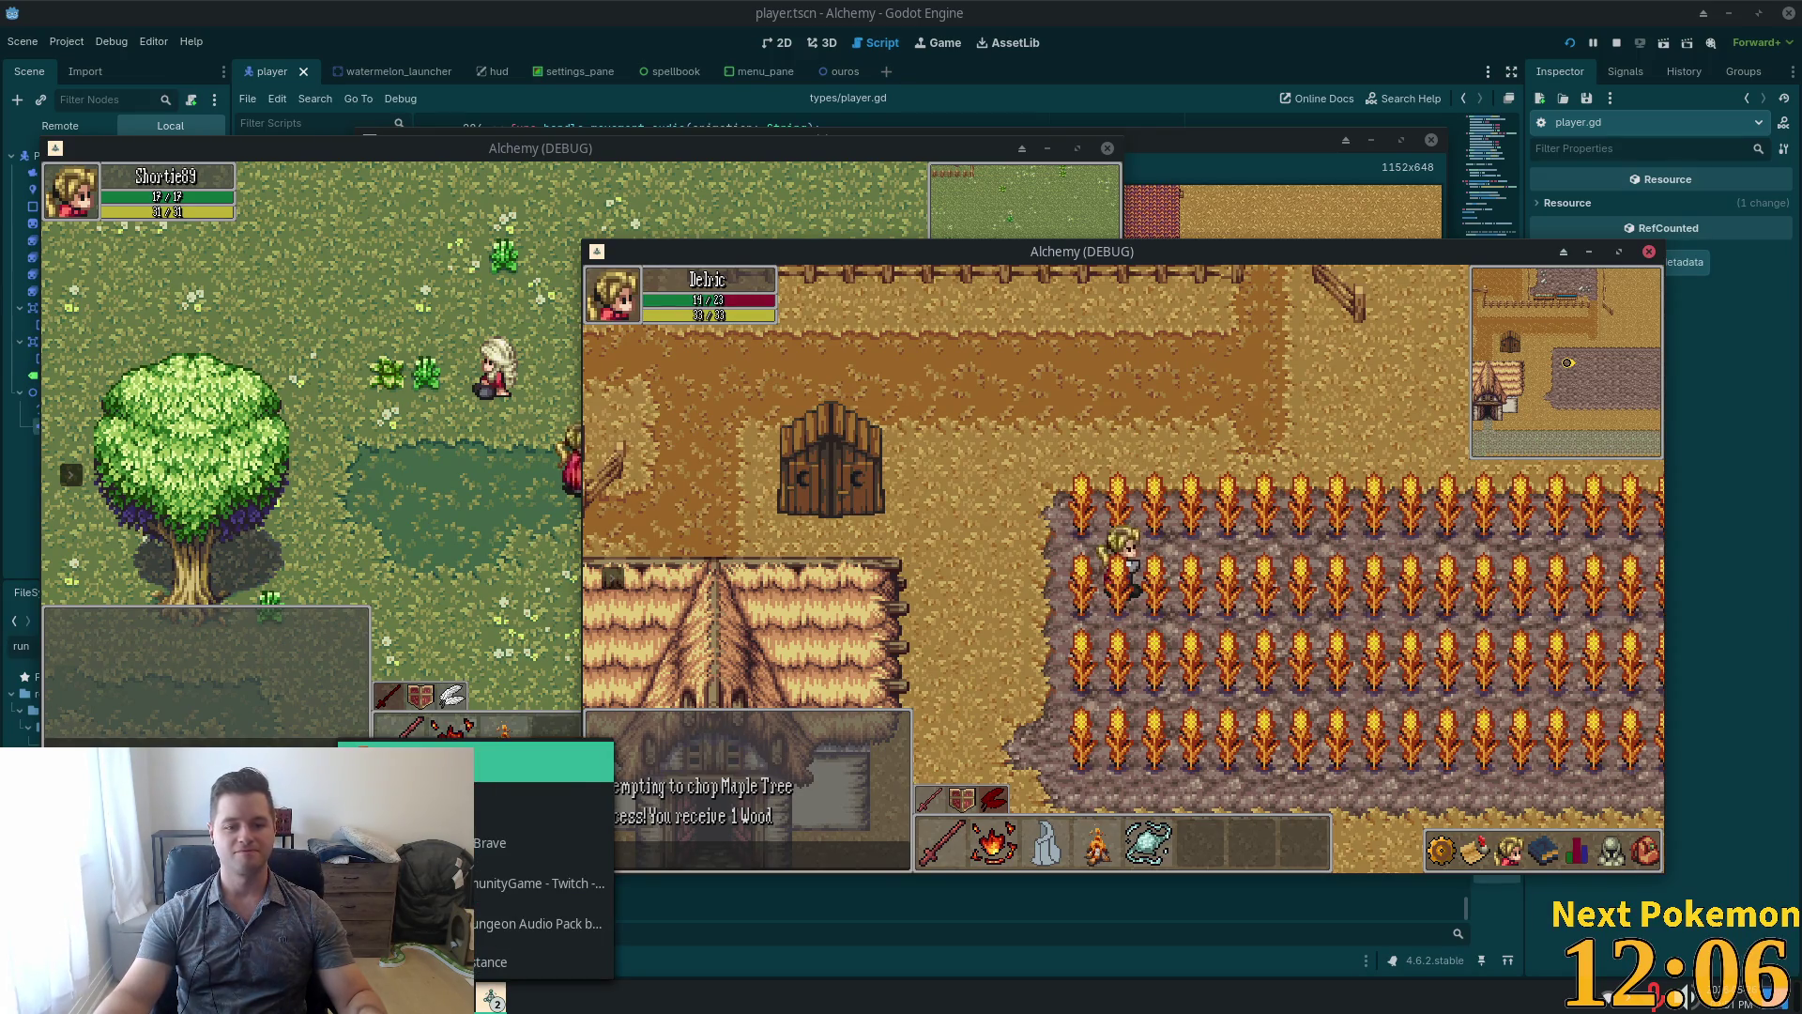
key(q)
key(q)
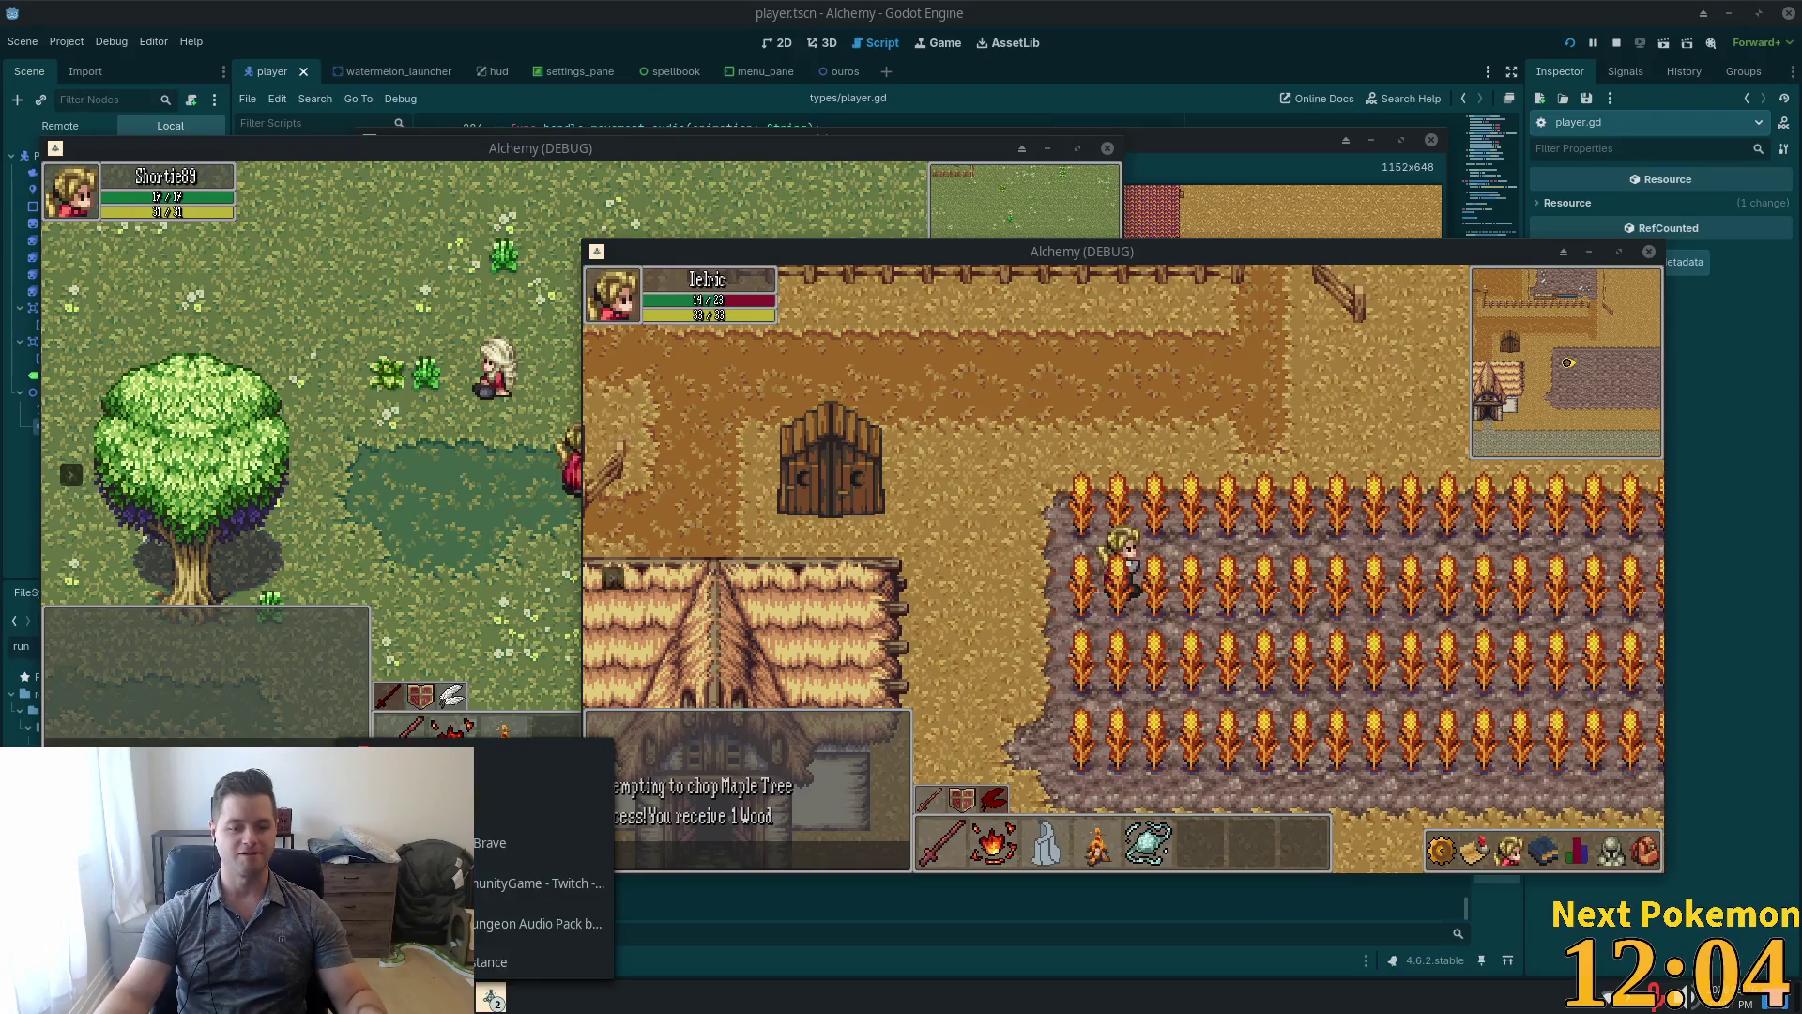
key(alt+Tab)
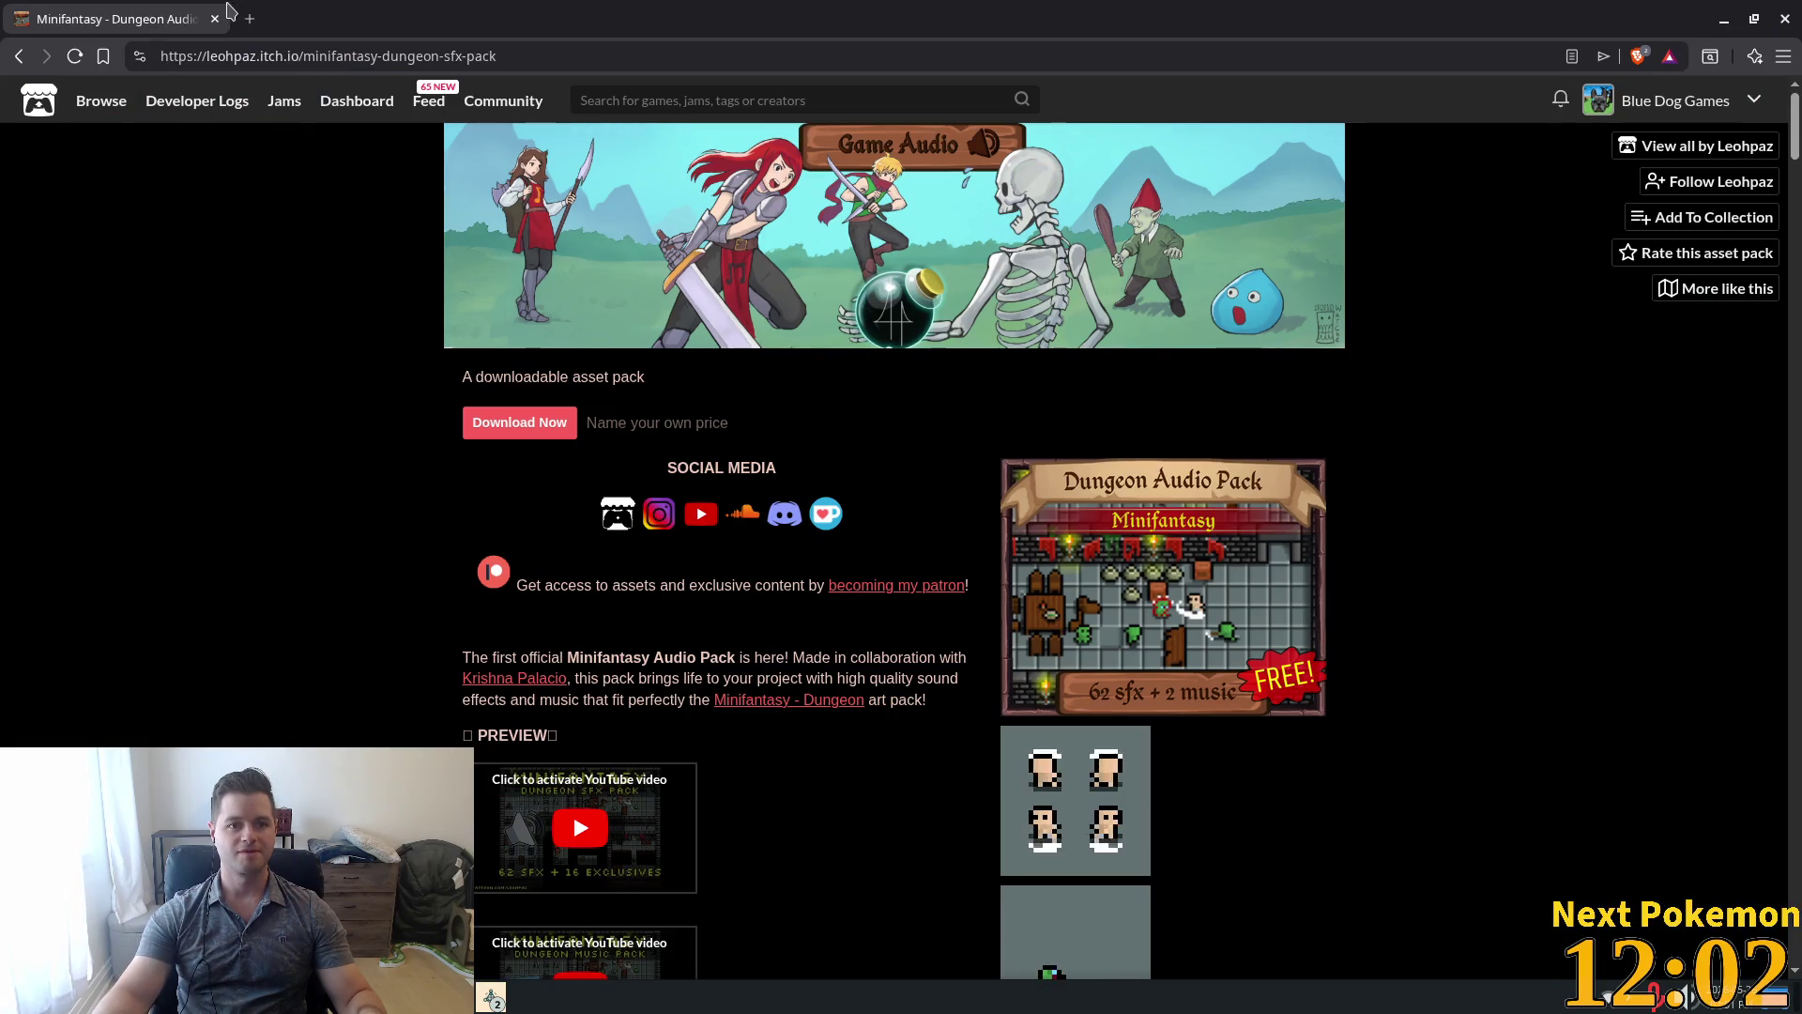
Open Google in a new tab and search 'how much did andre the giant weigh'.
click(249, 21)
text(google)
key(Return)
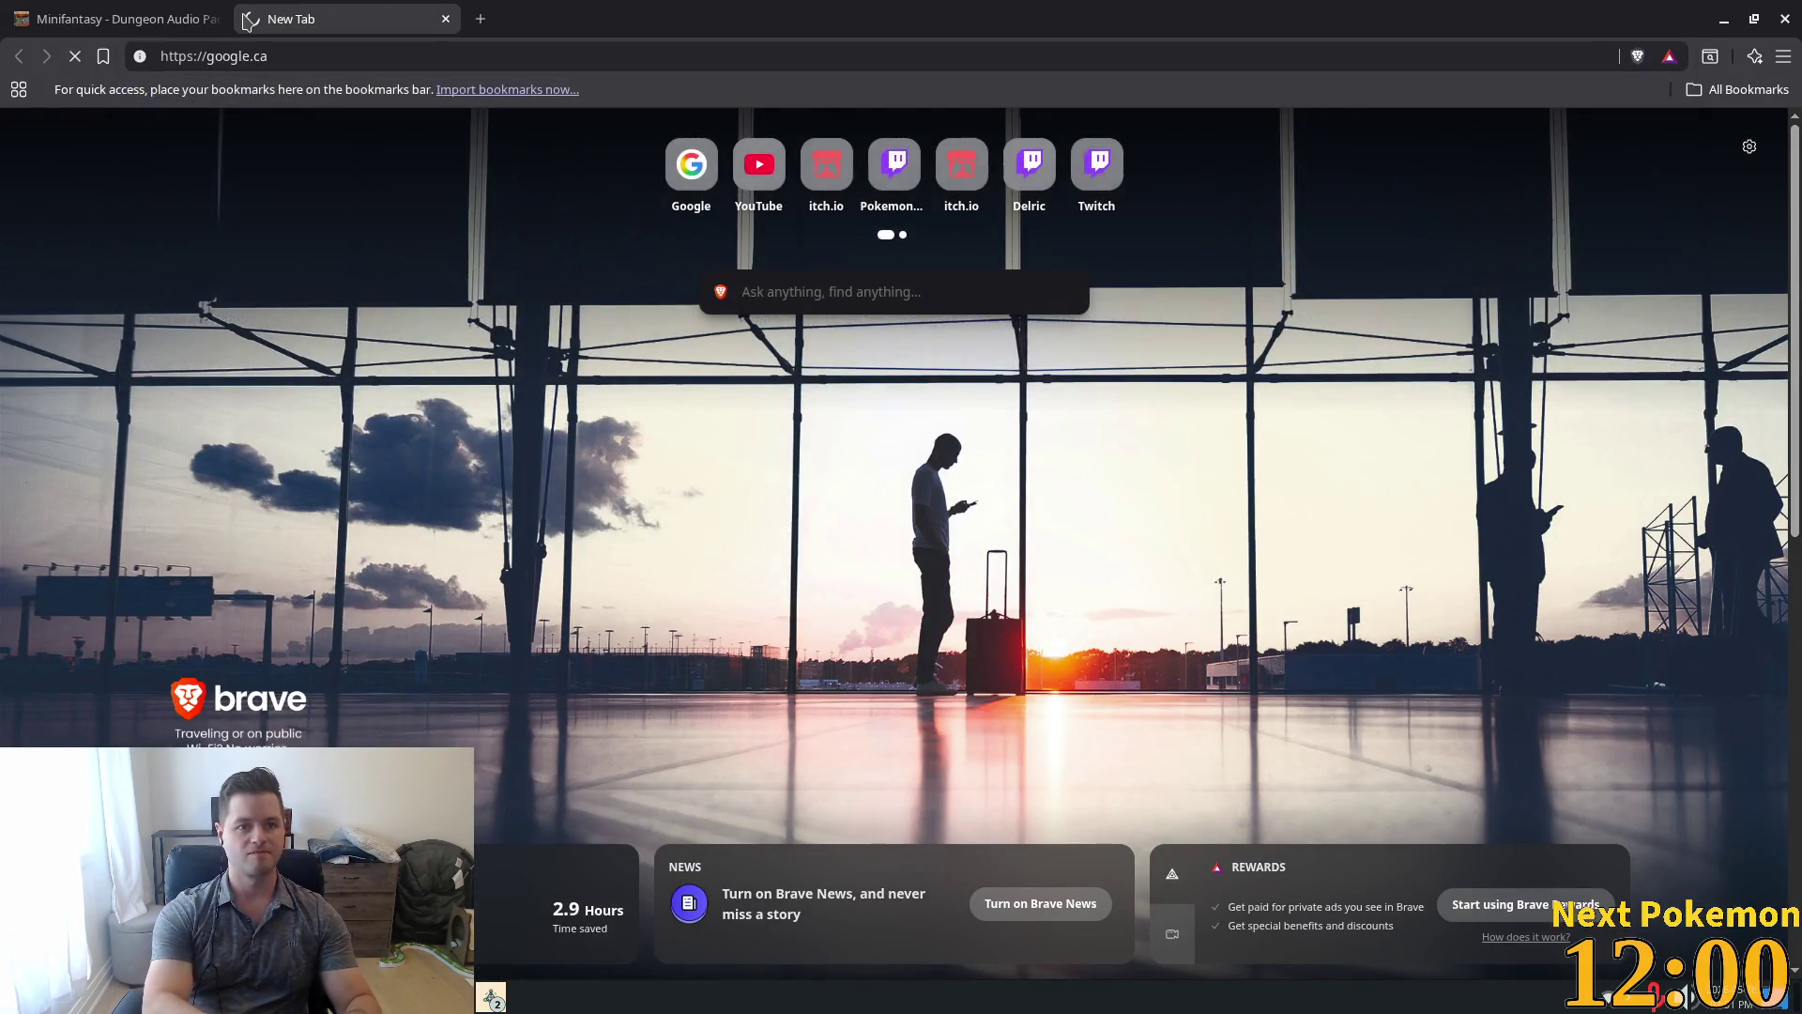
text(how much di)
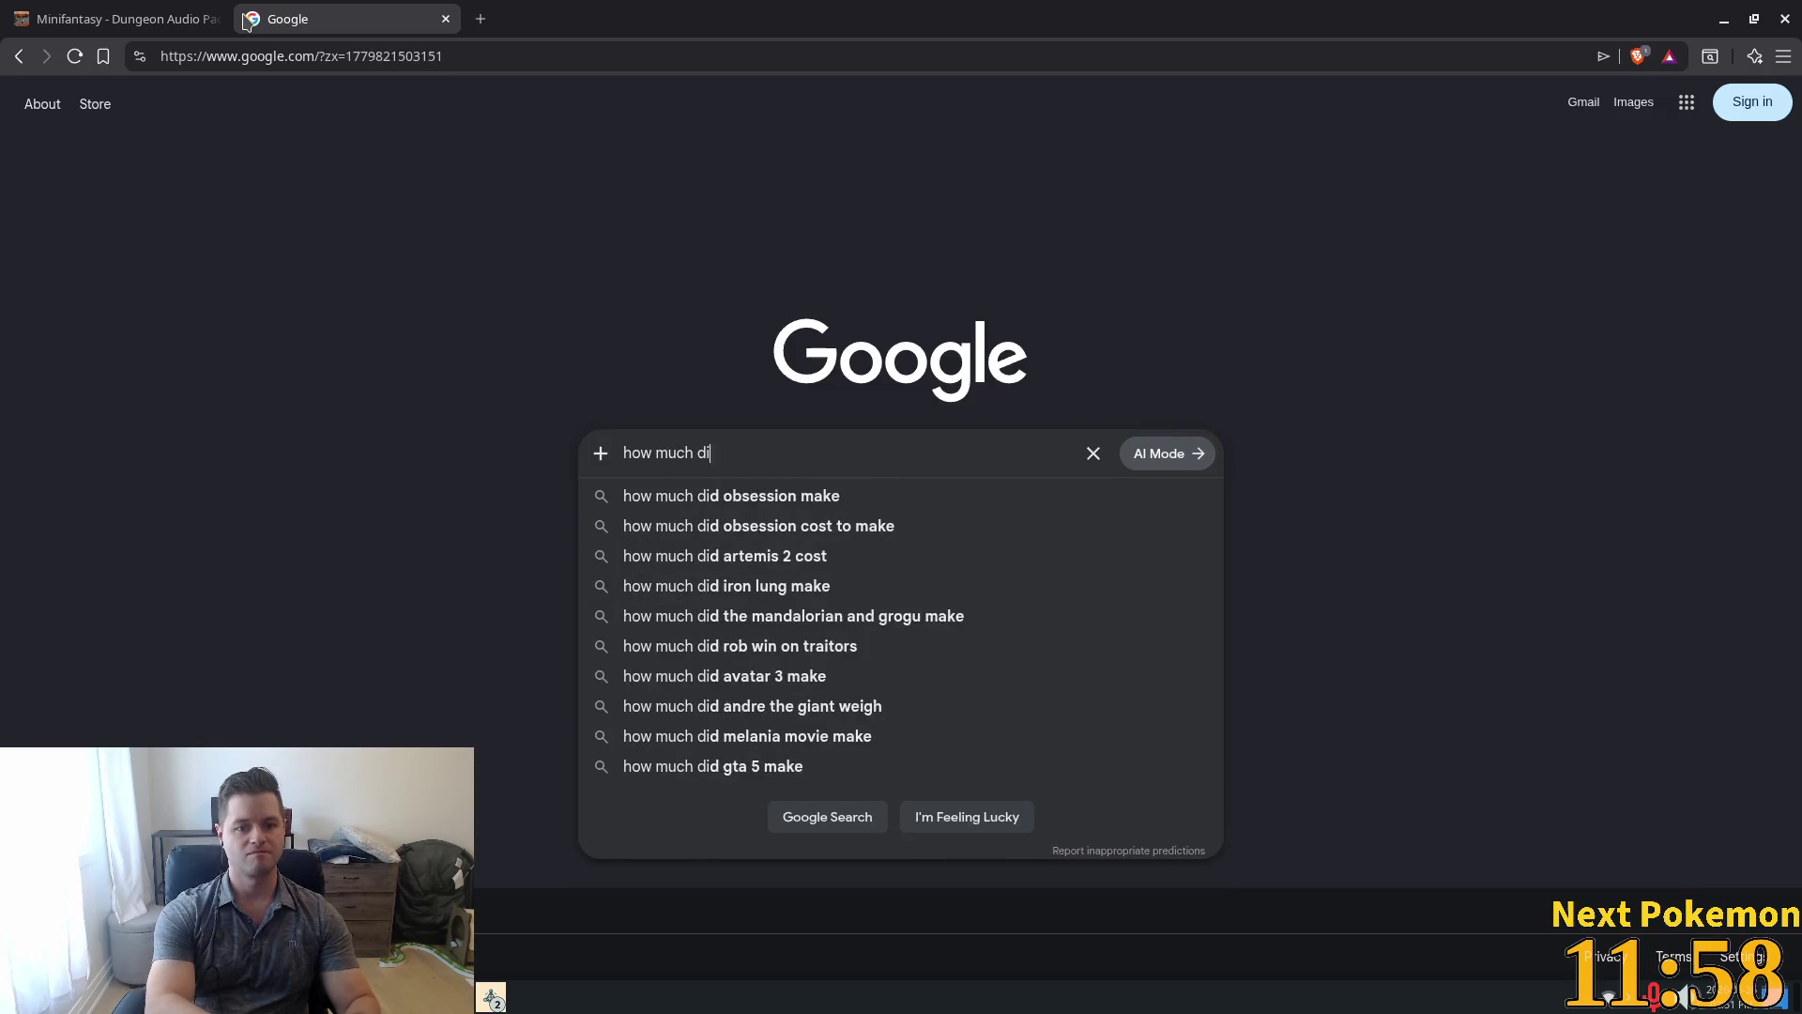
text(d and)
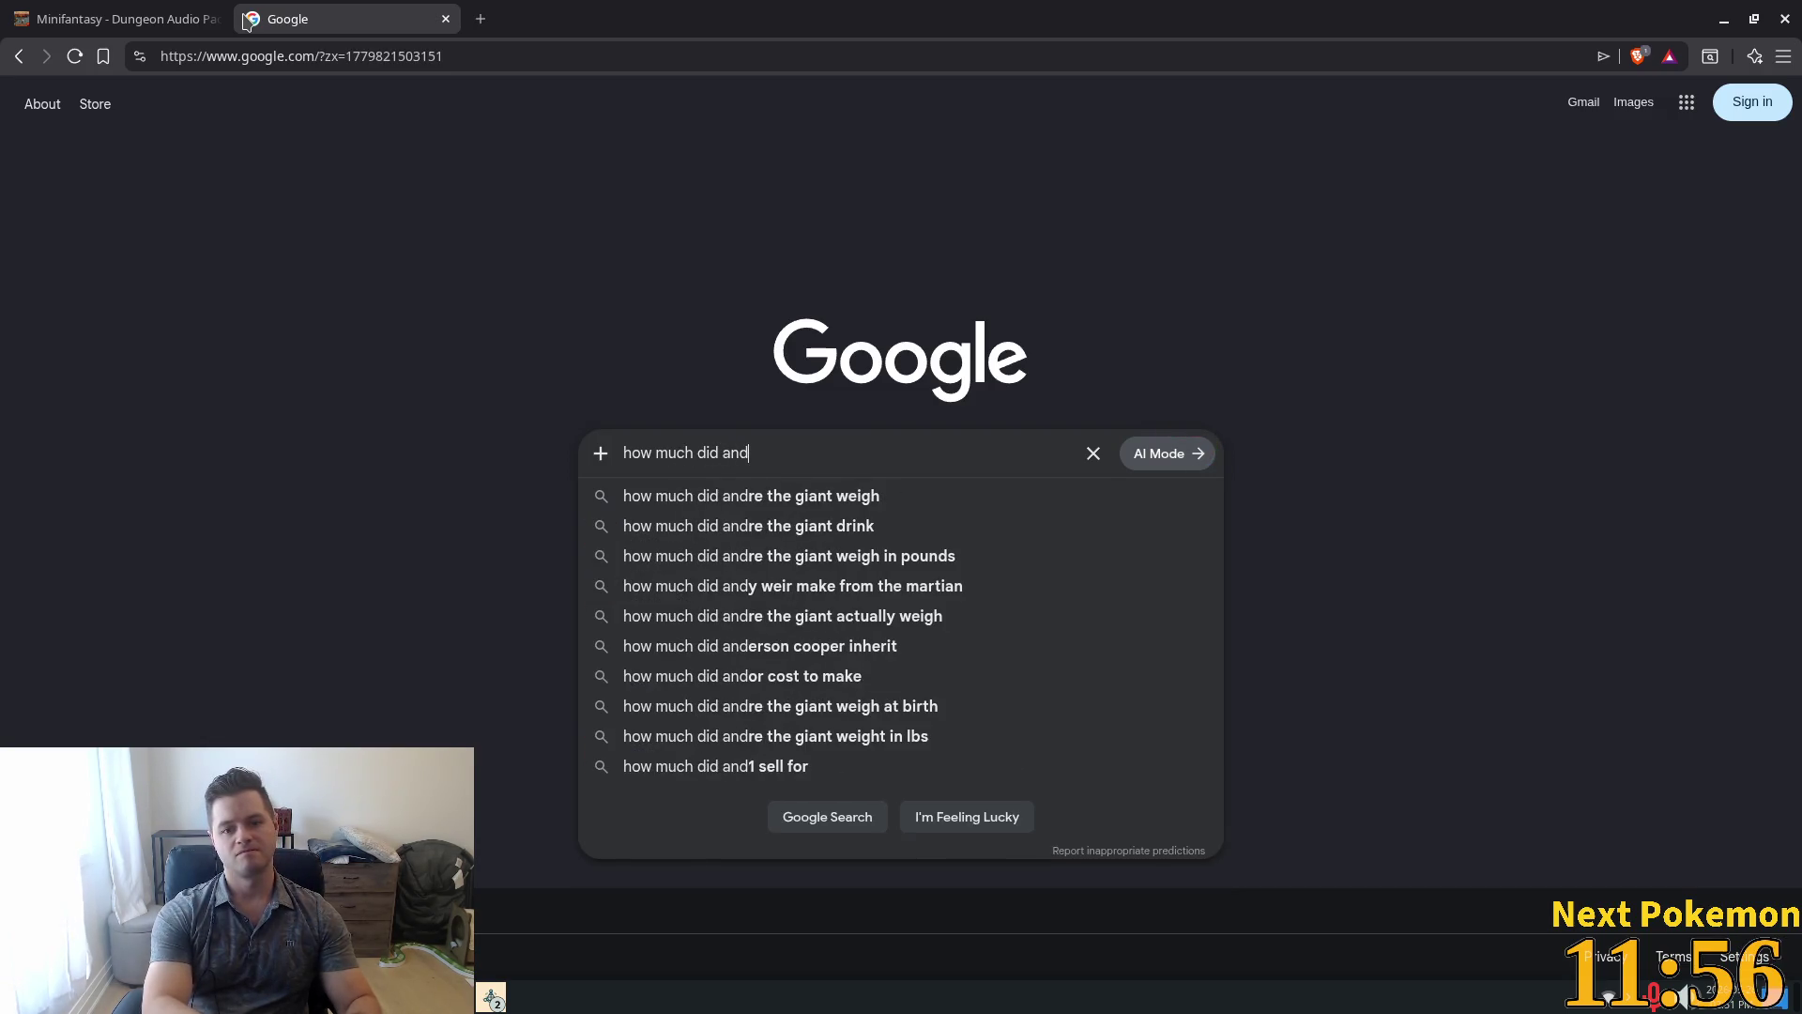
key(Down)
key(Return)
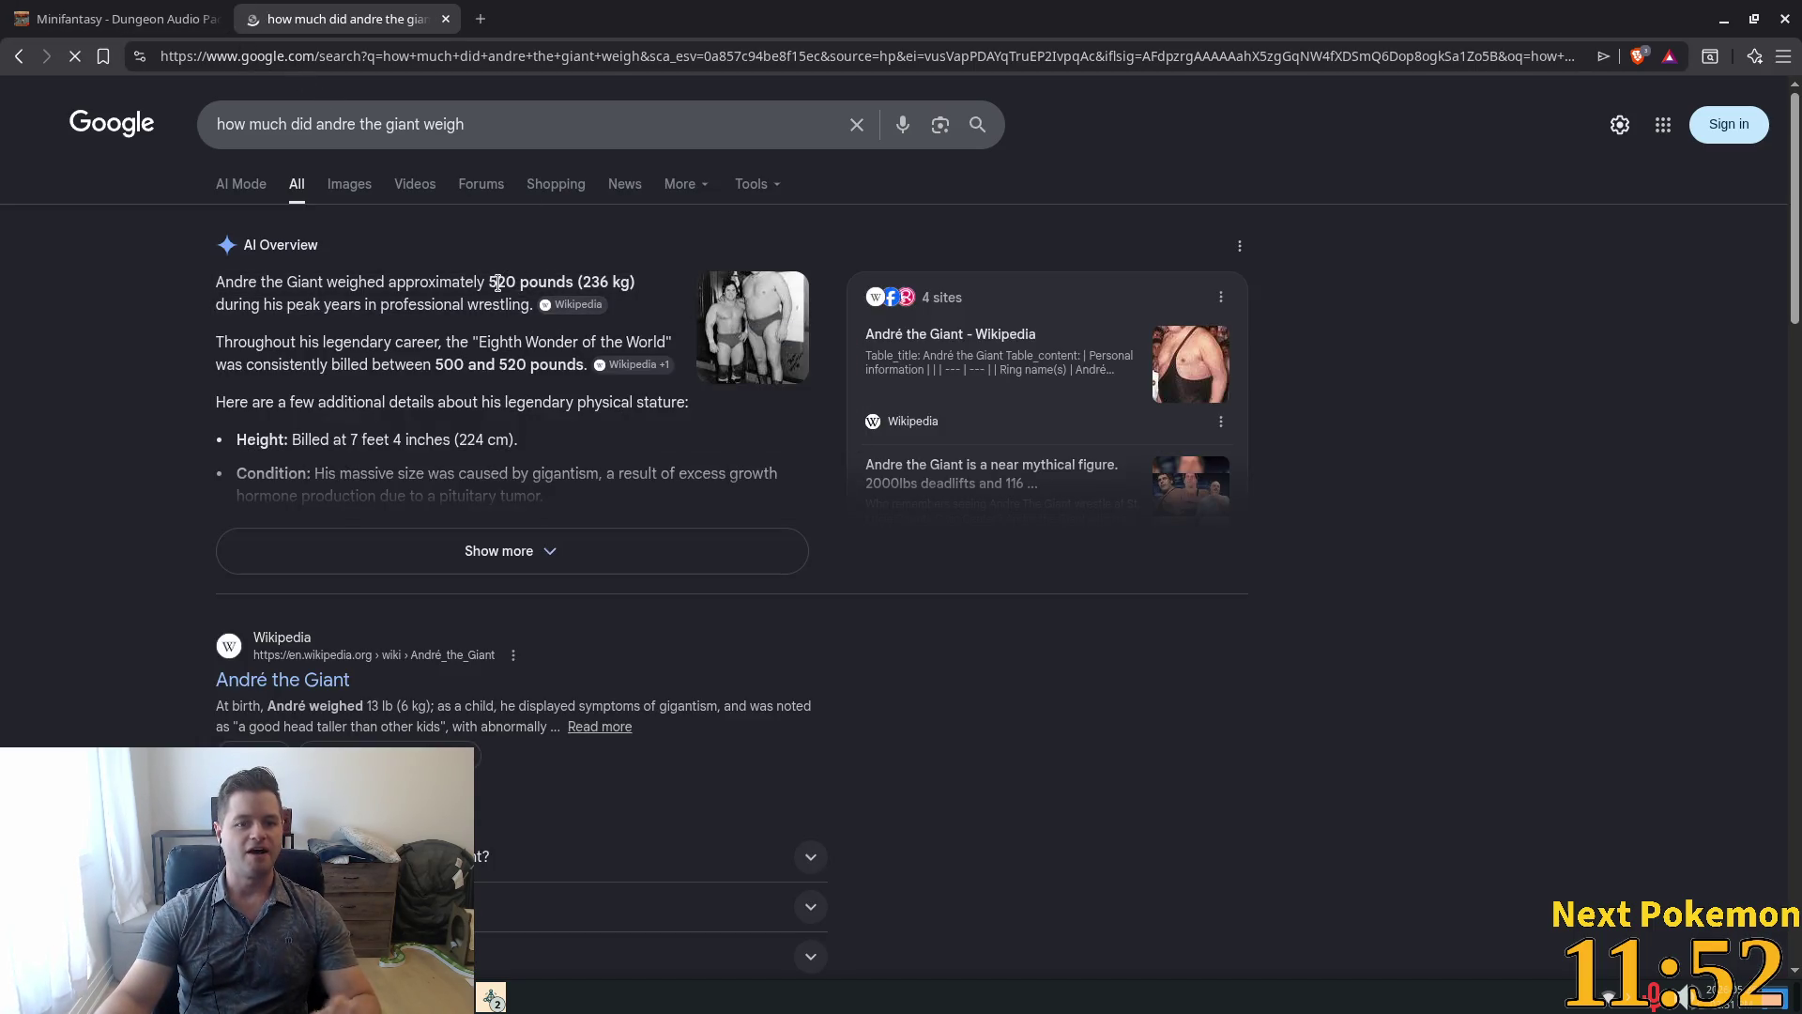
Highlight the roughly 520-pound figure, expand the AI Overview, and switch to image results.
drag(489, 282, 525, 285)
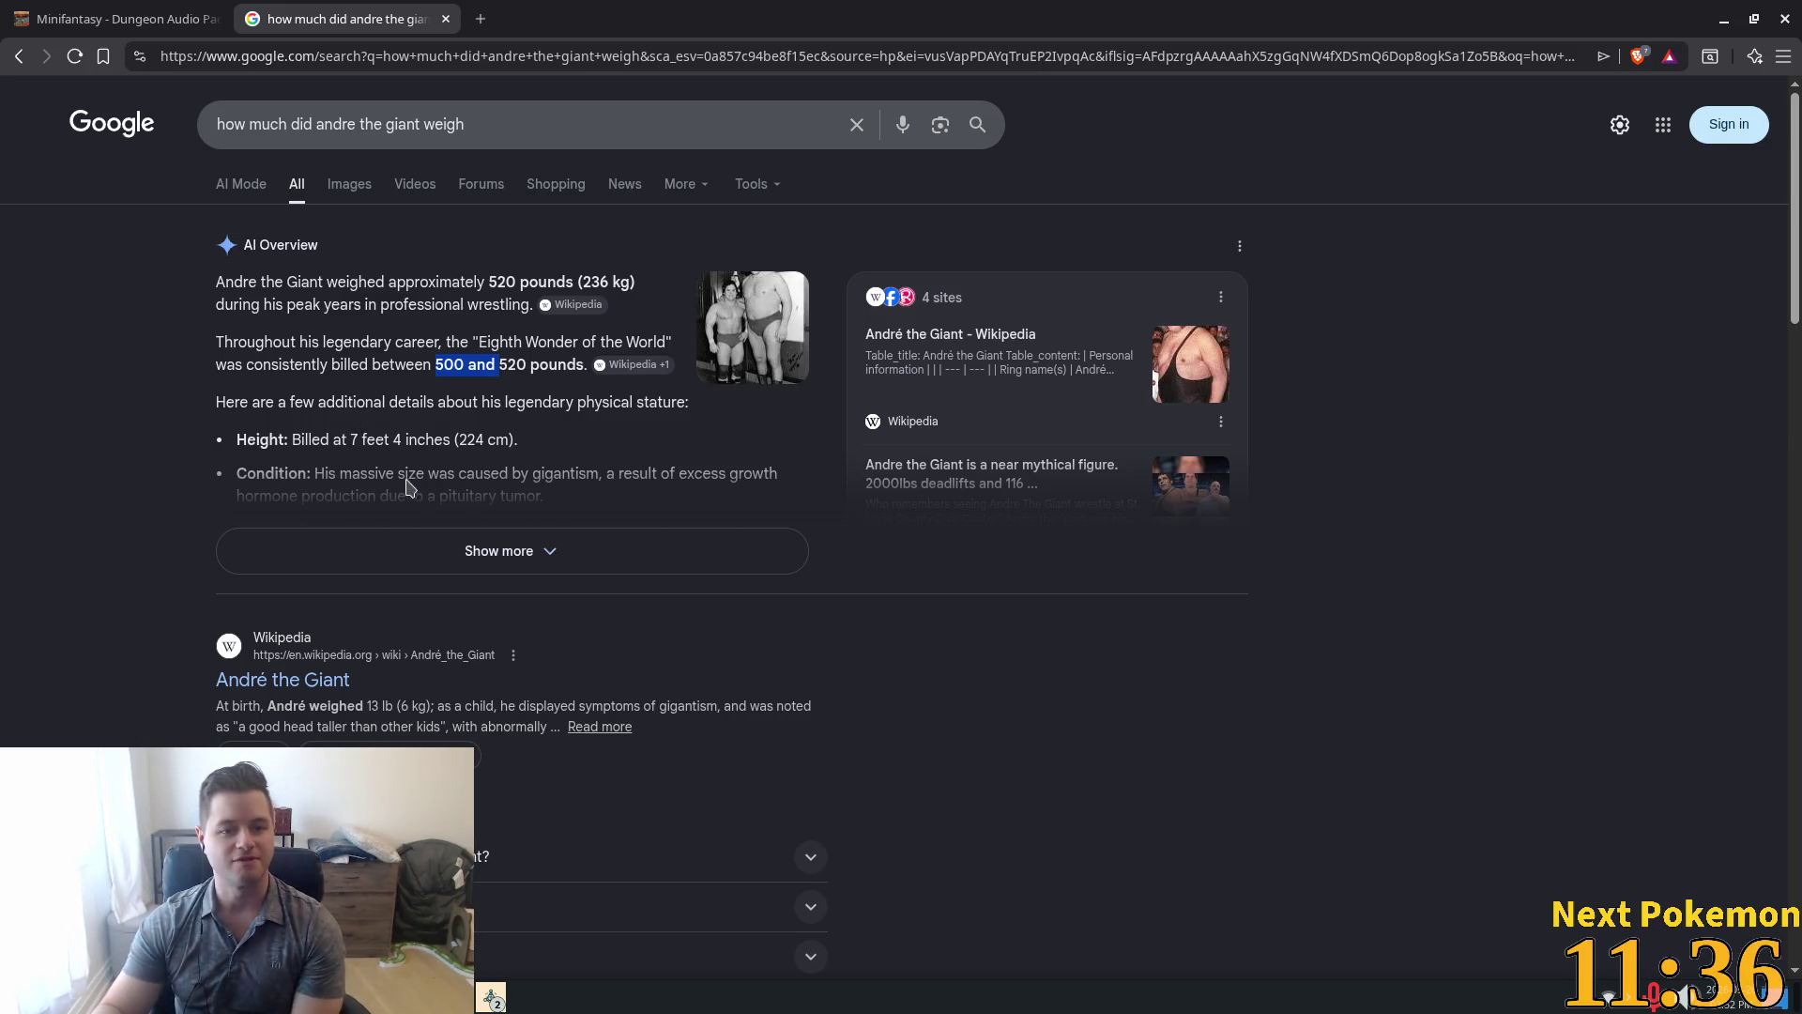
click(465, 551)
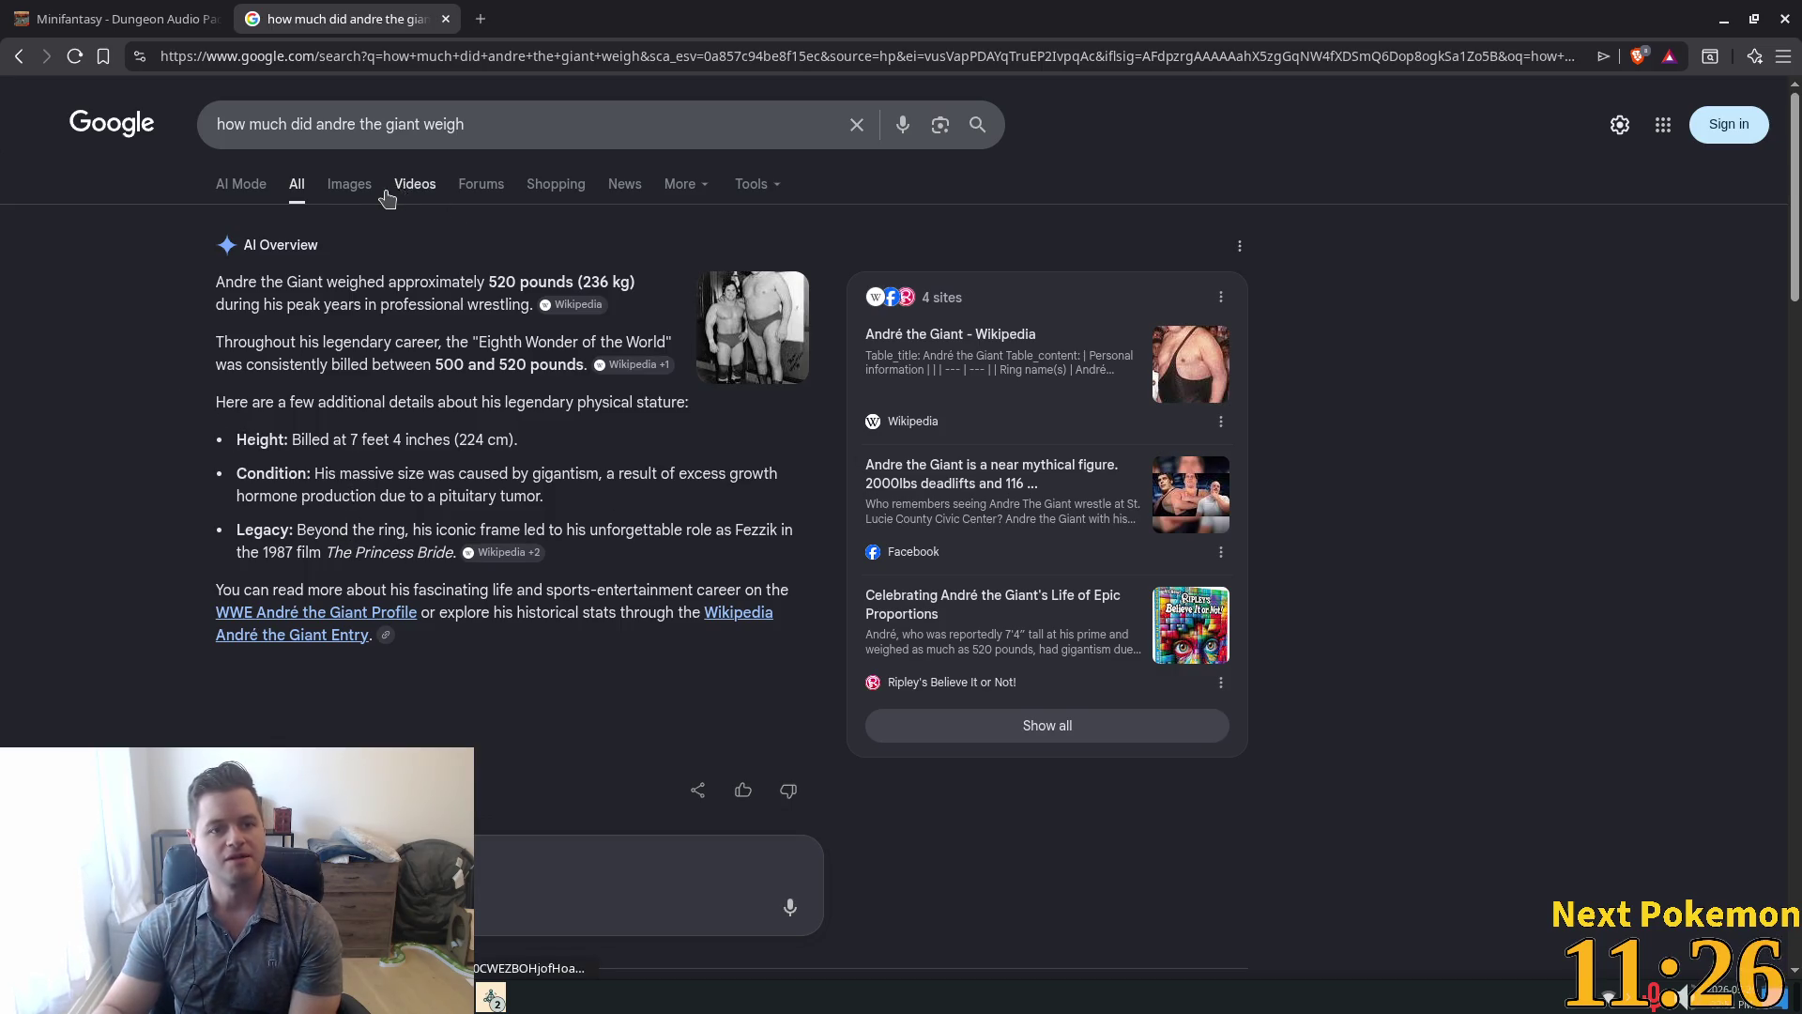
click(353, 193)
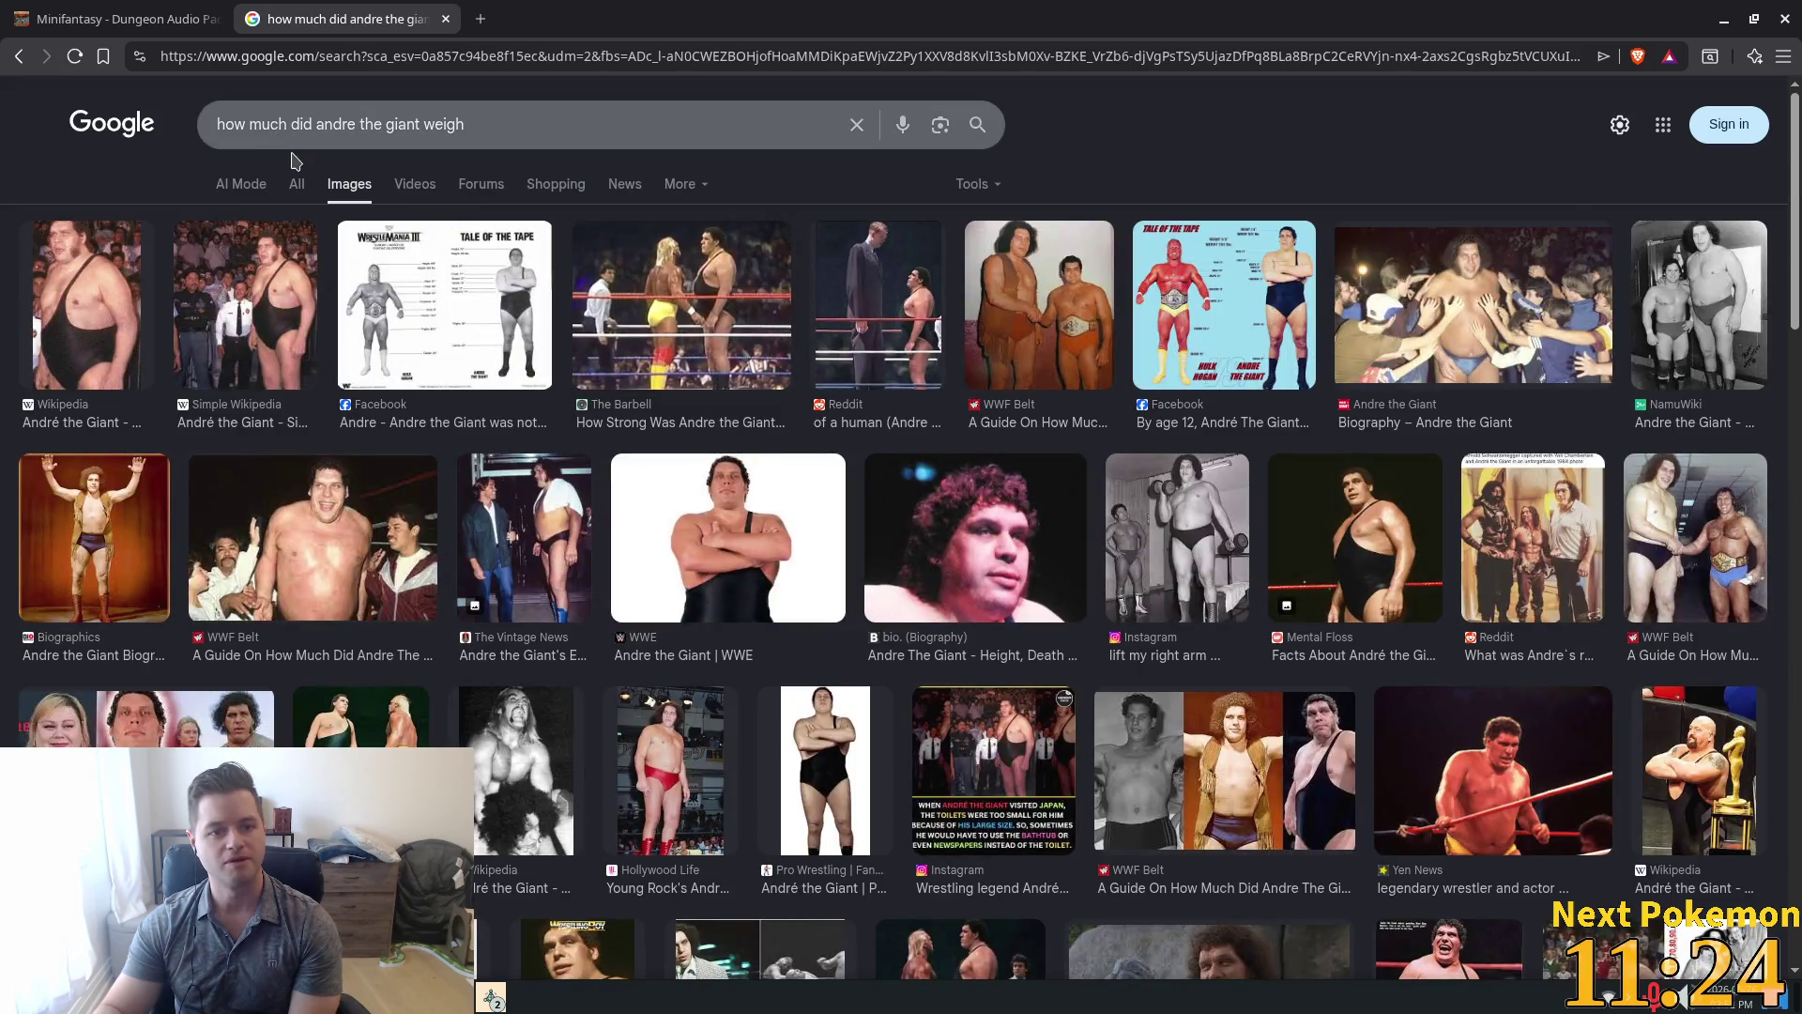
Preview the WrestleMania III Tale of the Tape image, then search 'how much did hulk hogan weigh when he lifted andre the giant'.
click(463, 307)
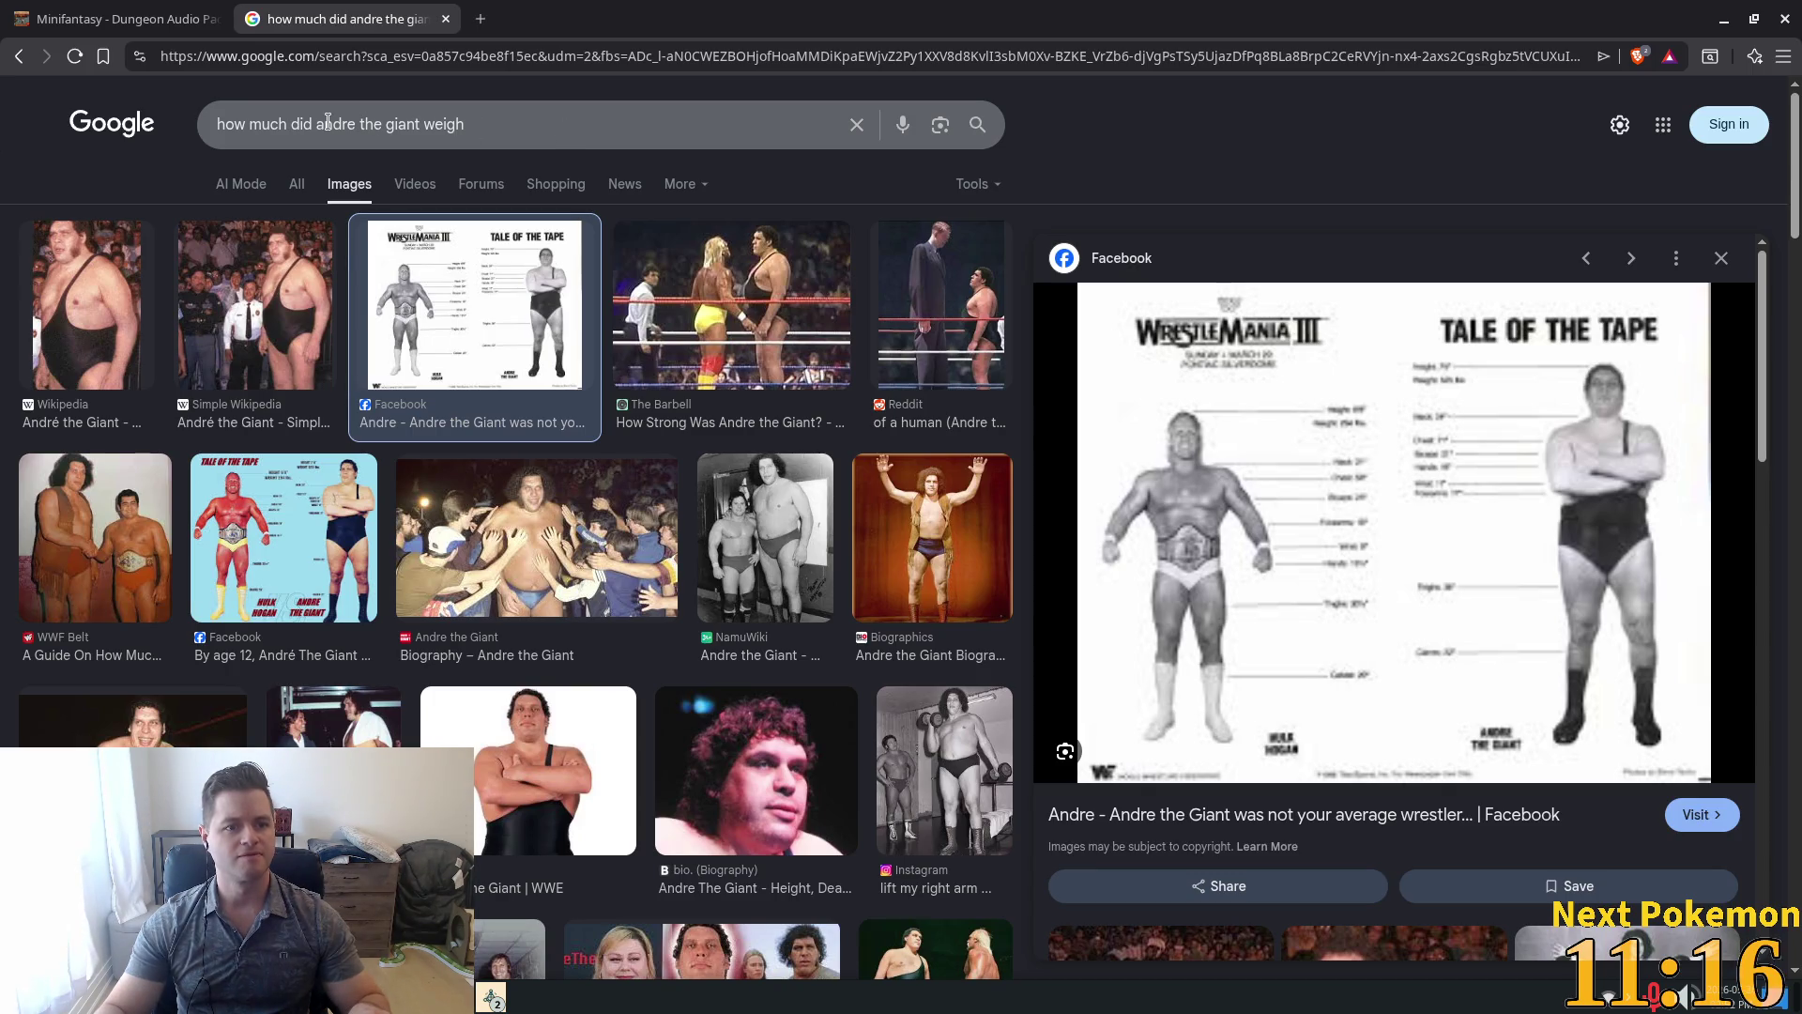
click(322, 125)
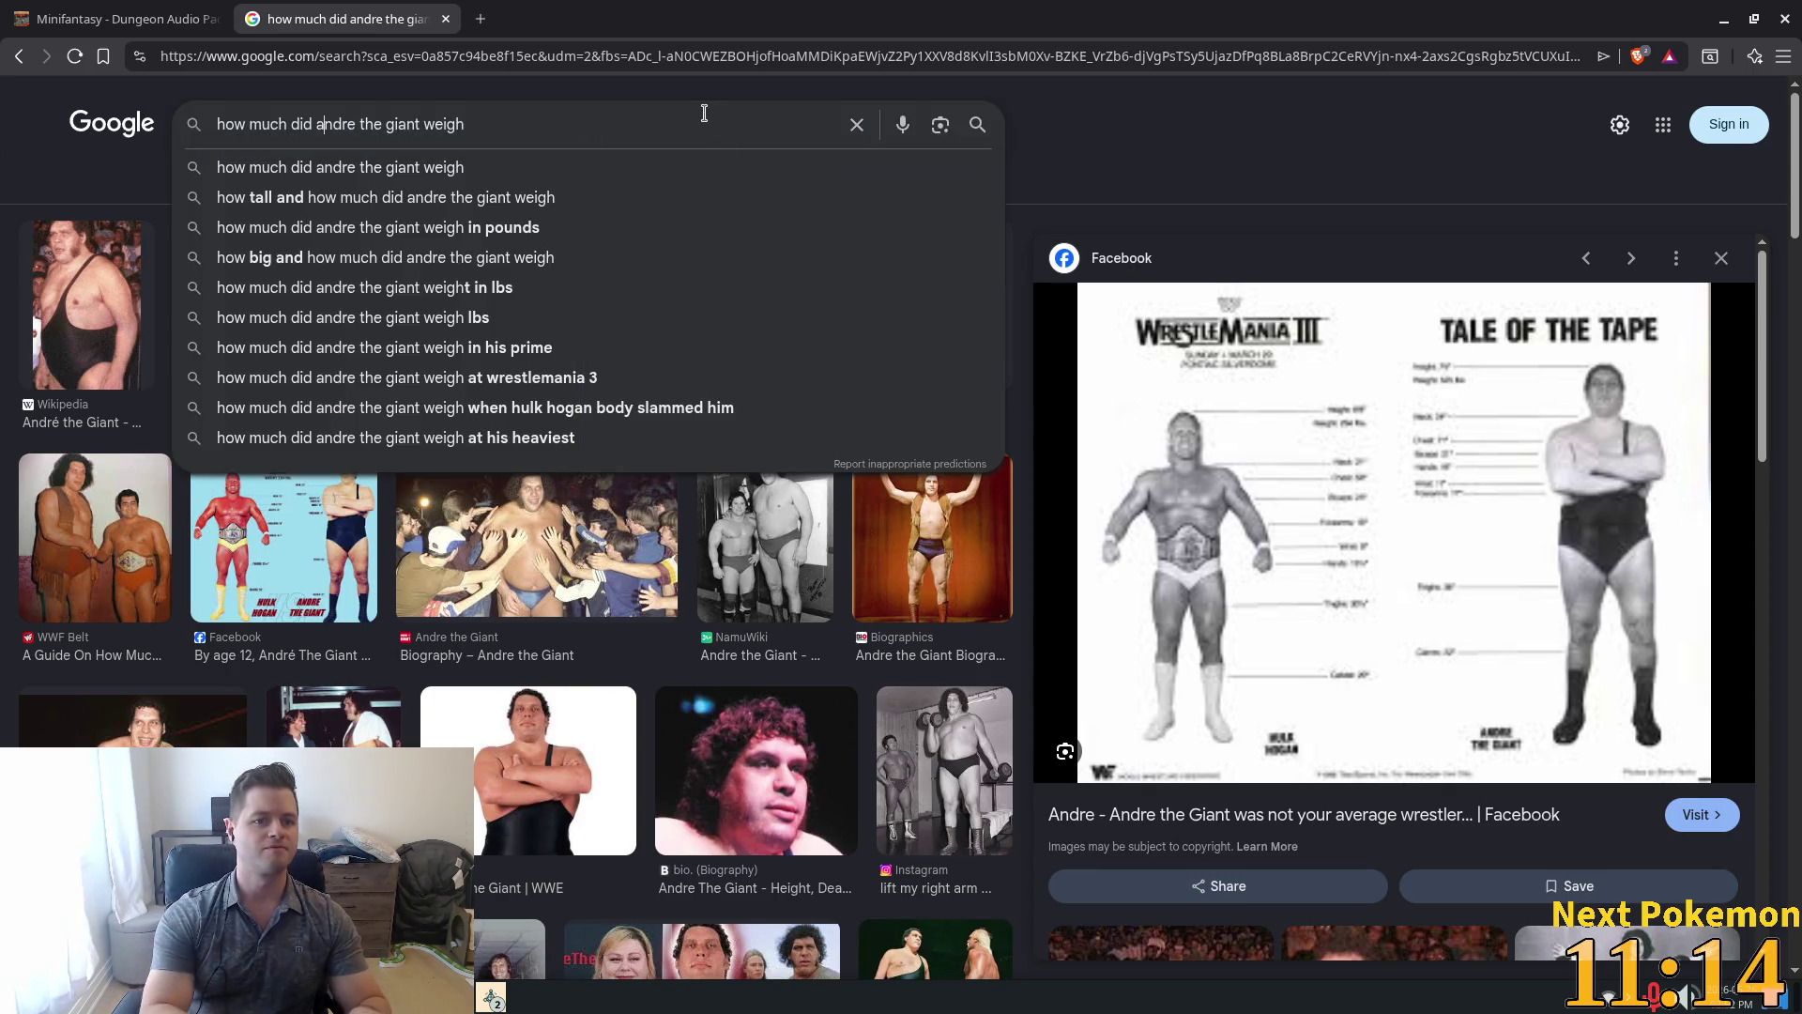
text(hulk hoga)
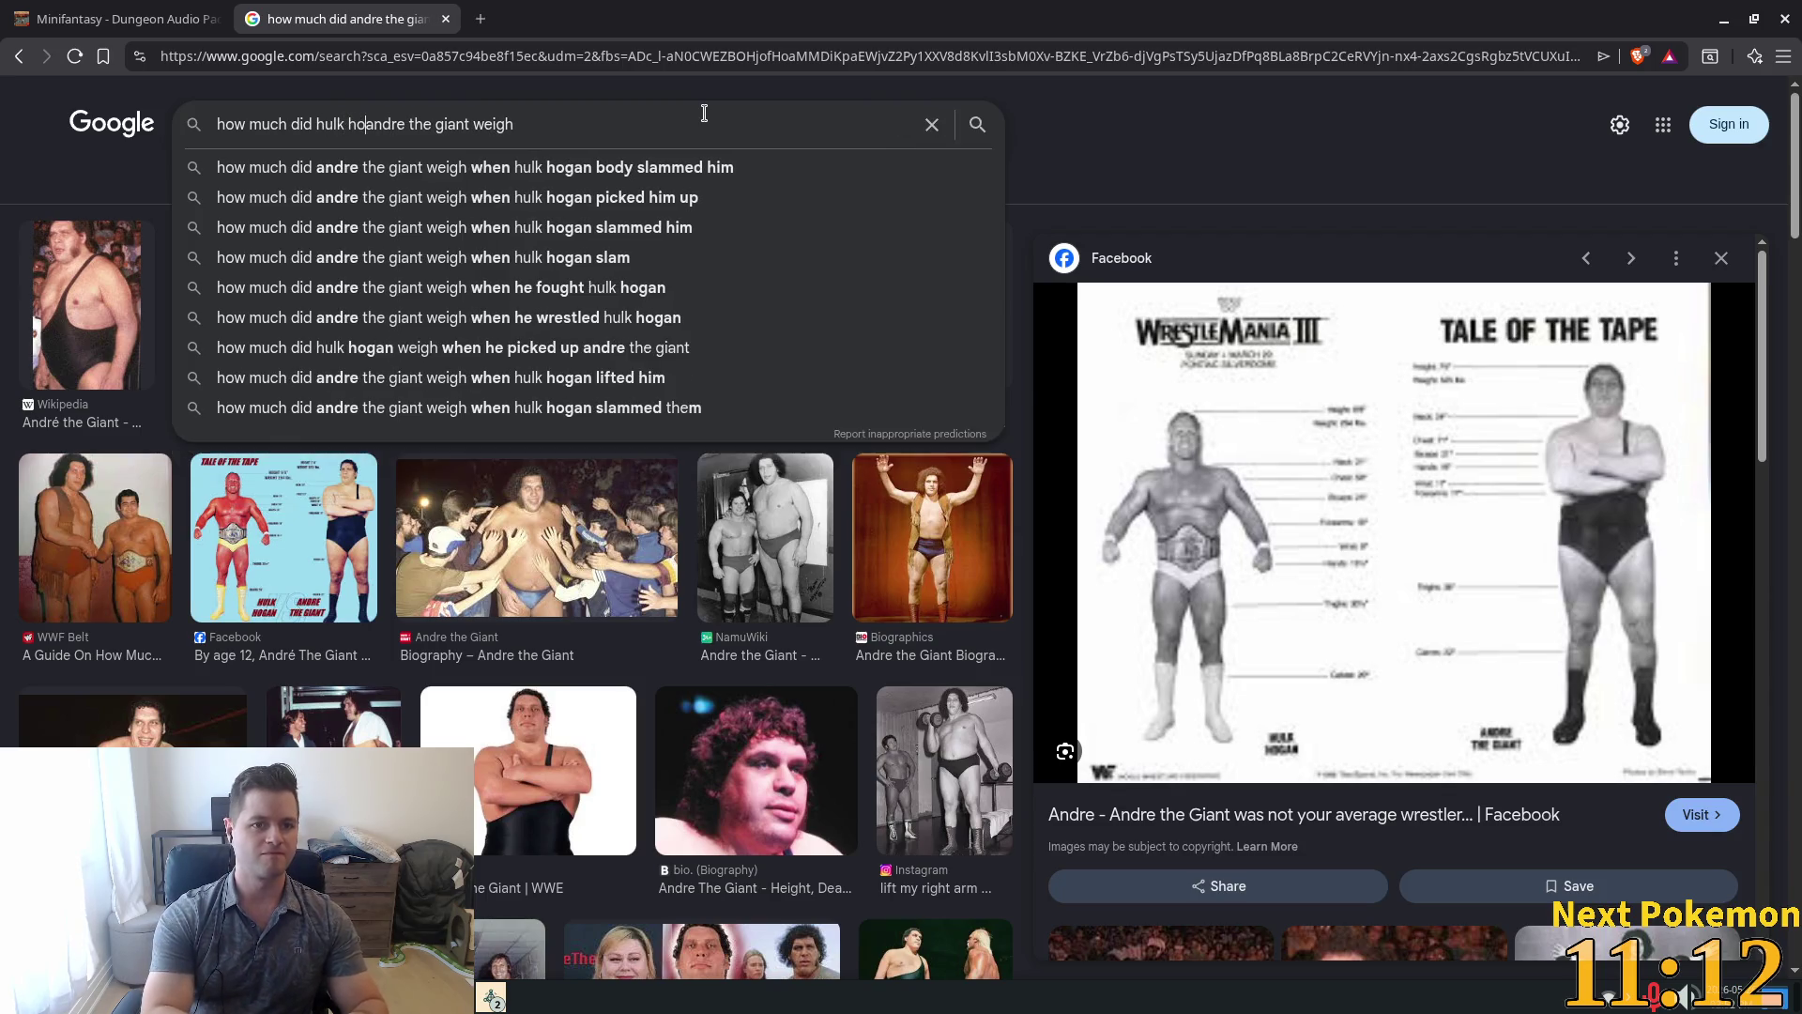
text(n weigh )
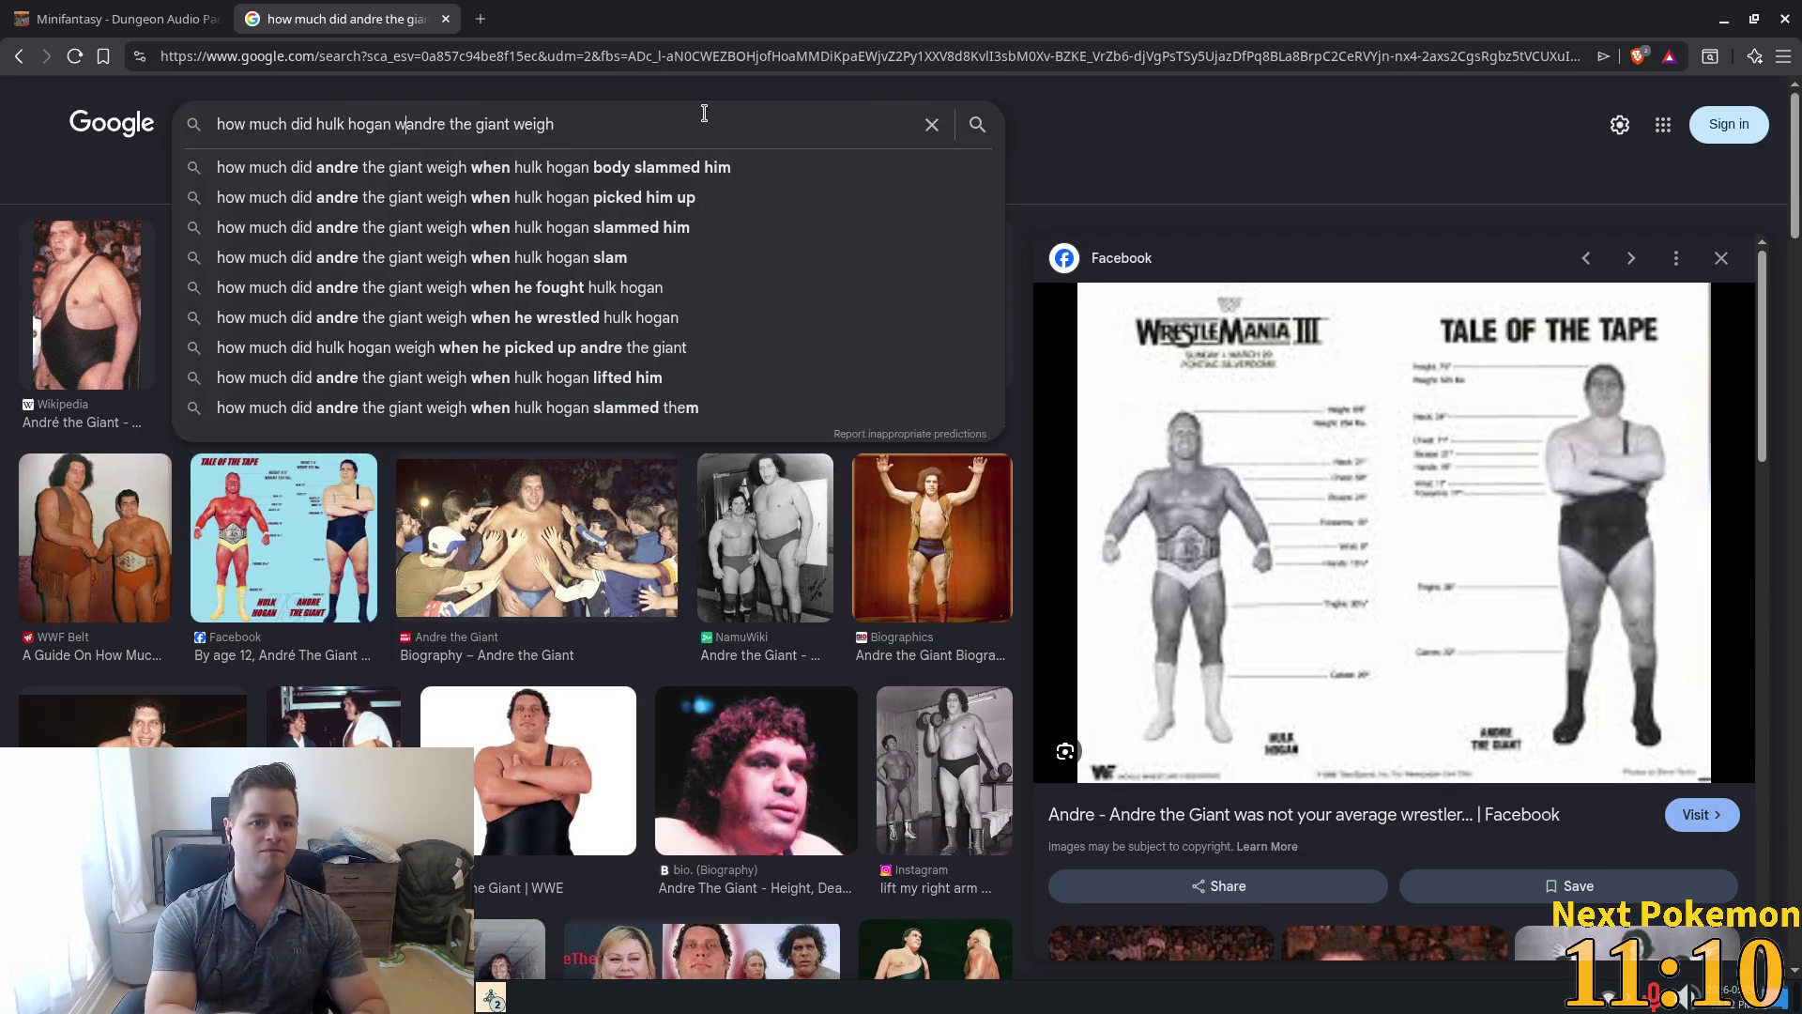
text(whe)
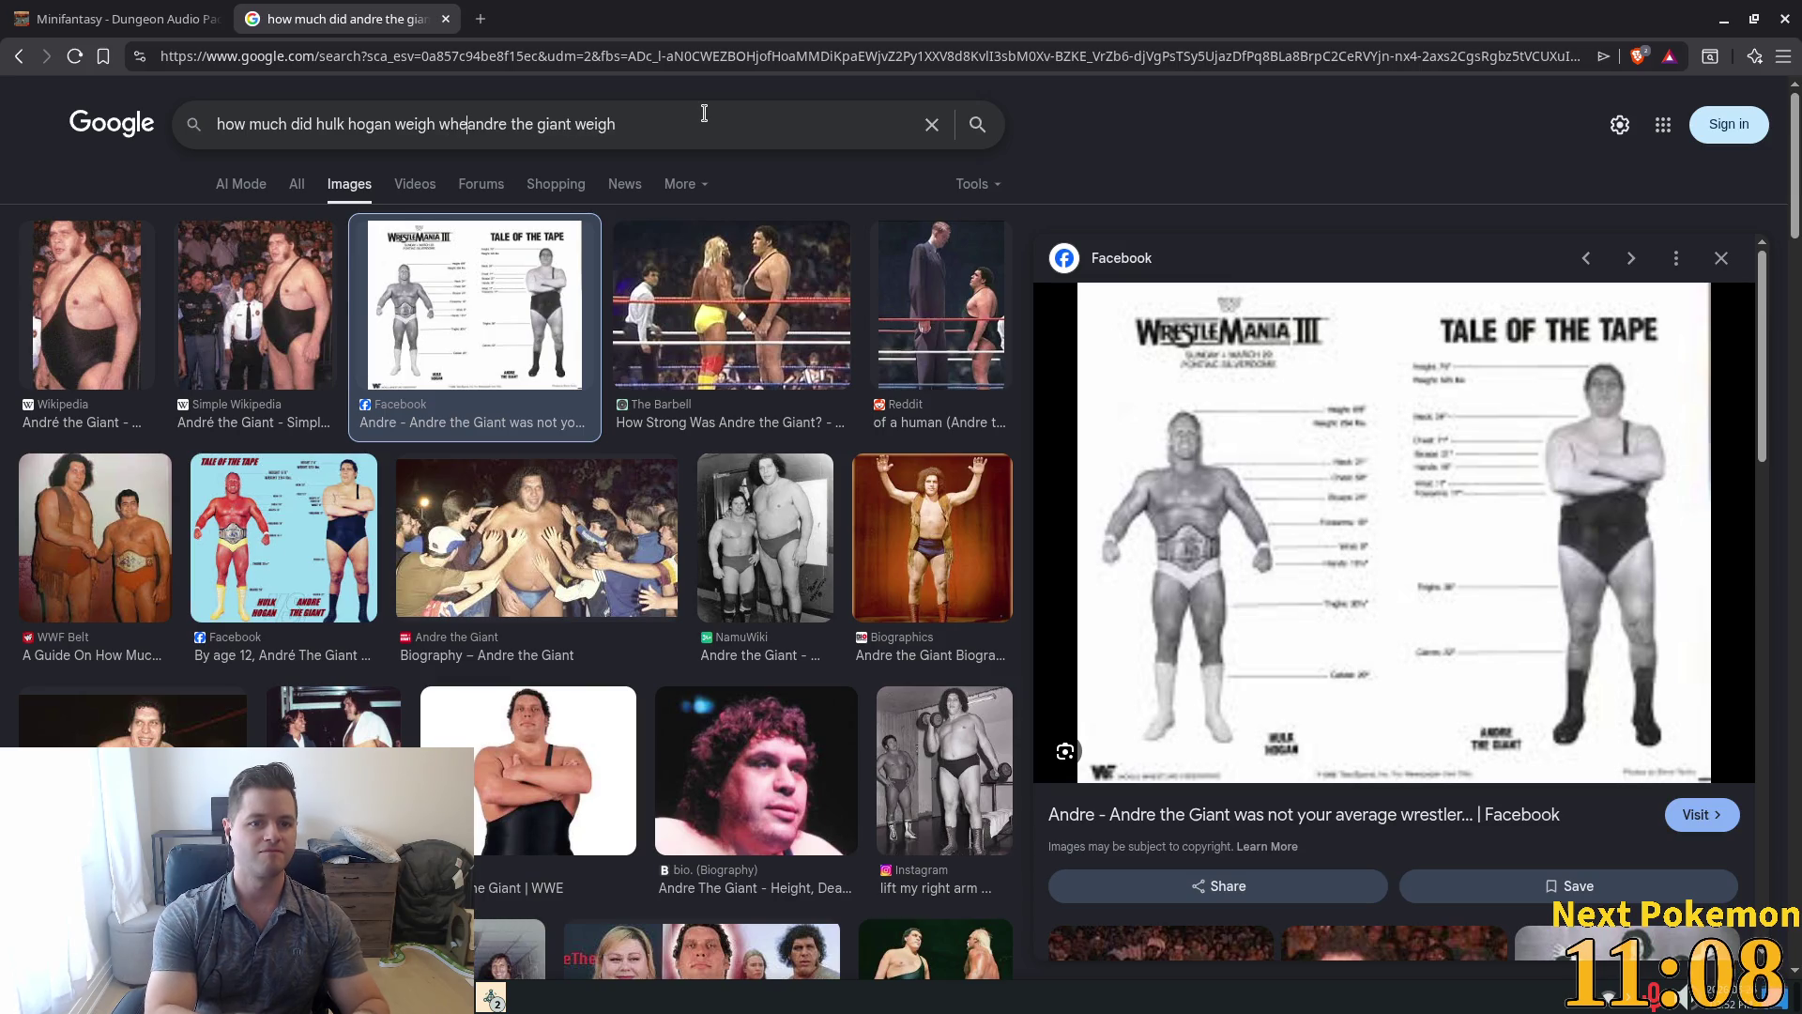
text(n he lifted)
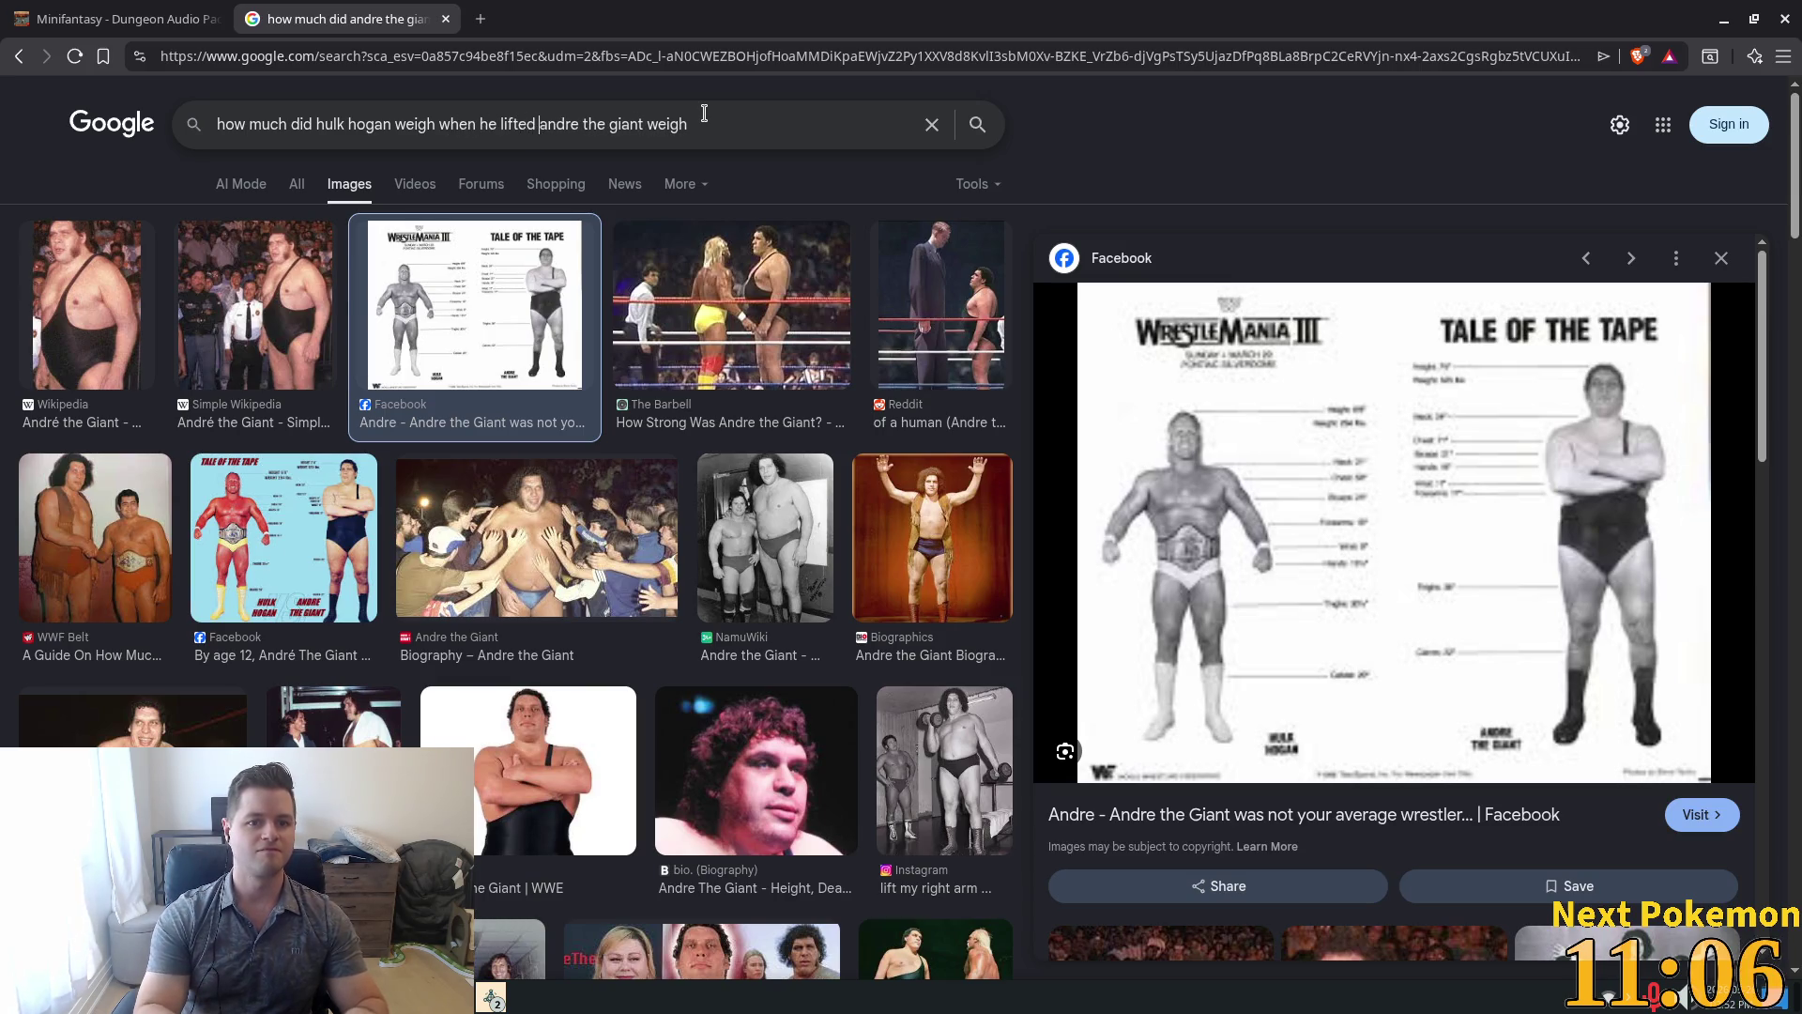
key(BackSpace)
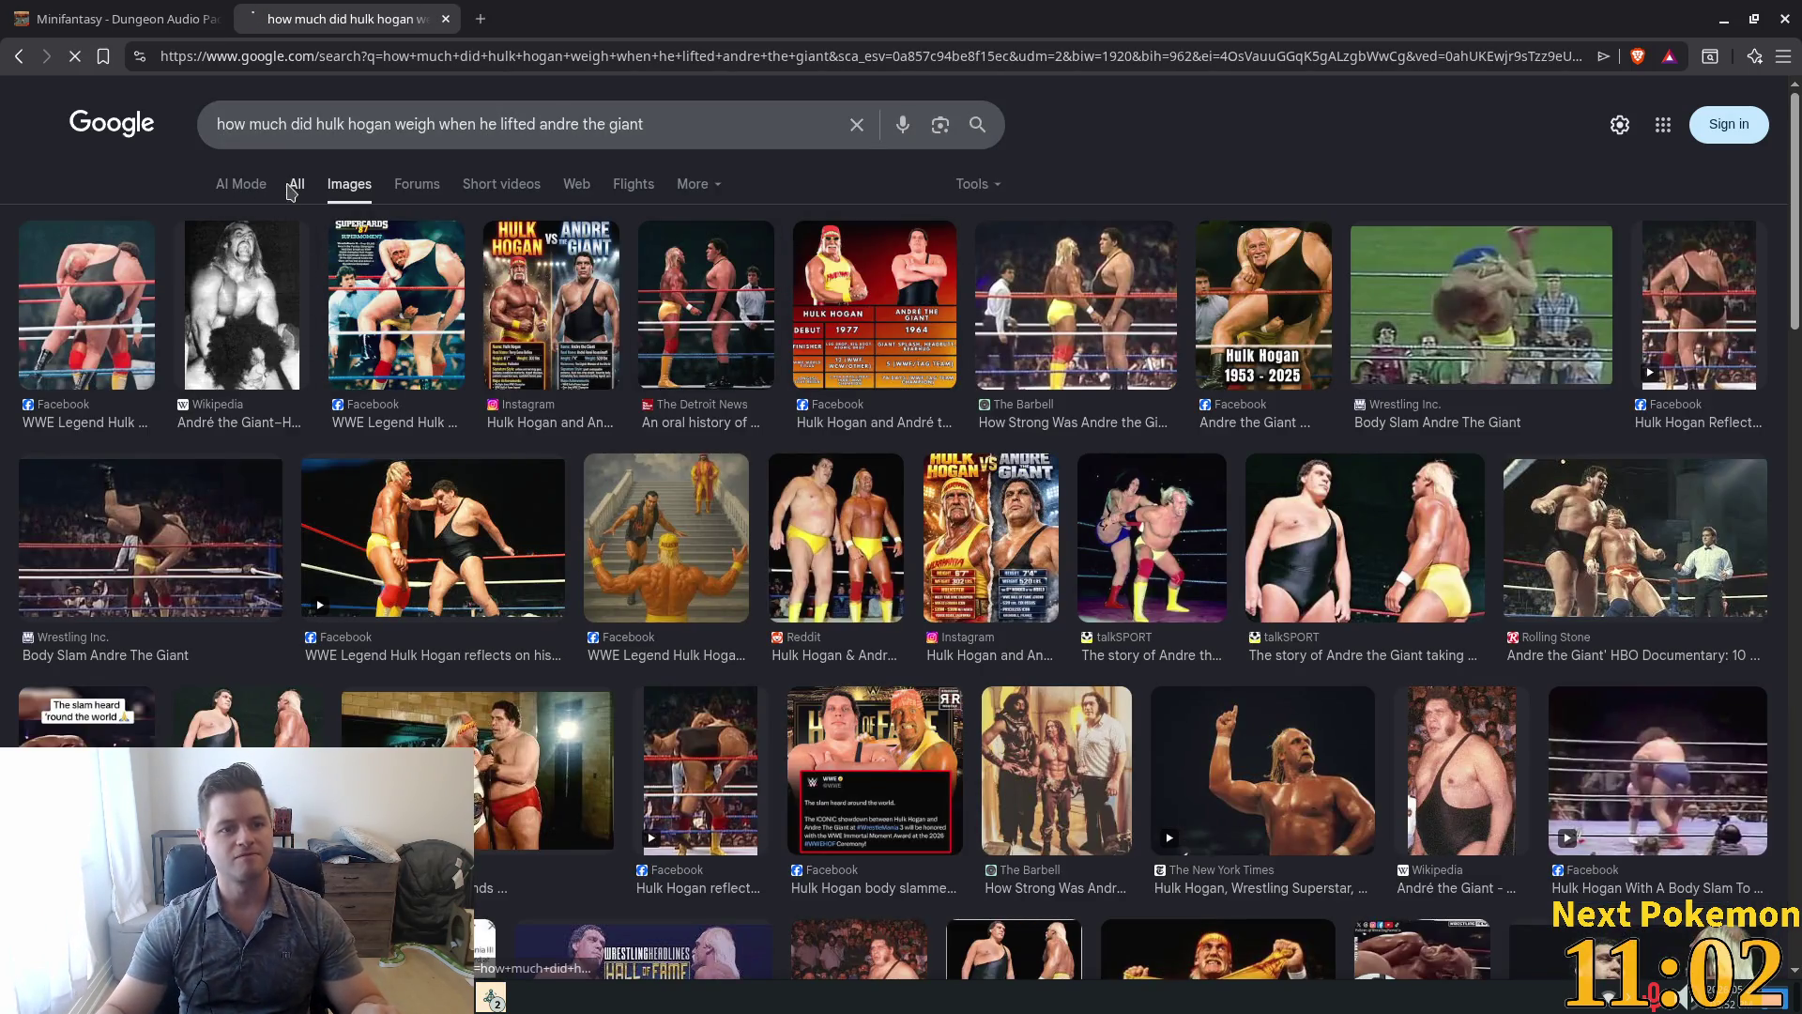
Preview The Barbell's Andre article image, the Hulk Hogan 1953 - 2025 image, and a body-slam image.
click(291, 186)
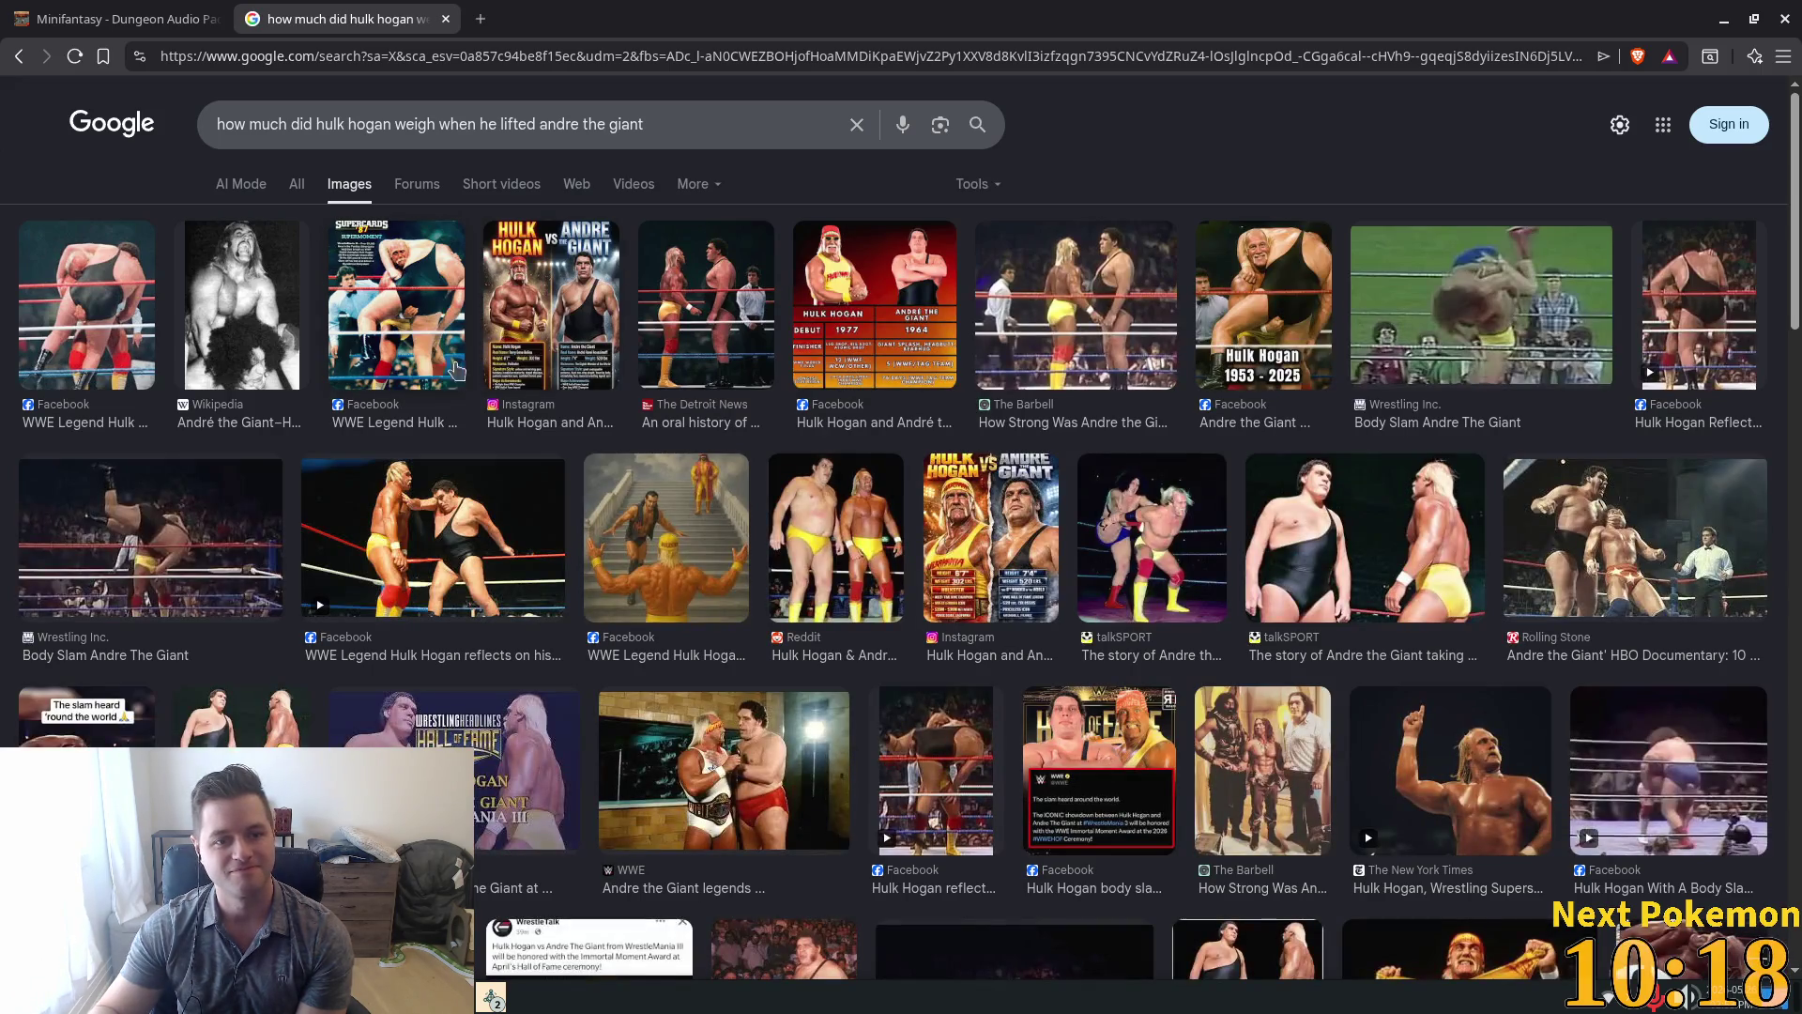
click(1084, 282)
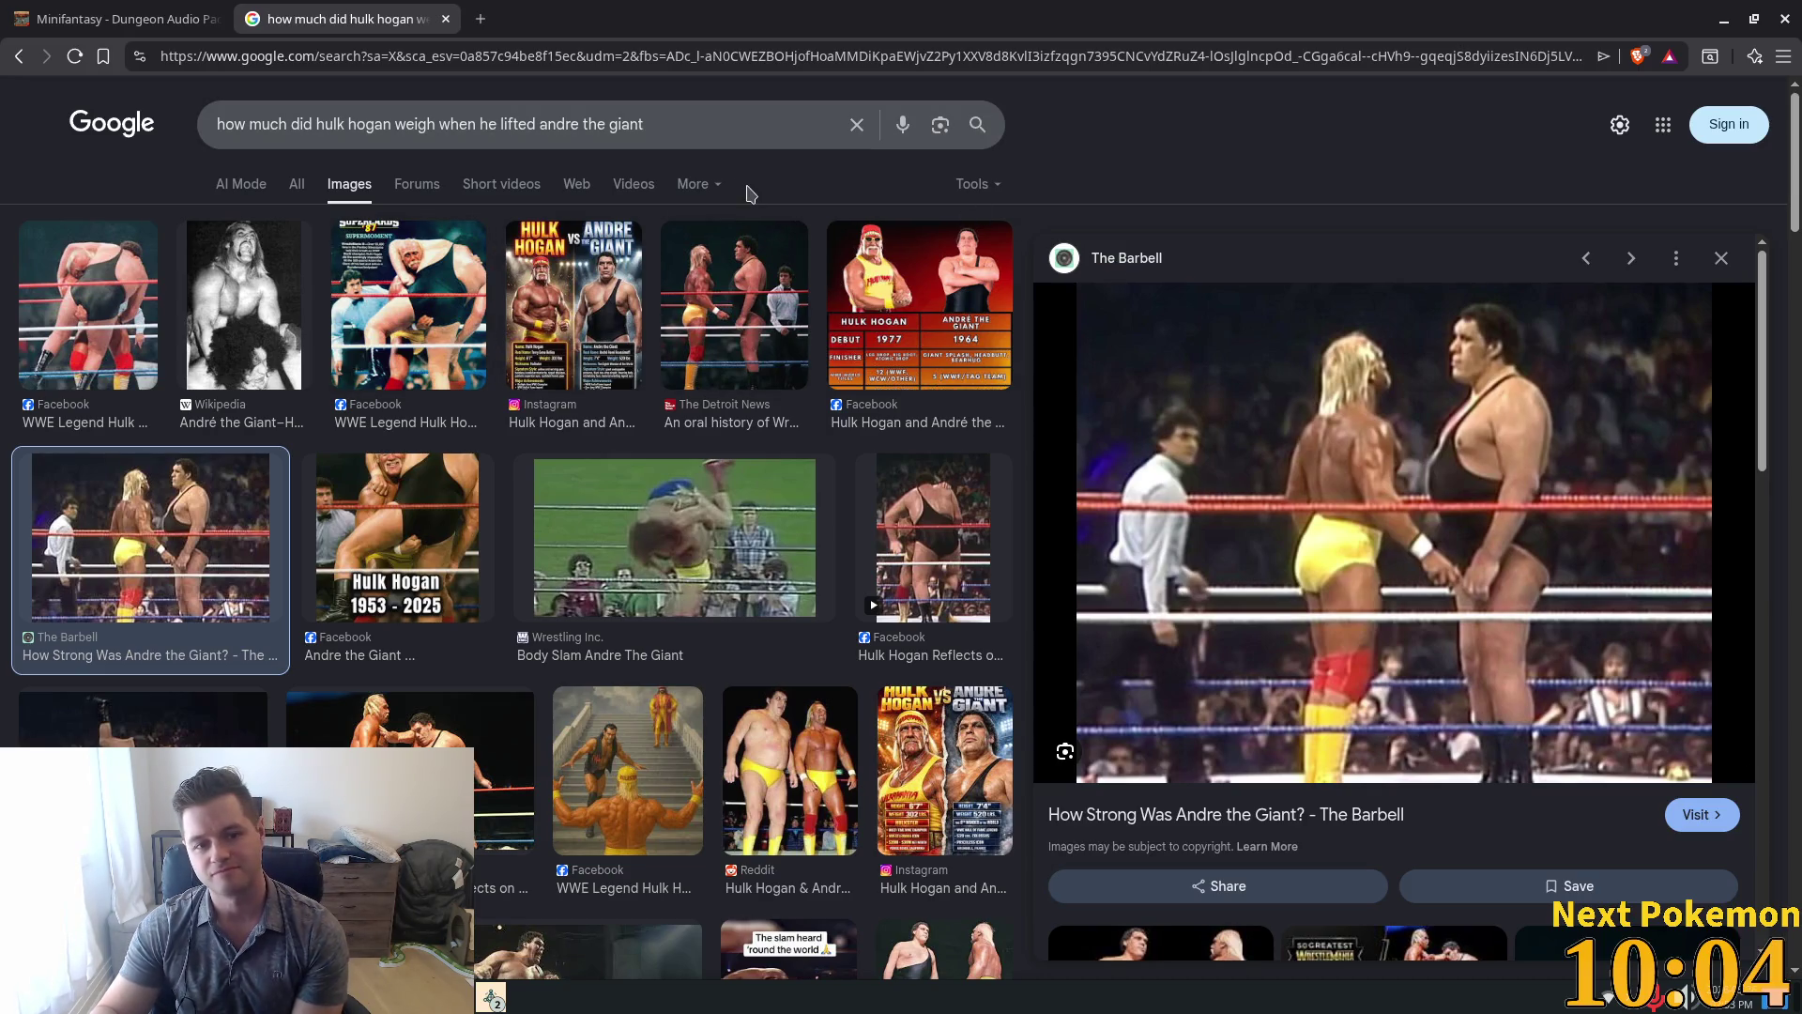
click(422, 489)
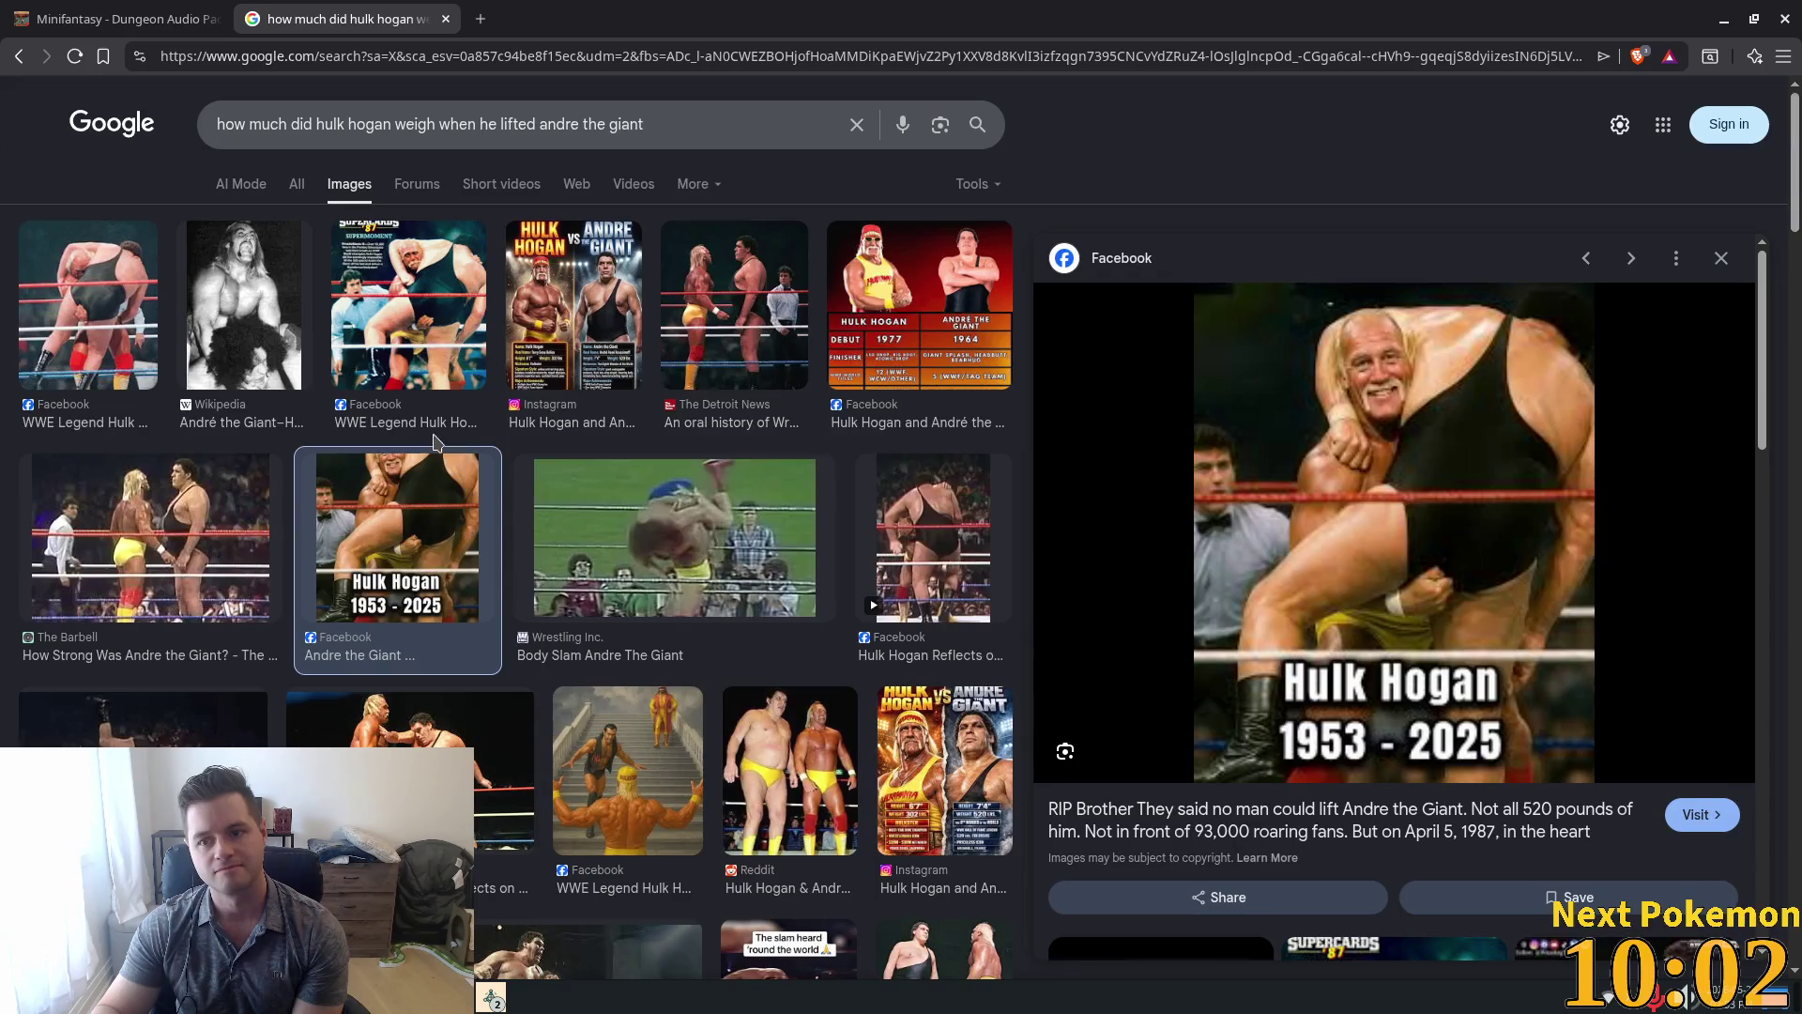
click(120, 277)
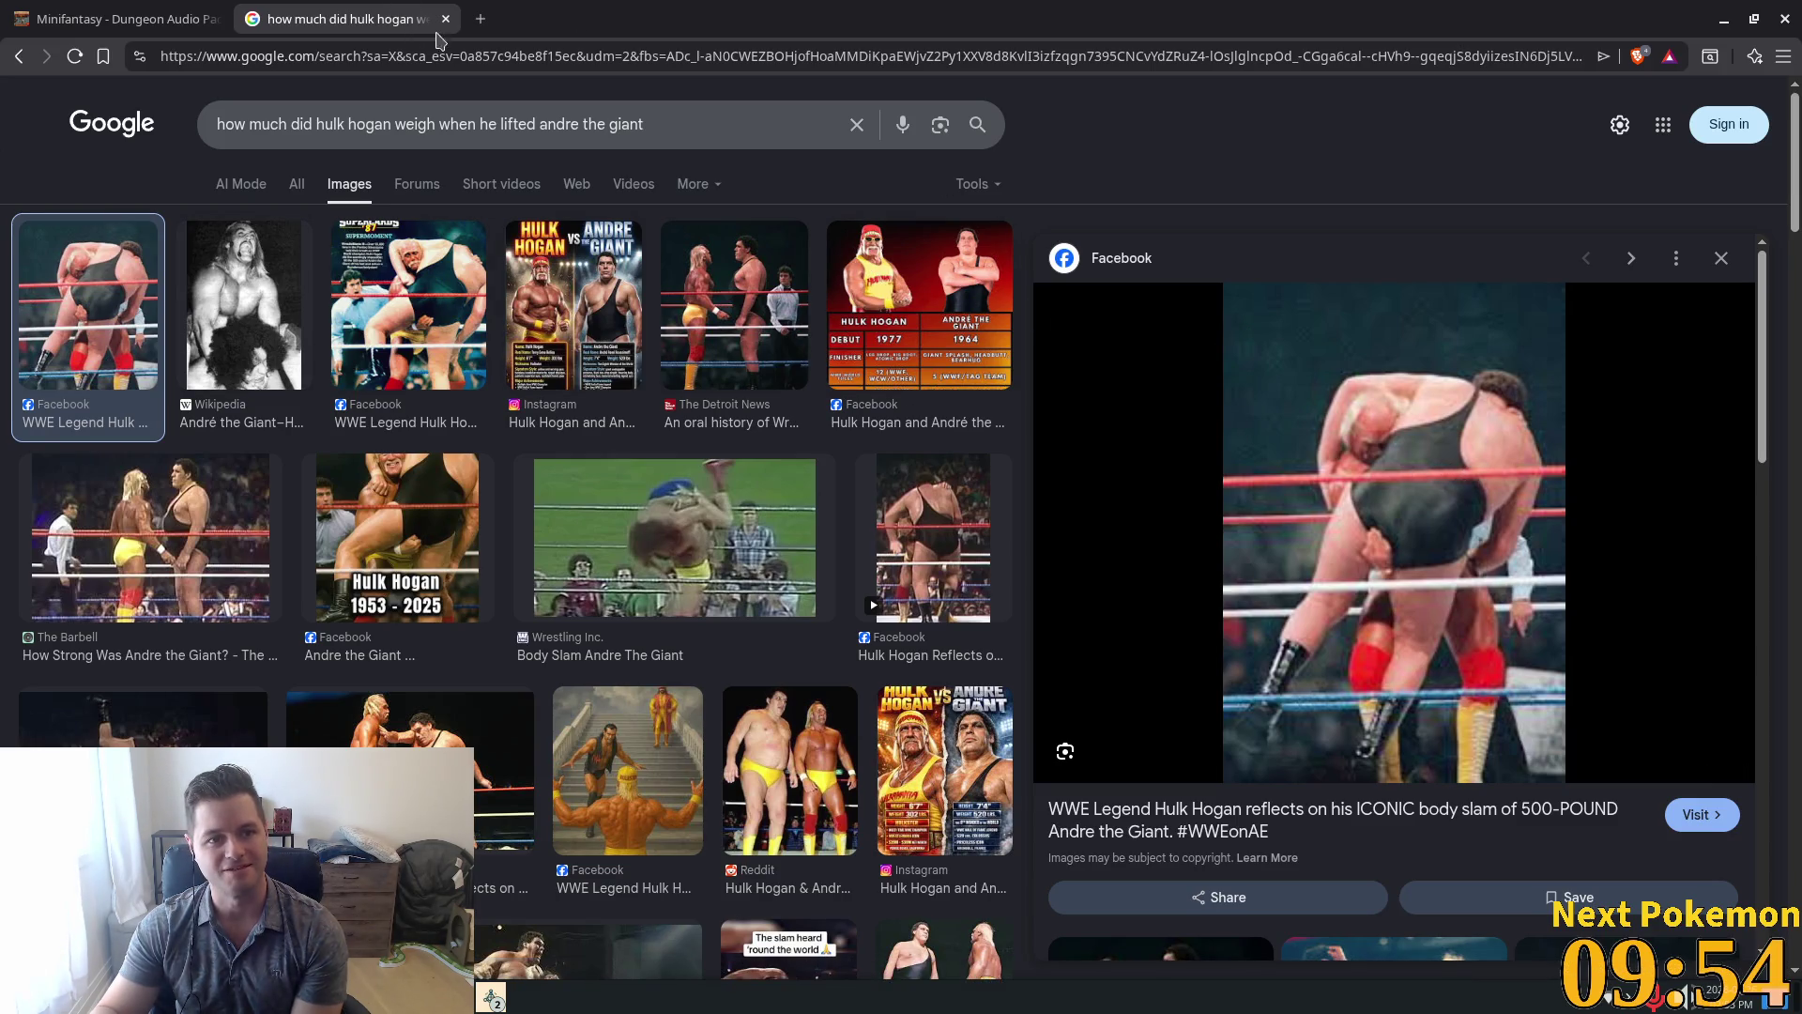
Close the Google image results and return to the running Alchemy game in Godot.
click(445, 19)
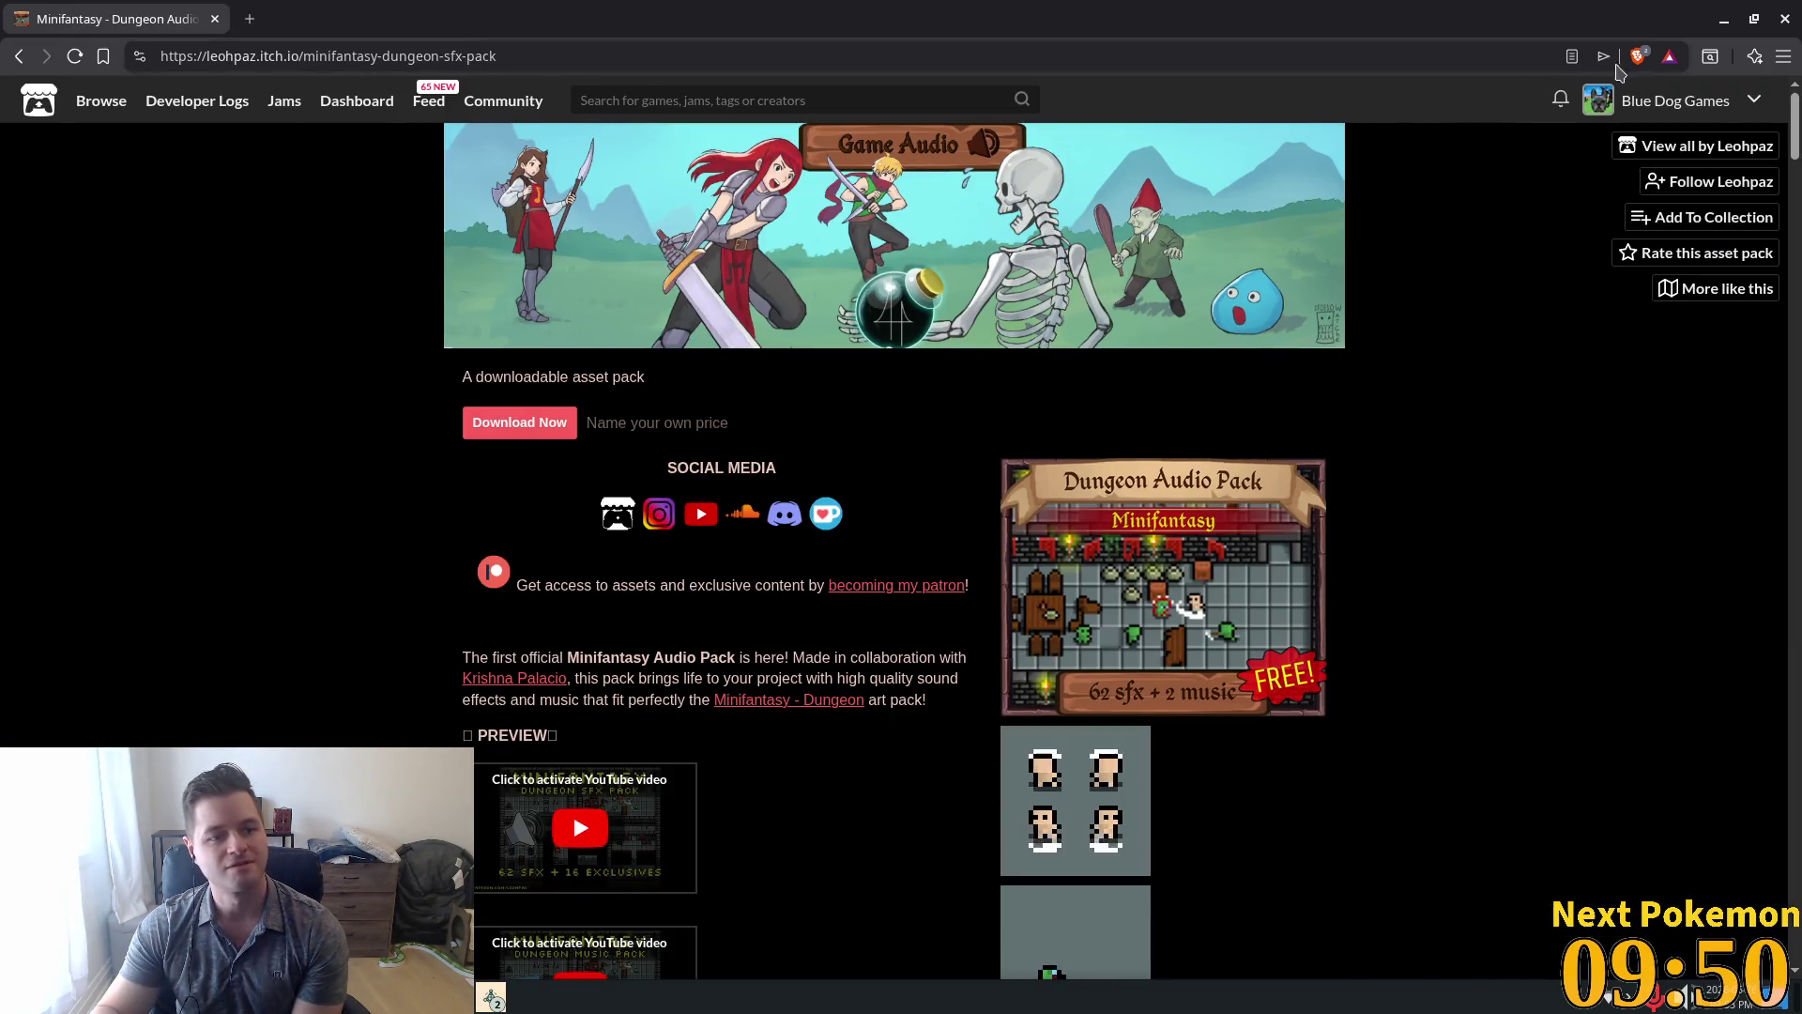
key(alt+Tab)
mouse_move(1607, 183)
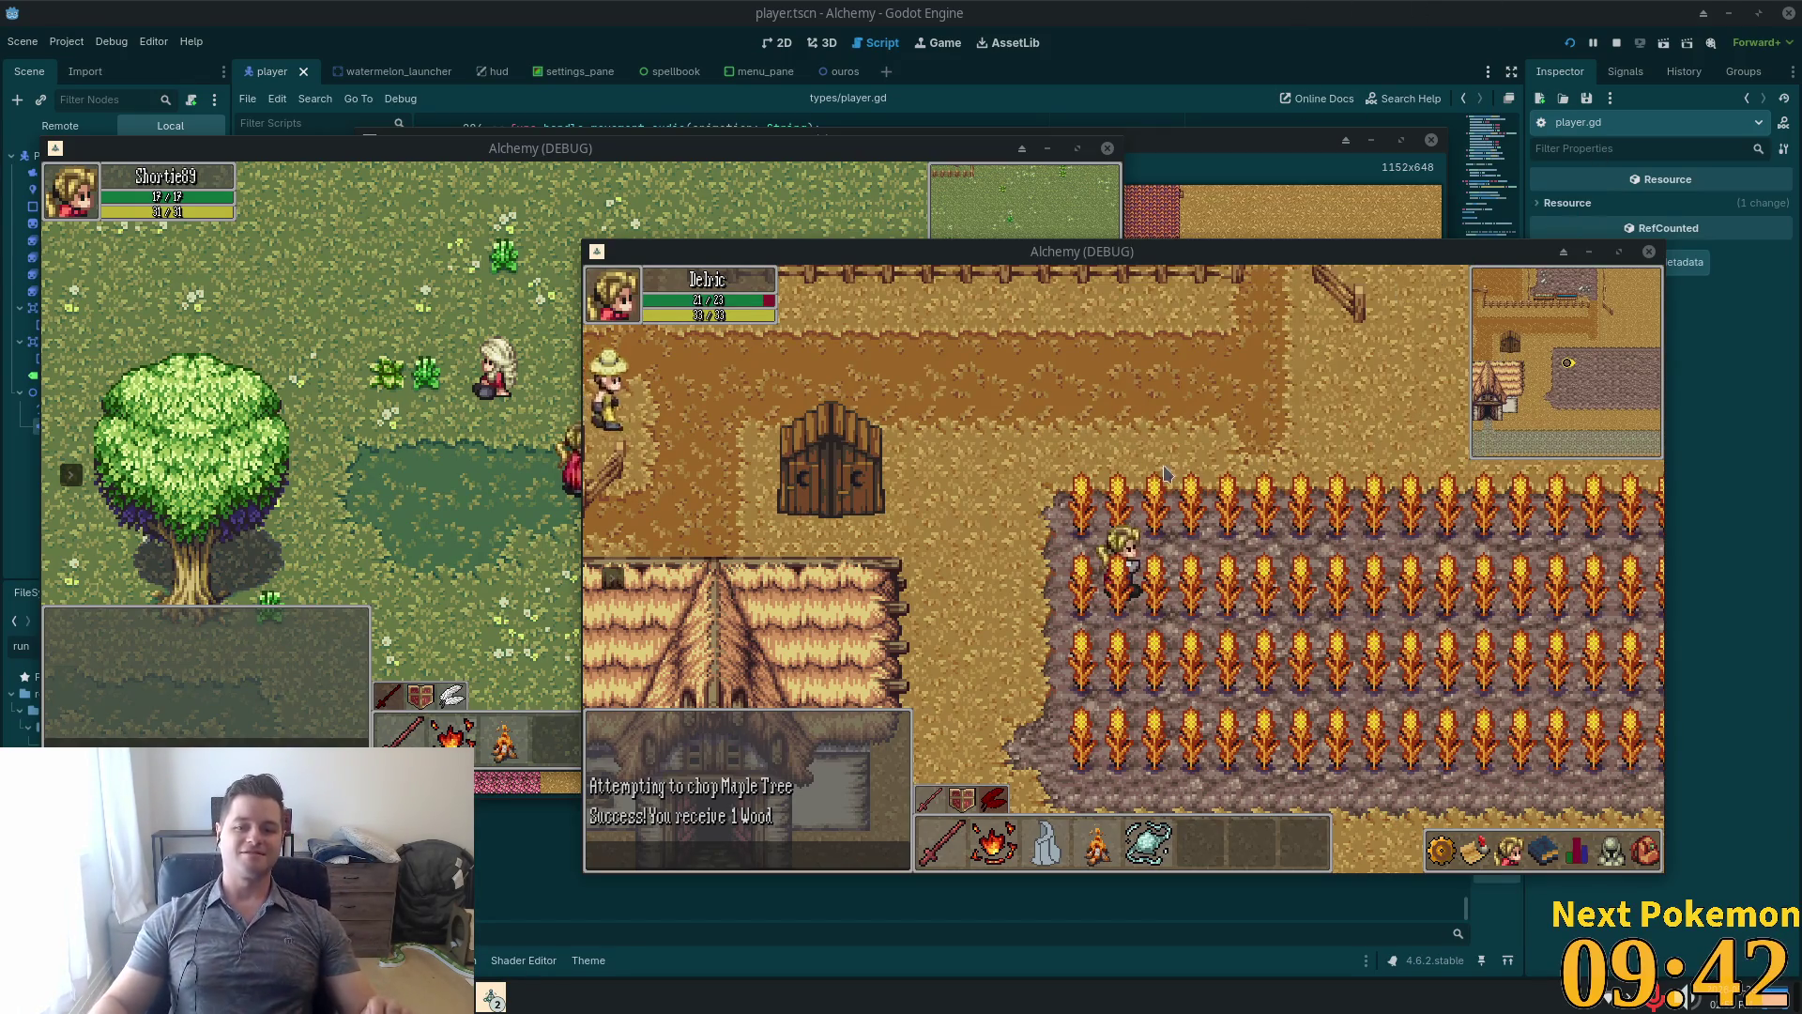
Walk the character west and south past the wheat field toward the thatched house.
key(Left)
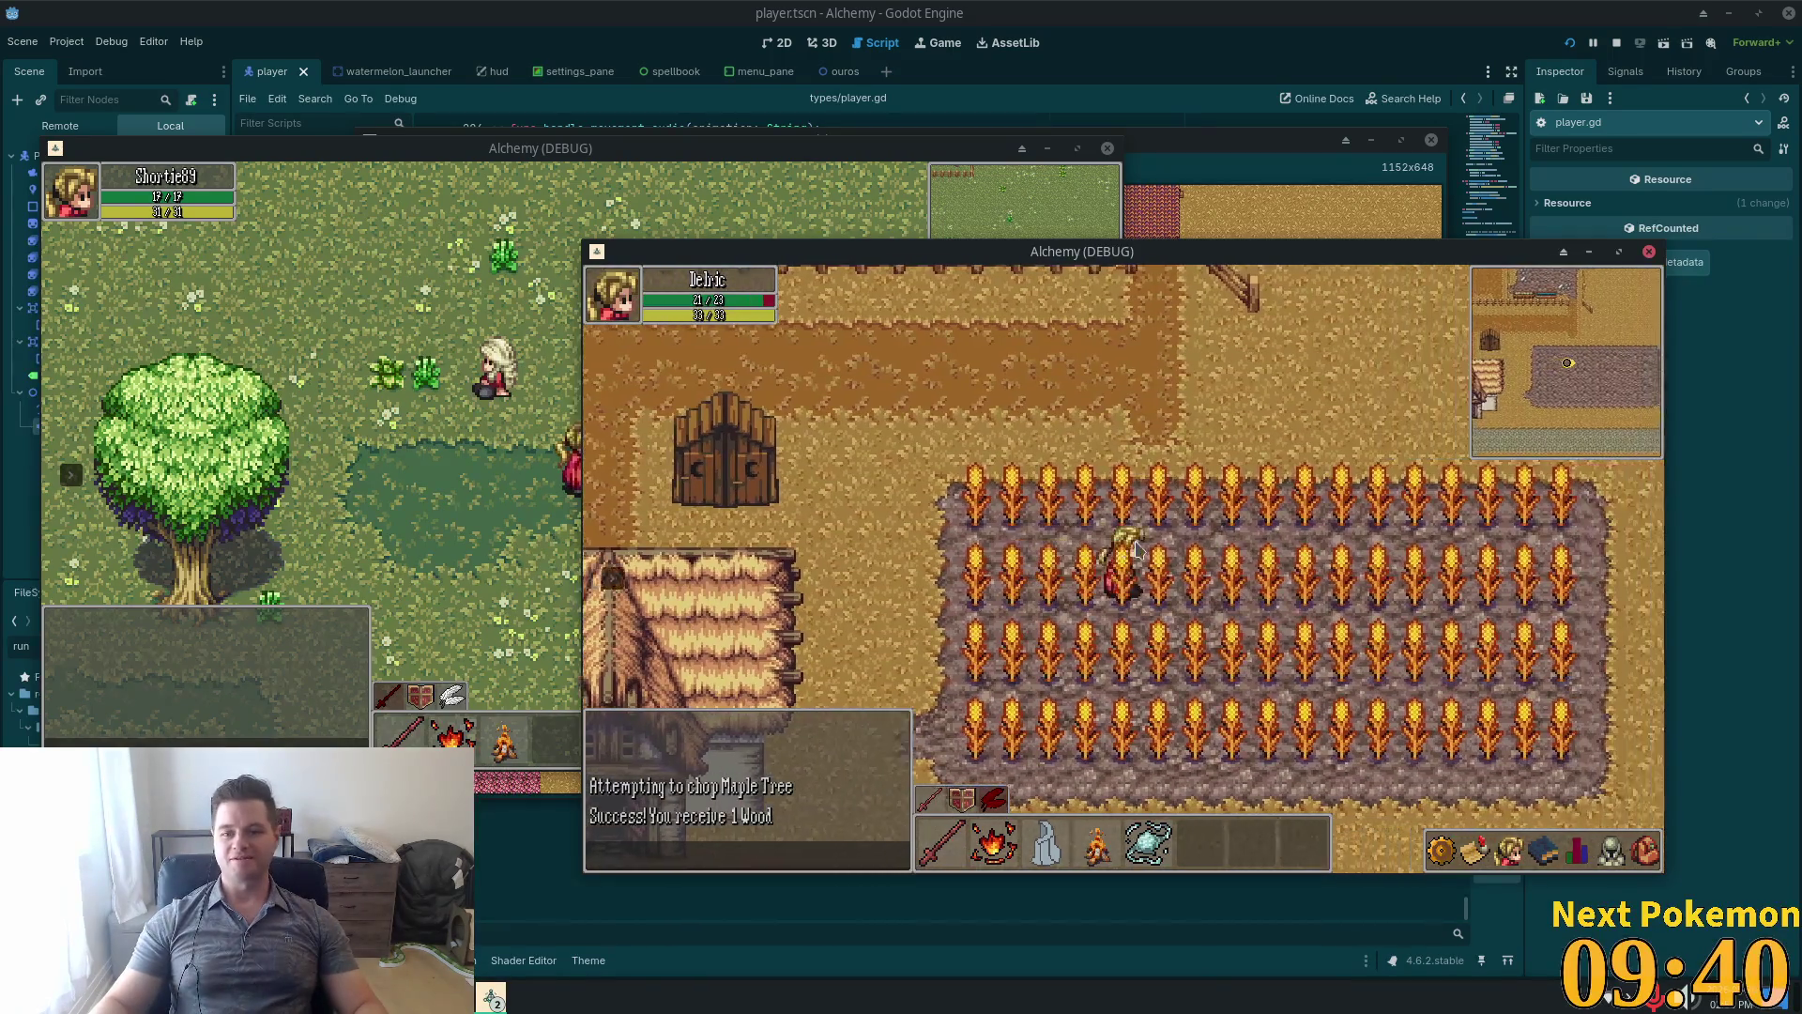
key(Left)
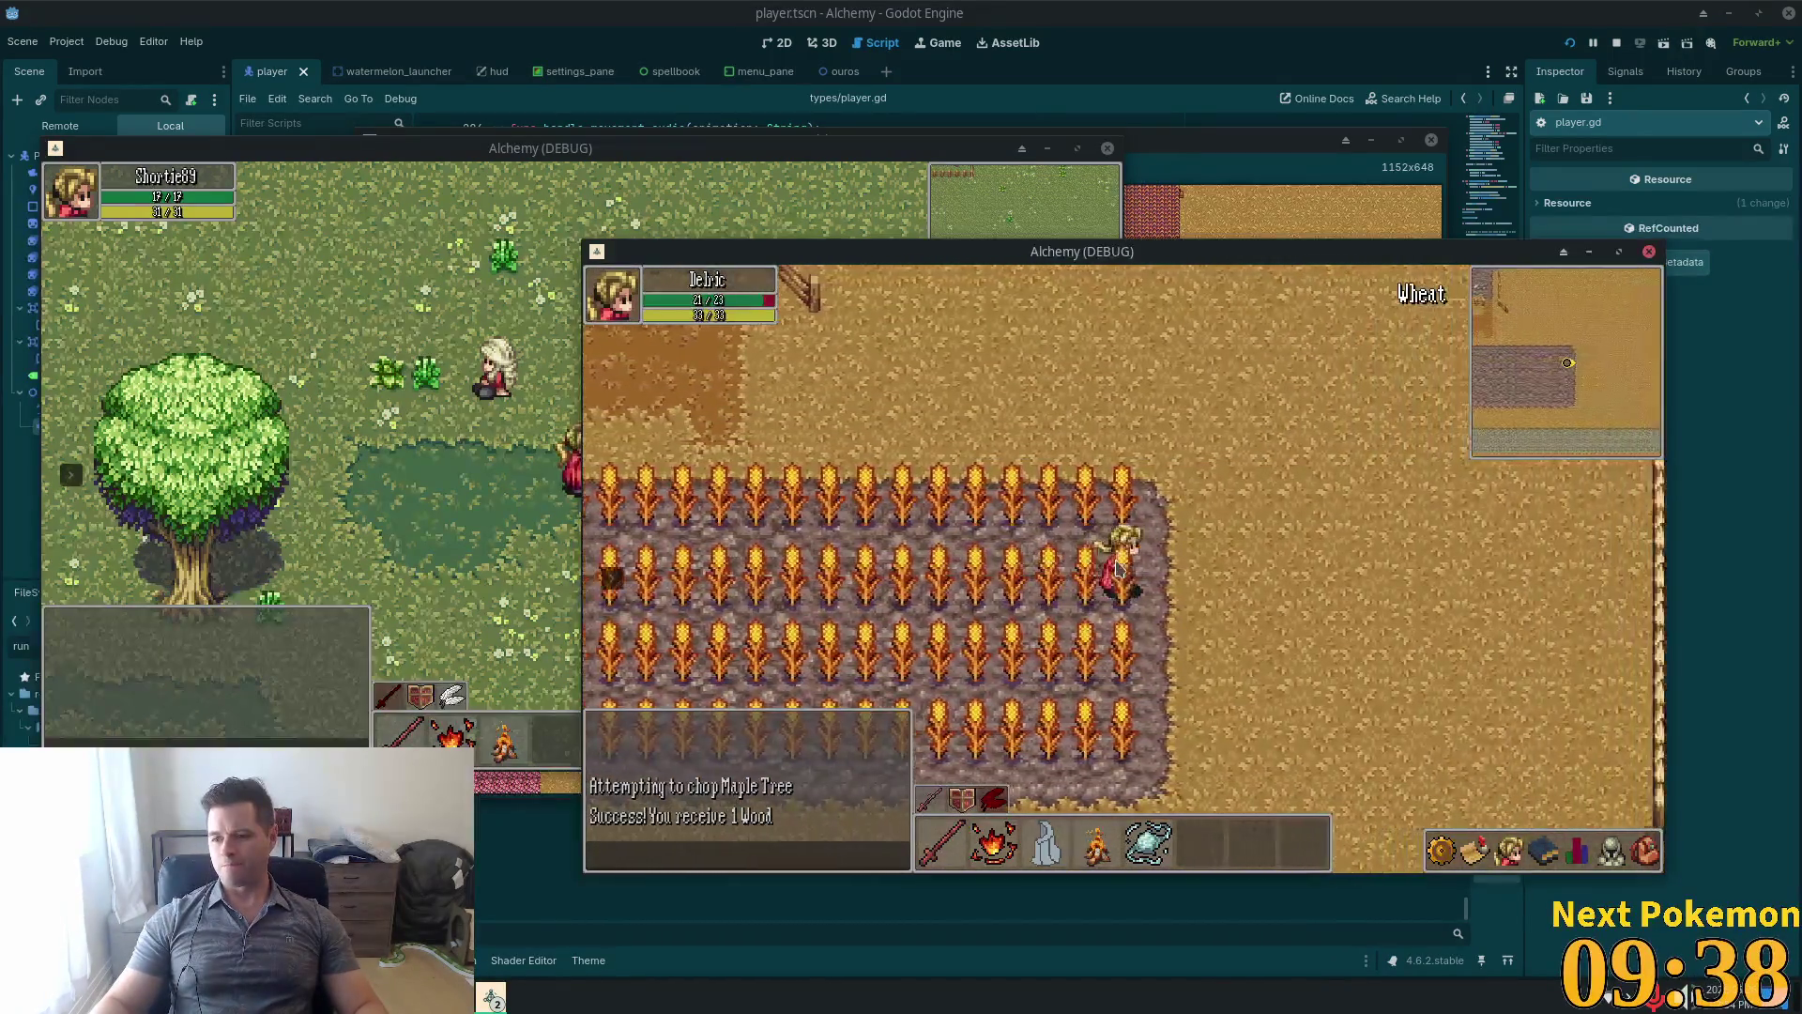
key(Down)
key(Left)
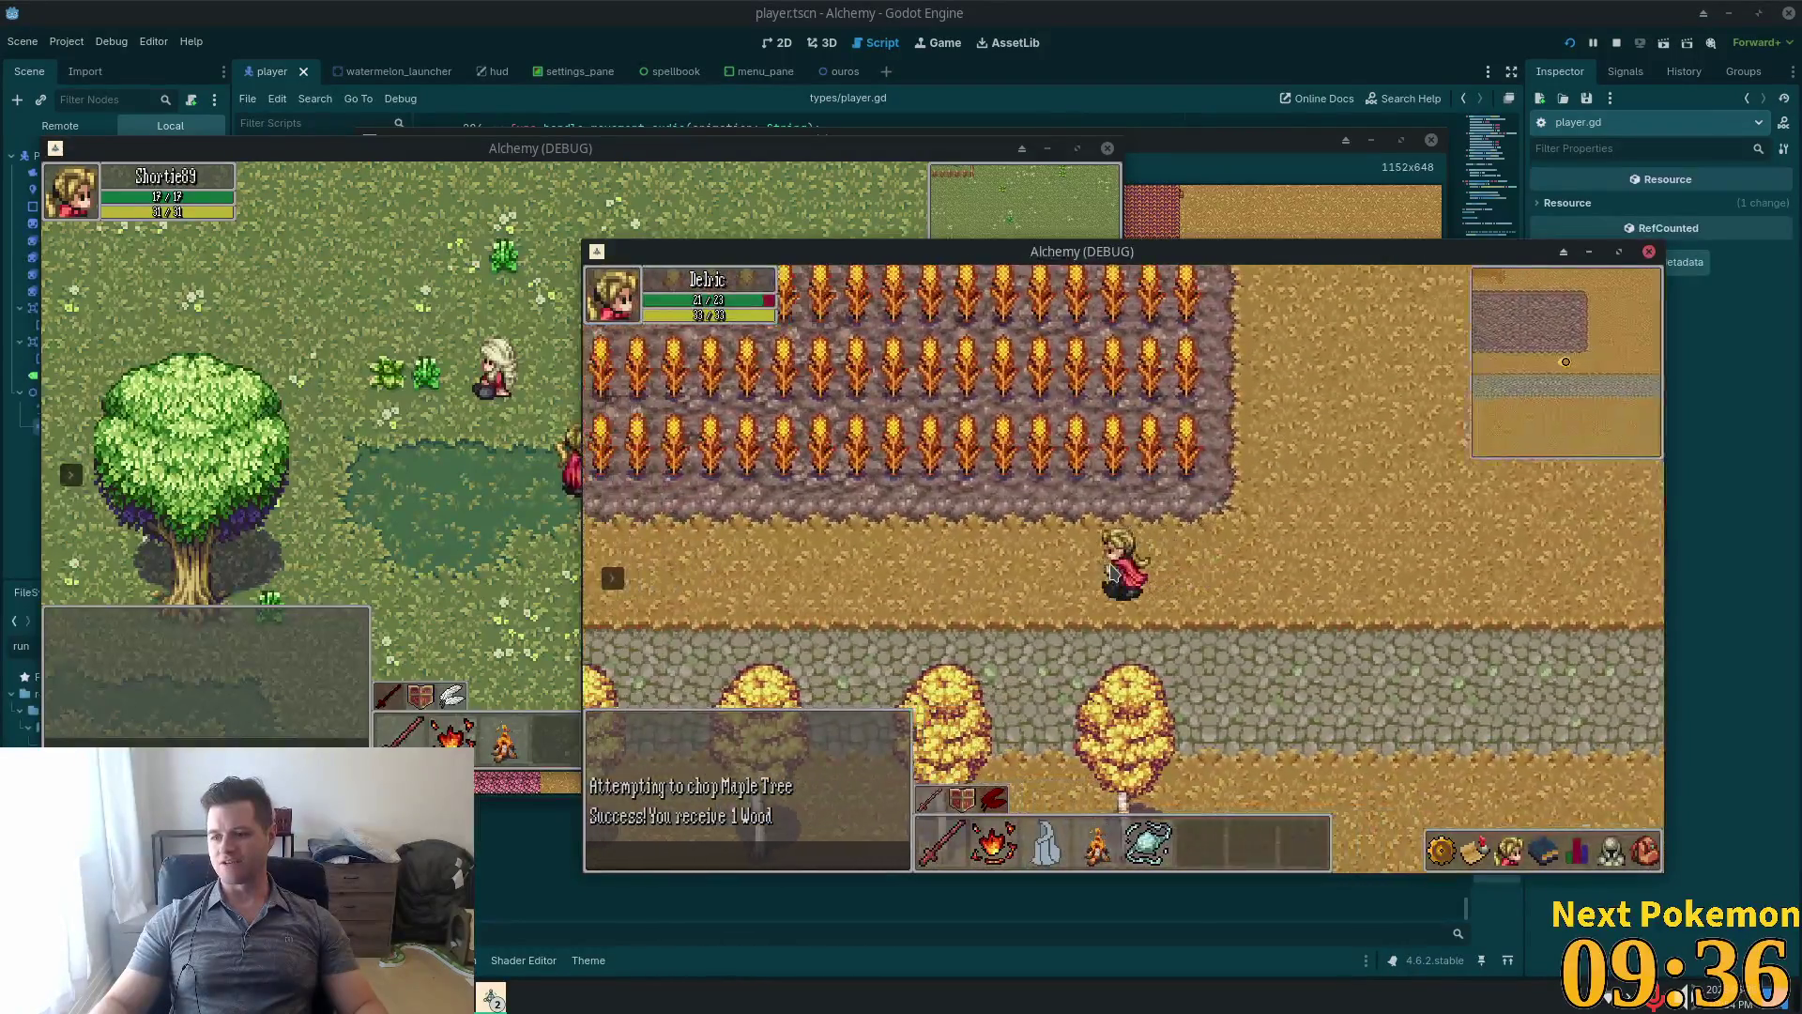
key(Left)
key(Left)
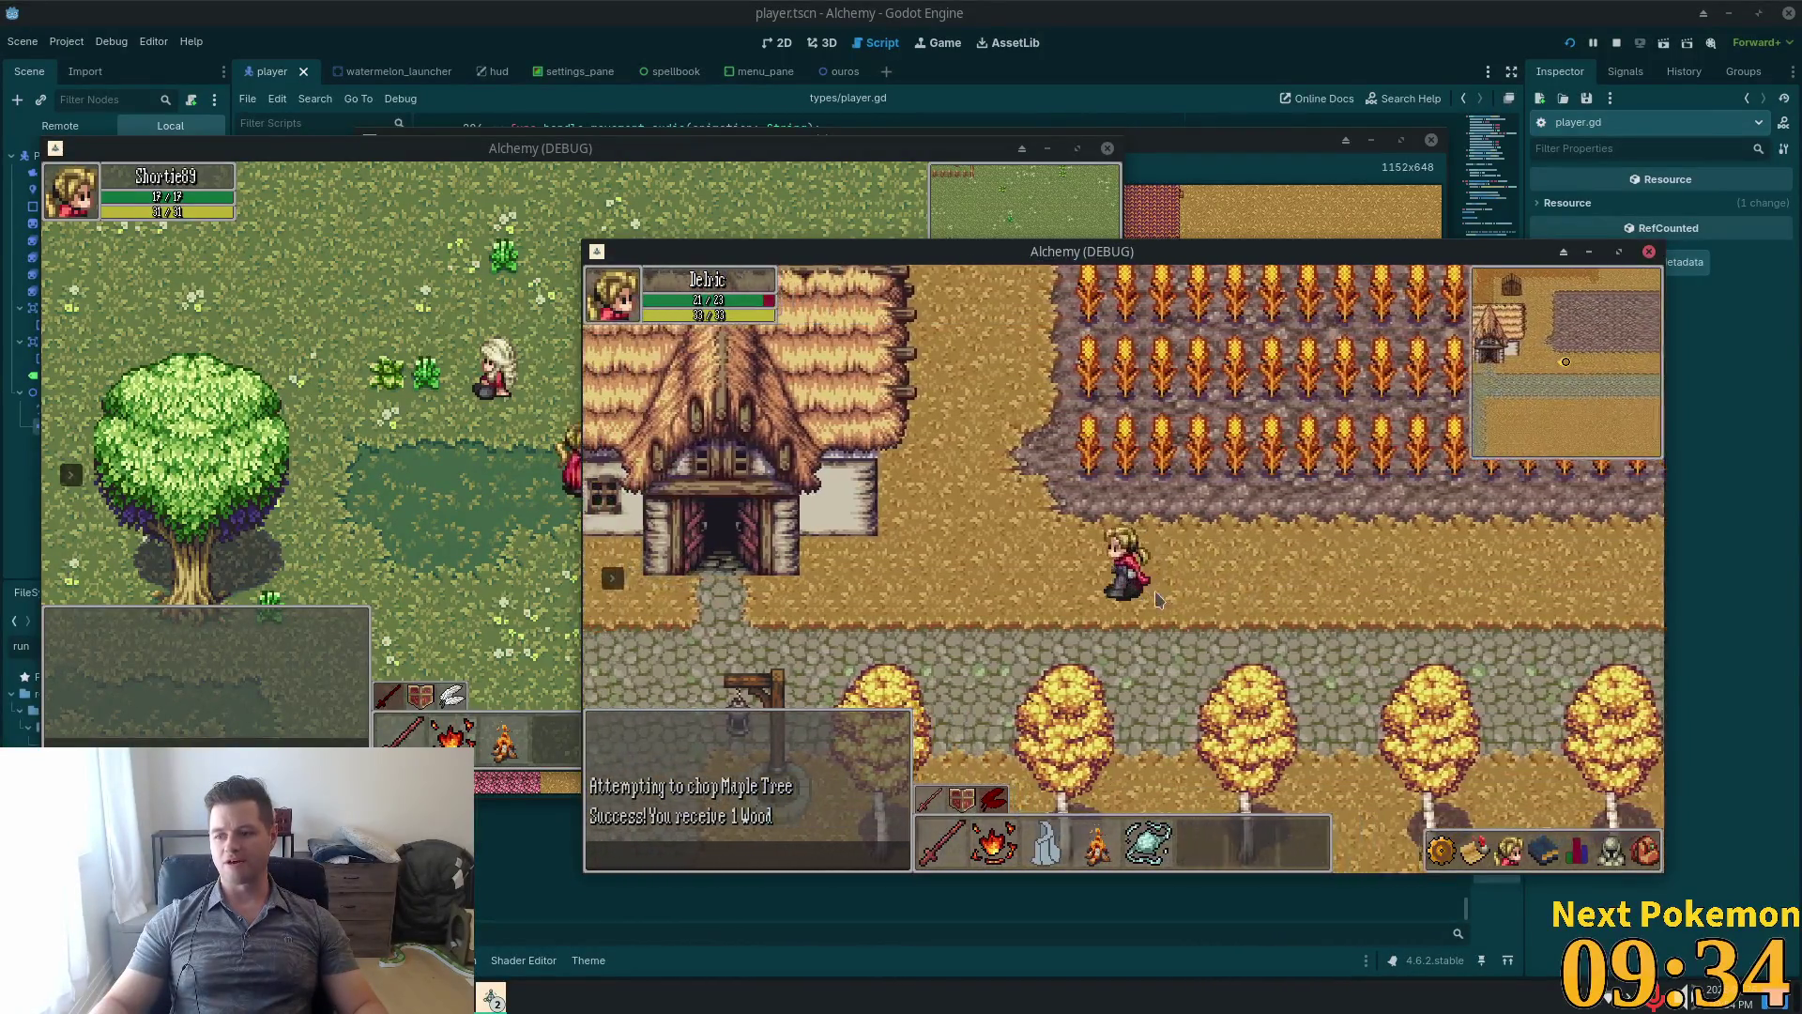
key(Left)
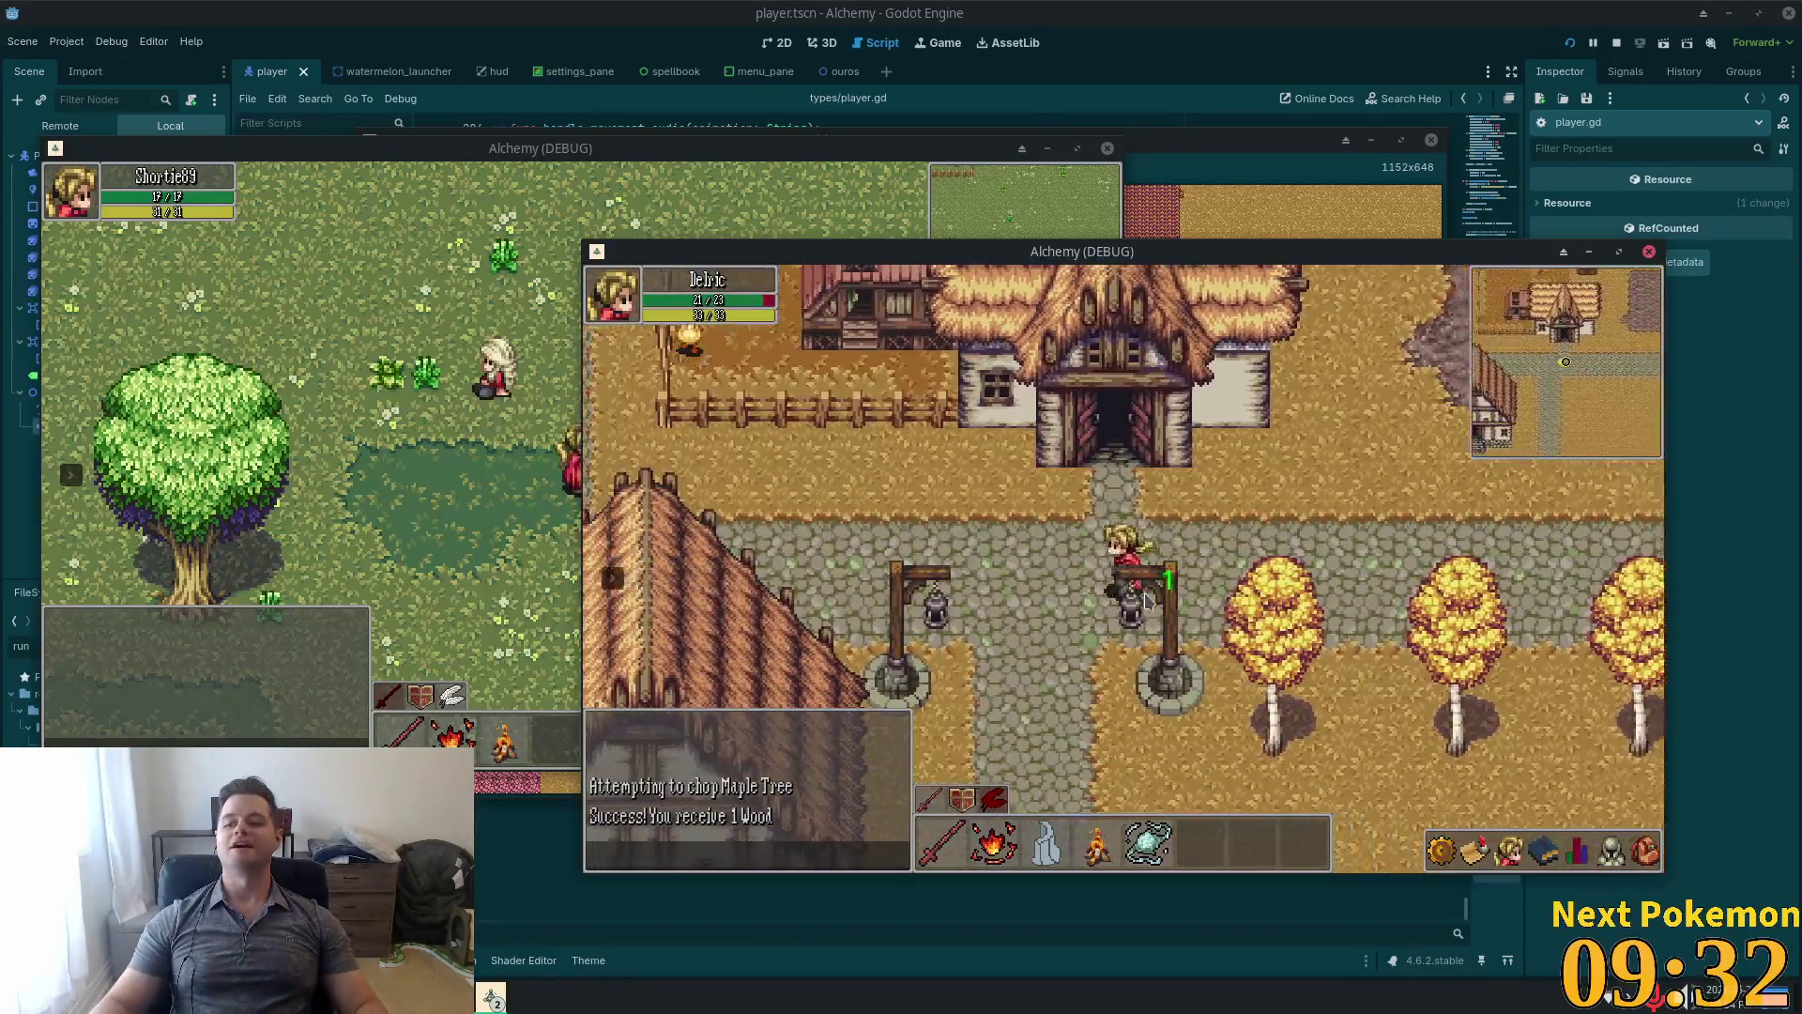
Continue west past the lamp posts along the stone path, then bring up the itch.io audio pack page.
key(Left)
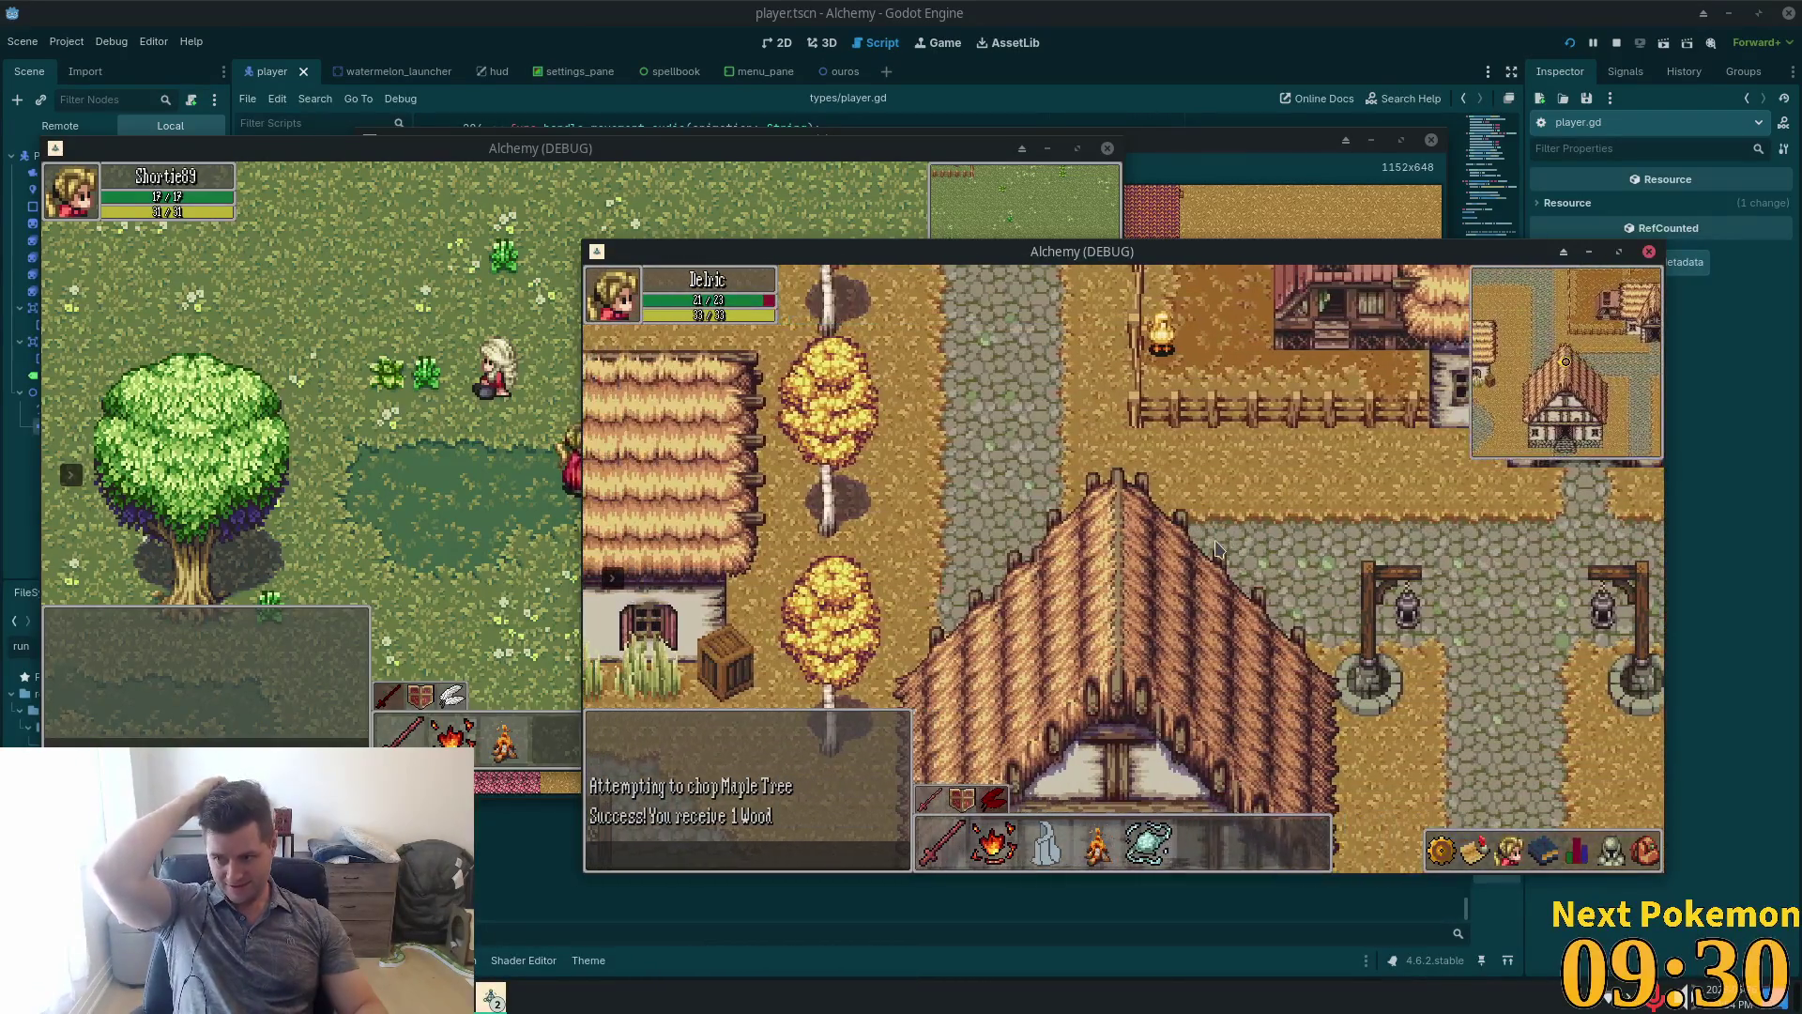
key(Up)
key(Up)
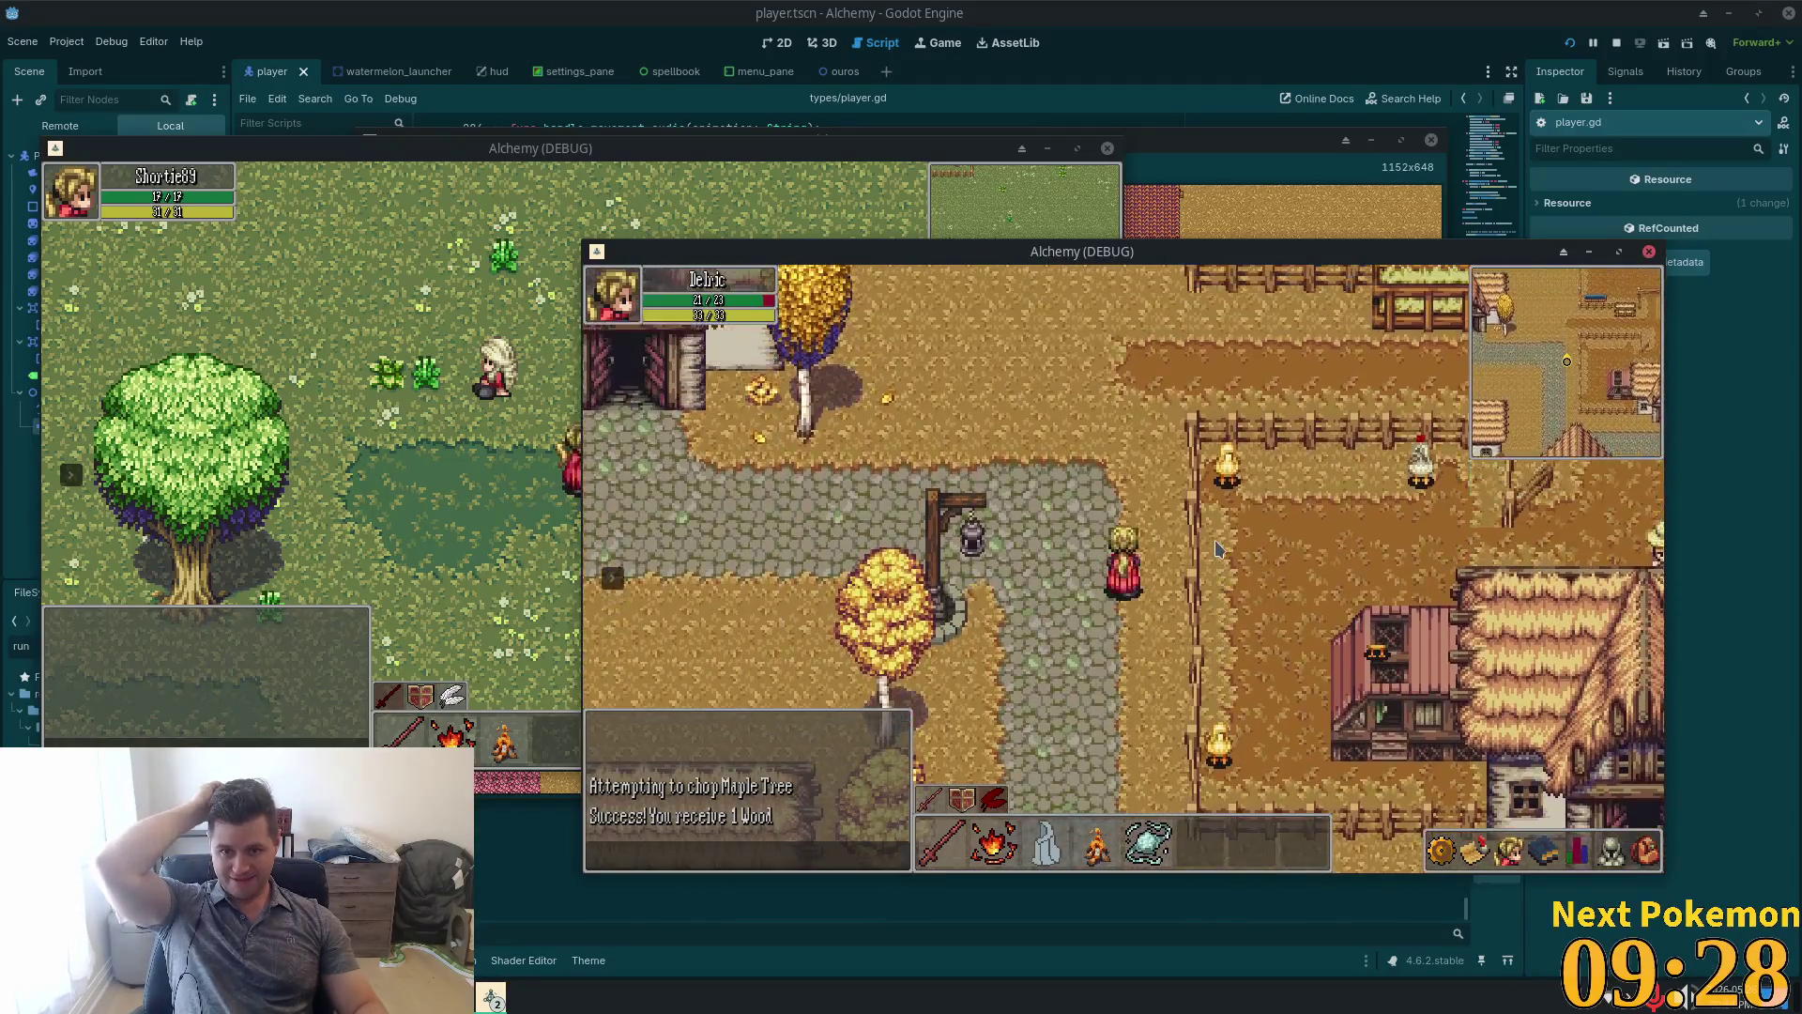
key(Left)
key(Left)
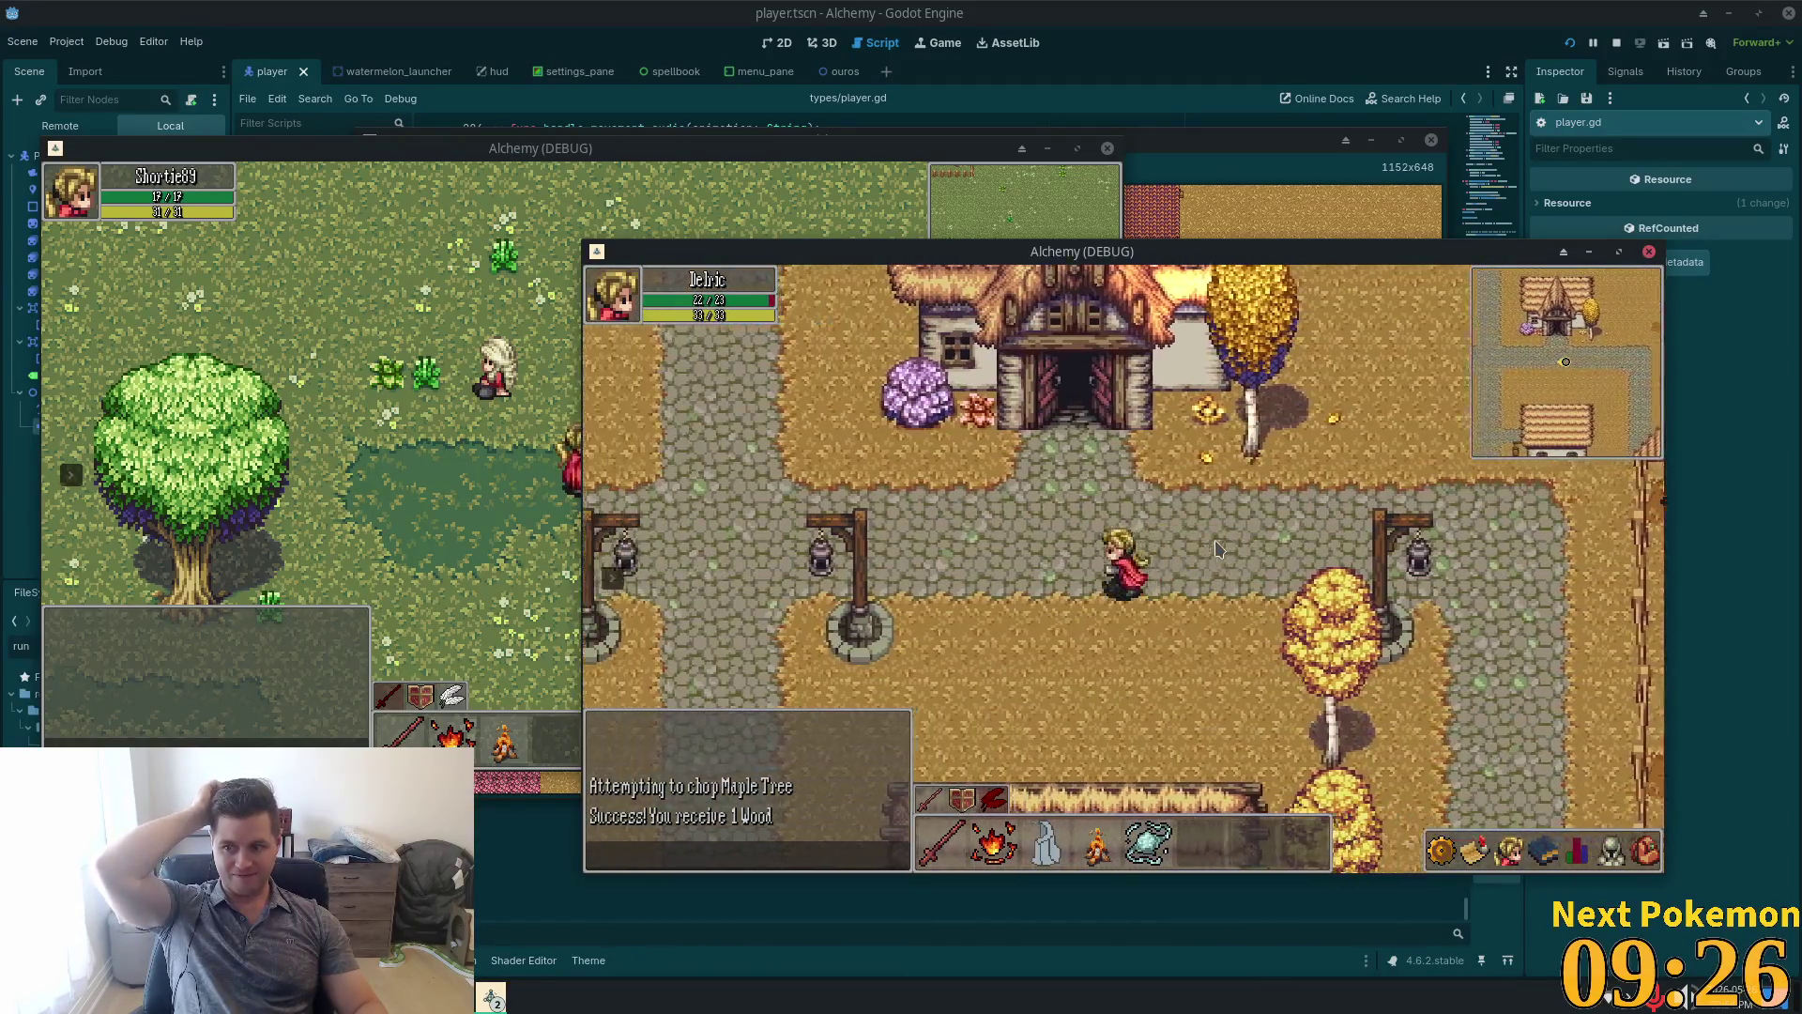
key(Left)
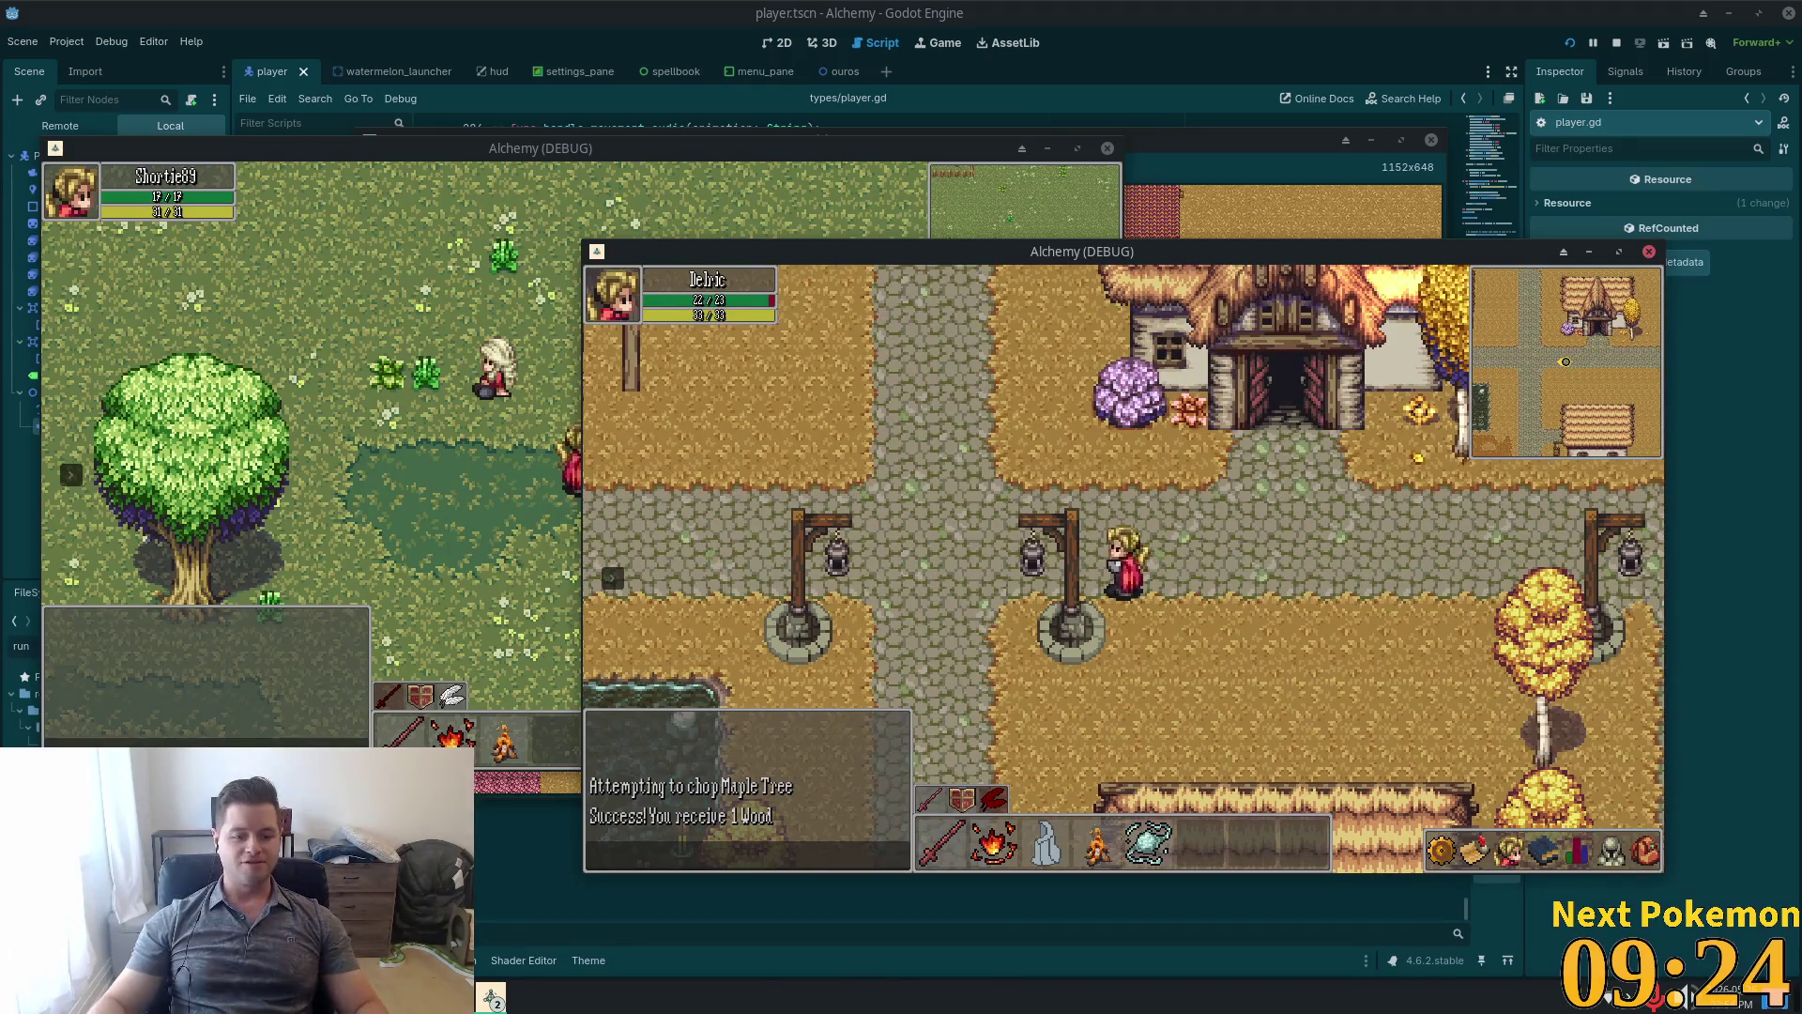
mouse_move(492, 997)
click(545, 919)
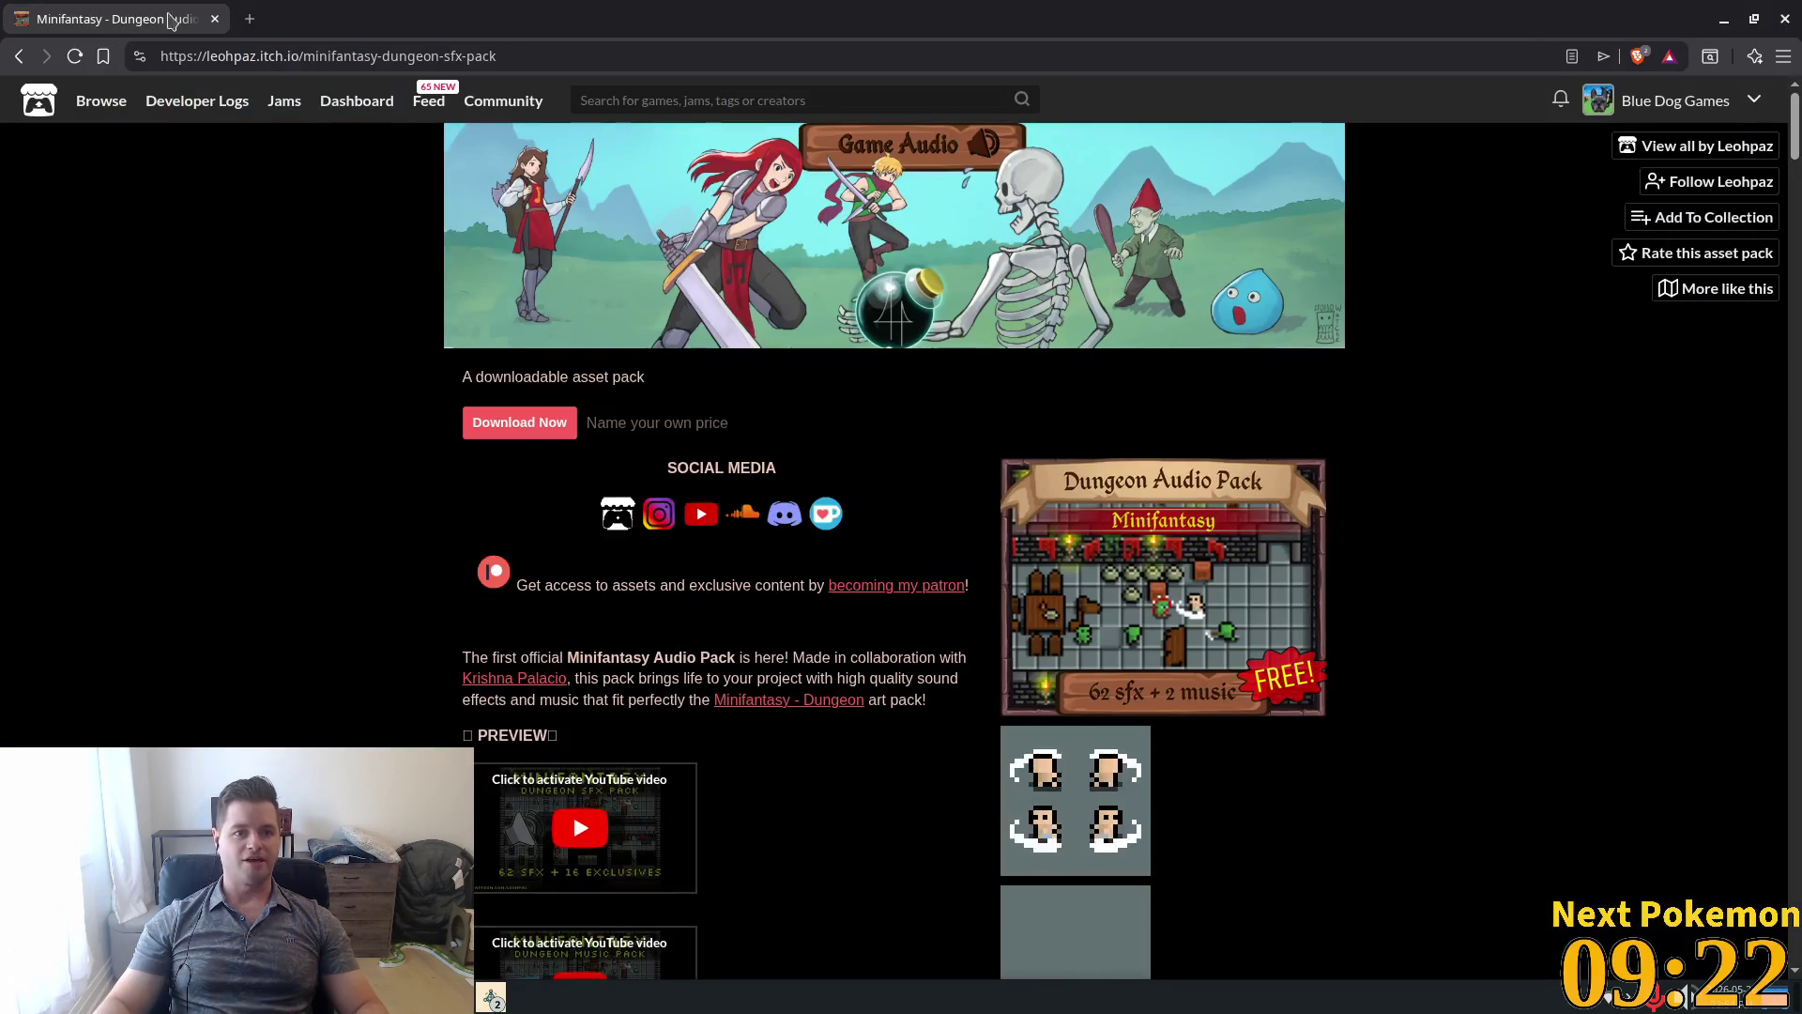
Open Google in a new tab and search for 'andre the giant holding can'.
click(250, 18)
text(ho)
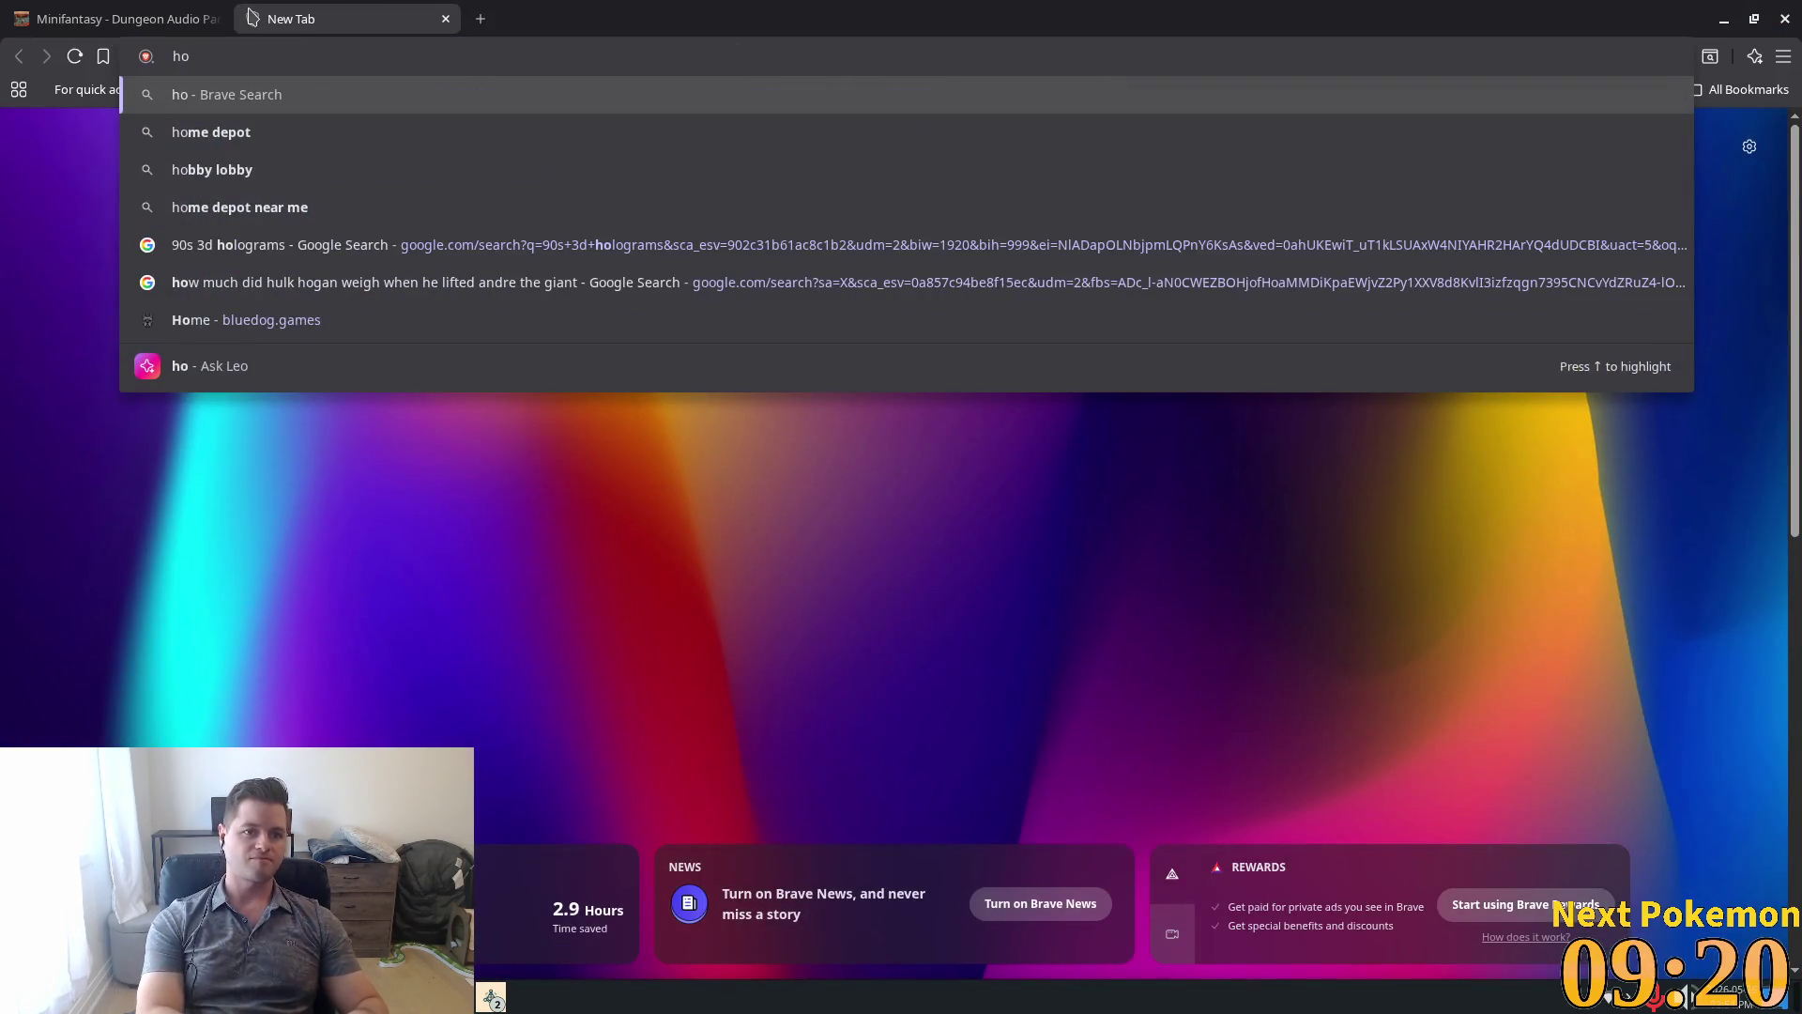
key(BackSpace)
key(BackSpace)
text(go)
key(Return)
text(and)
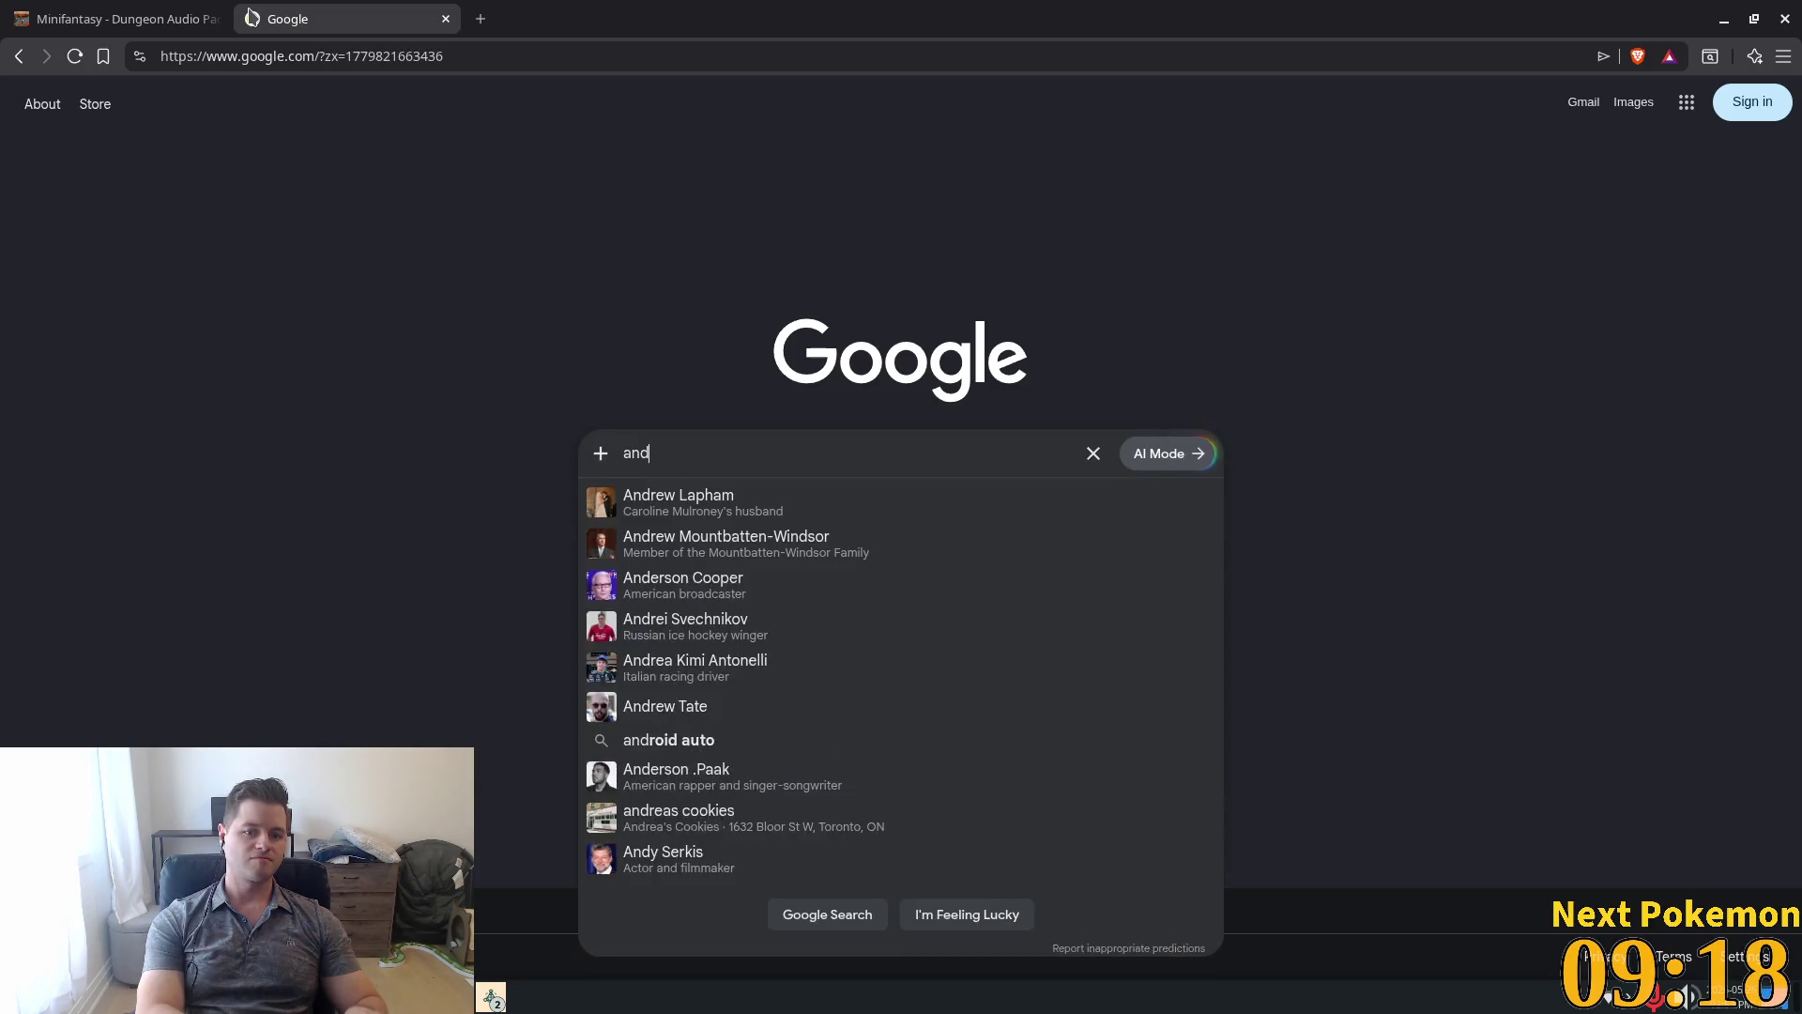
text(re the giant )
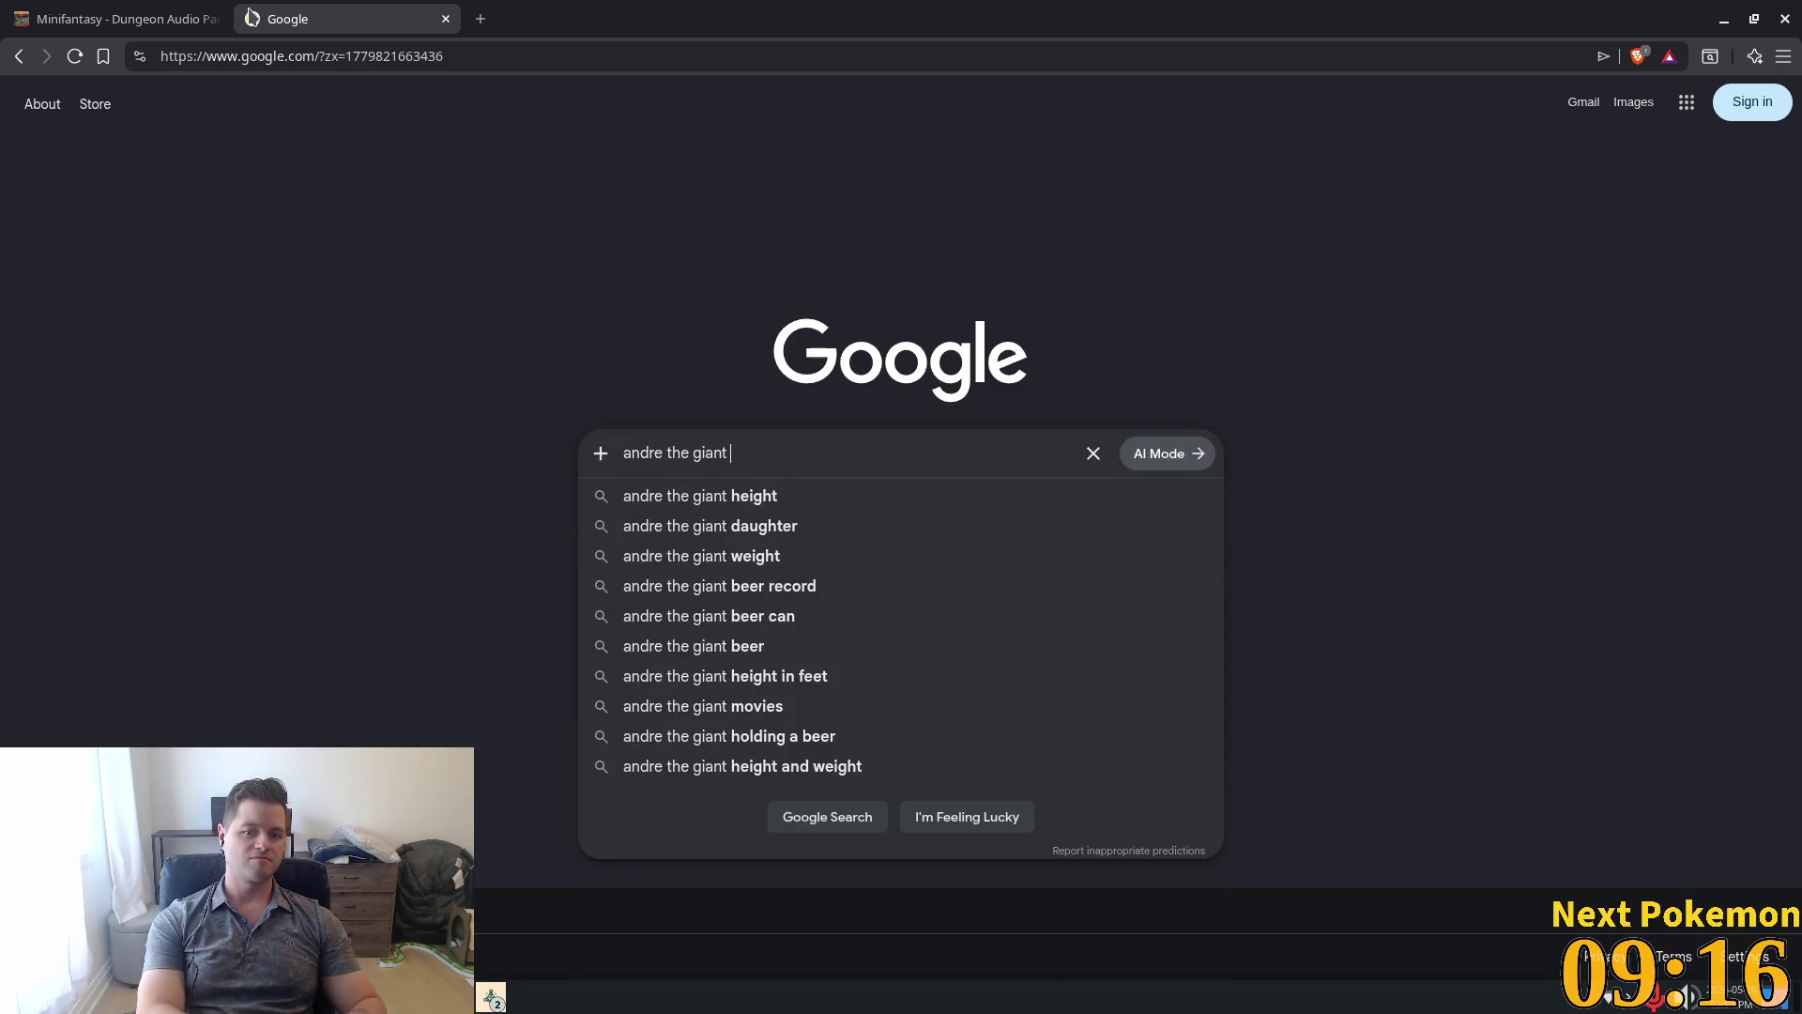
text(oldign)
key(BackSpace)
key(BackSpace)
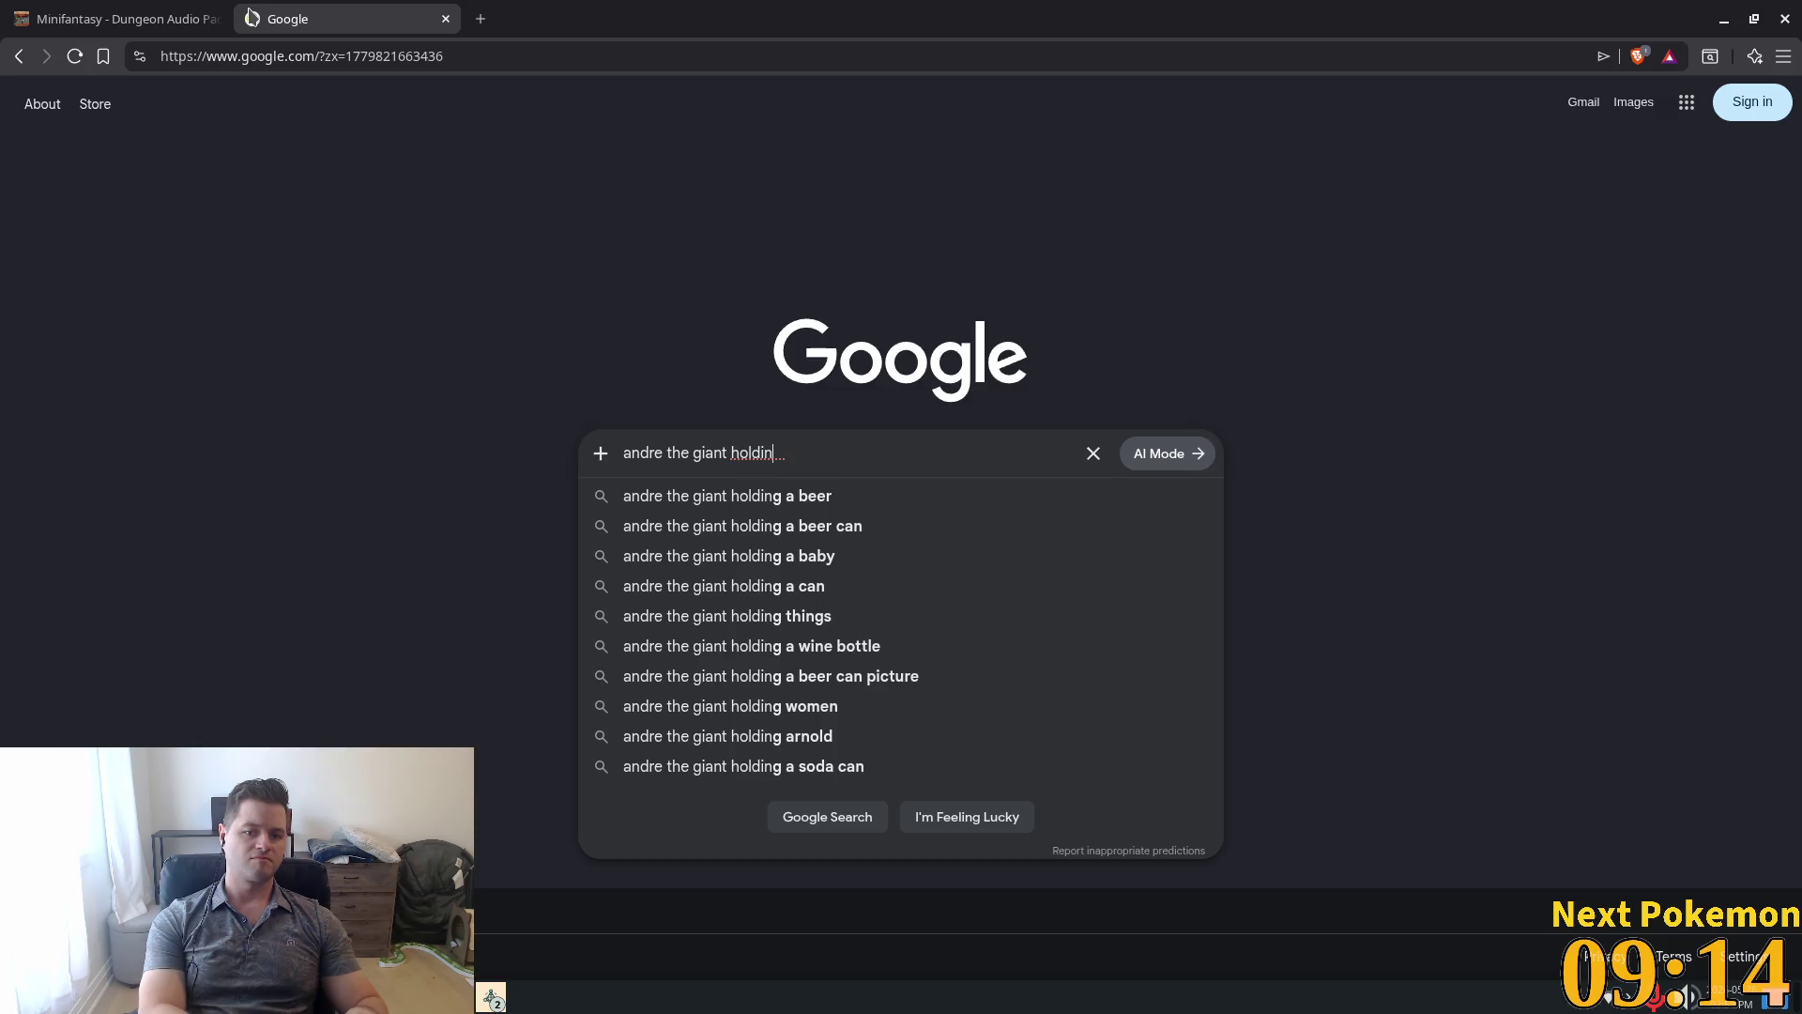
text(ng can)
key(Return)
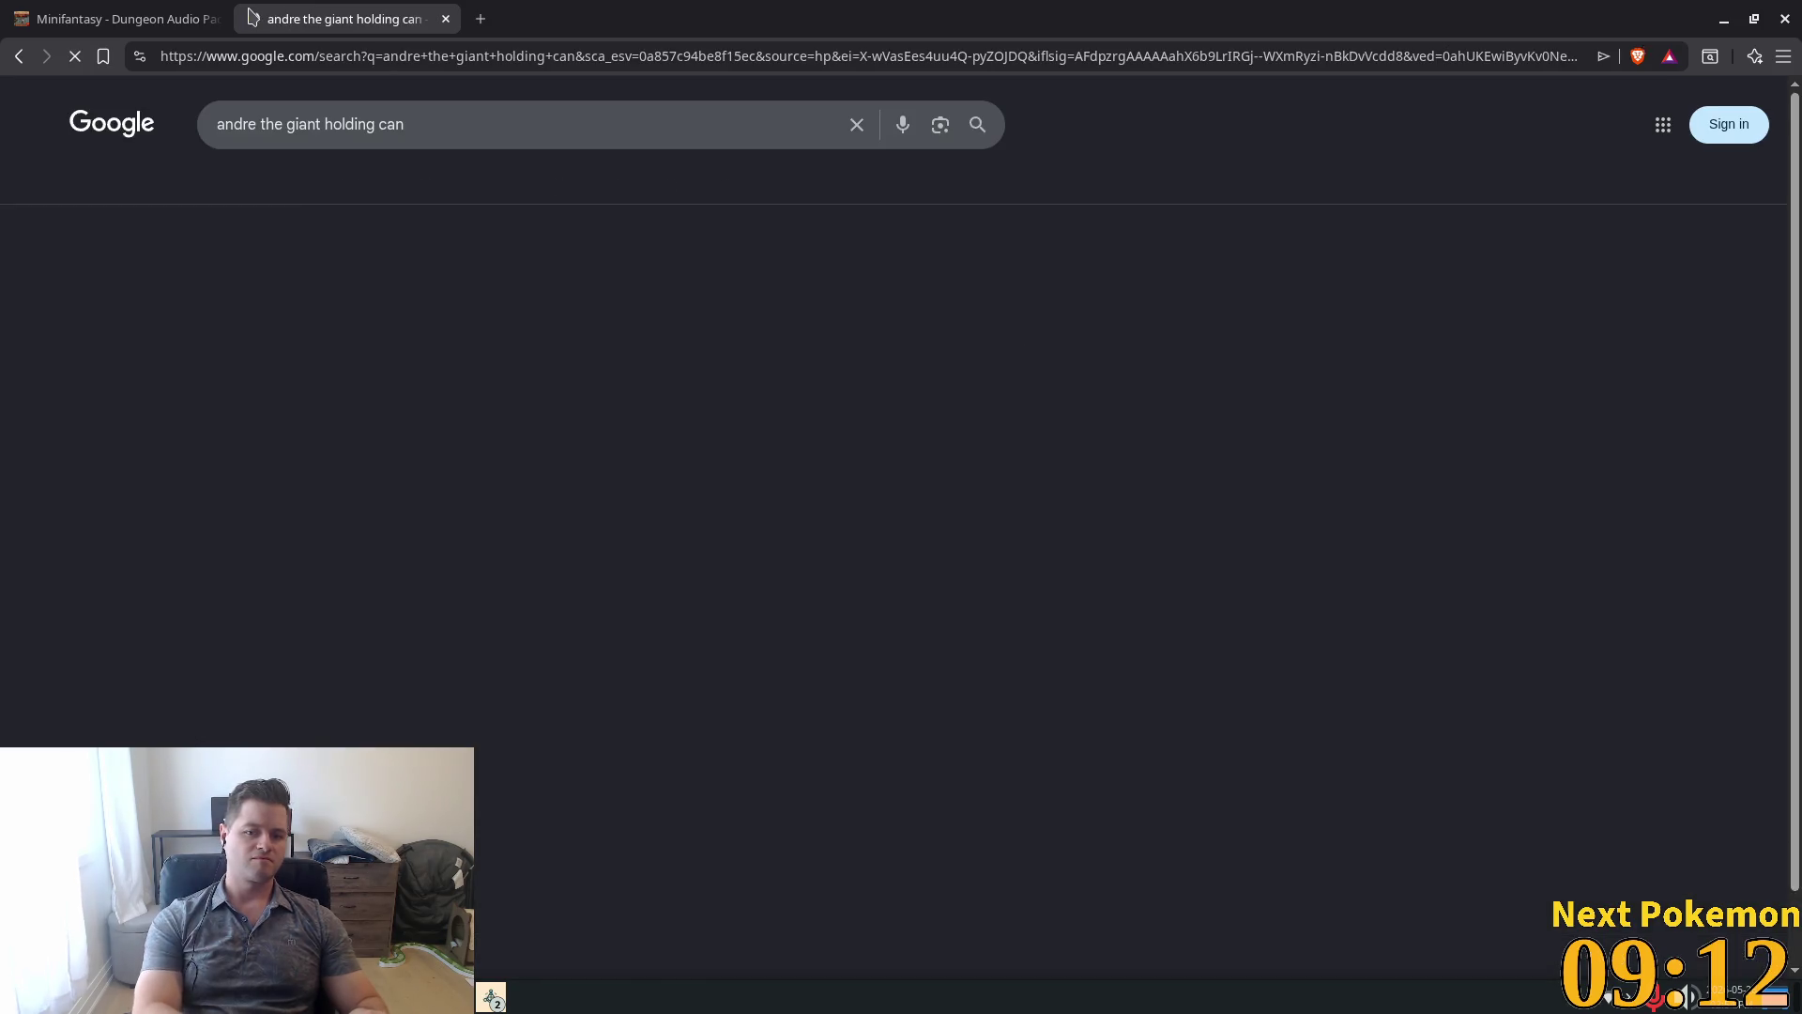
Preview the Reddit, Atlas Obscura, Instagram and Facebook photos, then close the search and switch to Cursor.
click(299, 366)
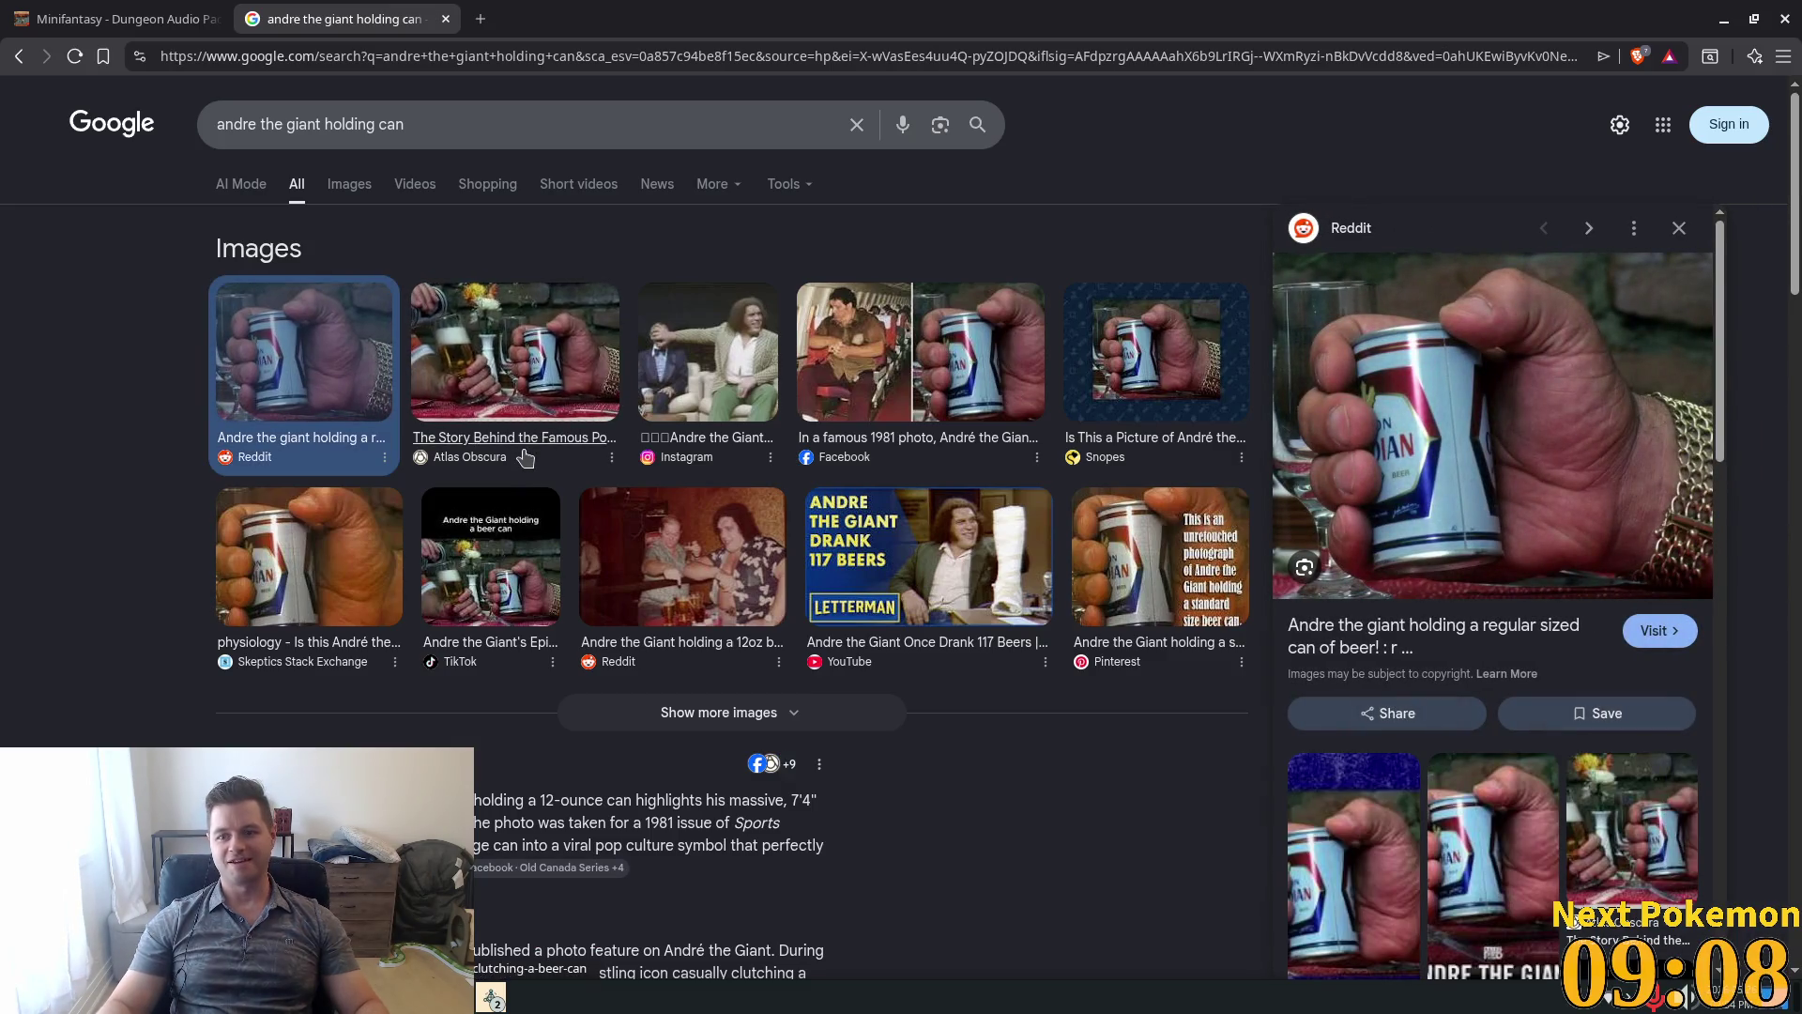
click(523, 368)
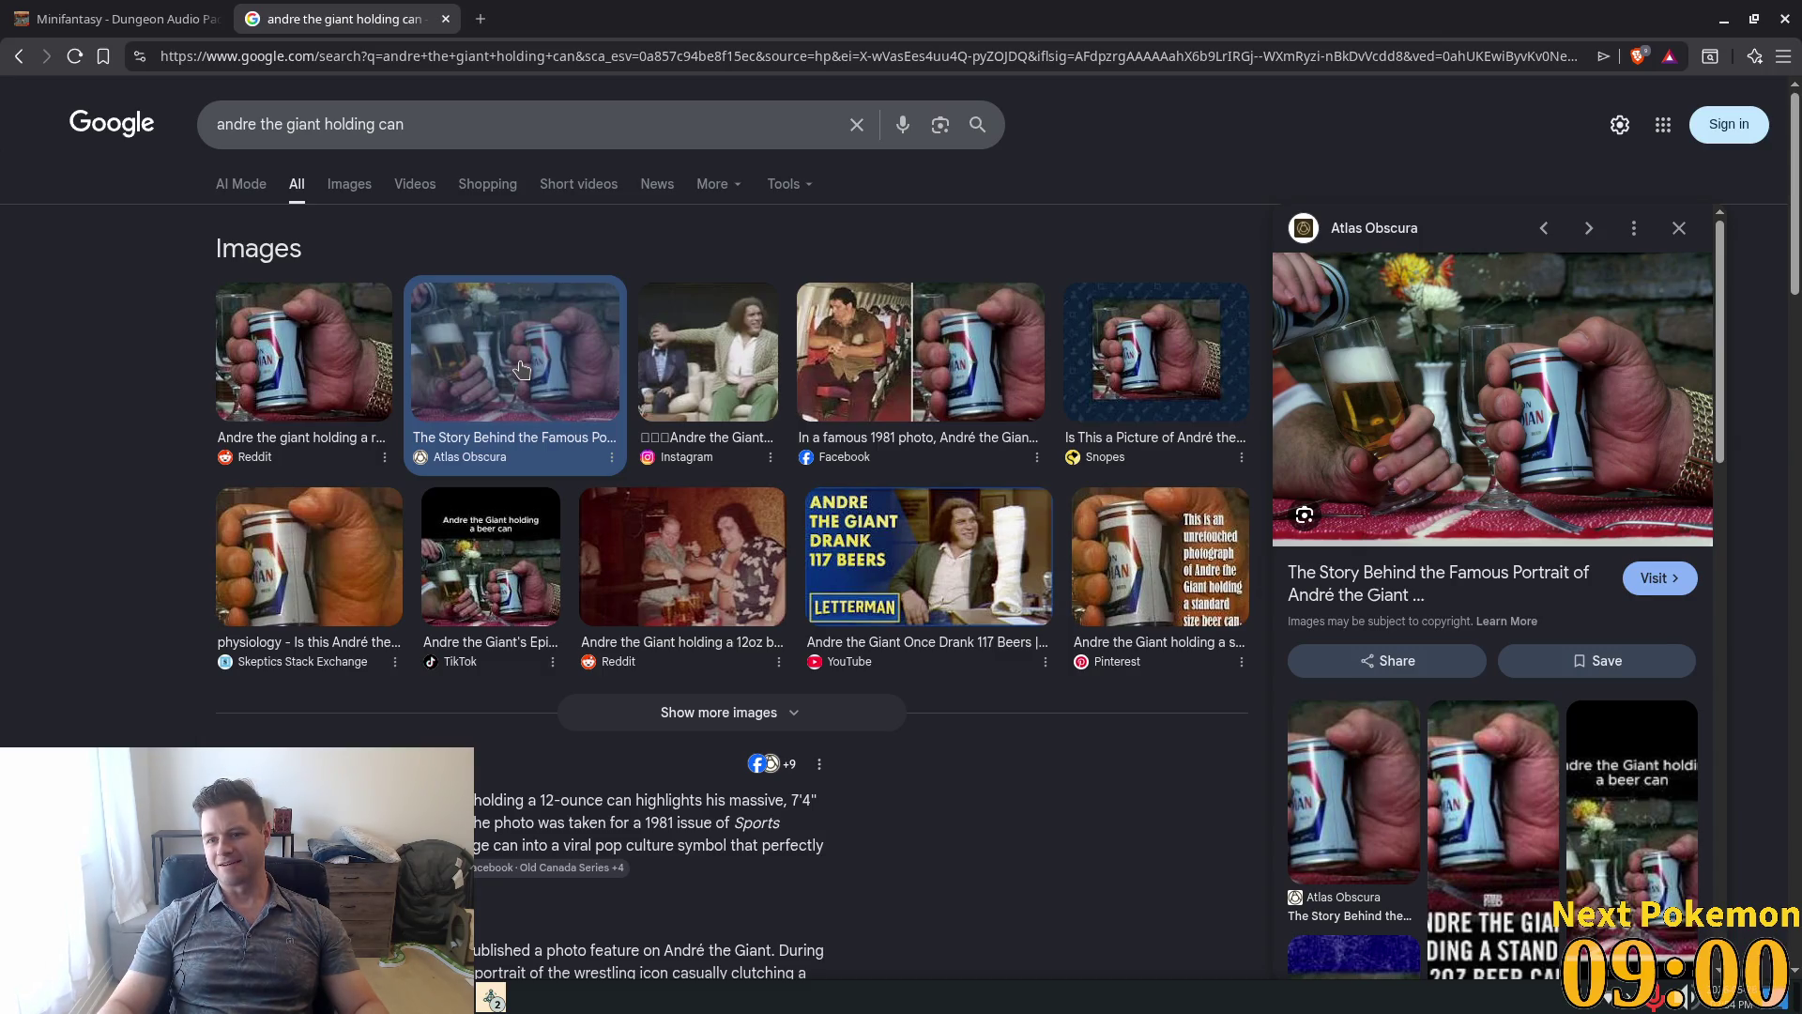
click(692, 356)
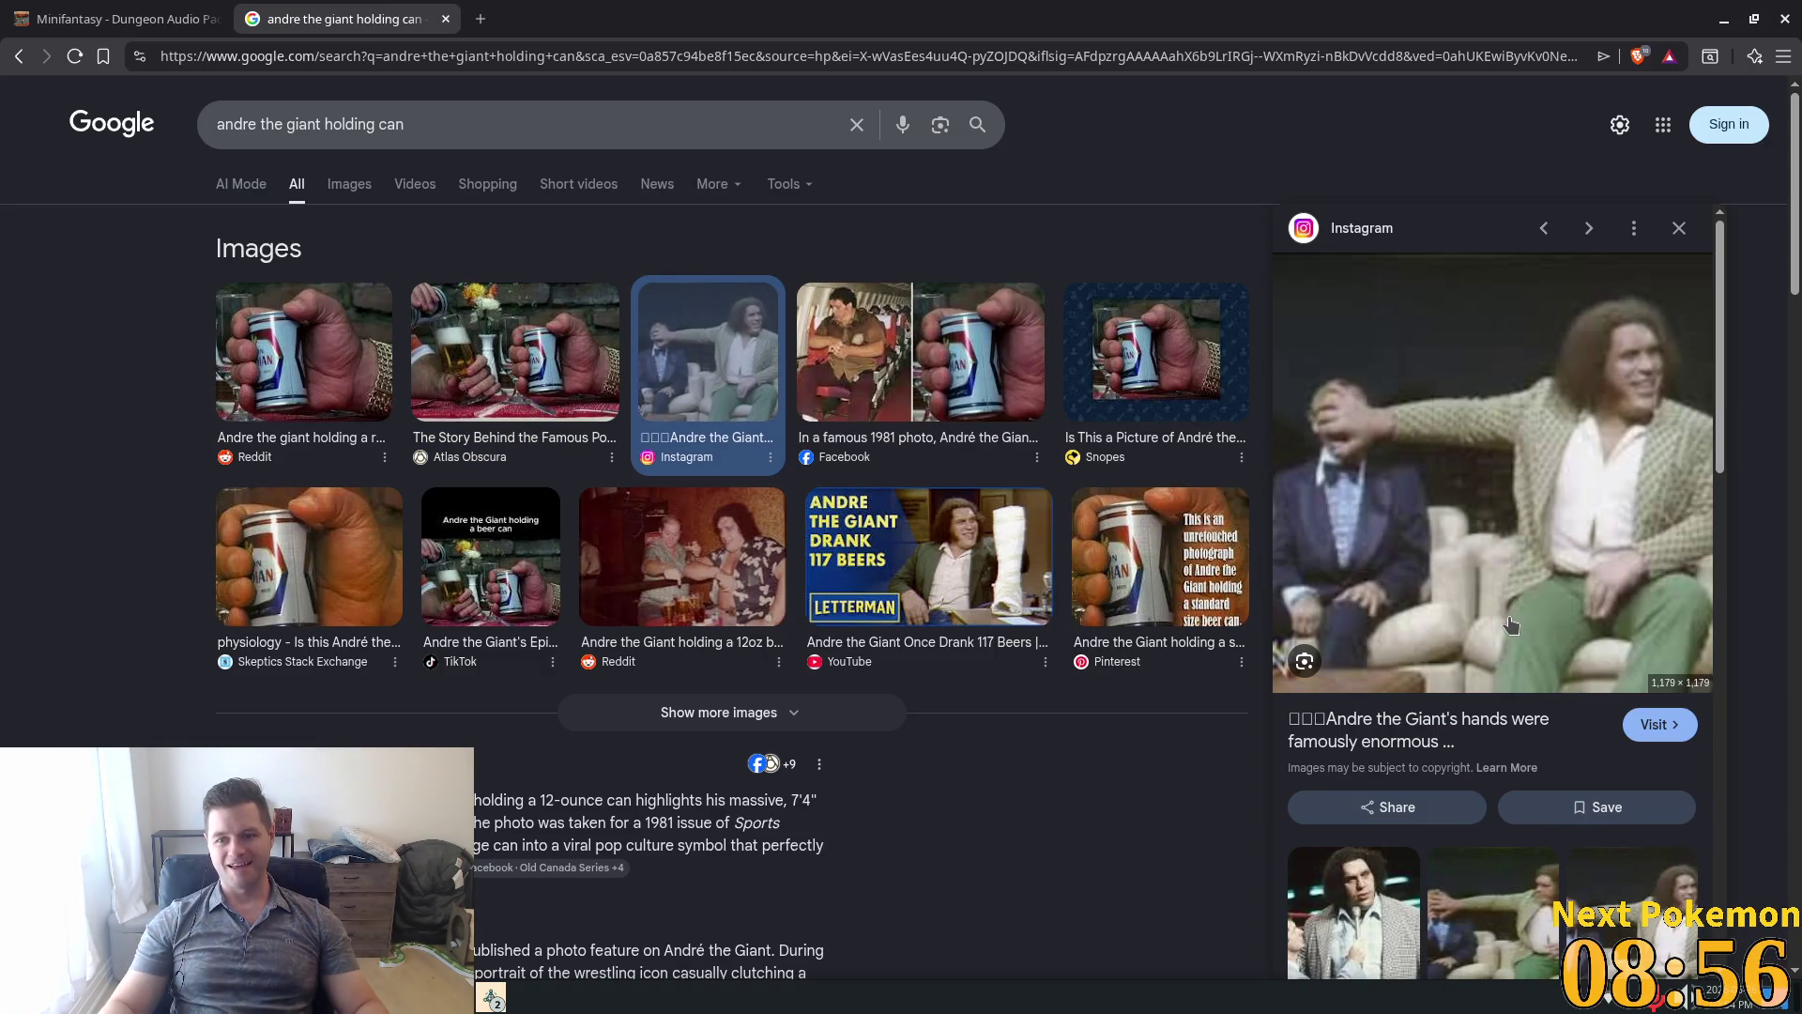
click(986, 394)
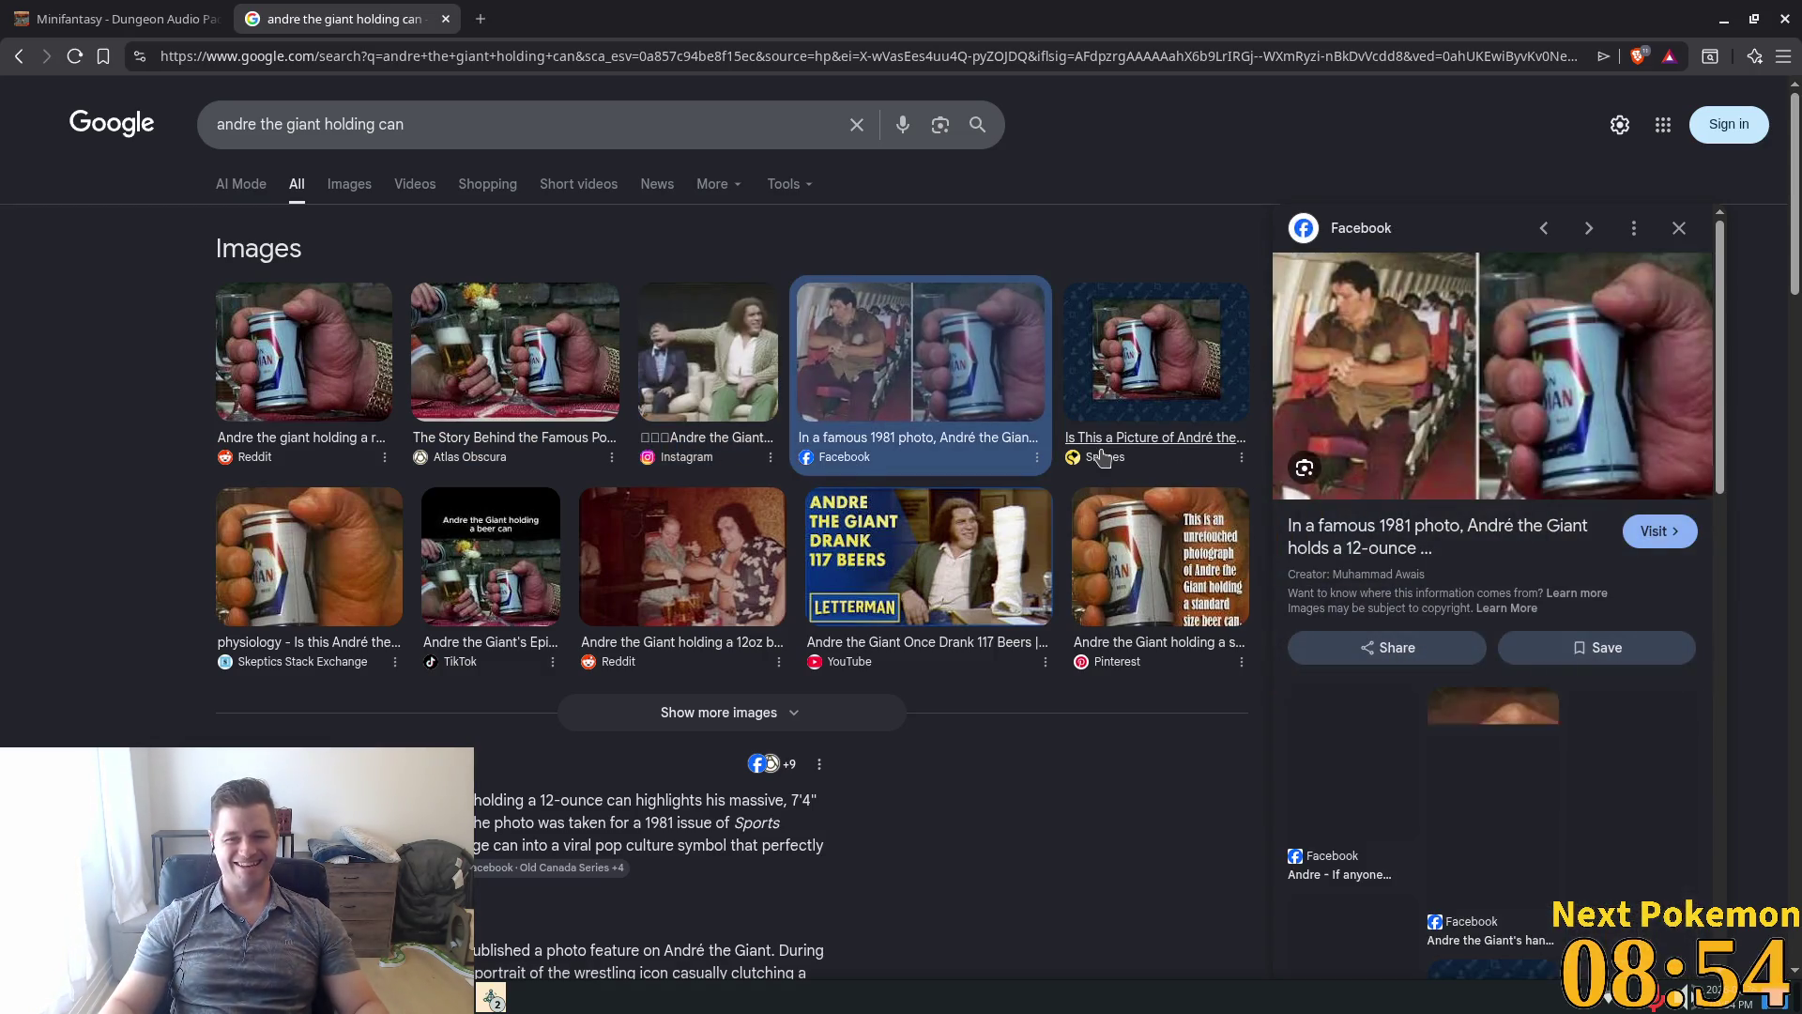
click(733, 549)
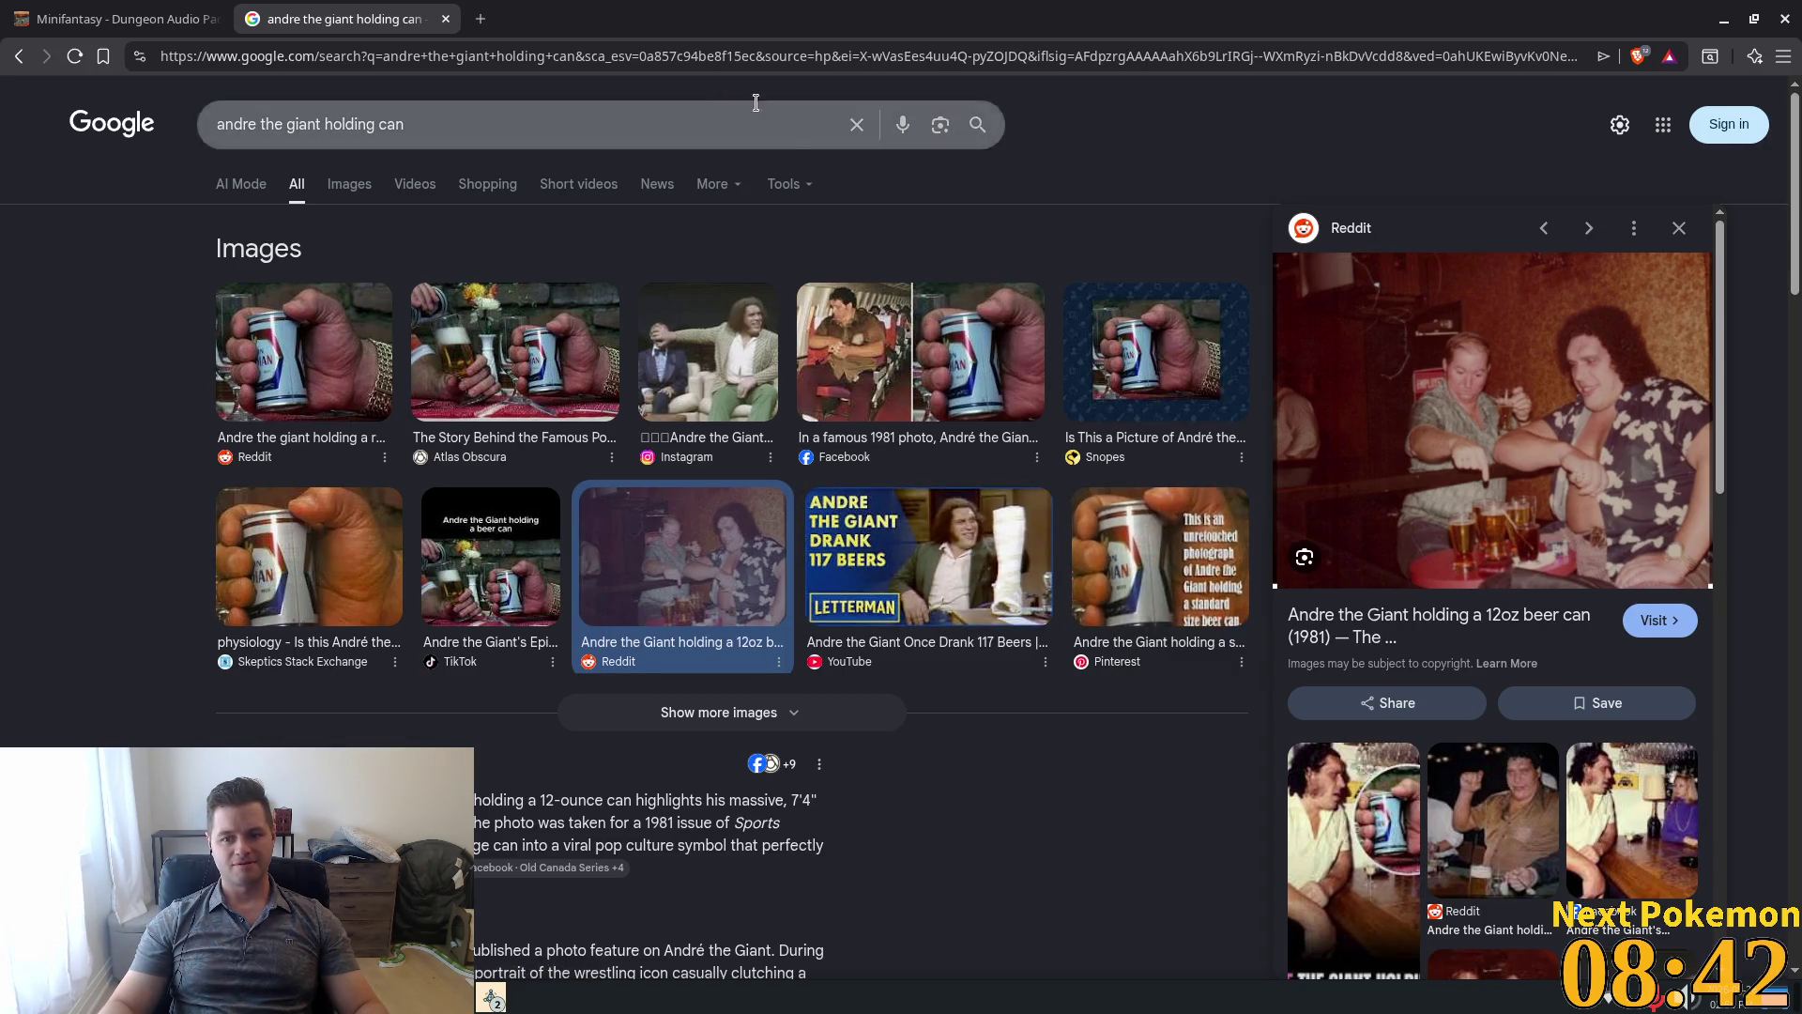
click(446, 18)
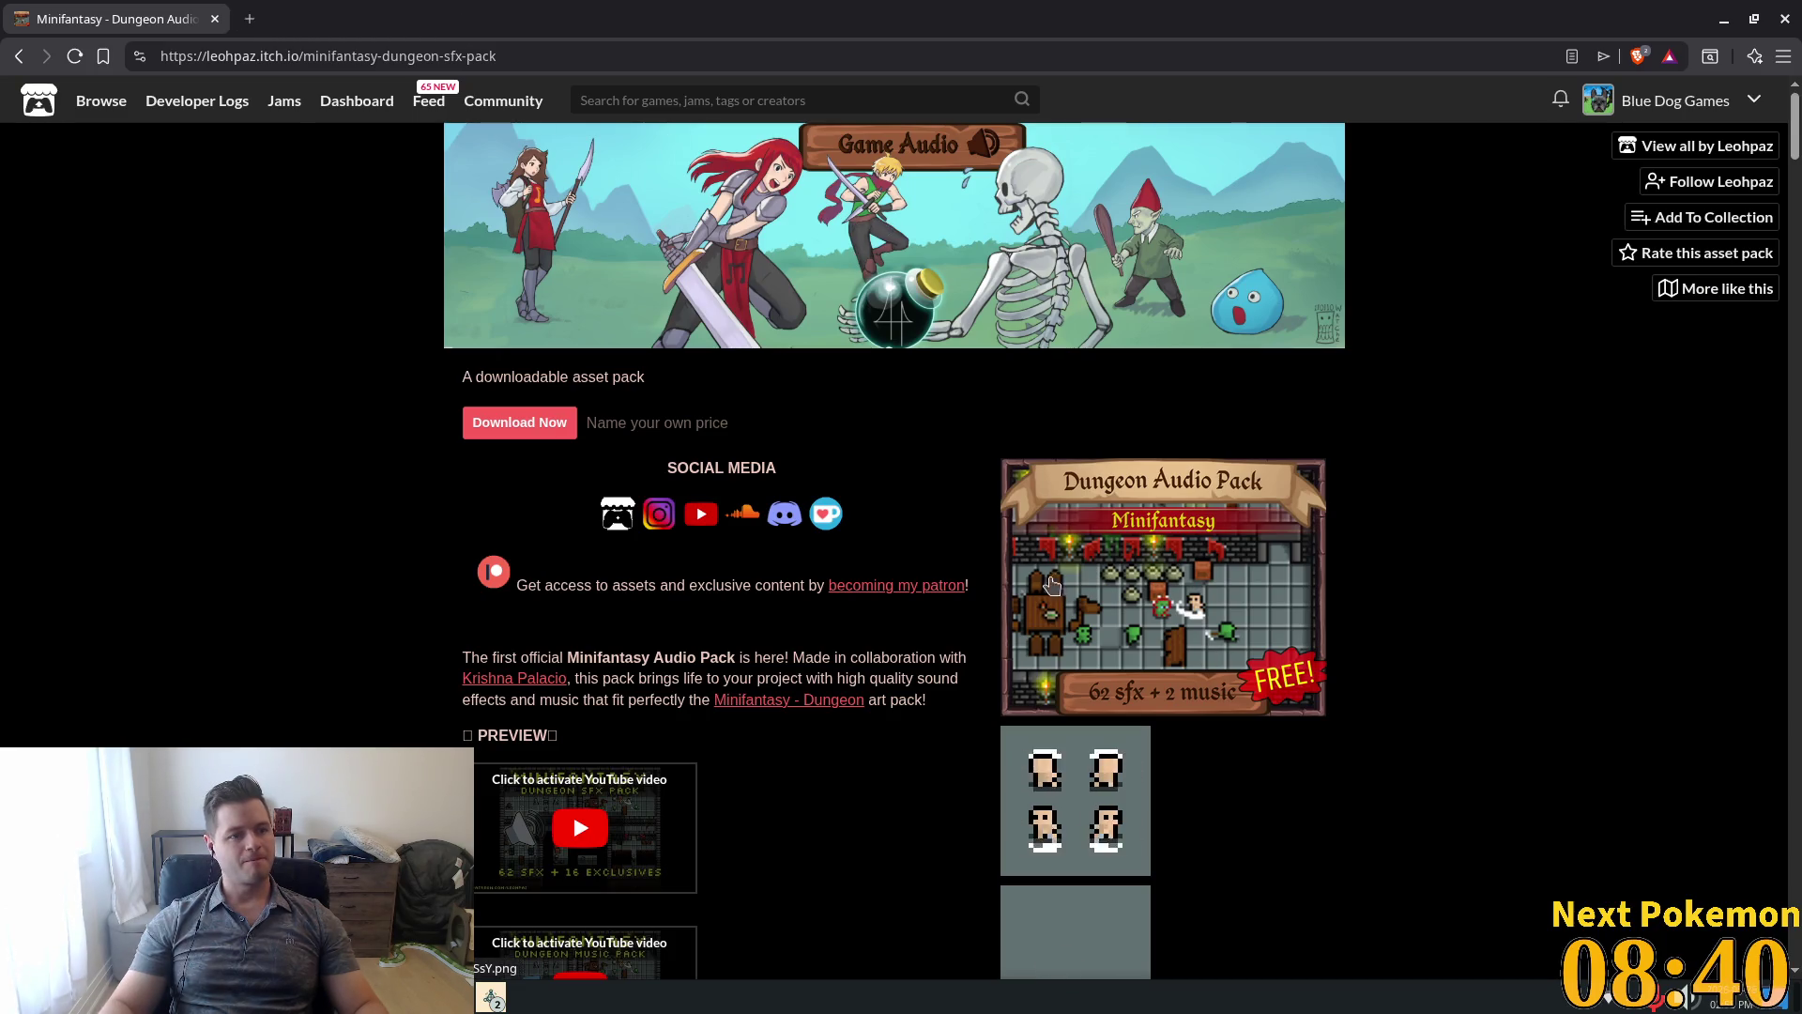
key(alt+Tab)
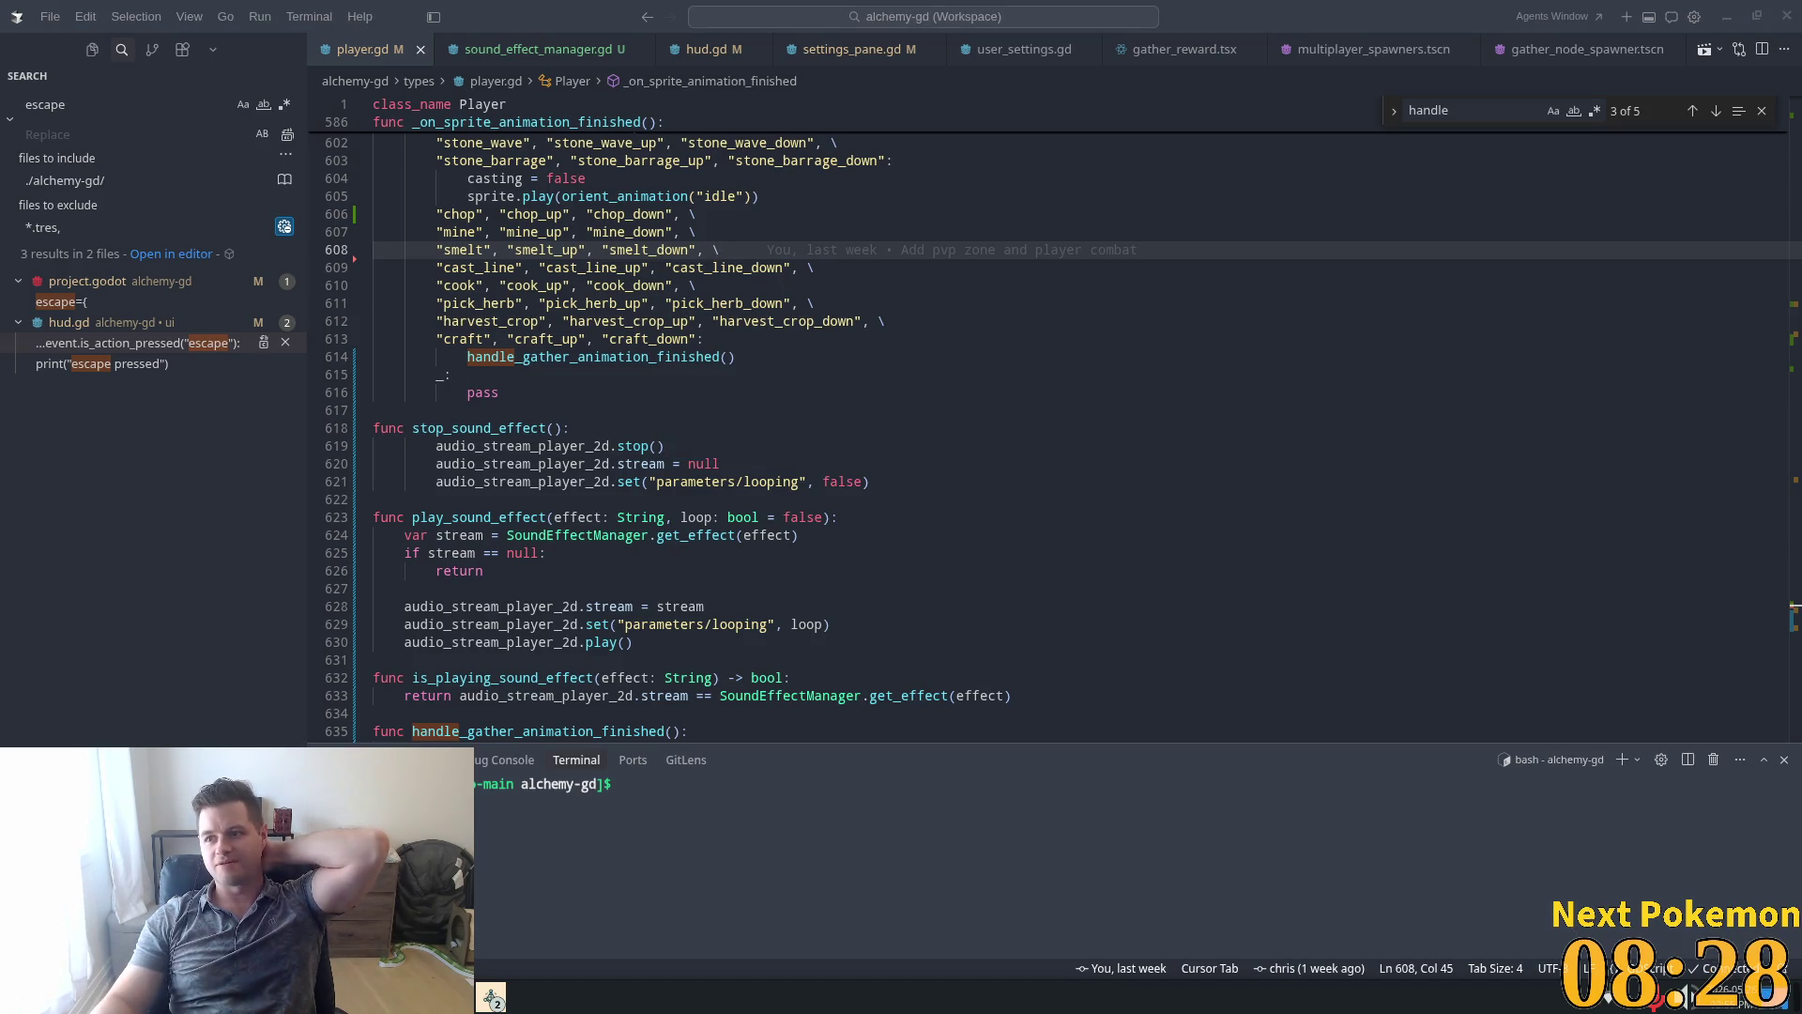
Switch from player.gd in Cursor to the browser playing the YouTube wrestling video.
key(alt+Tab)
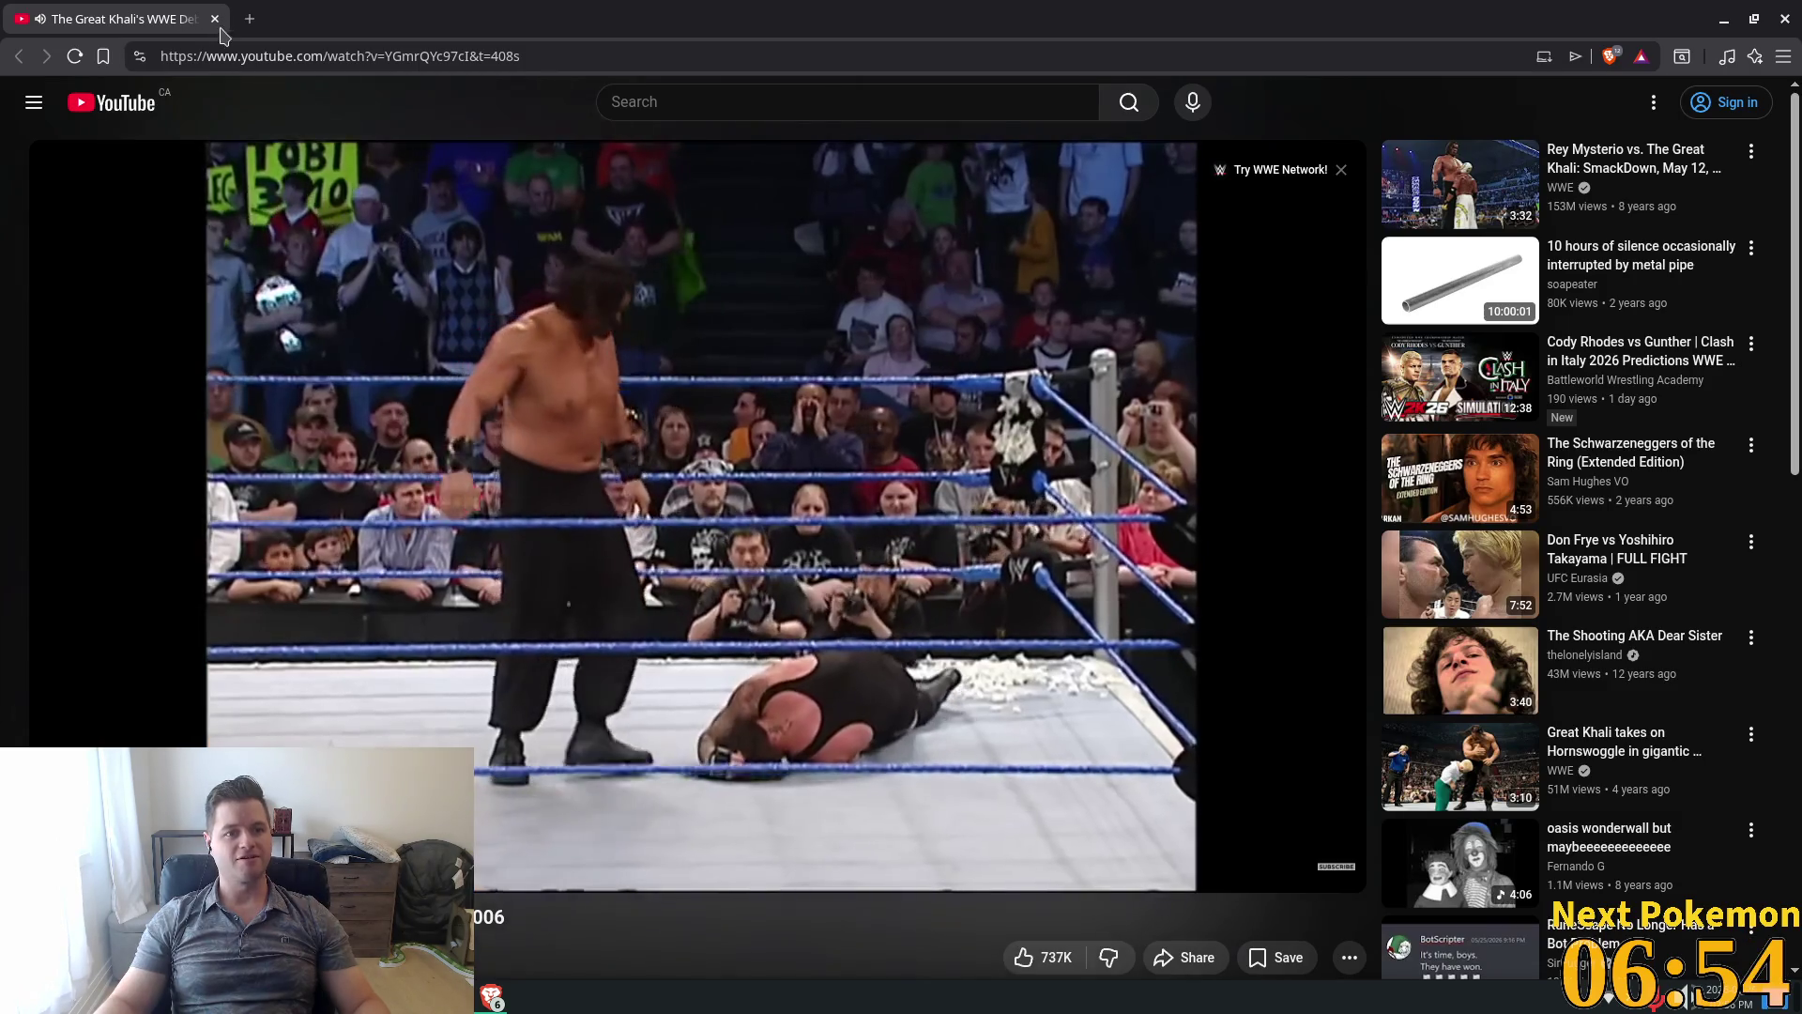
Close the YouTube wrestling video window to return to player.gd in Cursor.
click(215, 19)
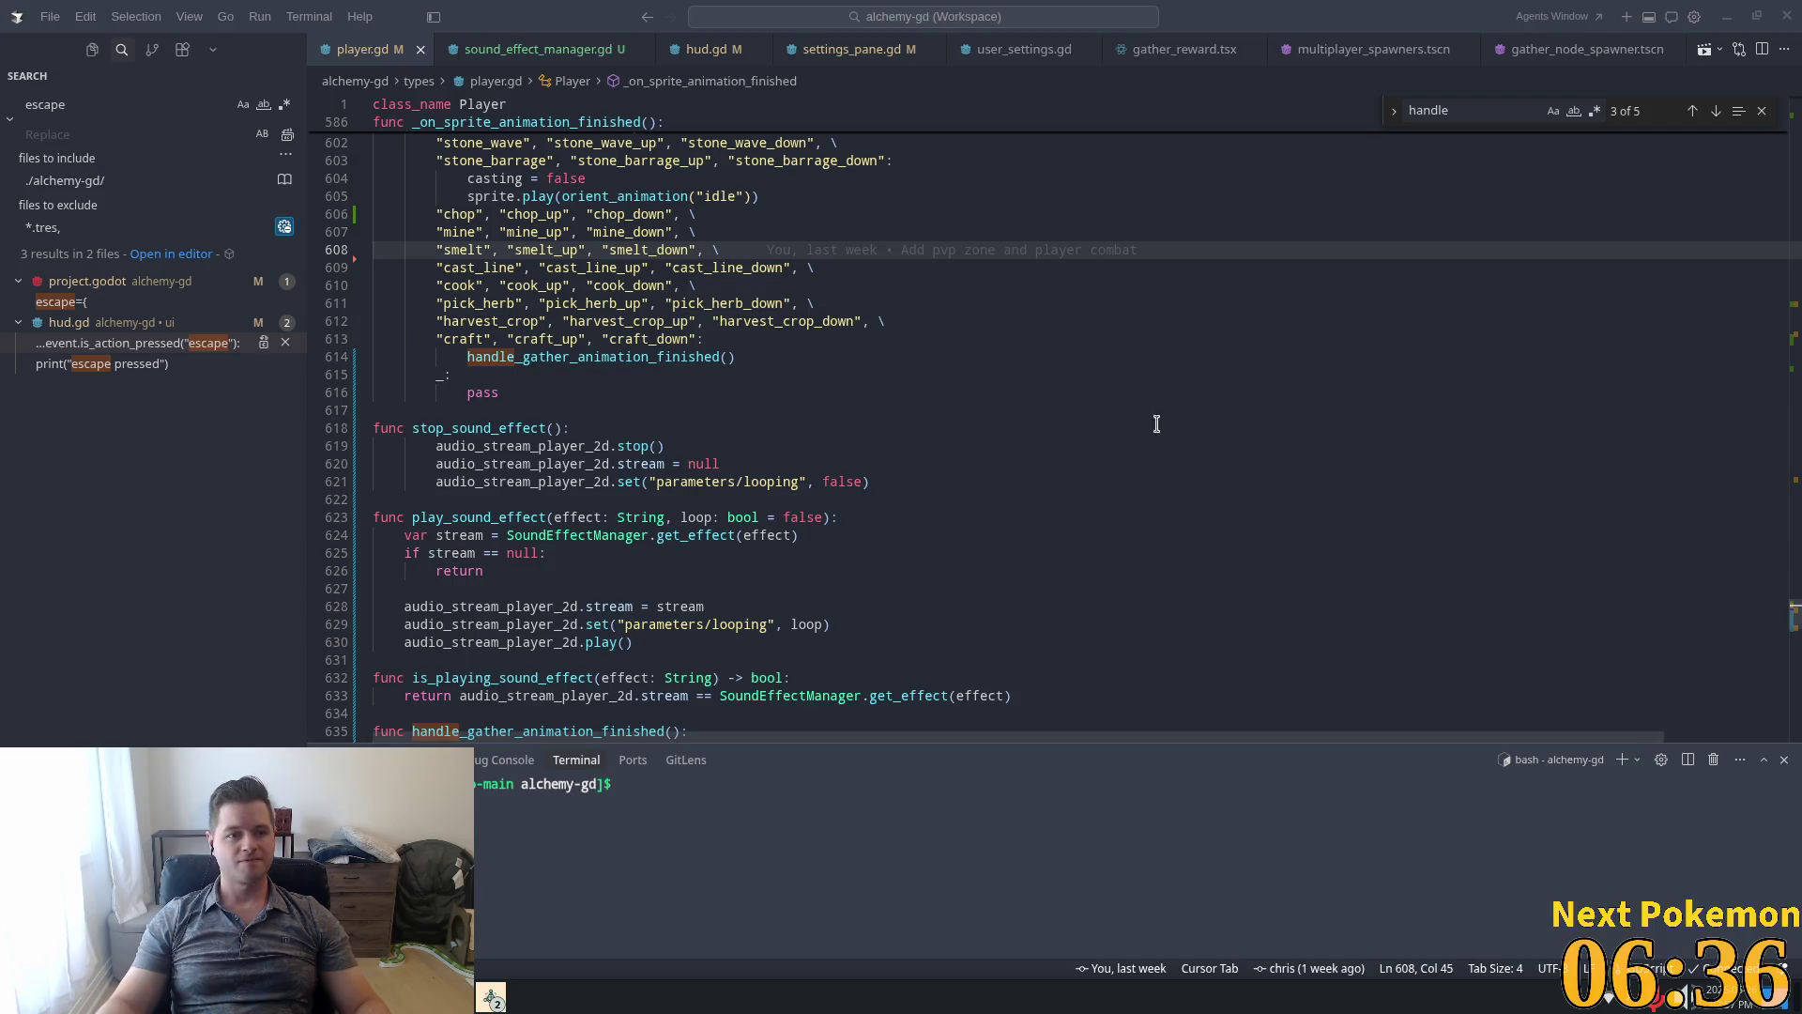
click(771, 377)
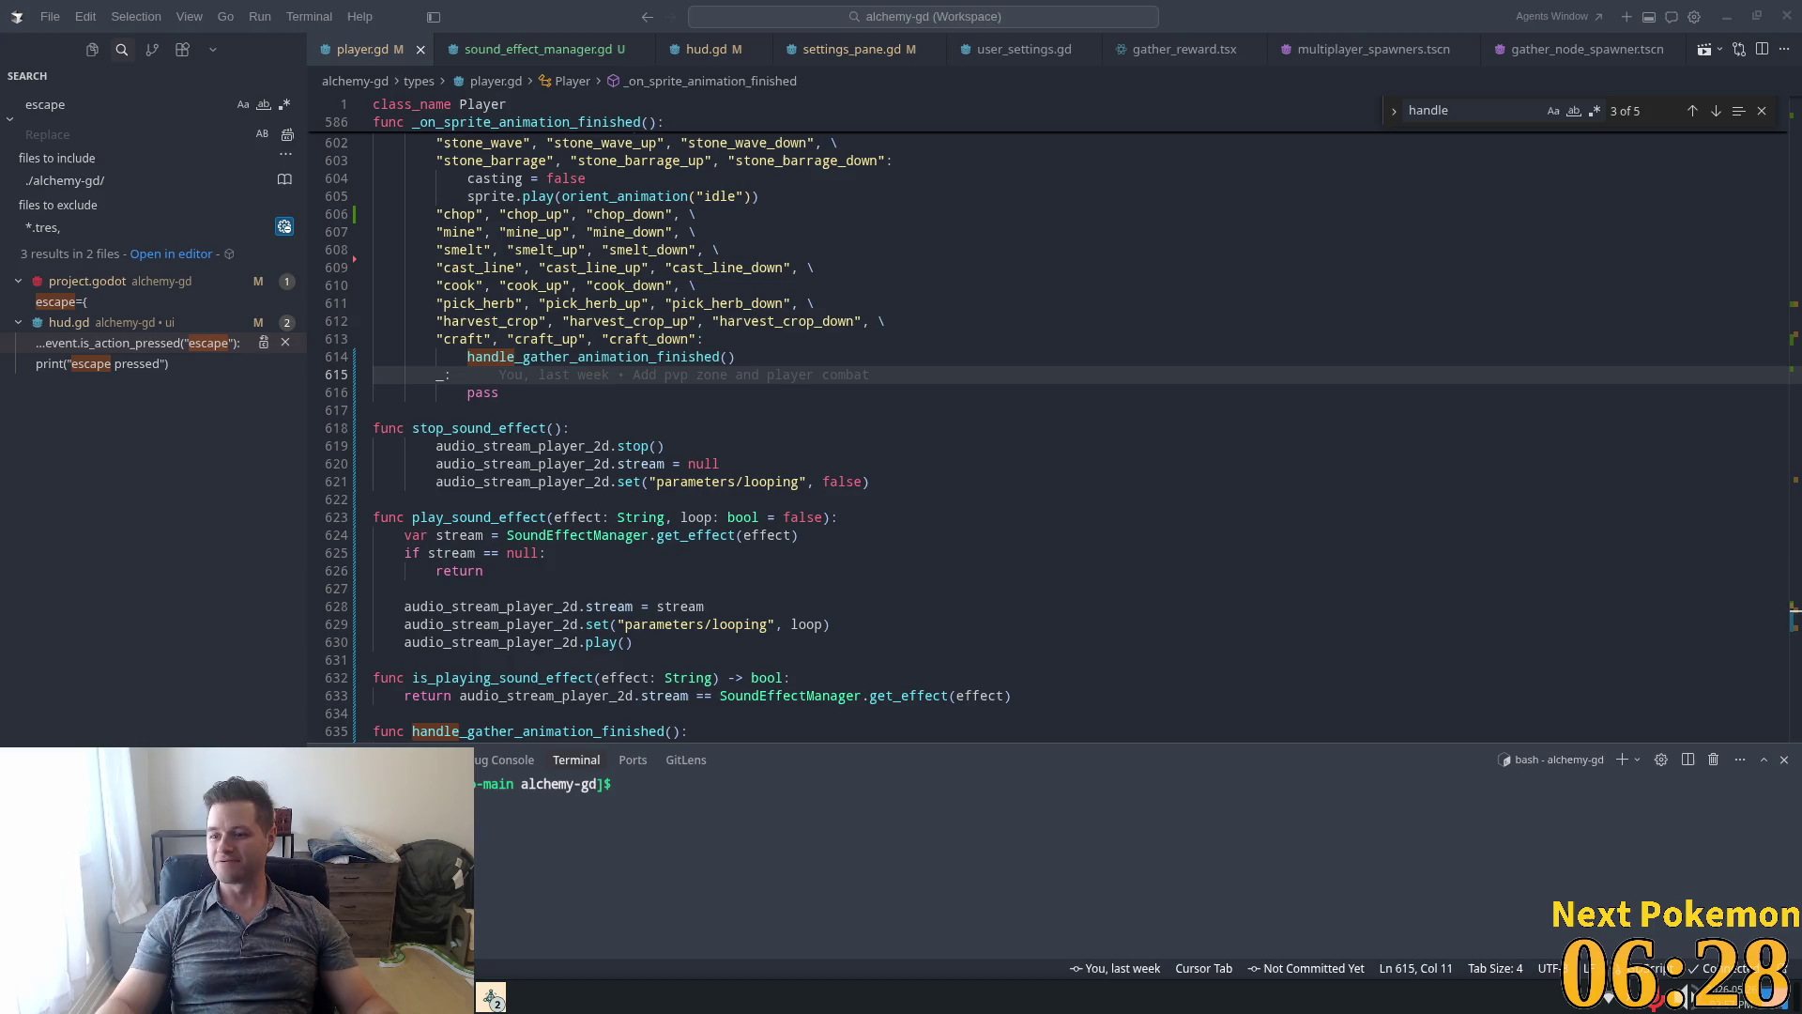
click(1046, 252)
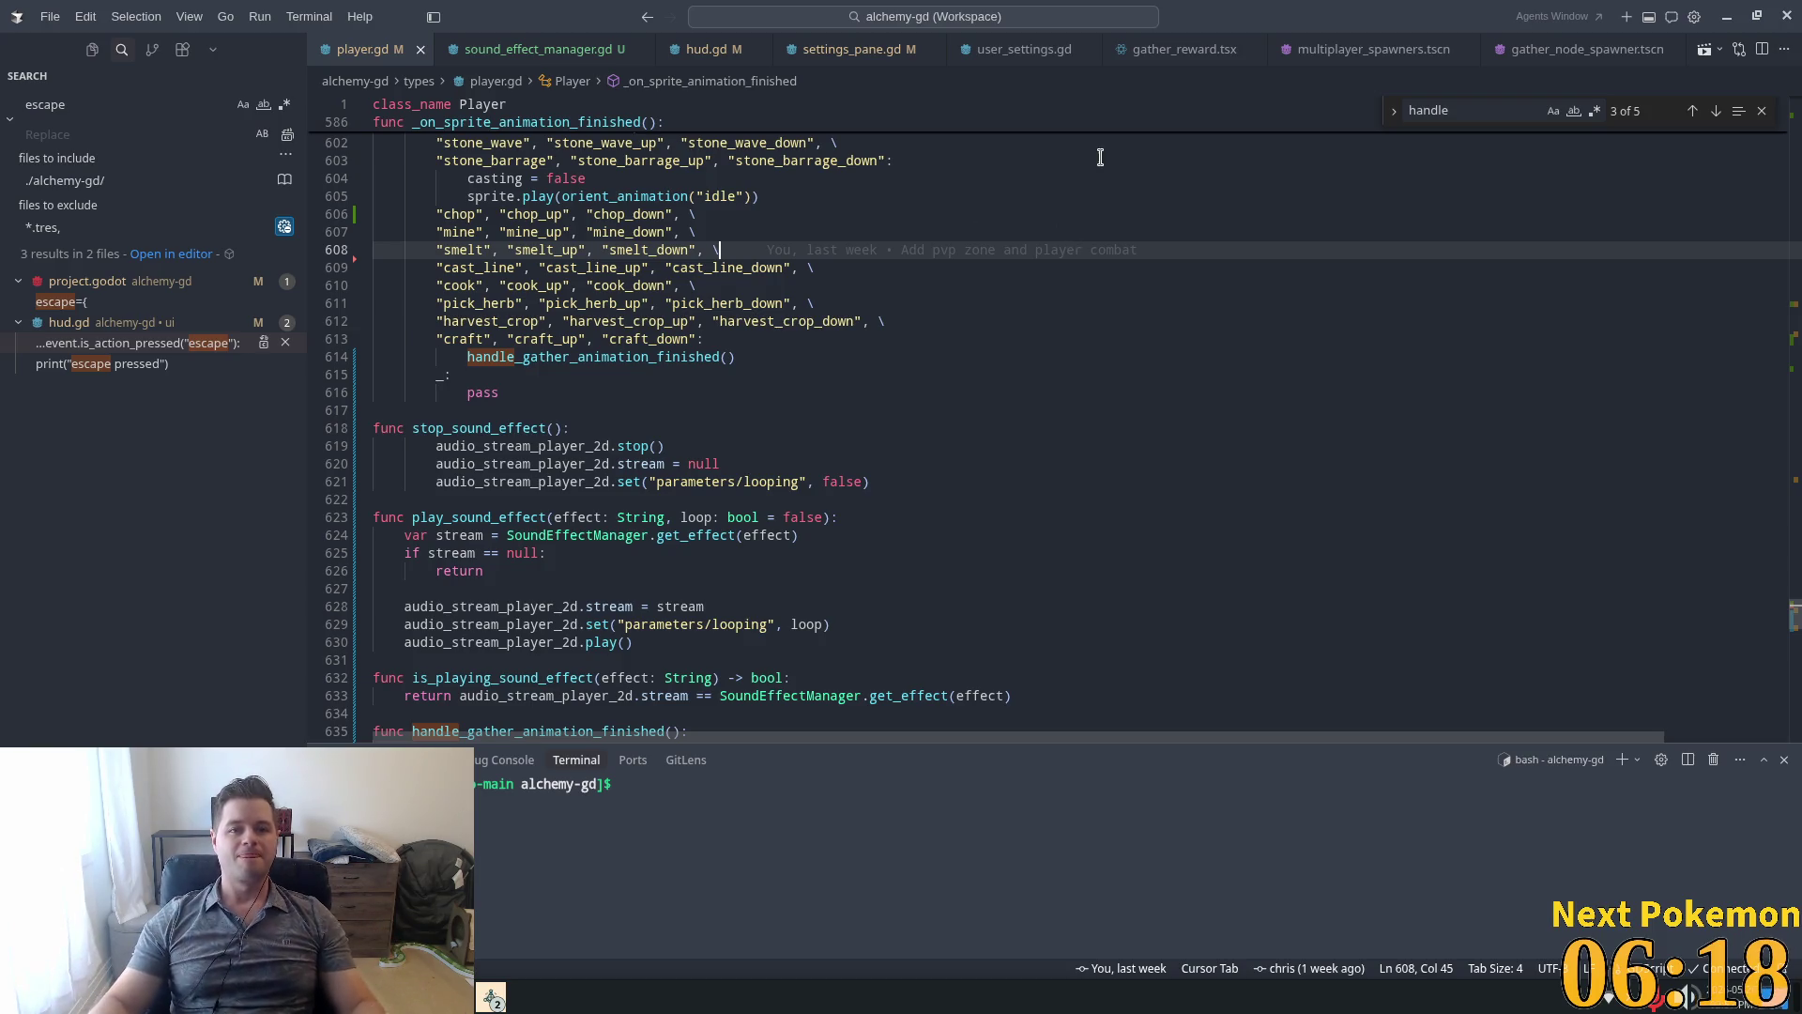
click(1046, 301)
mouse_move(818, 298)
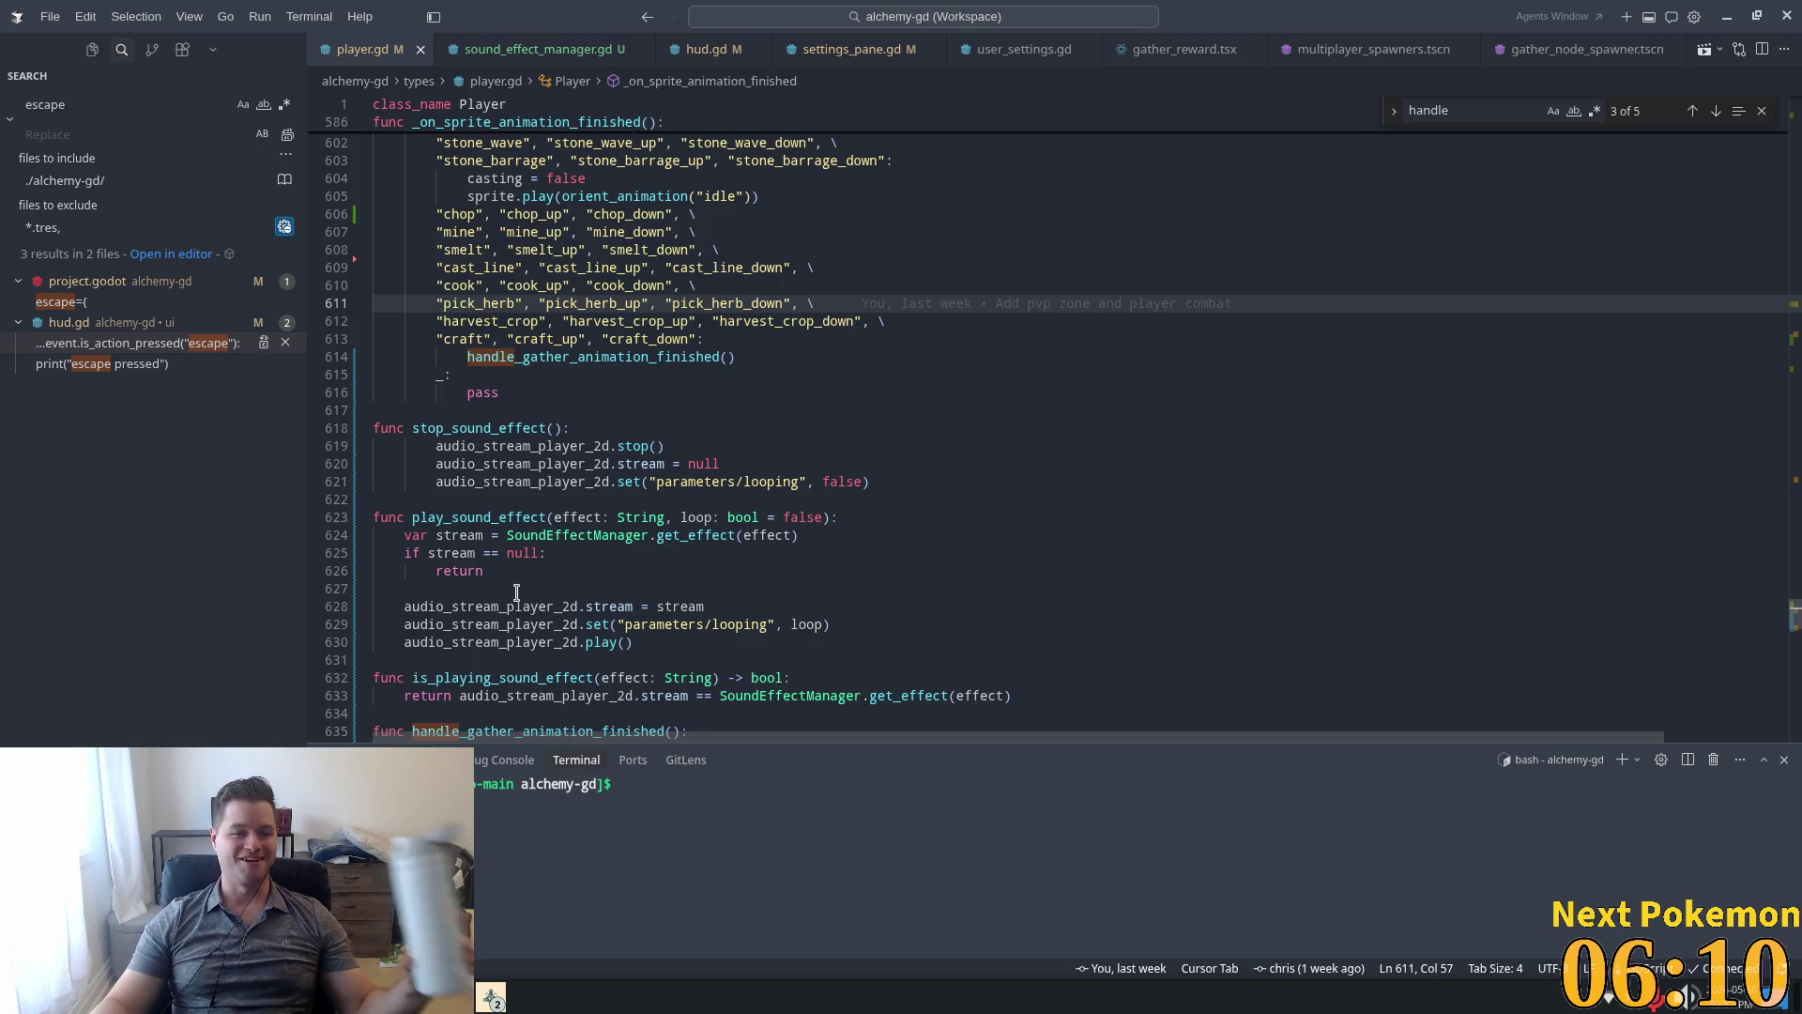
mouse_move(510, 601)
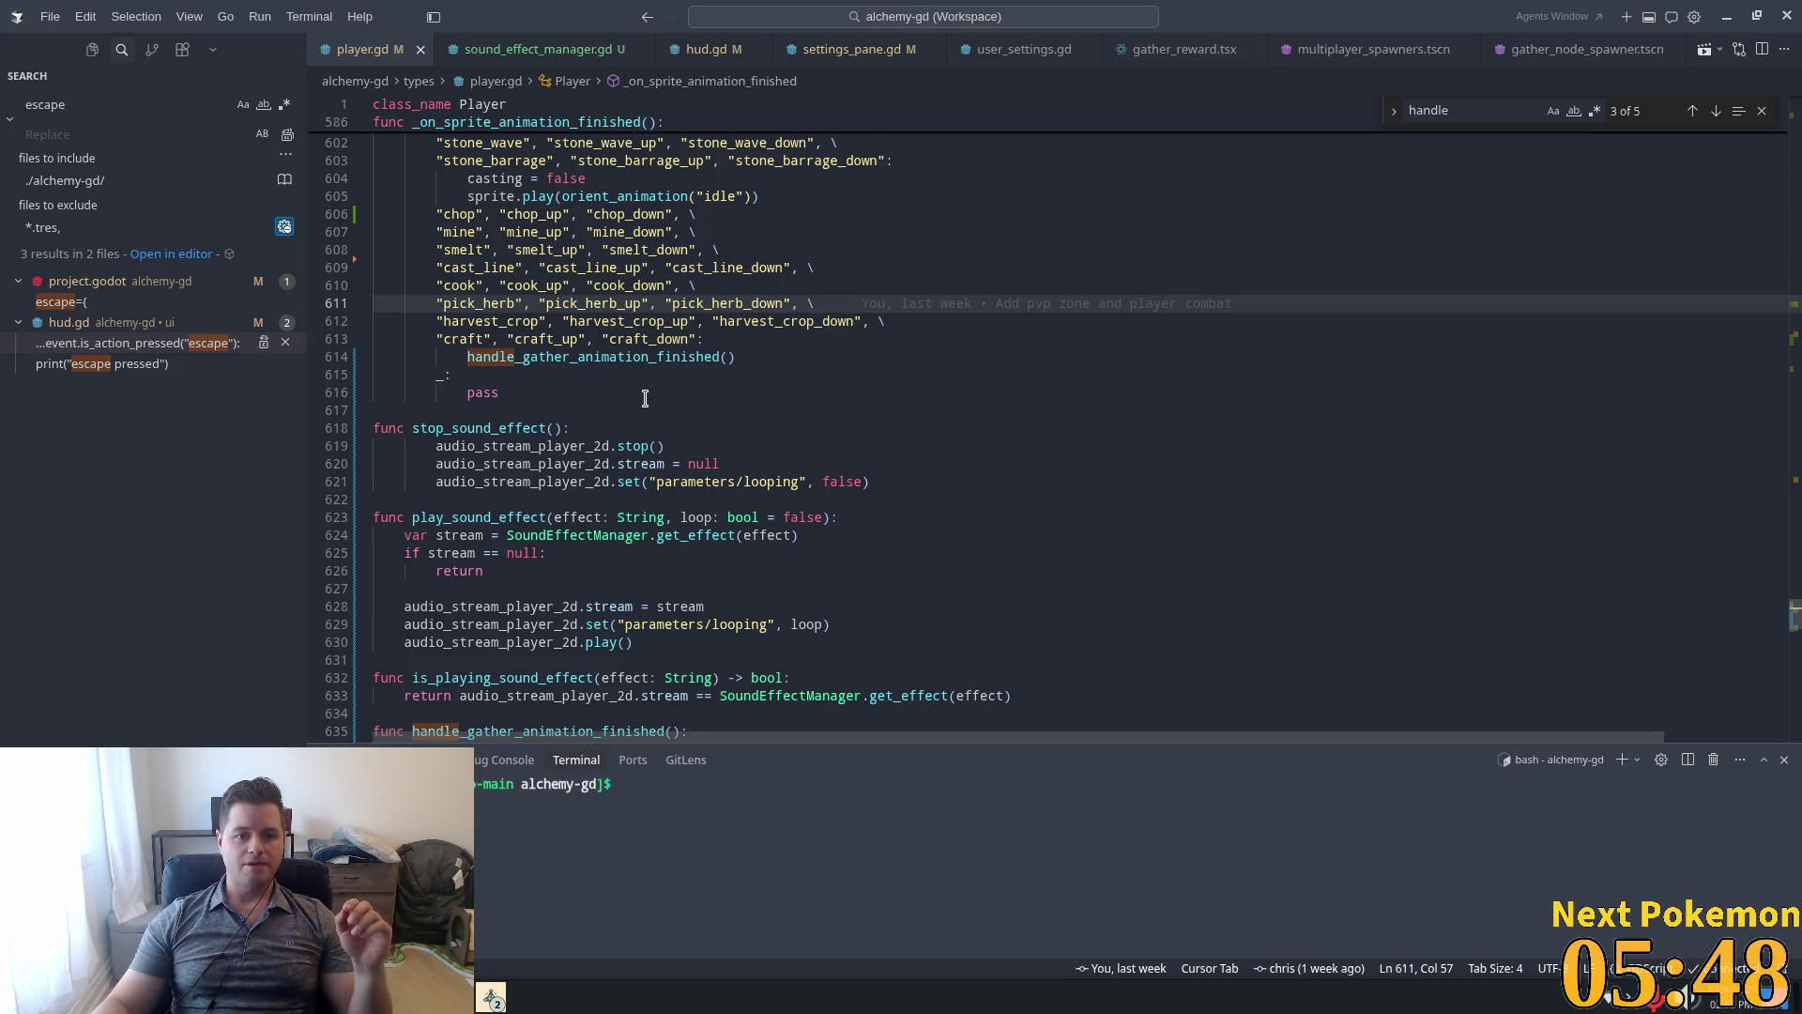
Review stop_sound_effect at line 618 and the String type on line 632 in player.gd.
click(1105, 432)
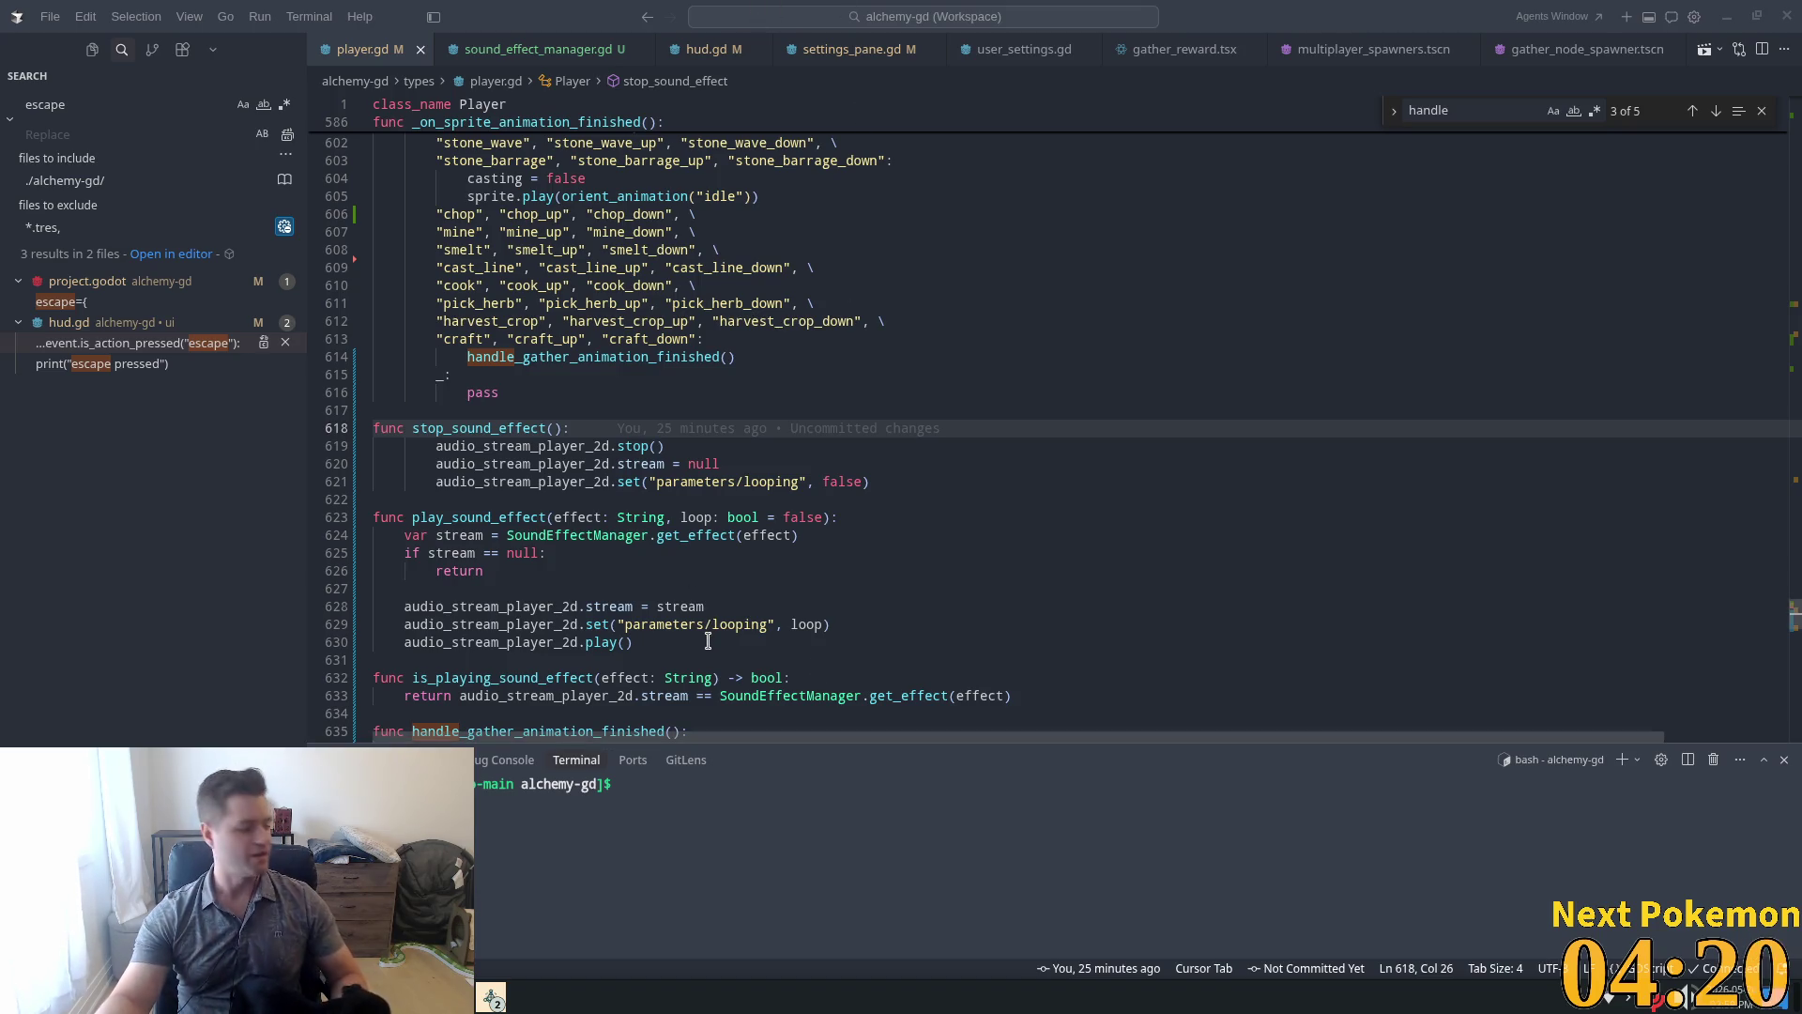
mouse_move(703, 672)
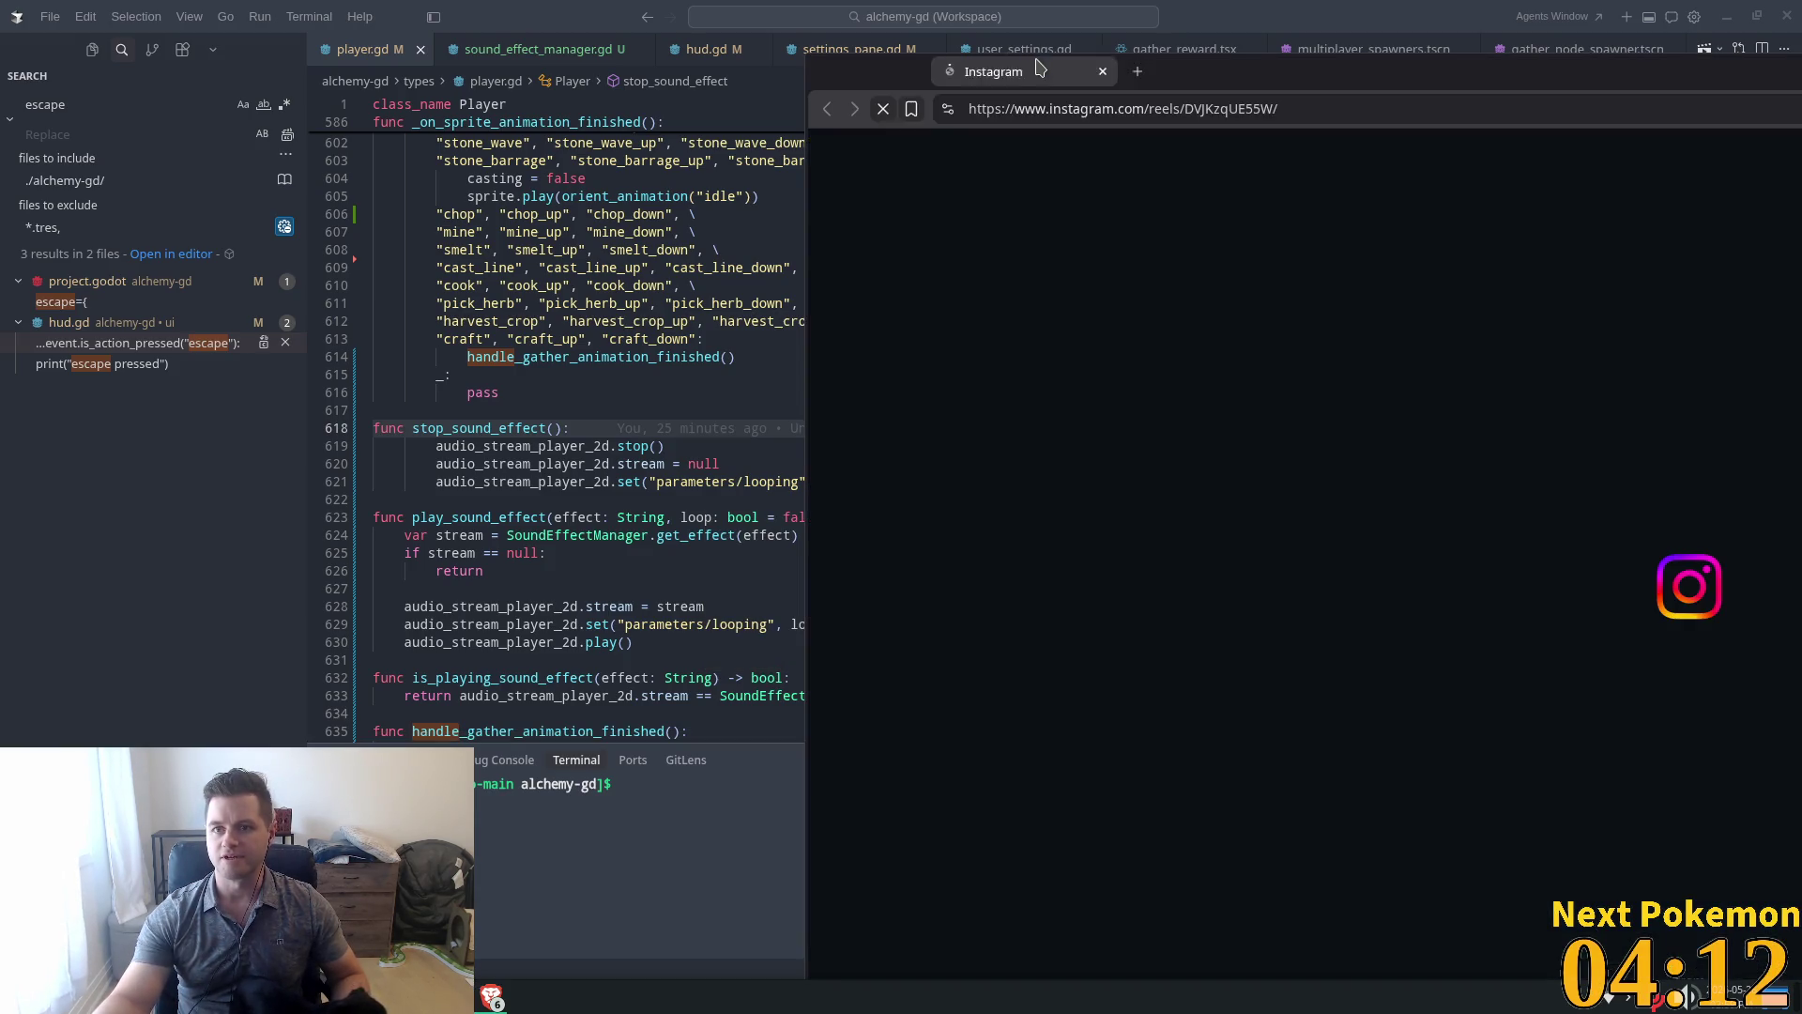
Enlarge the Instagram reel window over the editor, then switch back to player.gd.
drag(1167, 81, 777, 28)
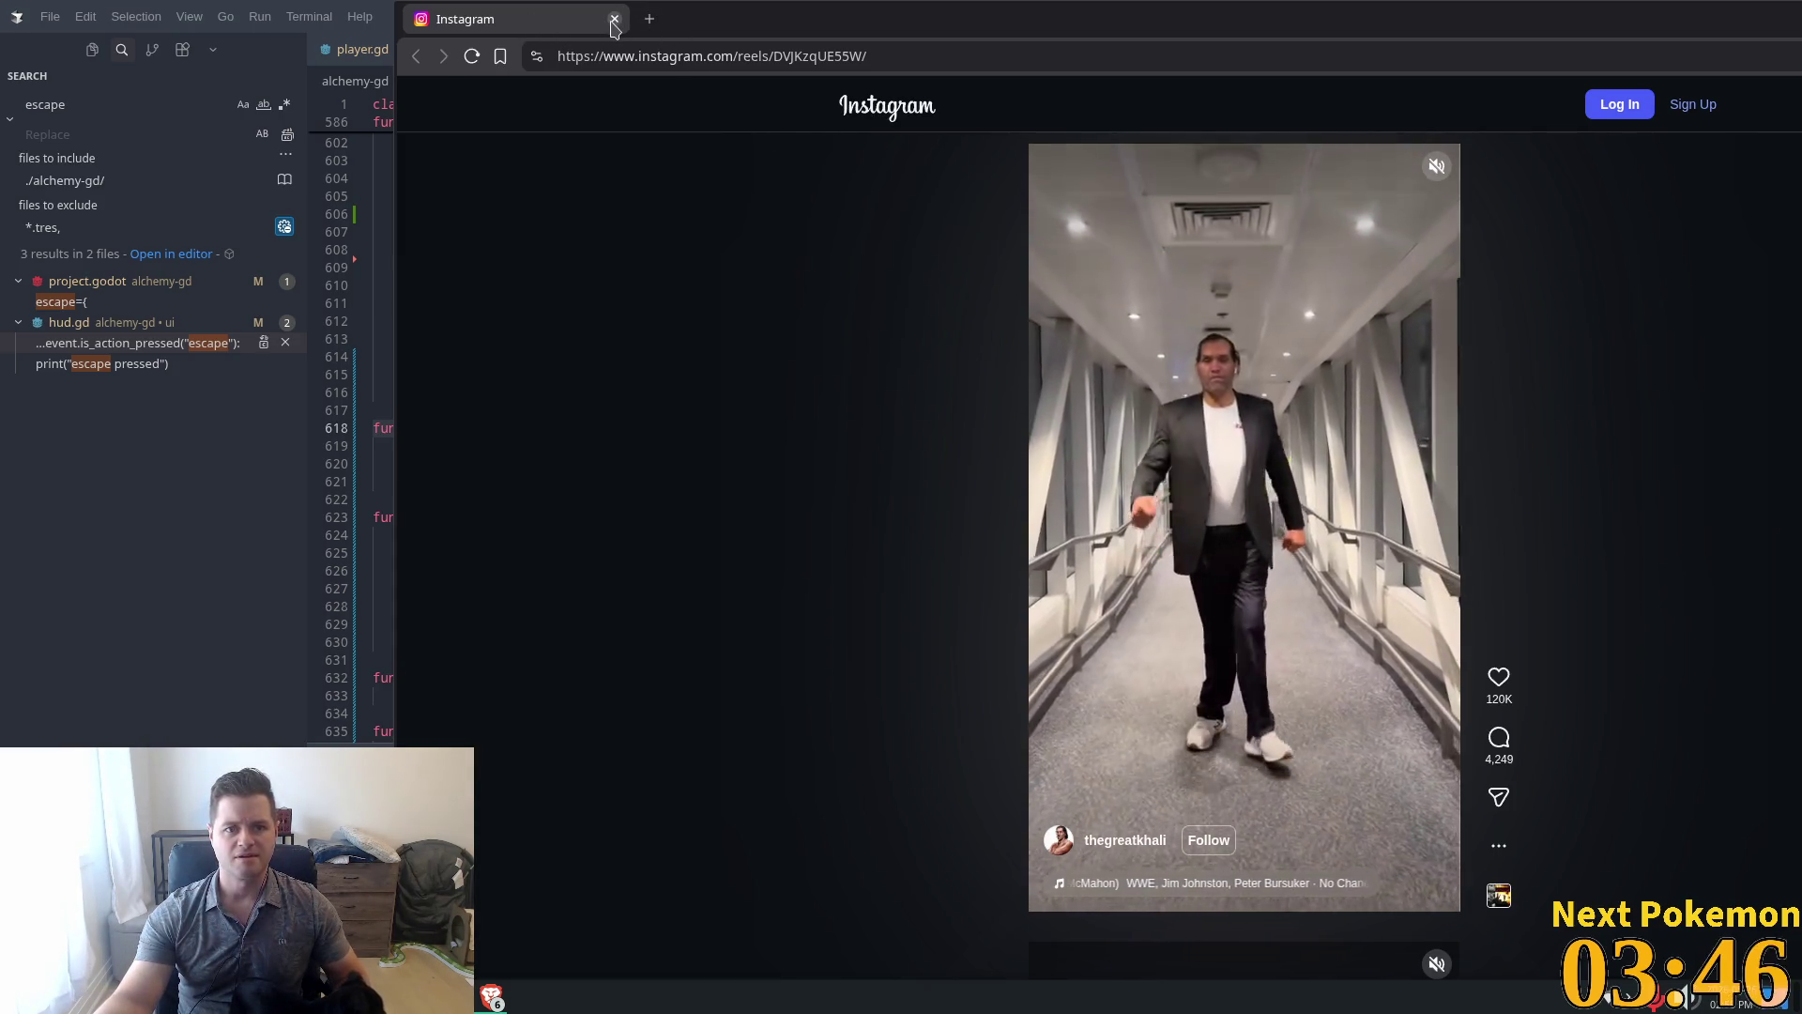
key(alt+Tab)
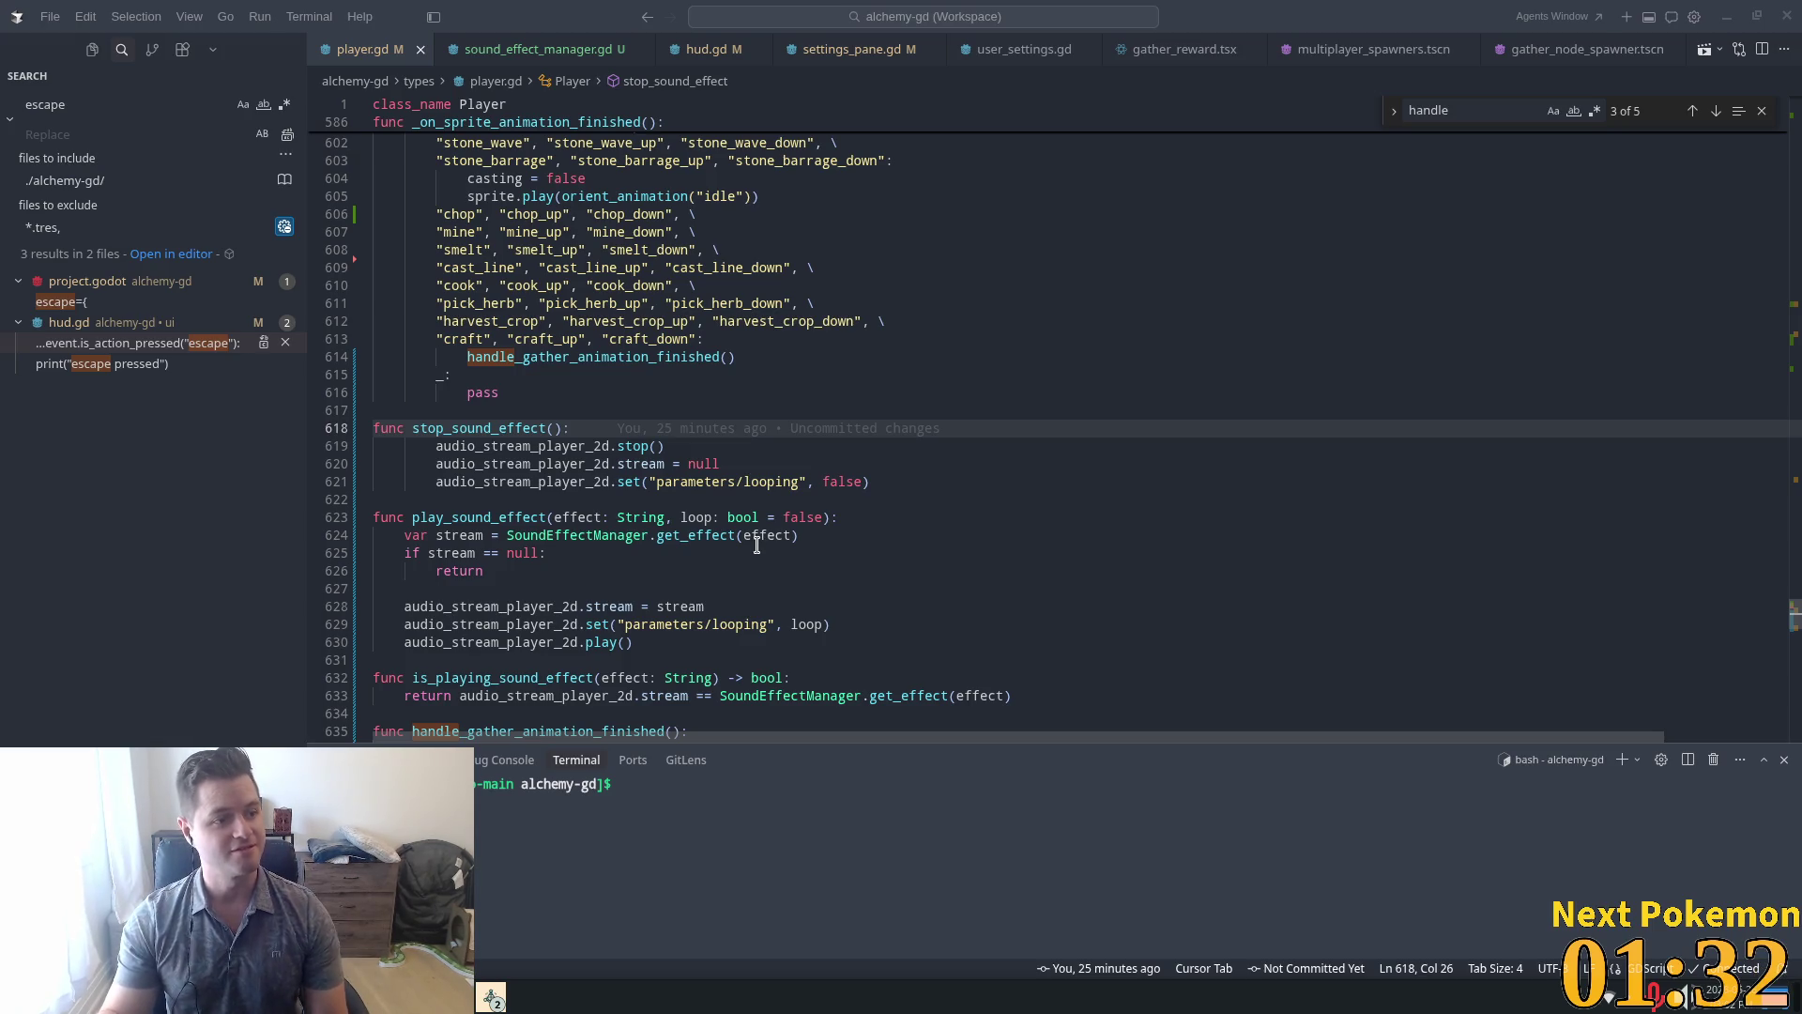
Inspect the idle animation line above stop_sound_effect and play_sound_effect in player.gd.
mouse_move(688, 526)
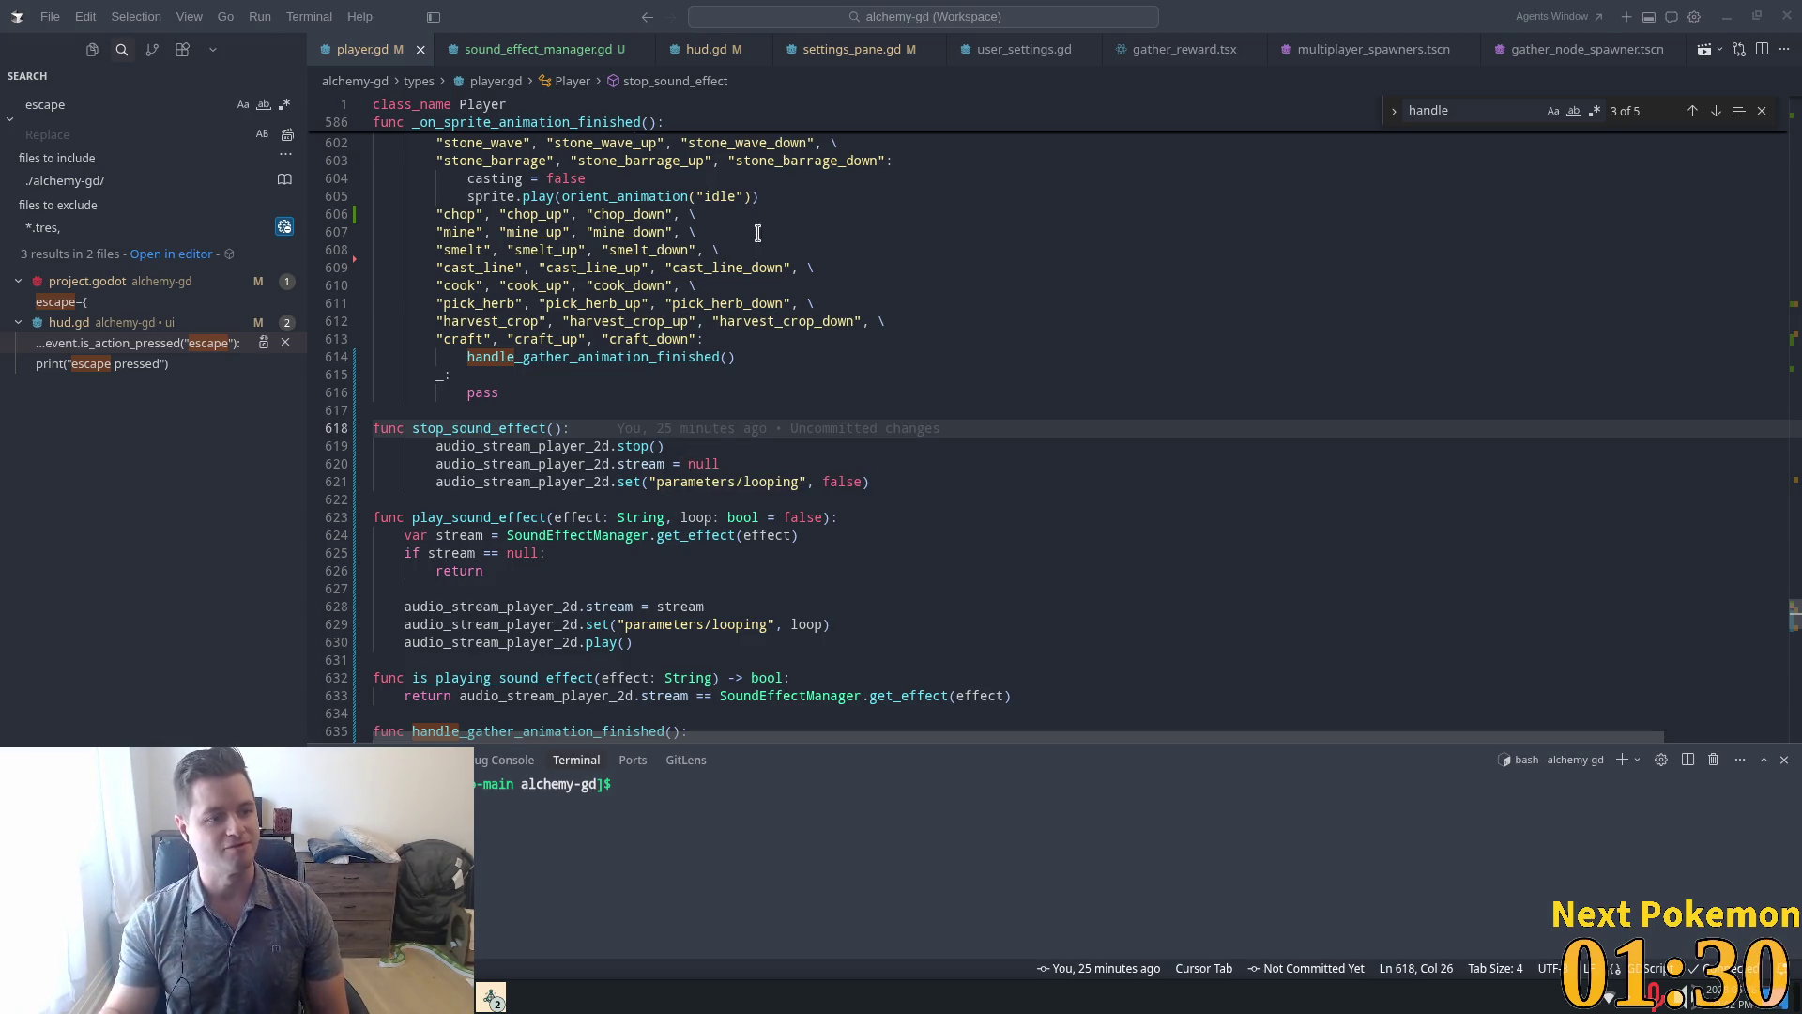
click(760, 198)
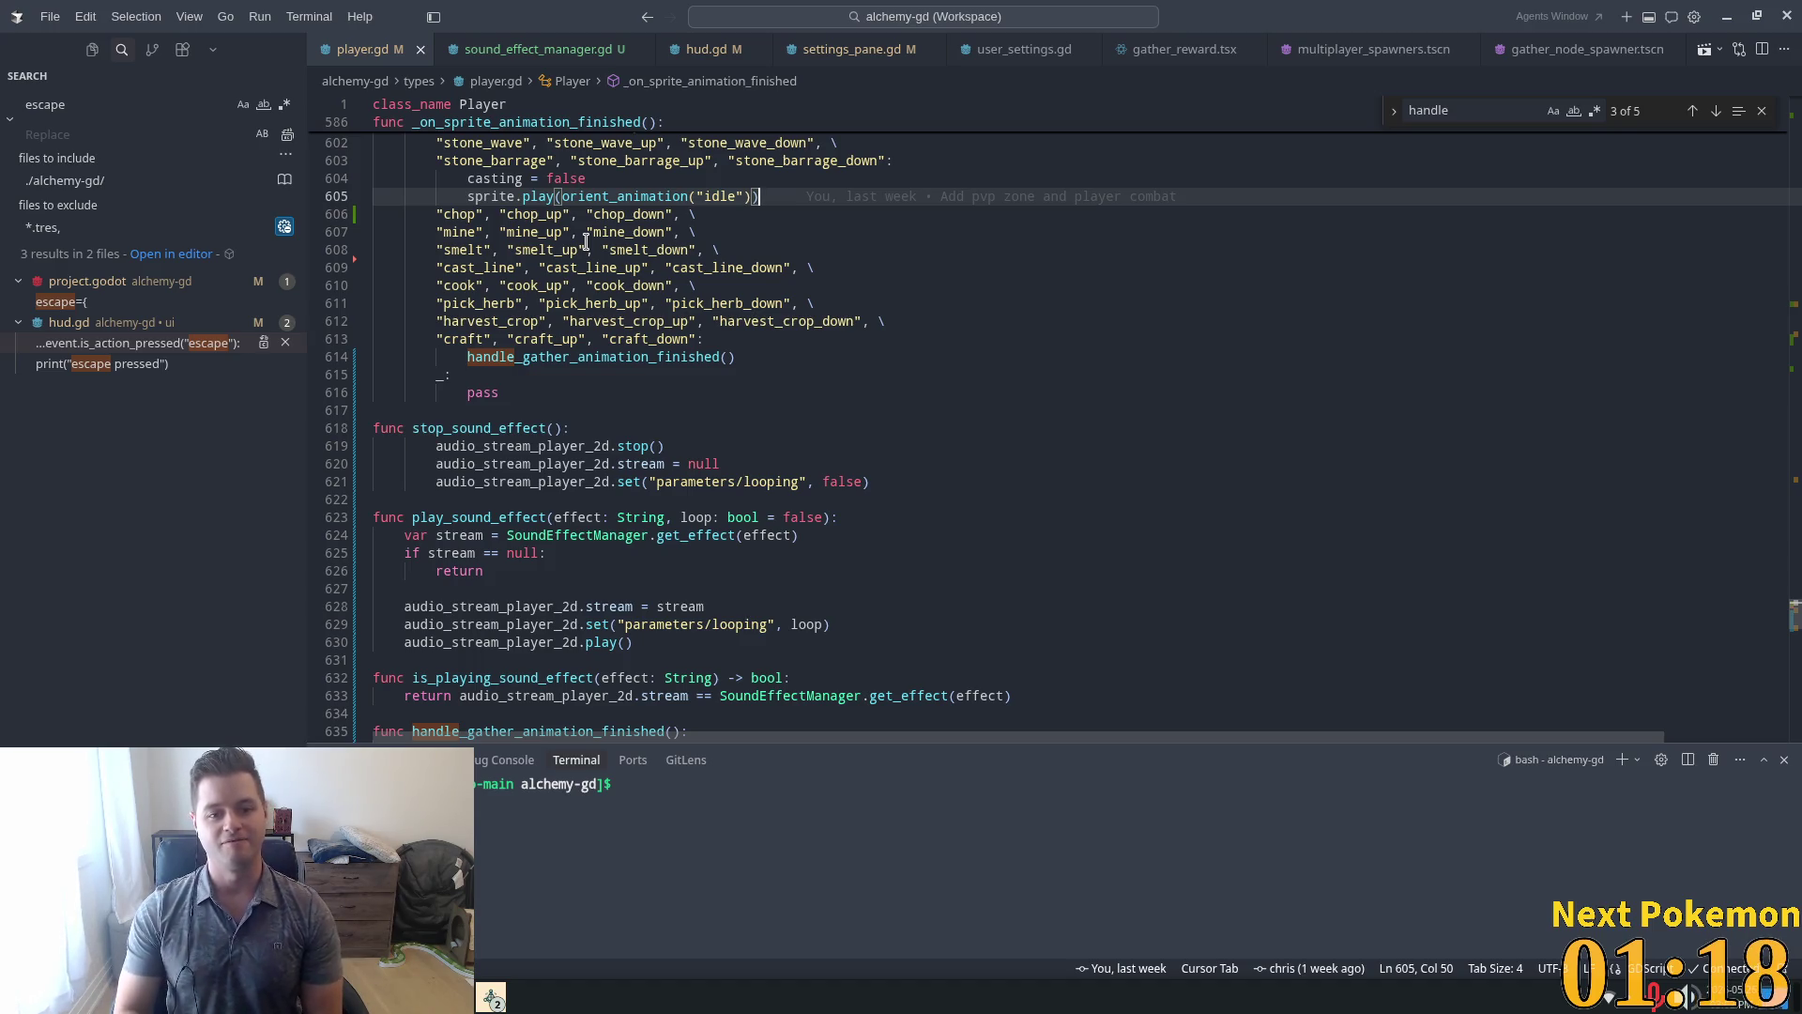
click(568, 513)
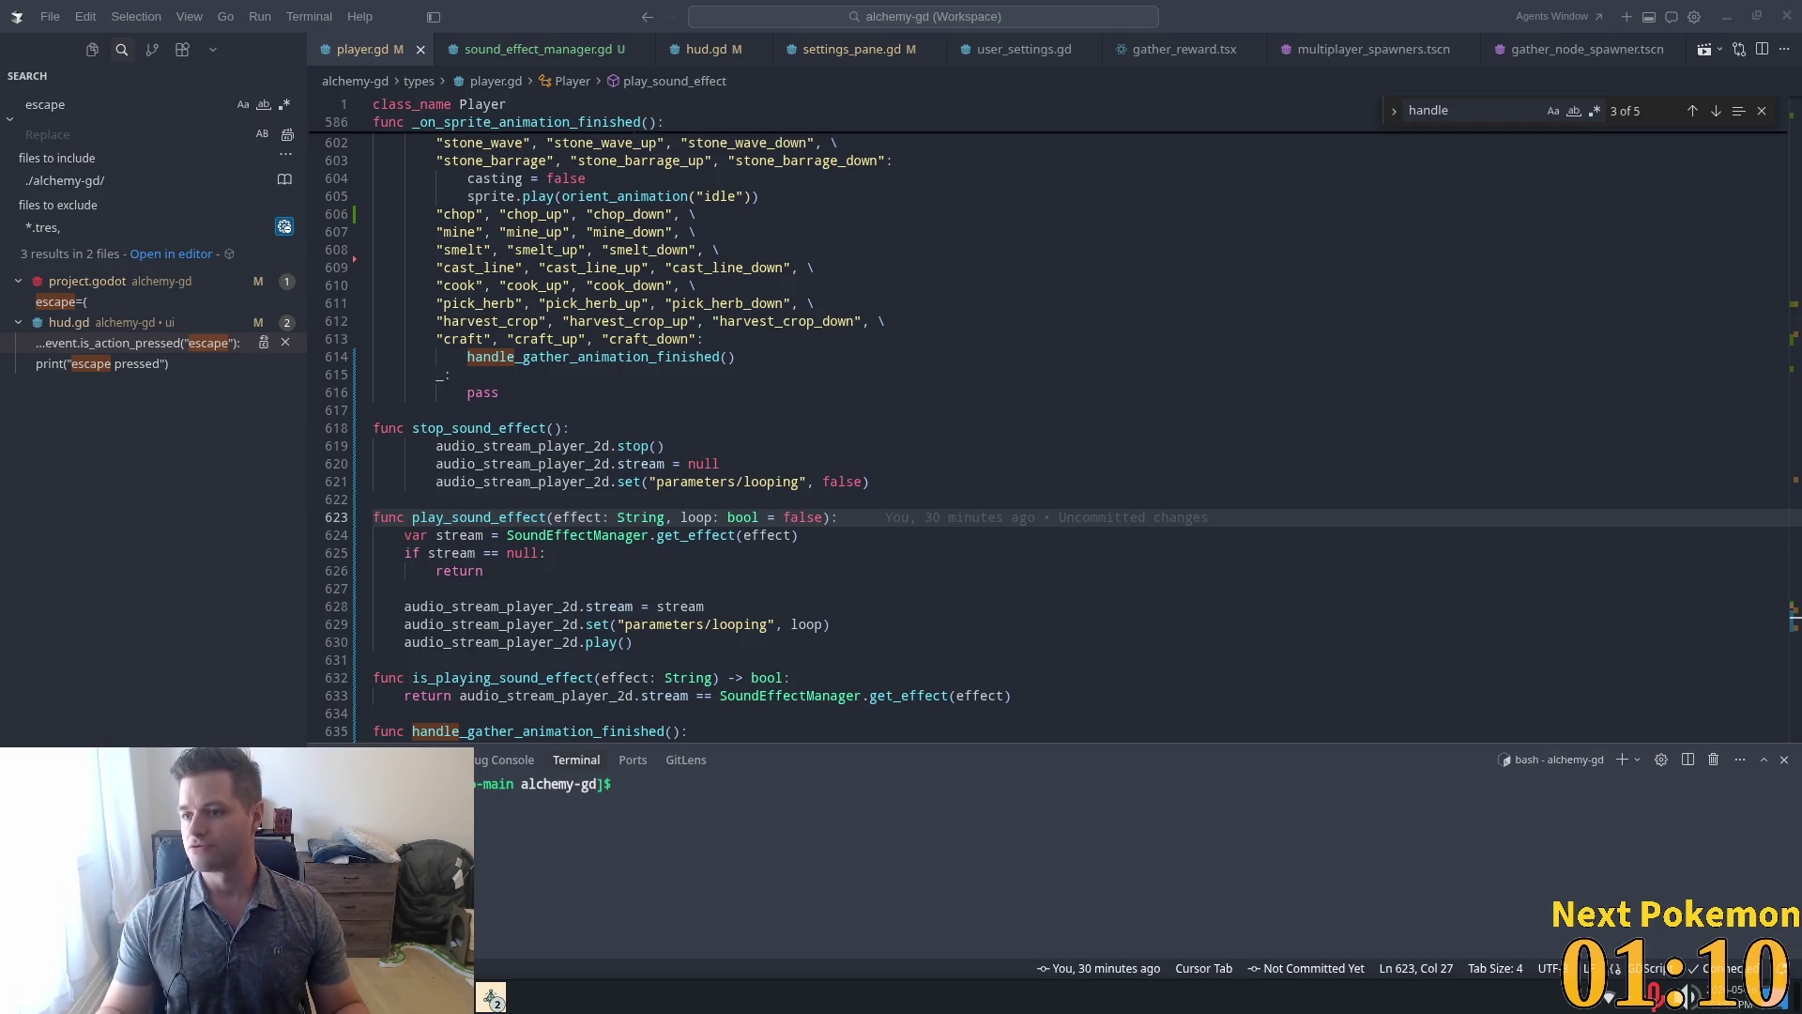
click(838, 498)
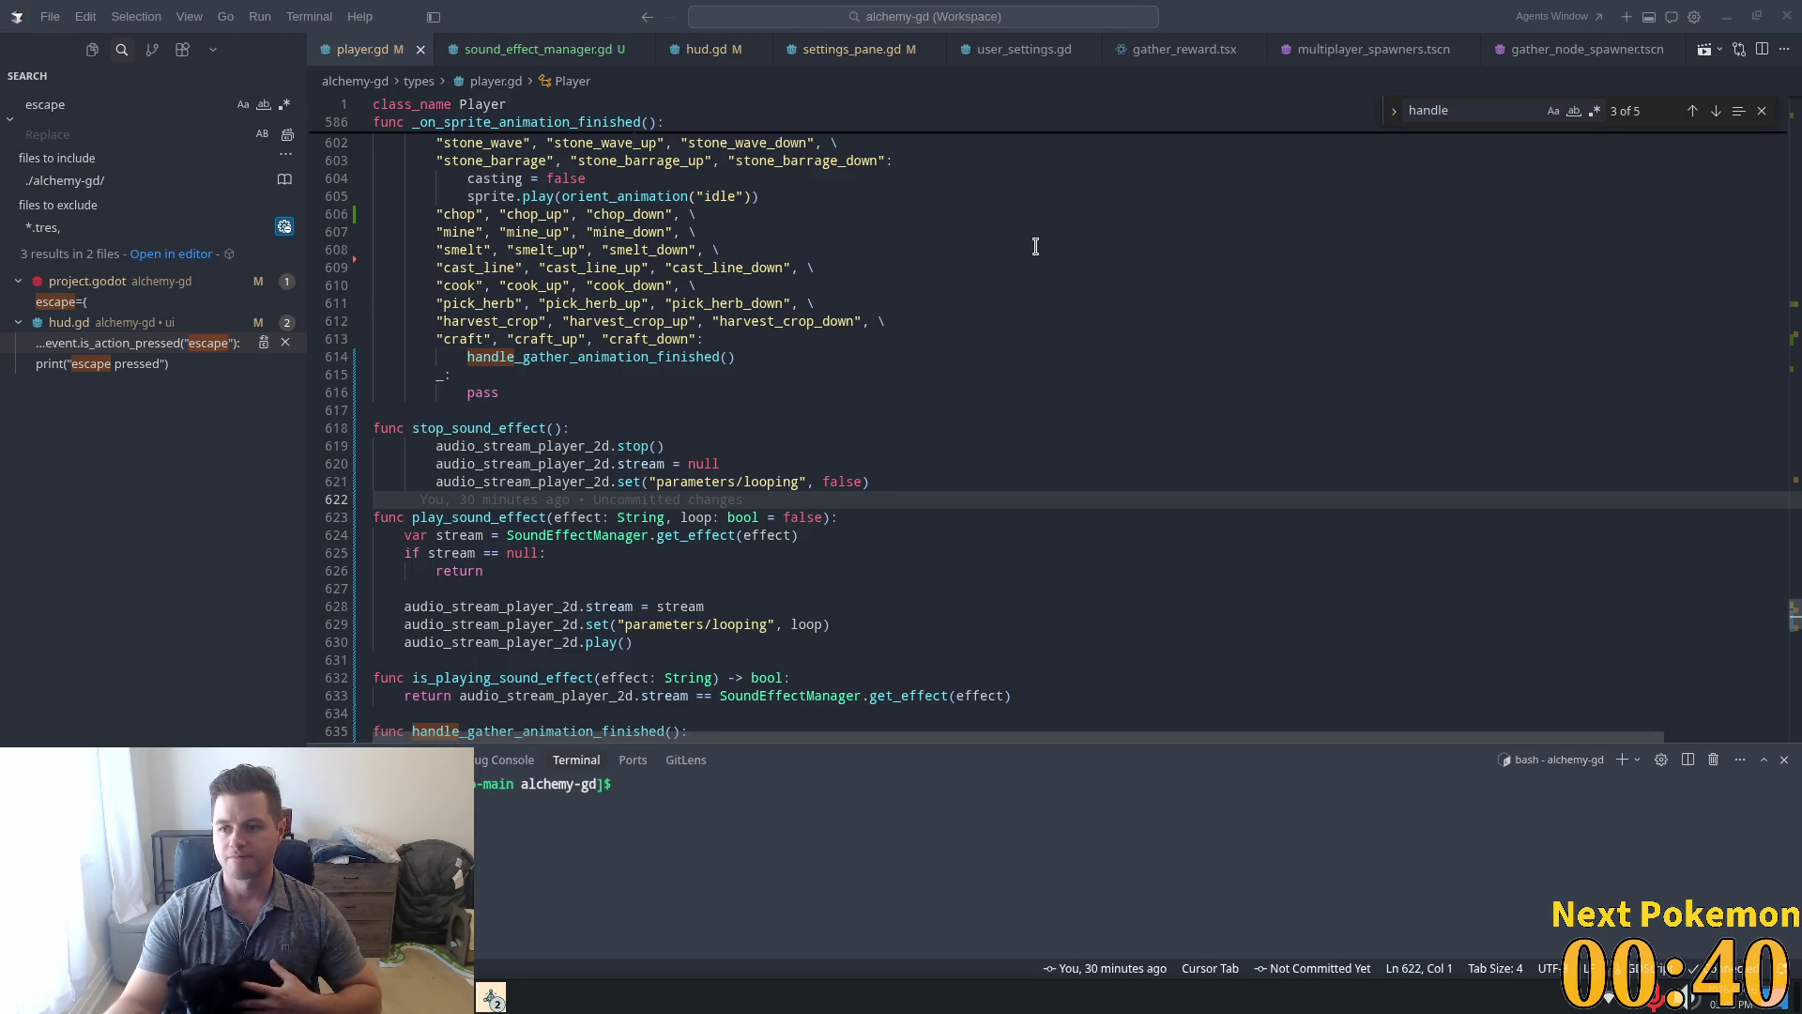
click(1051, 273)
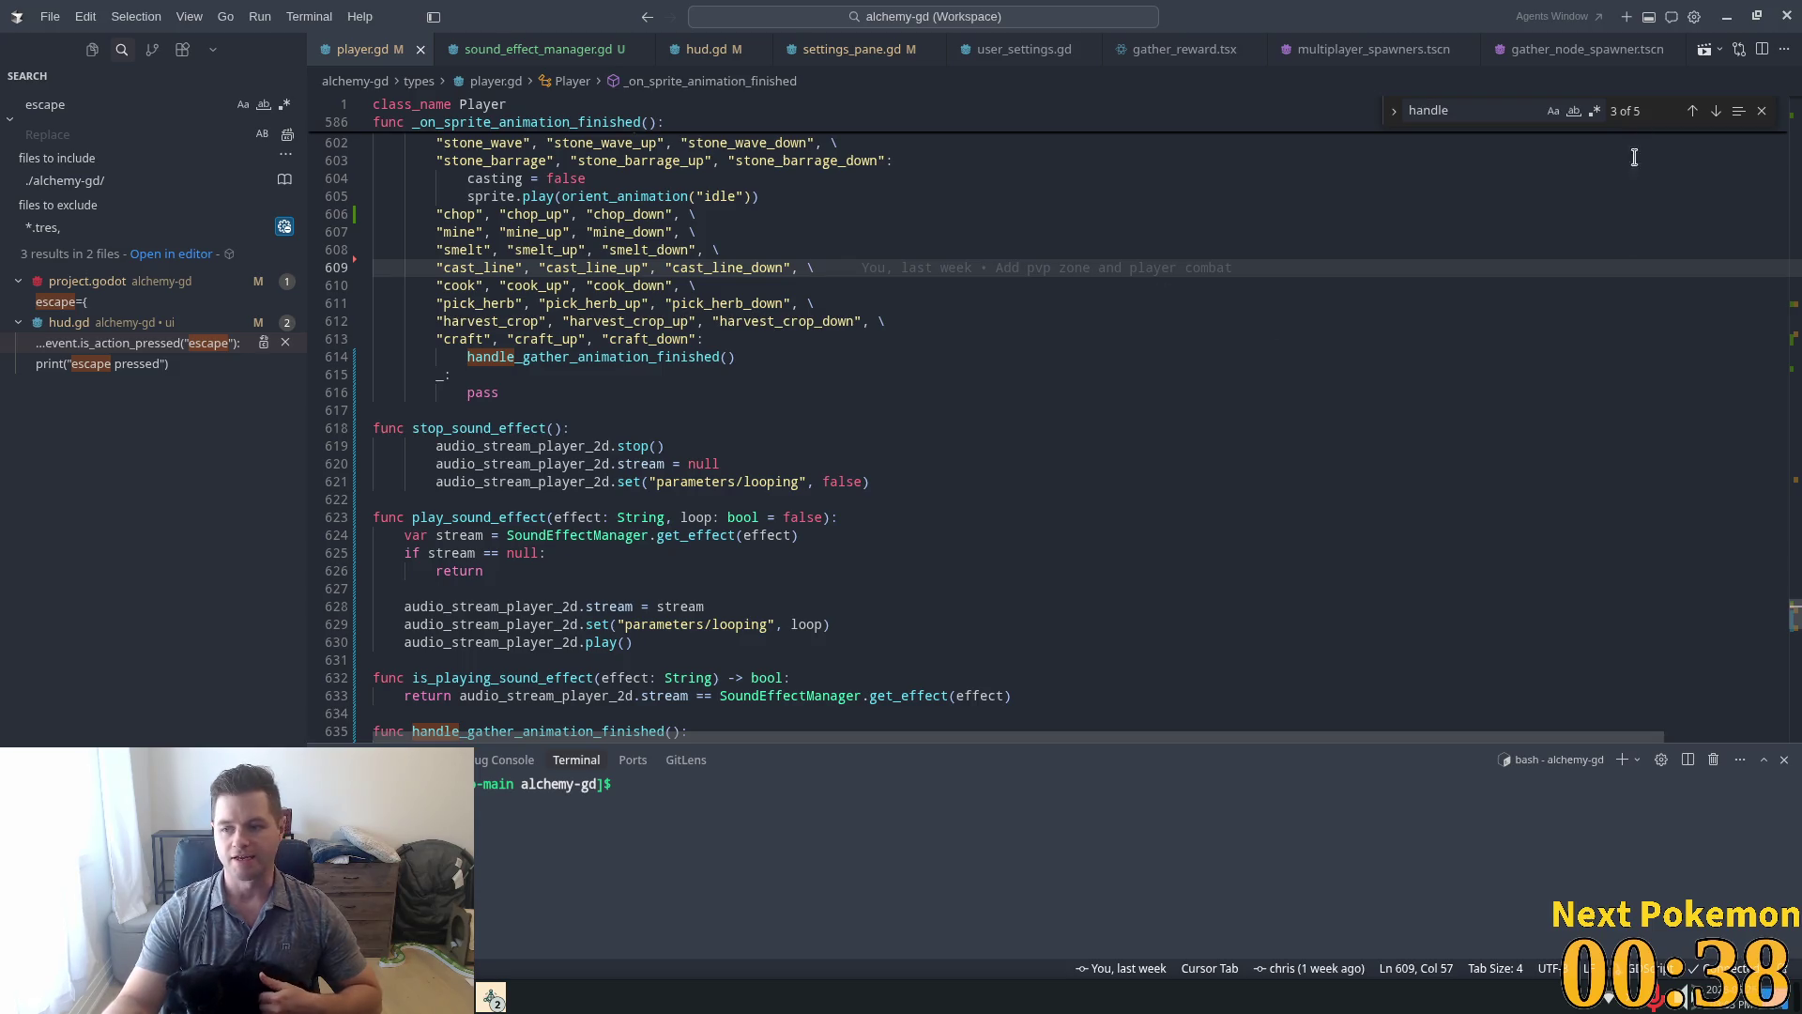